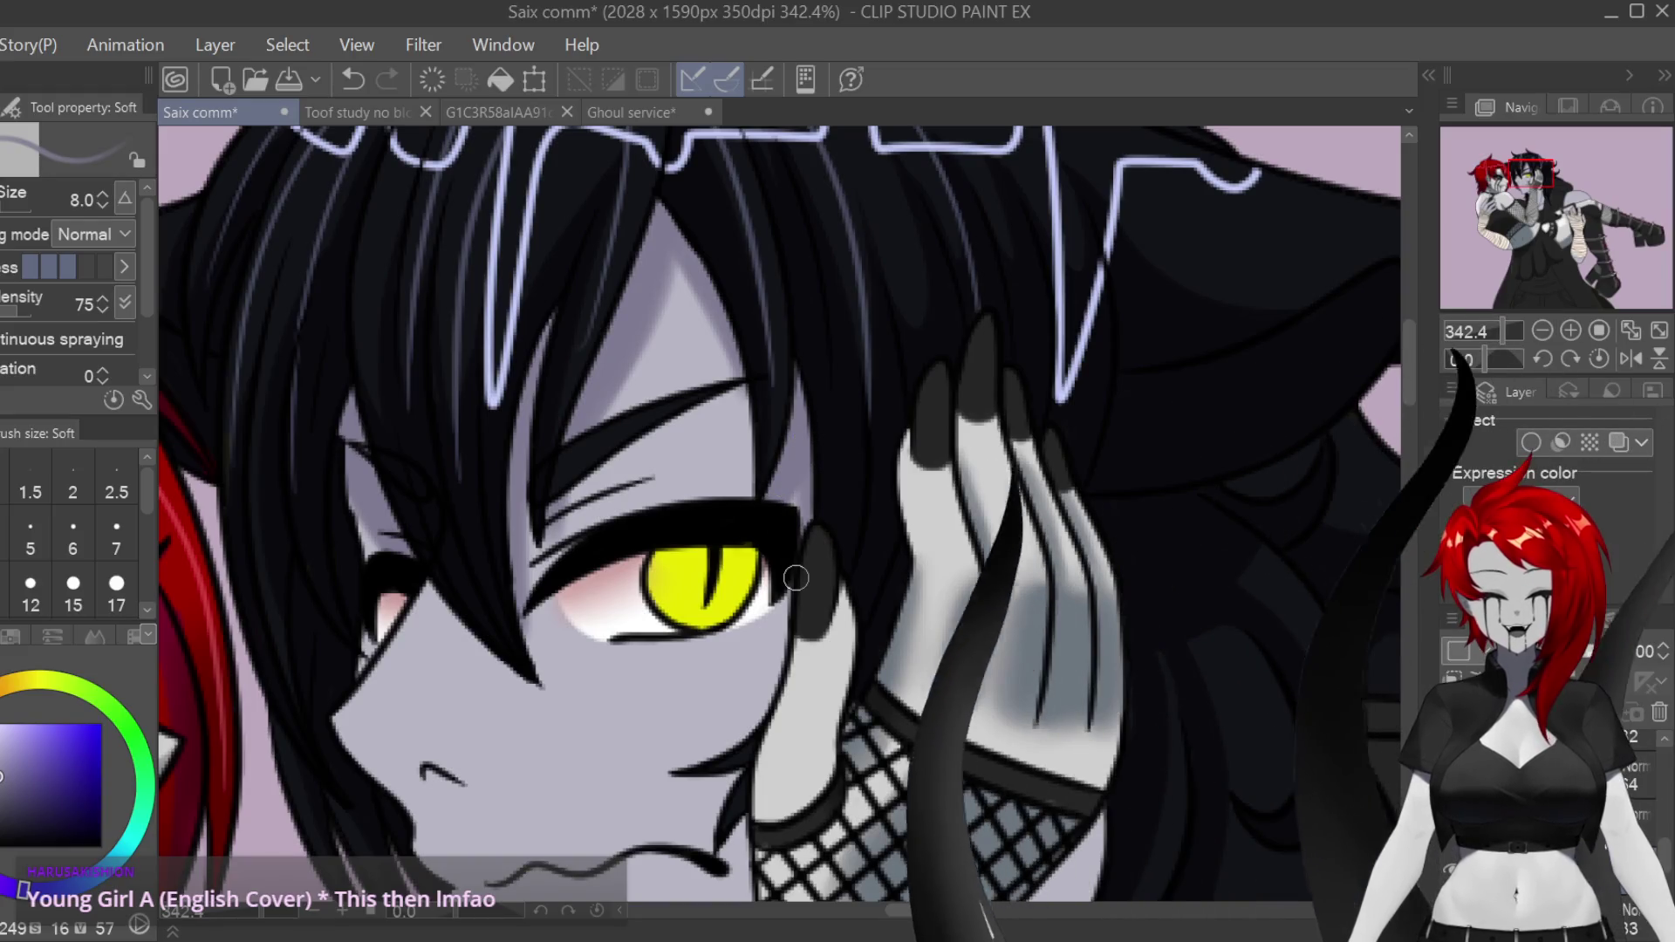
Step: Shrink the Soft airbrush to size 6 and shade grey along the nose side and under the nostril
{"action": "left_click", "coordinate": [73, 533]}
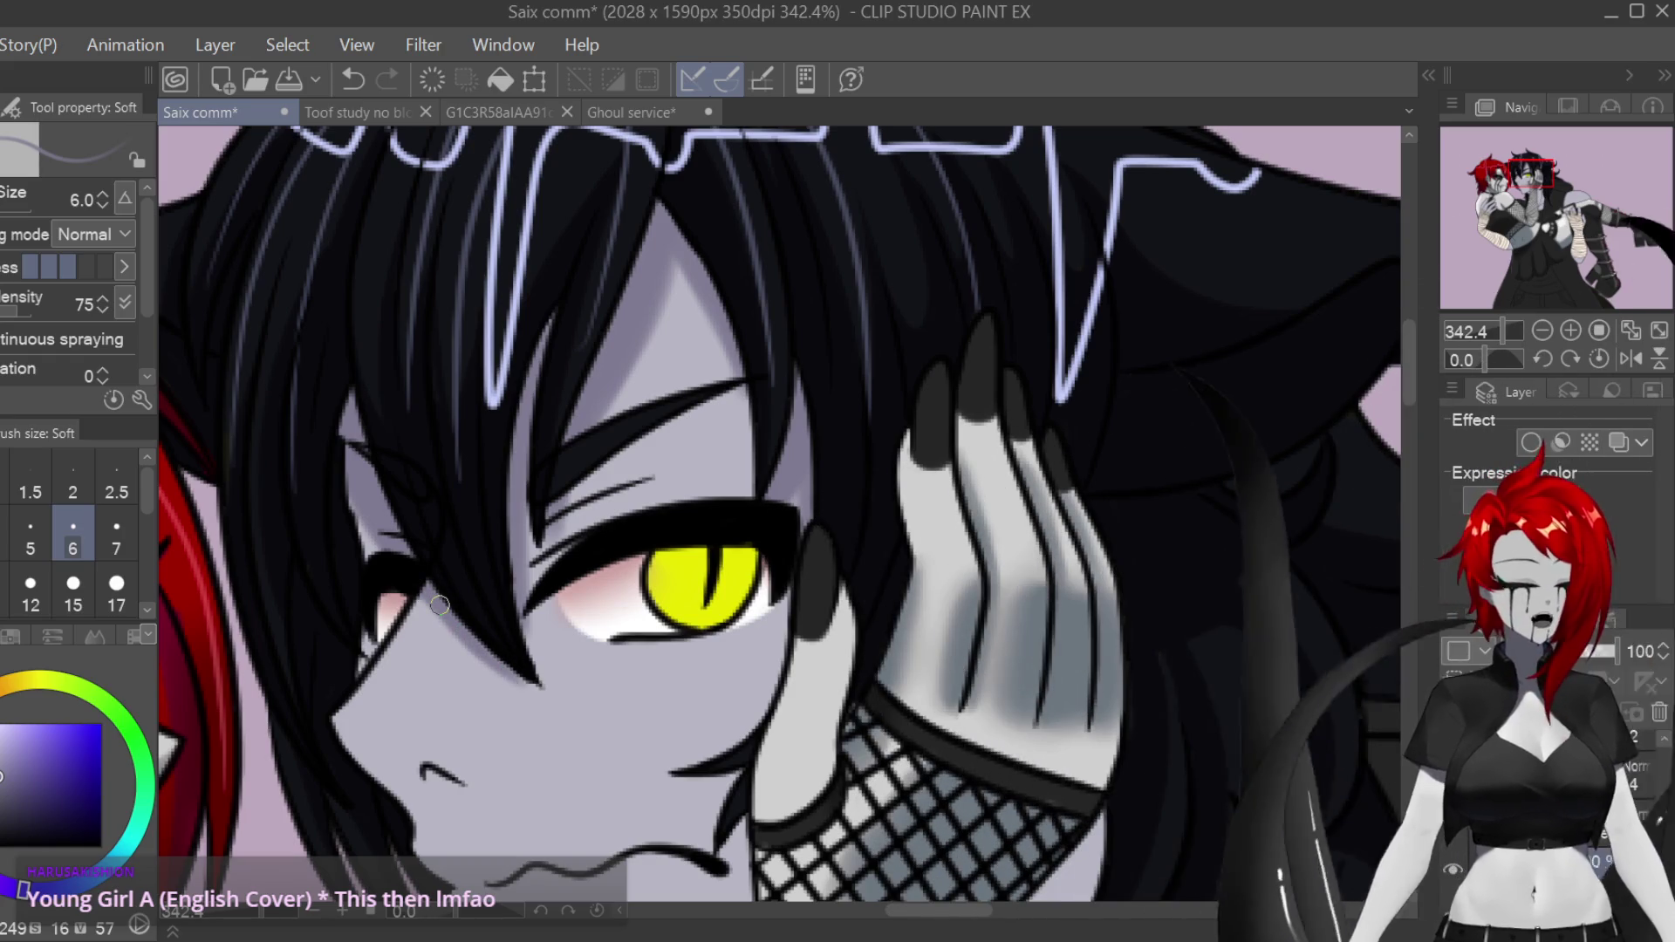
{"action": "scroll", "coordinate": [1378, 320], "scroll_direction": "down", "scroll_amount": 5}
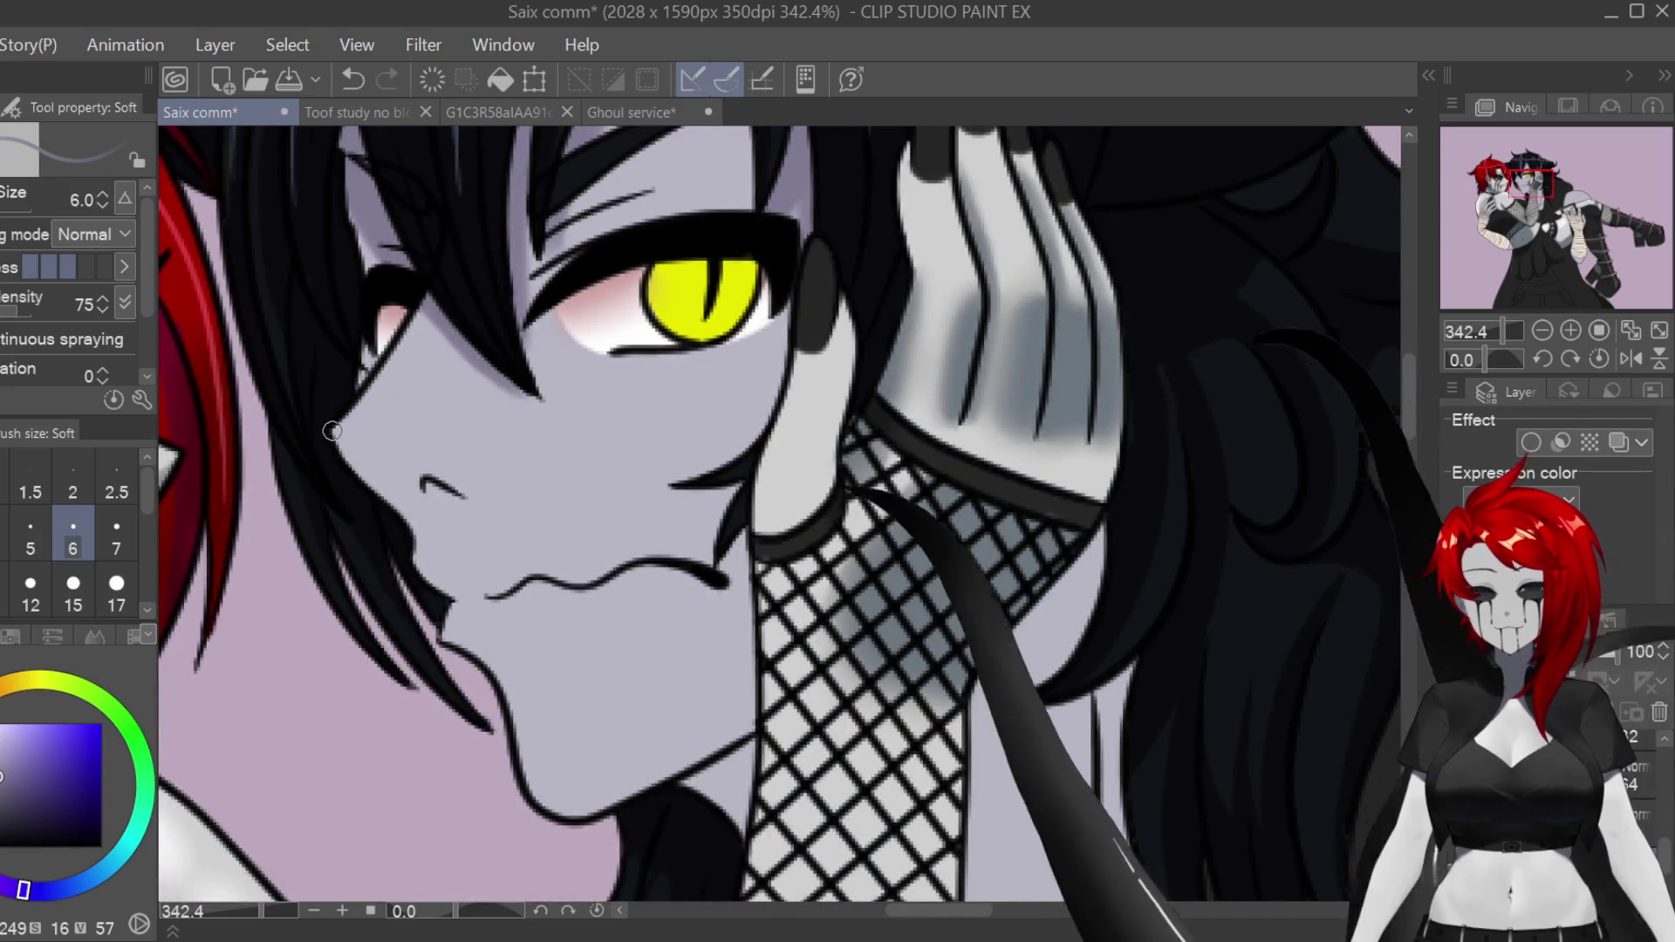
{"action": "left_click_drag", "start_coordinate": [396, 467], "coordinate": [451, 478]}
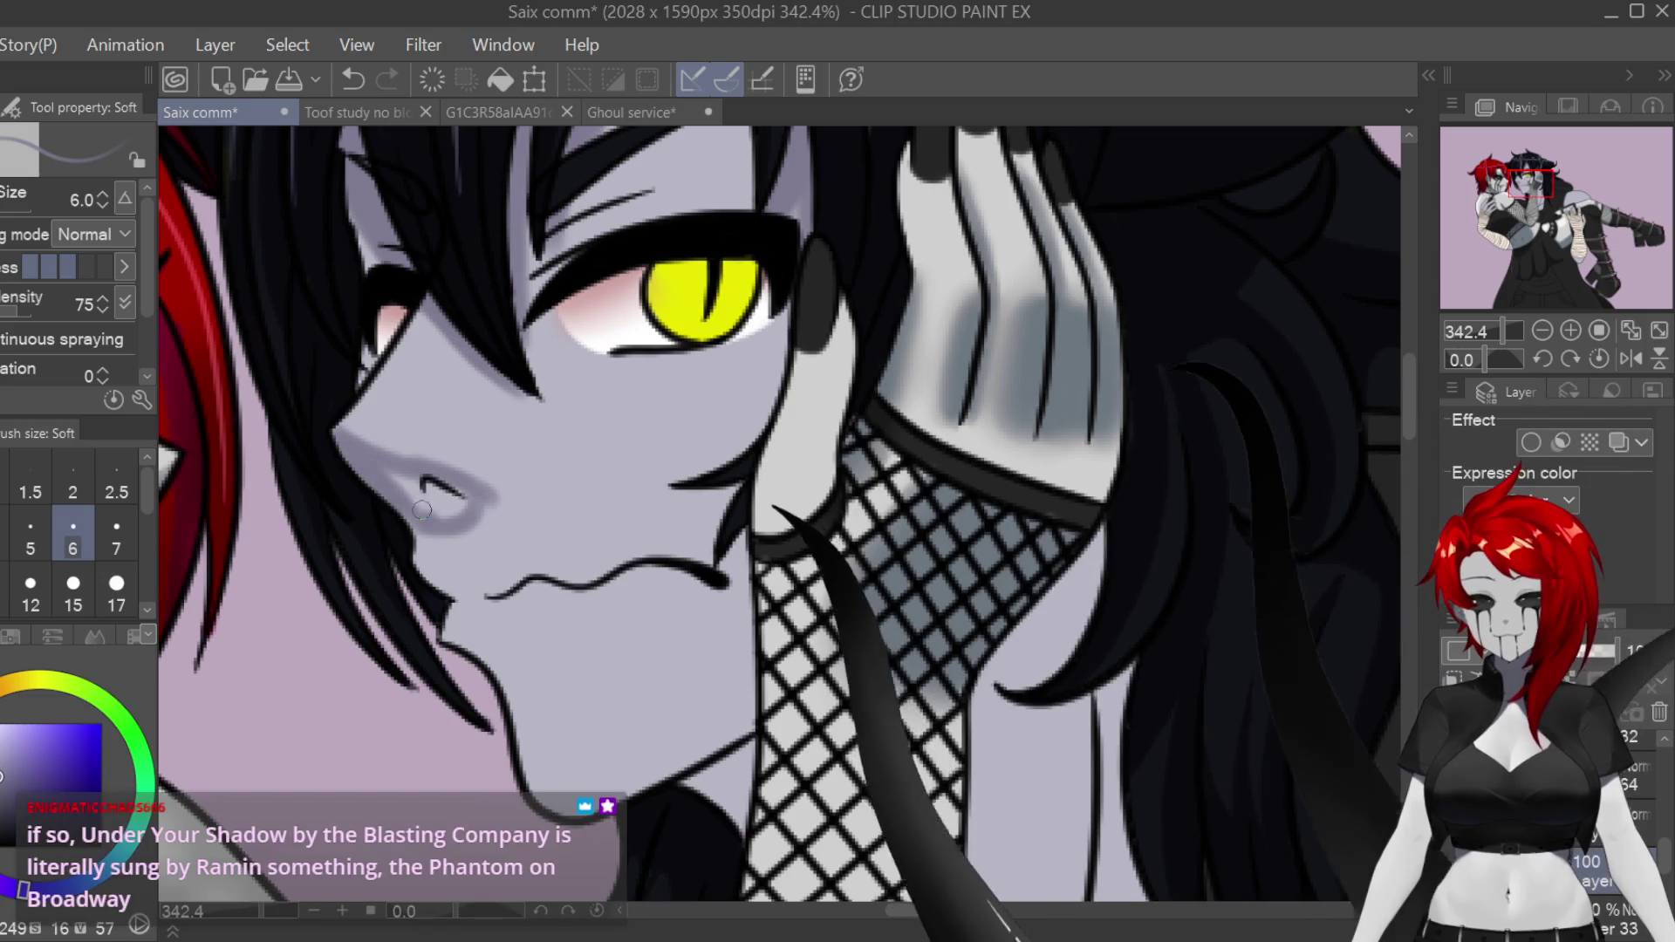
{"action": "left_click_drag", "start_coordinate": [417, 516], "coordinate": [463, 497]}
Step: Refine the nose shading by alternating the hard eraser, blending brush and soft airbrush
{"action": "key", "text": "e"}
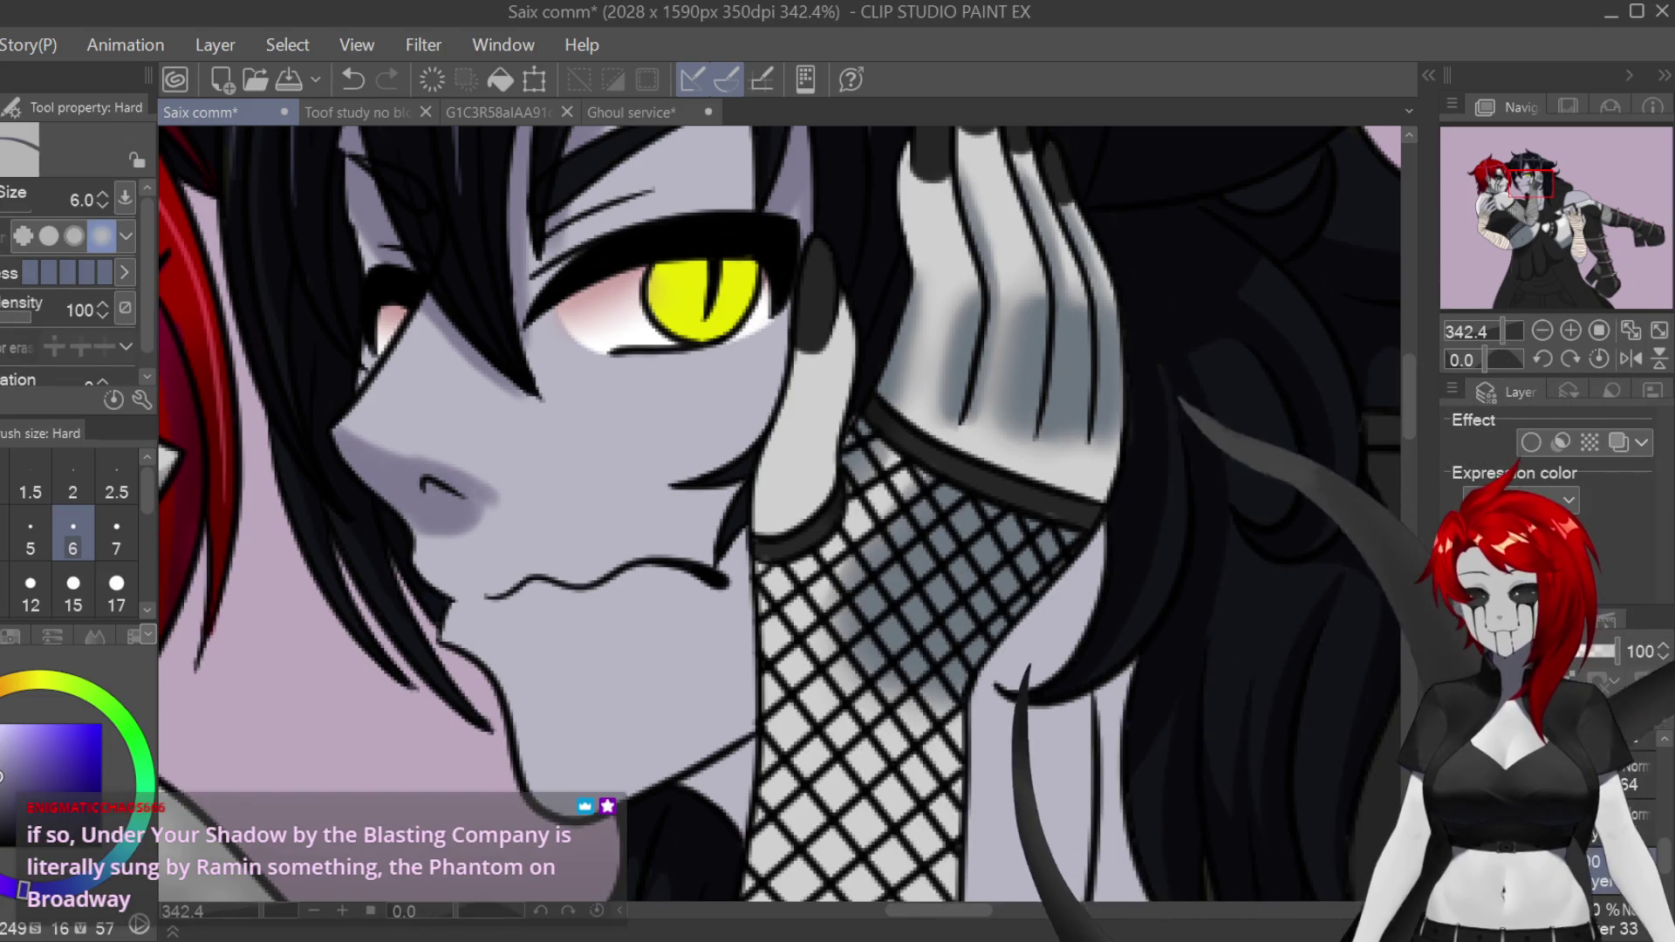
{"action": "key", "text": "b"}
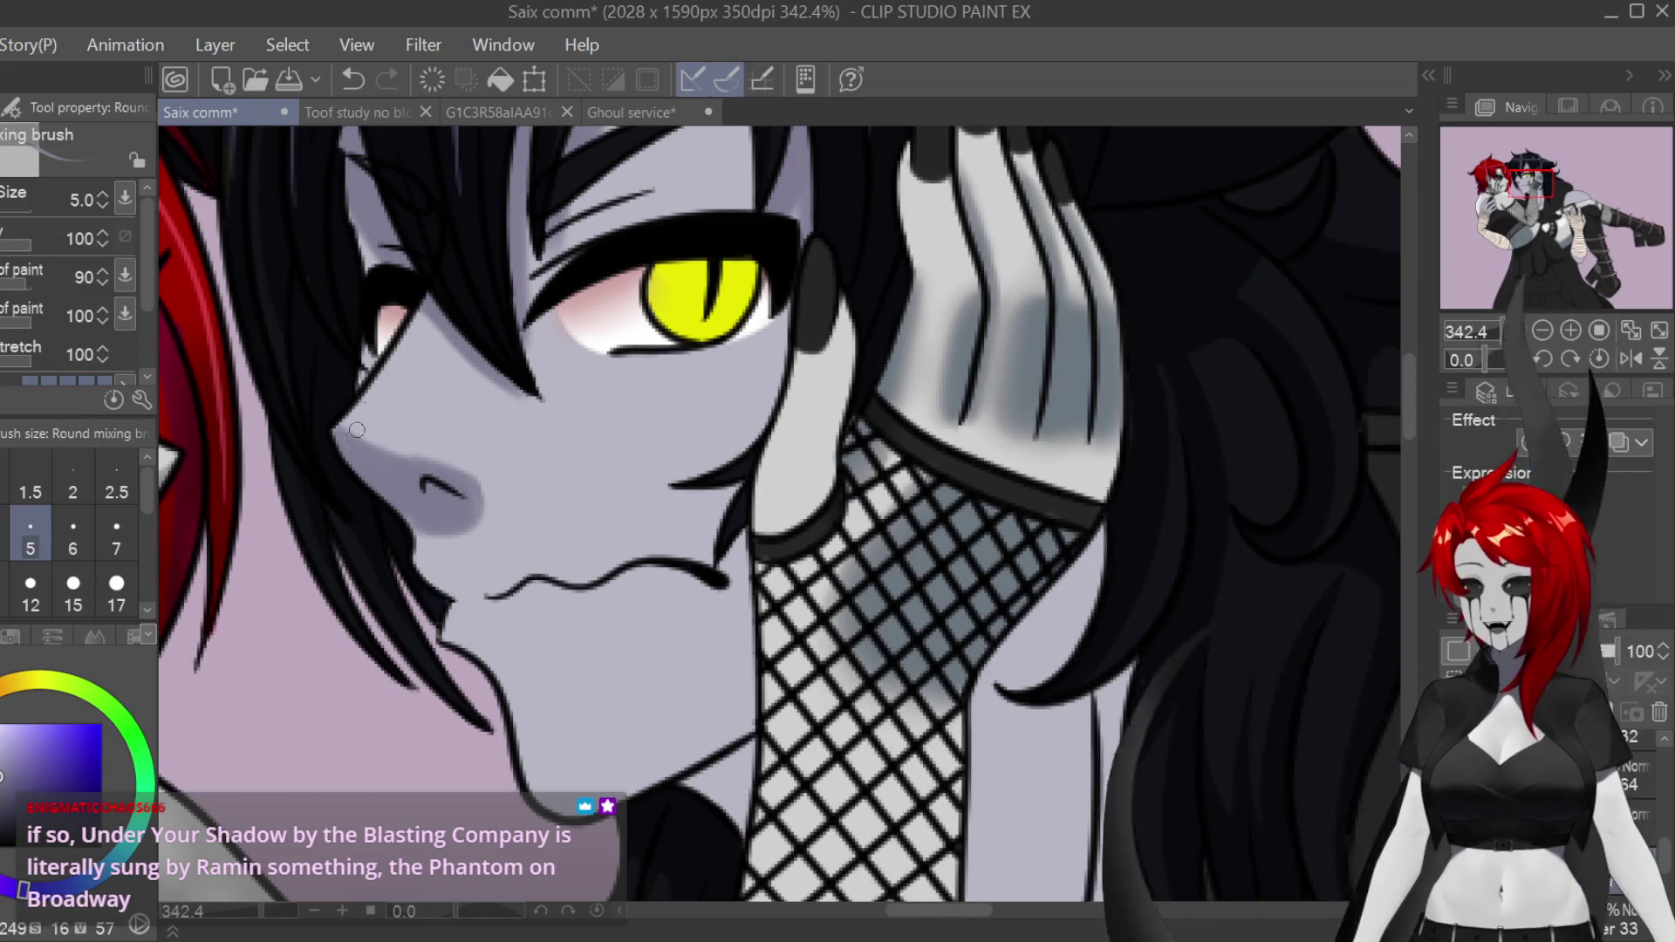
{"action": "key", "text": "b"}
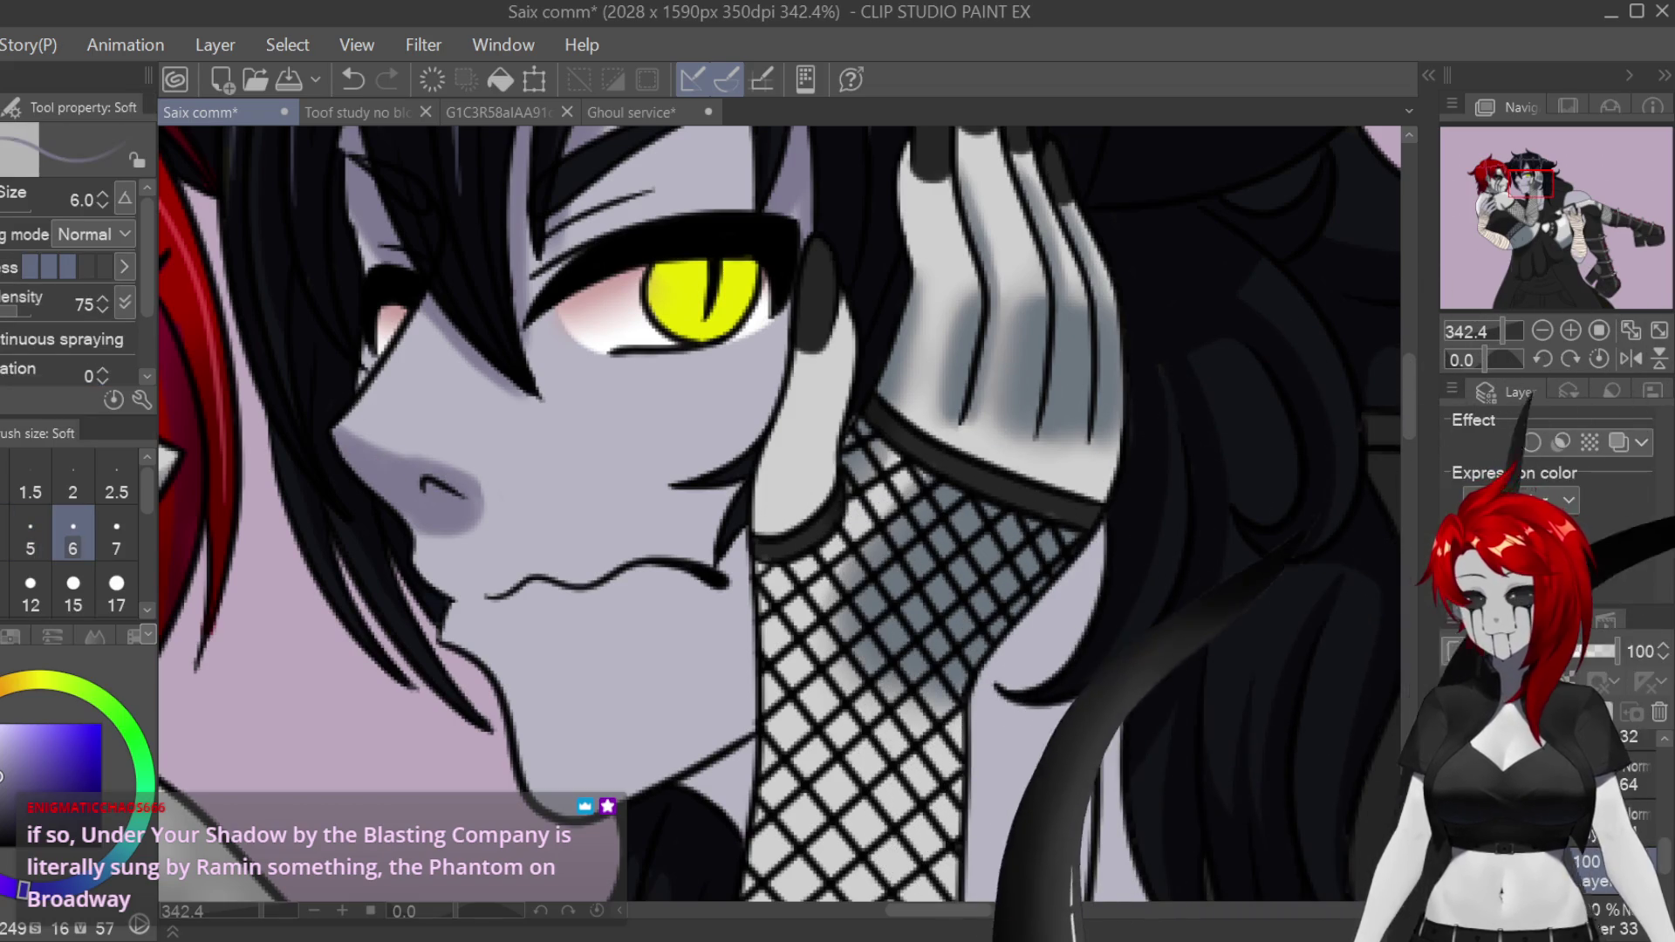
{"action": "key", "text": "e"}
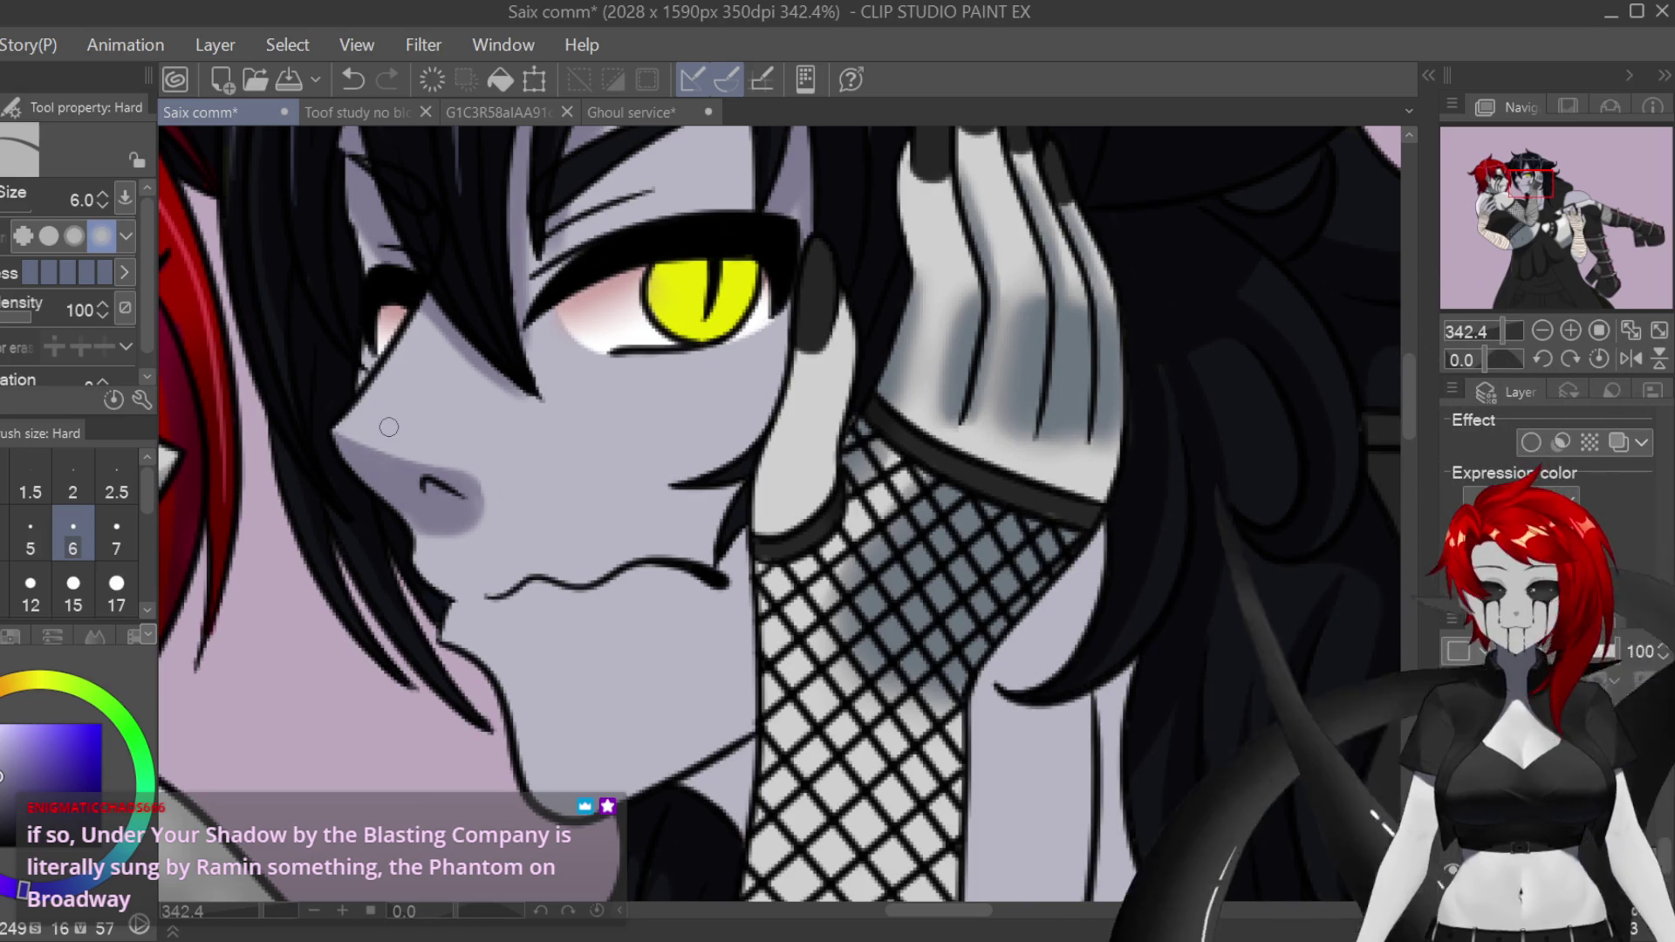
{"action": "key", "text": "b"}
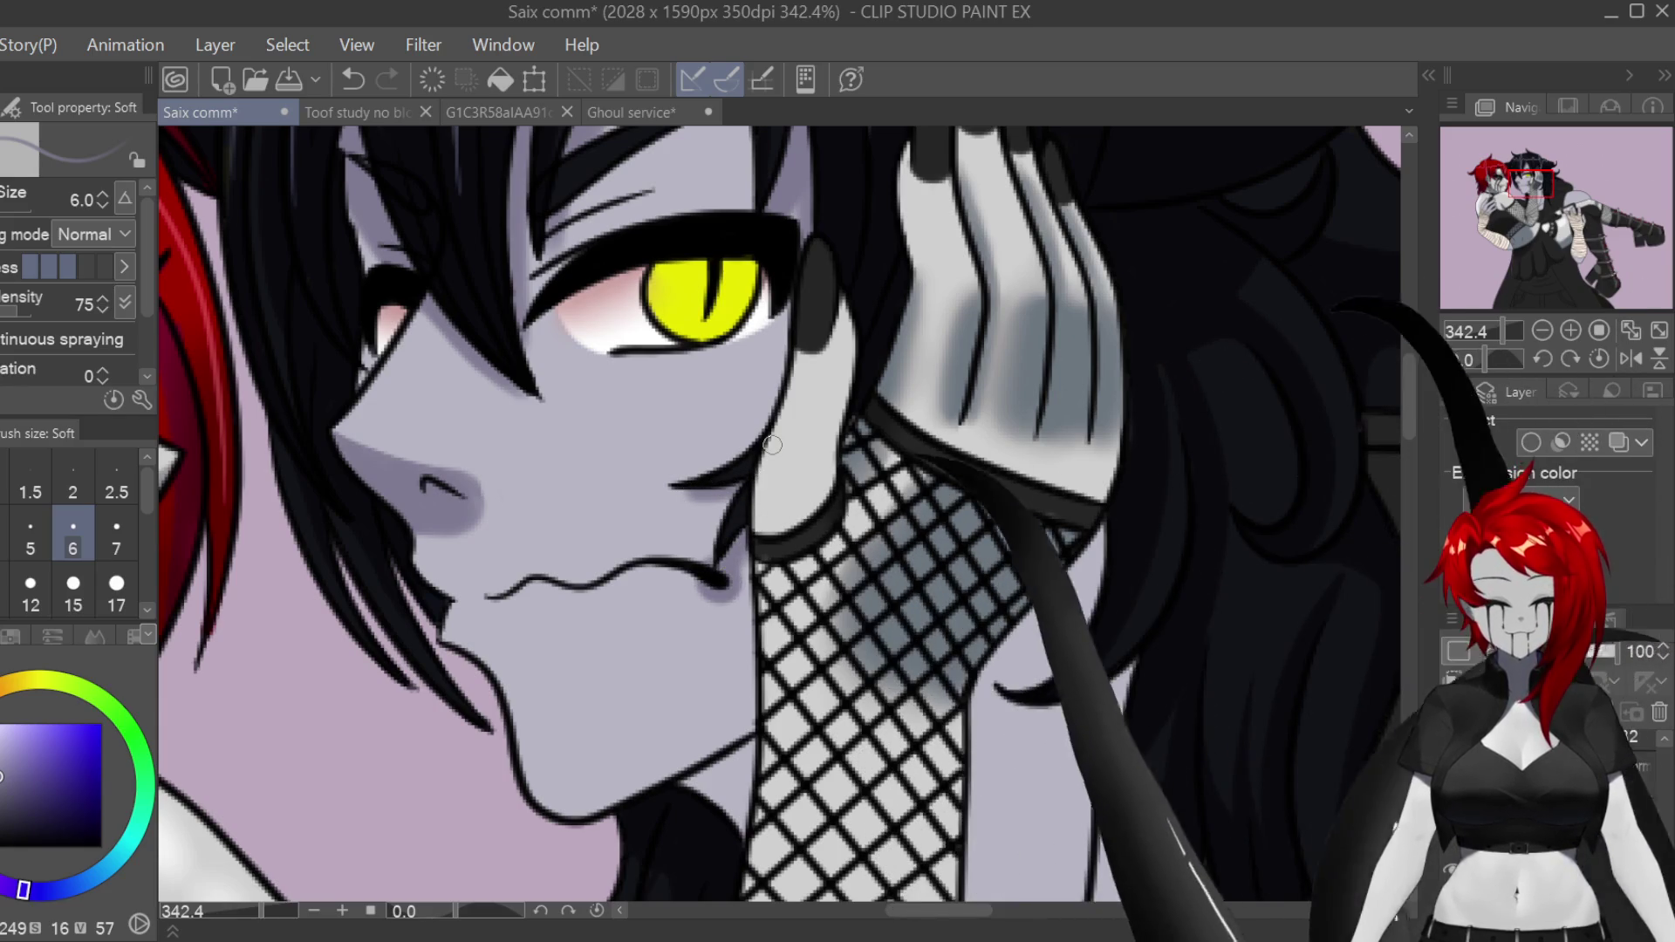
Step: Paint a soft shadow down the neck and under the jaw with the airbrush at size 8
{"action": "scroll", "coordinate": [1389, 395], "scroll_direction": "down", "scroll_amount": 5}
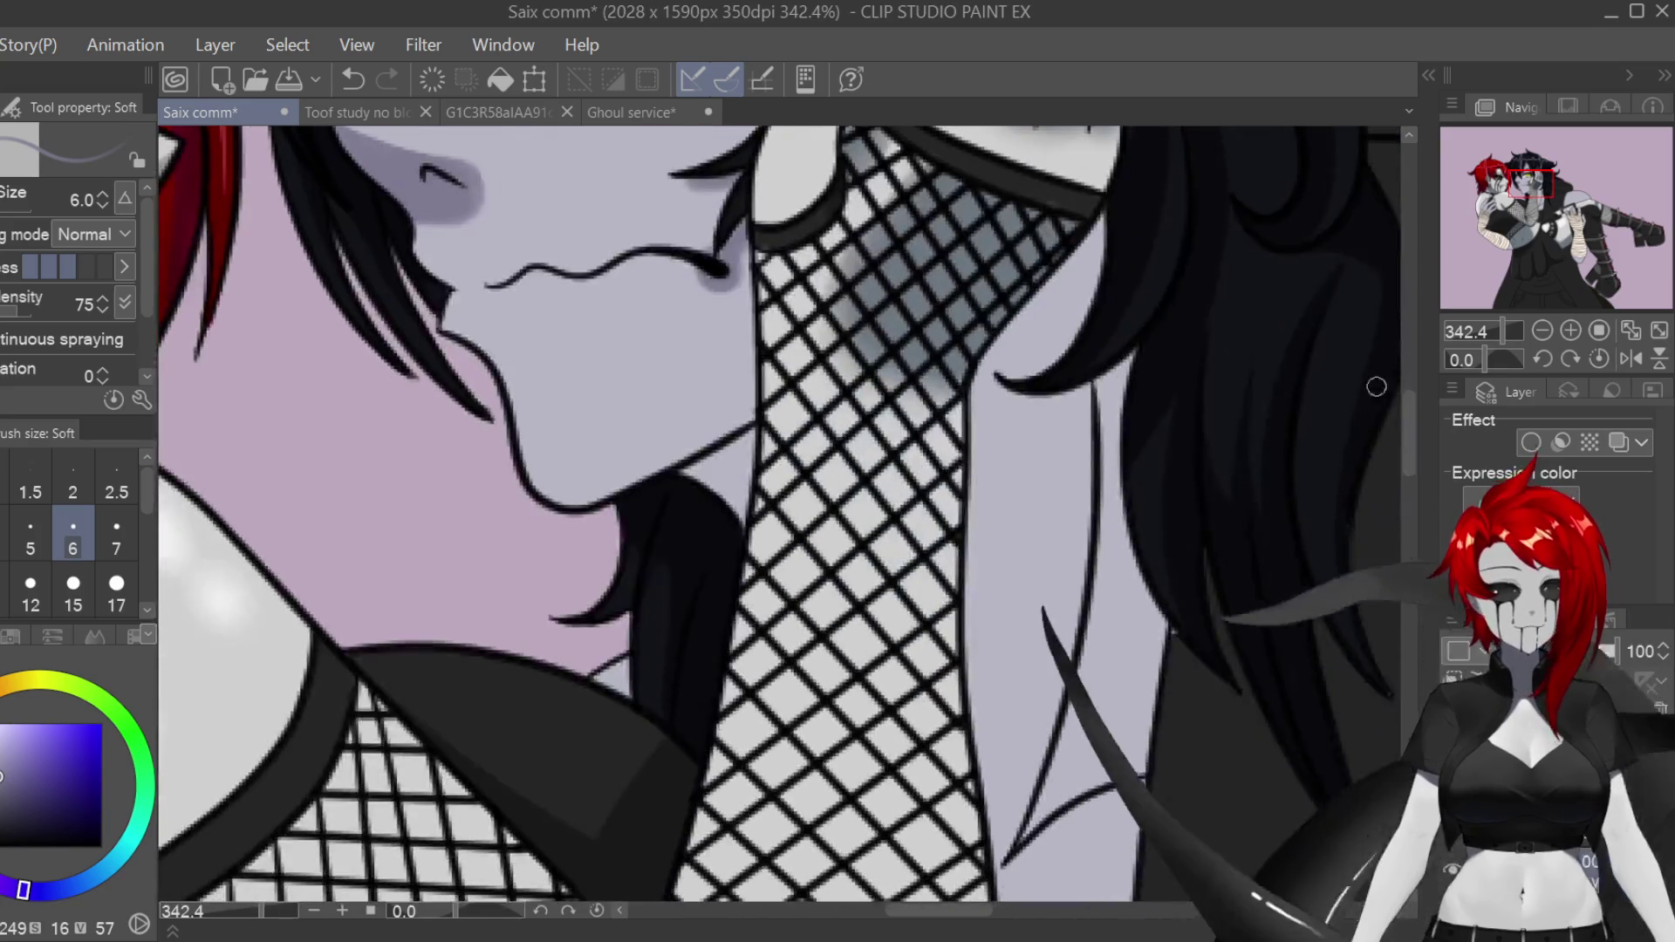
{"action": "left_click_drag", "start_coordinate": [1152, 598], "coordinate": [1022, 726]}
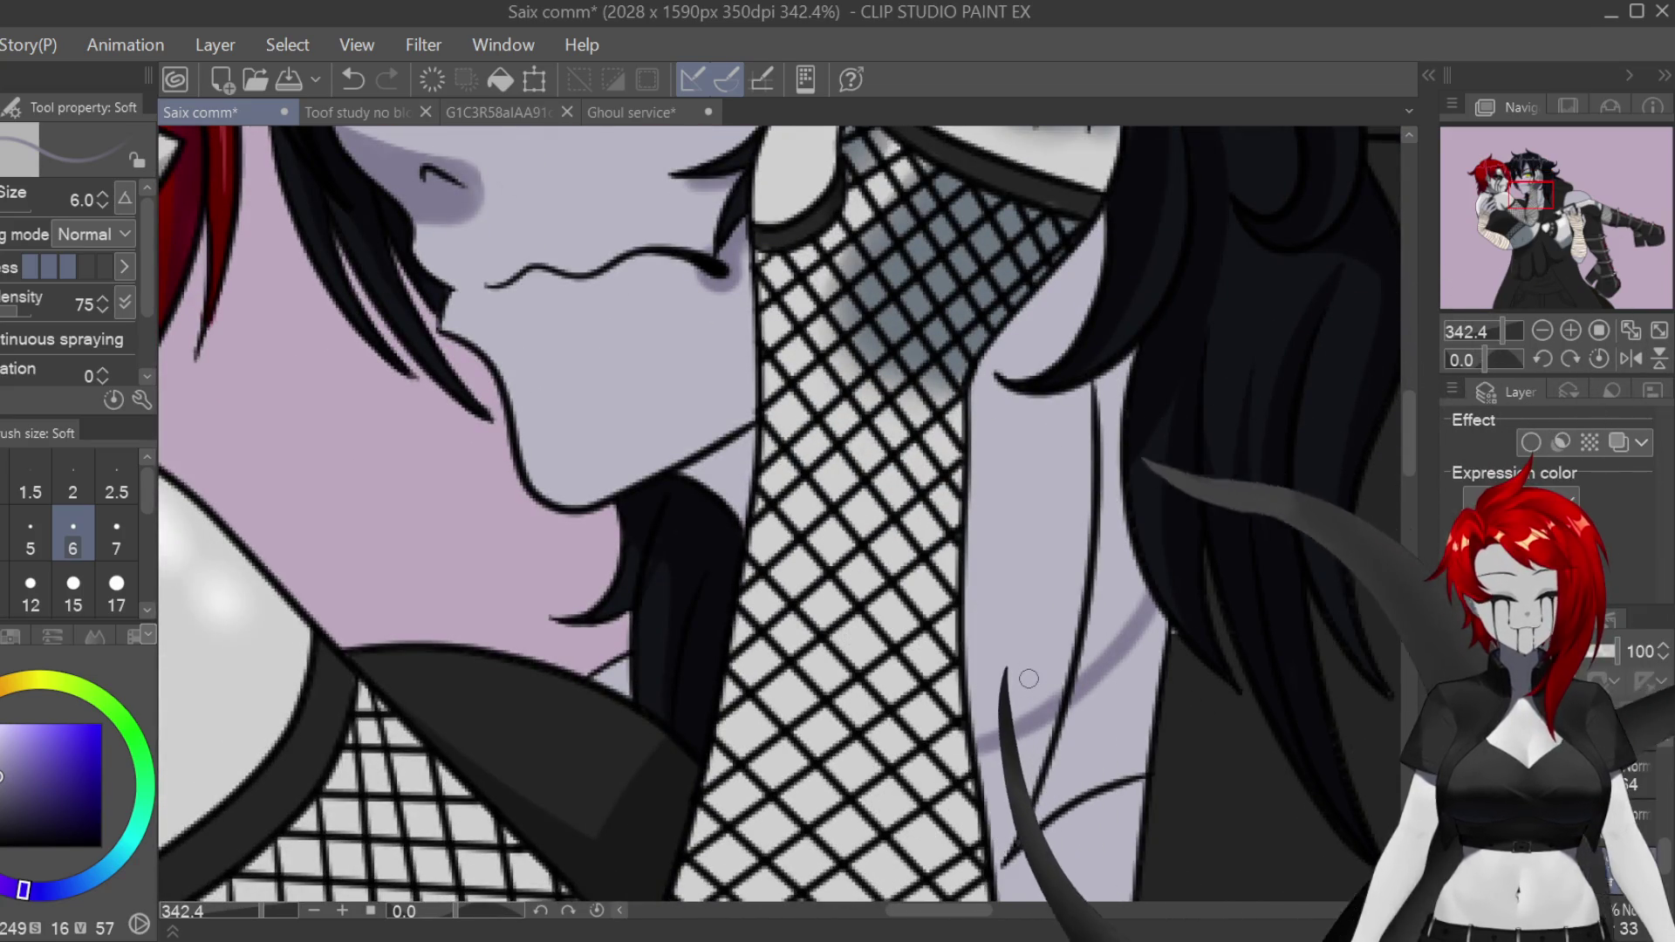
{"action": "key", "text": "bracketright"}
{"action": "key", "text": "bracketright"}
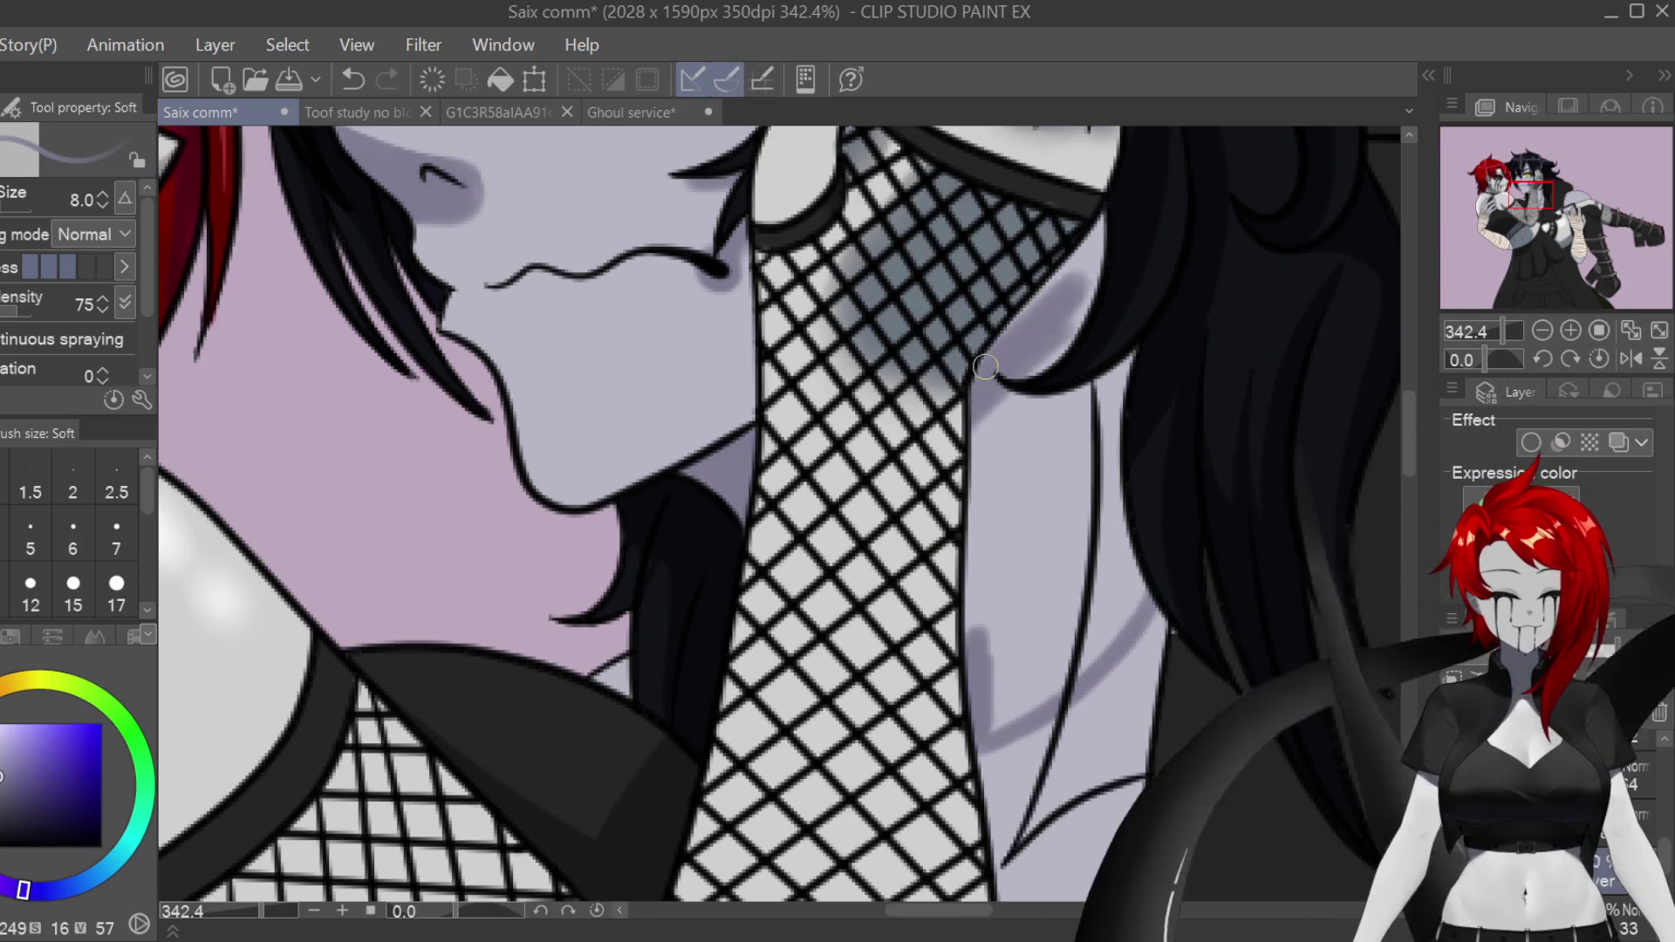
{"action": "mouse_move", "coordinate": [973, 484]}
{"action": "left_mouse_down"}
{"action": "mouse_move", "coordinate": [1067, 405]}
{"action": "mouse_move", "coordinate": [1015, 488]}
{"action": "left_mouse_up"}
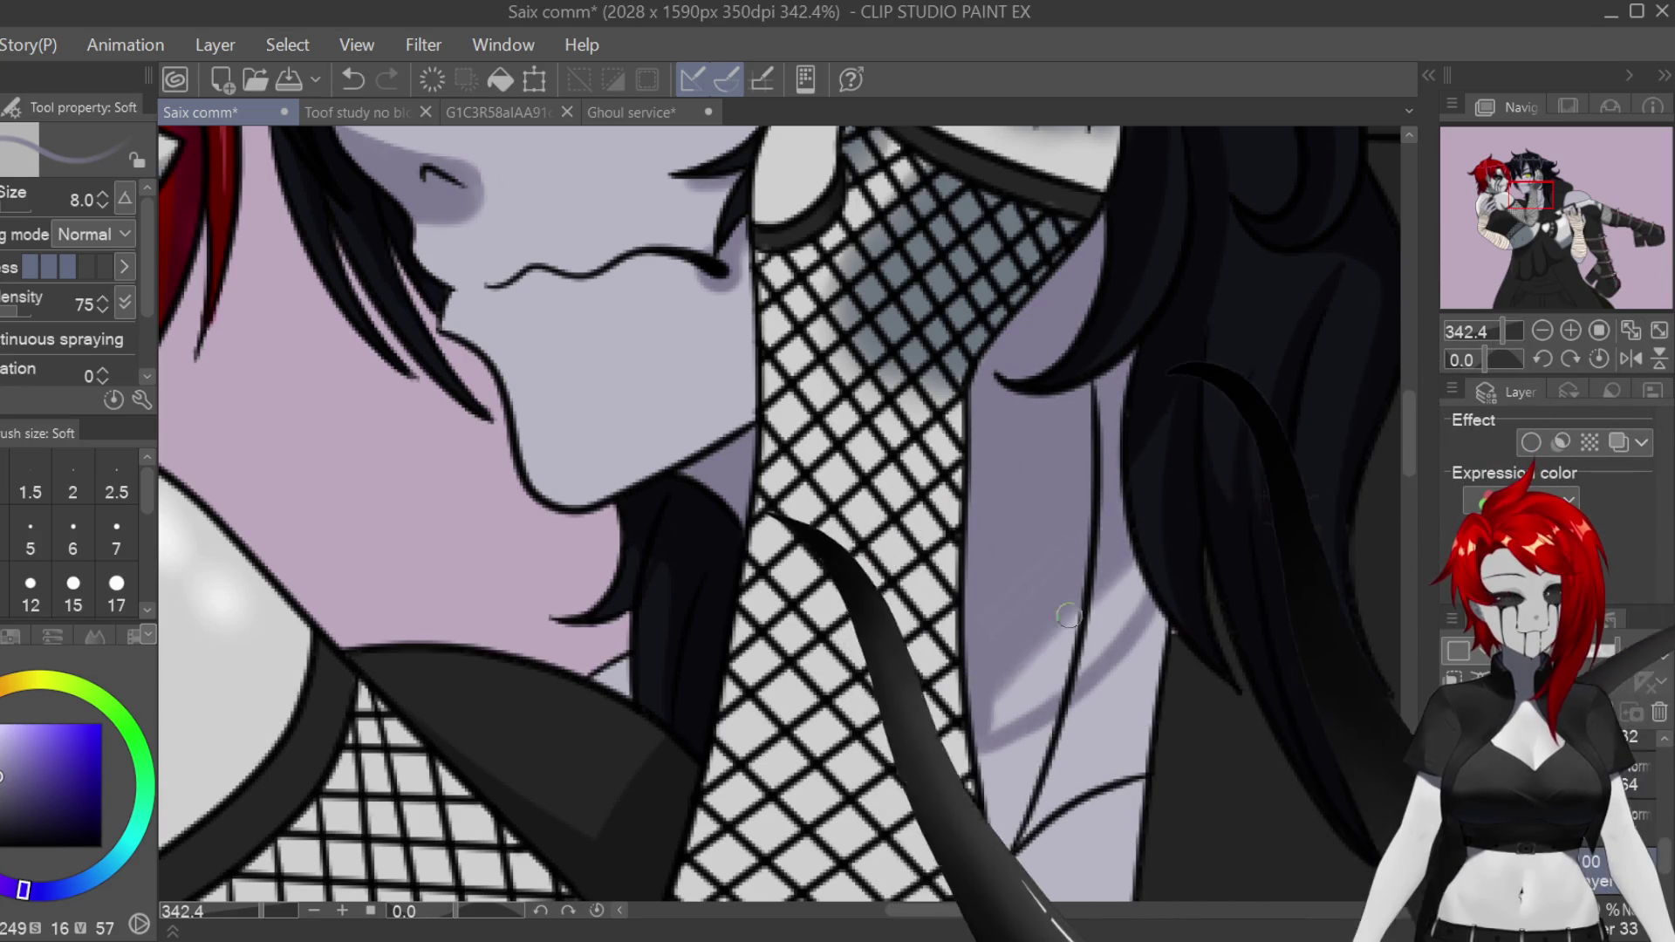
{"action": "left_click_drag", "start_coordinate": [1135, 611], "coordinate": [1064, 668]}
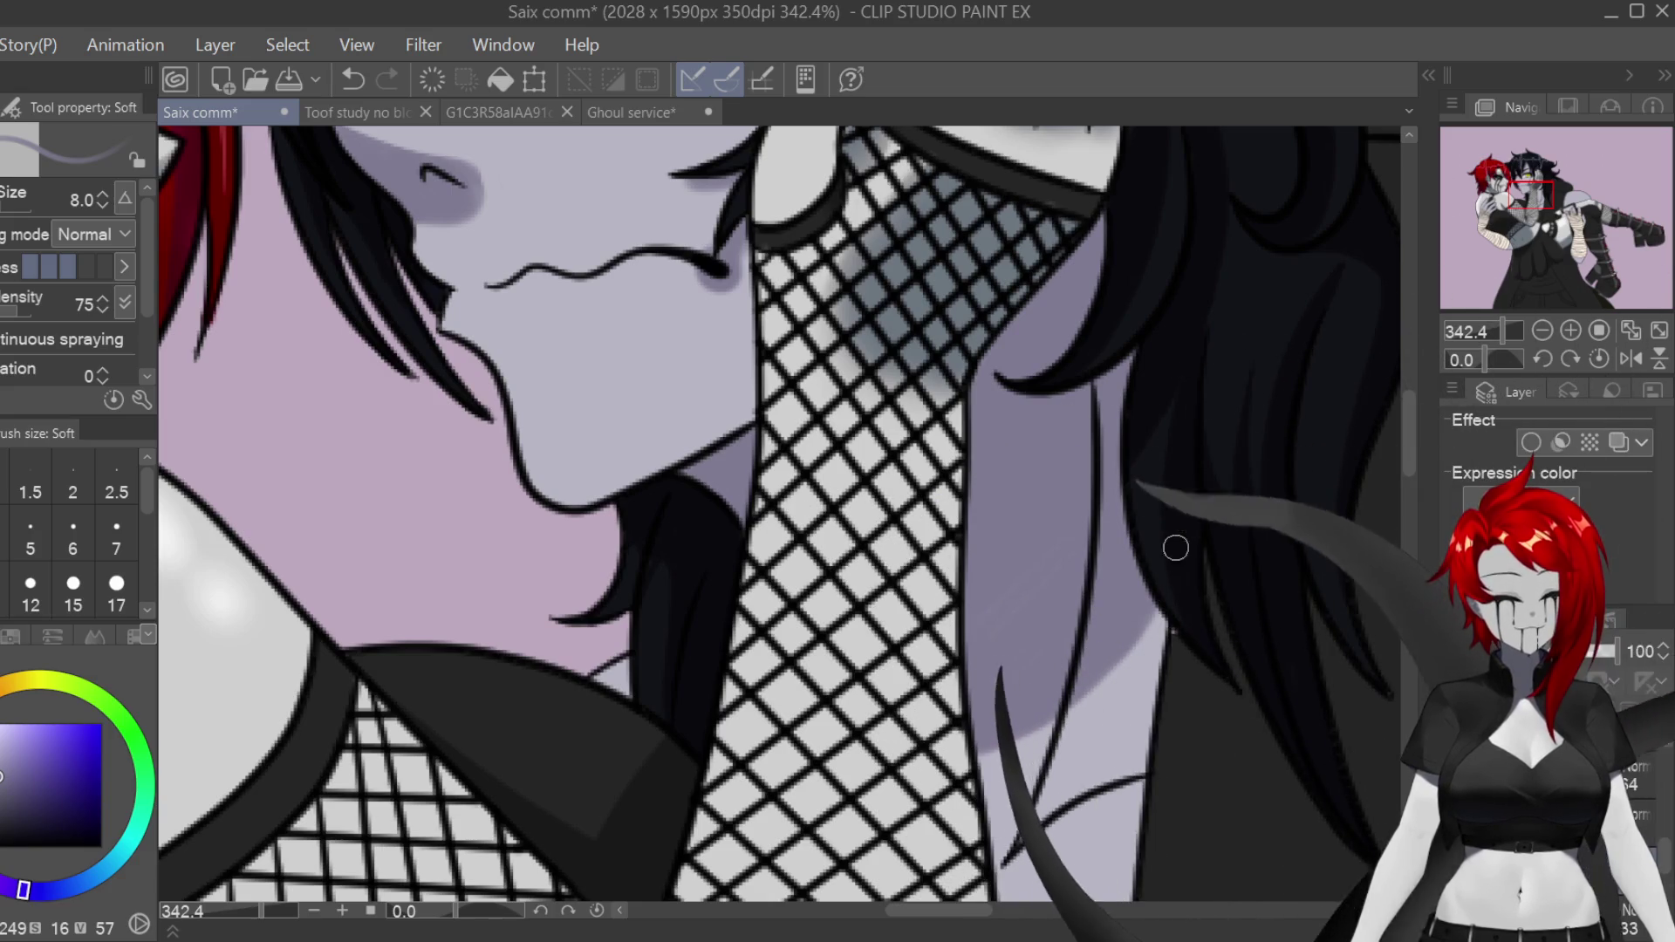
Step: Clean up the edges of the neck shadow with the hard eraser
{"action": "scroll", "coordinate": [1389, 418], "scroll_direction": "down", "scroll_amount": 5}
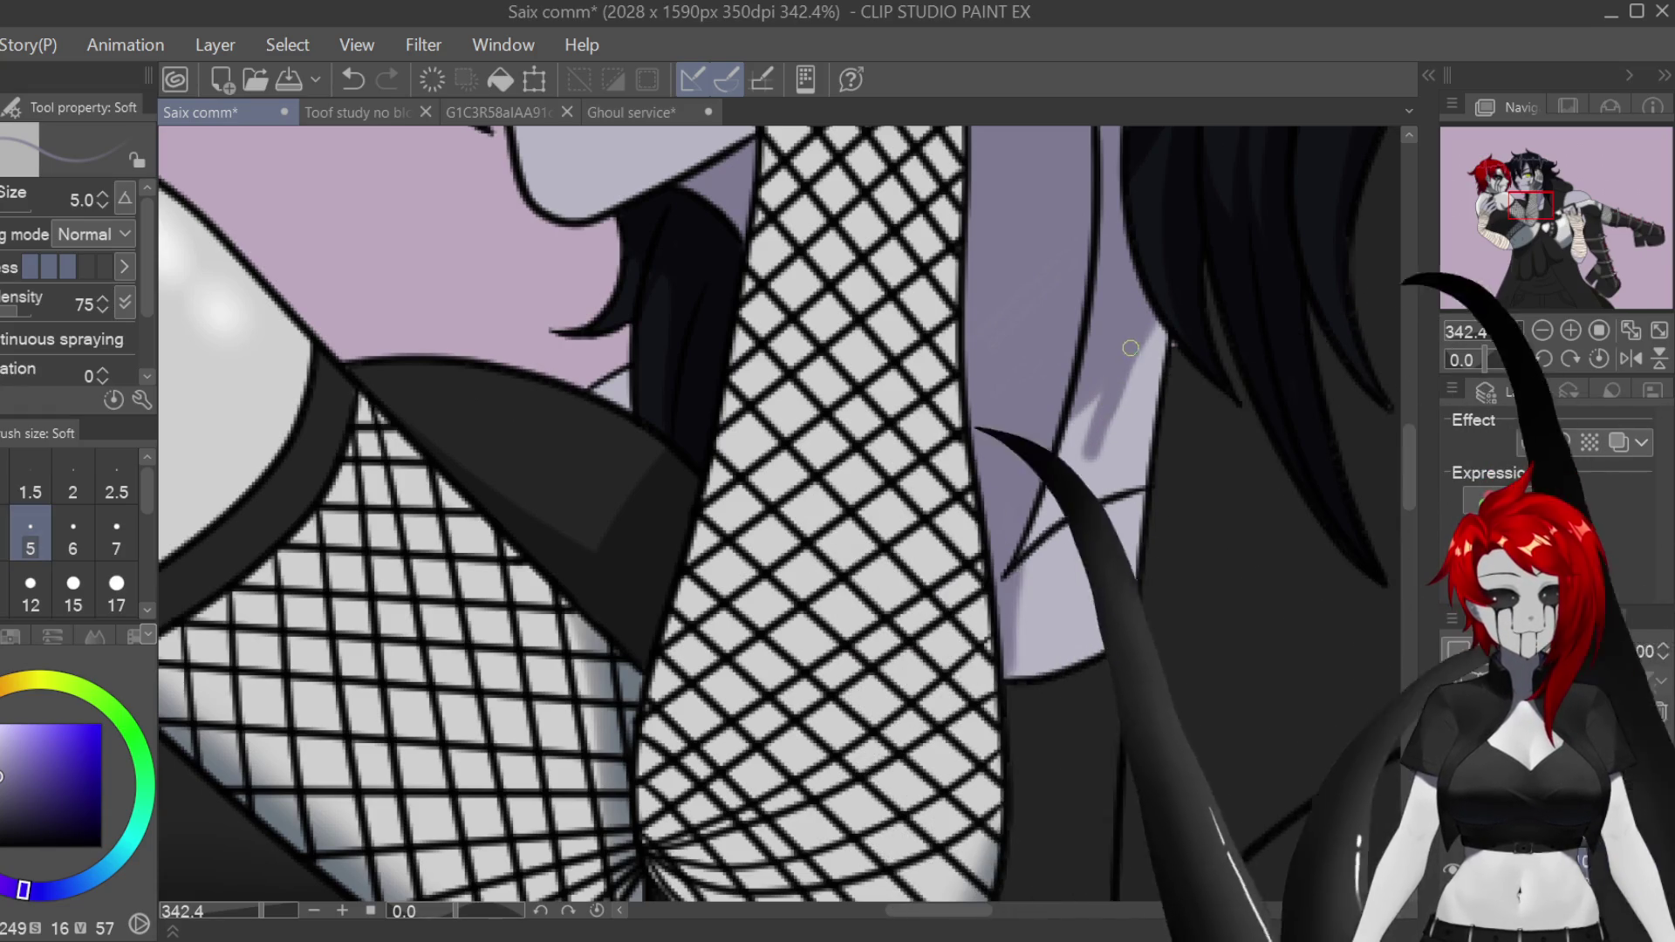
{"action": "key", "text": "e"}
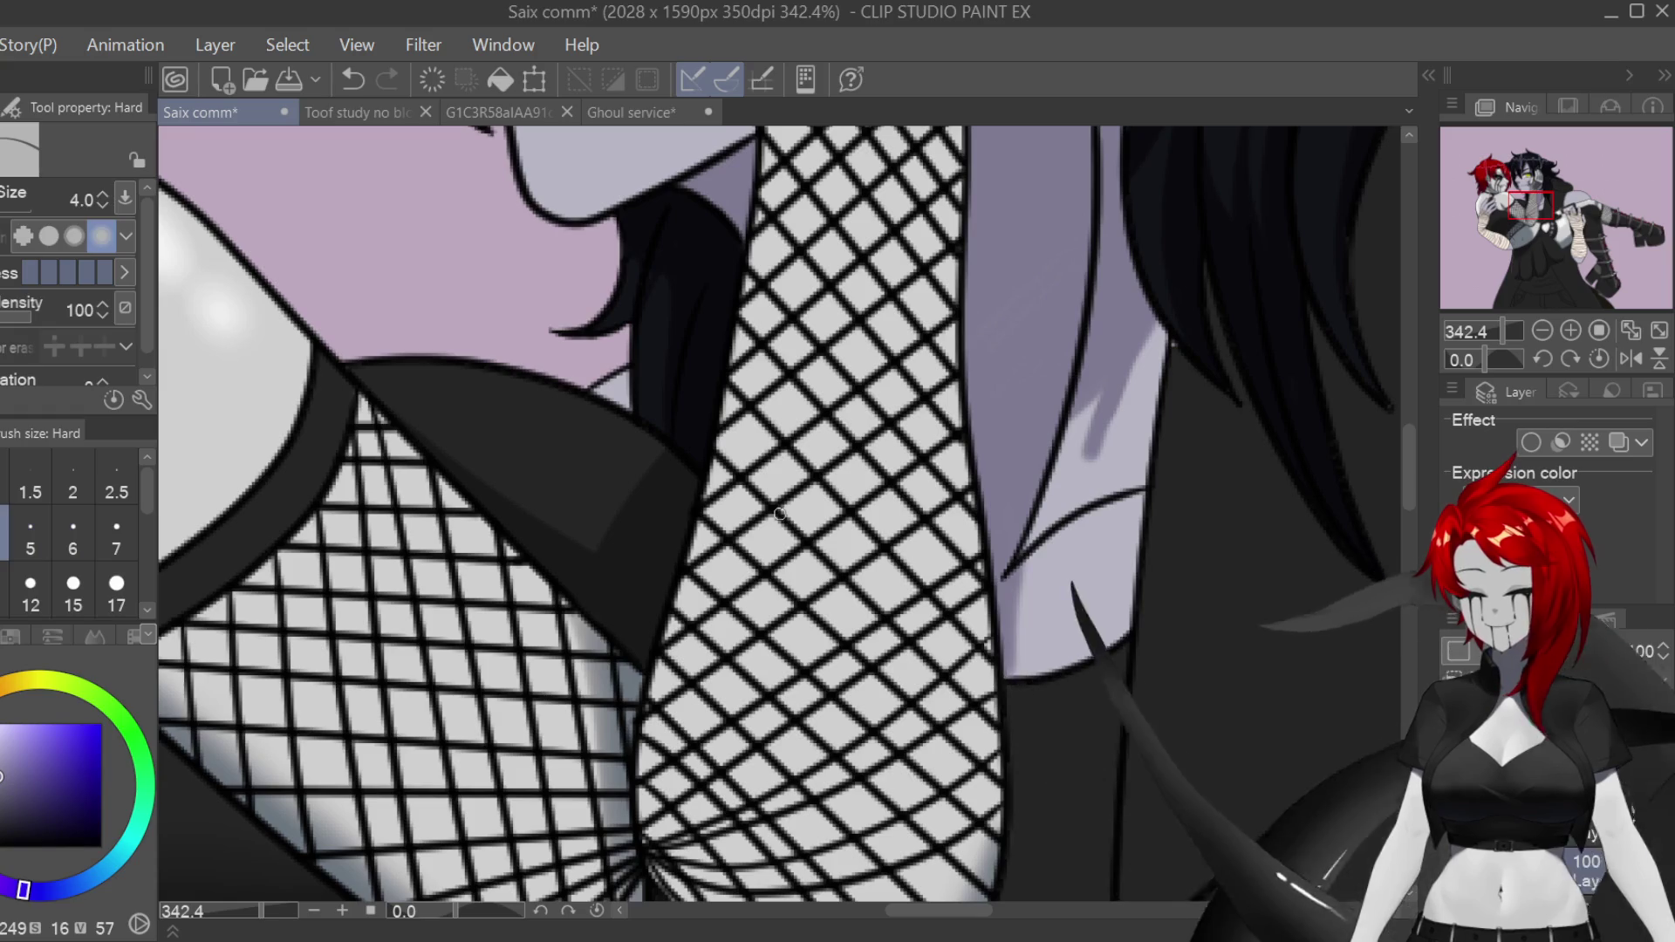
{"action": "scroll", "coordinate": [779, 515], "scroll_direction": "up", "scroll_amount": 3}
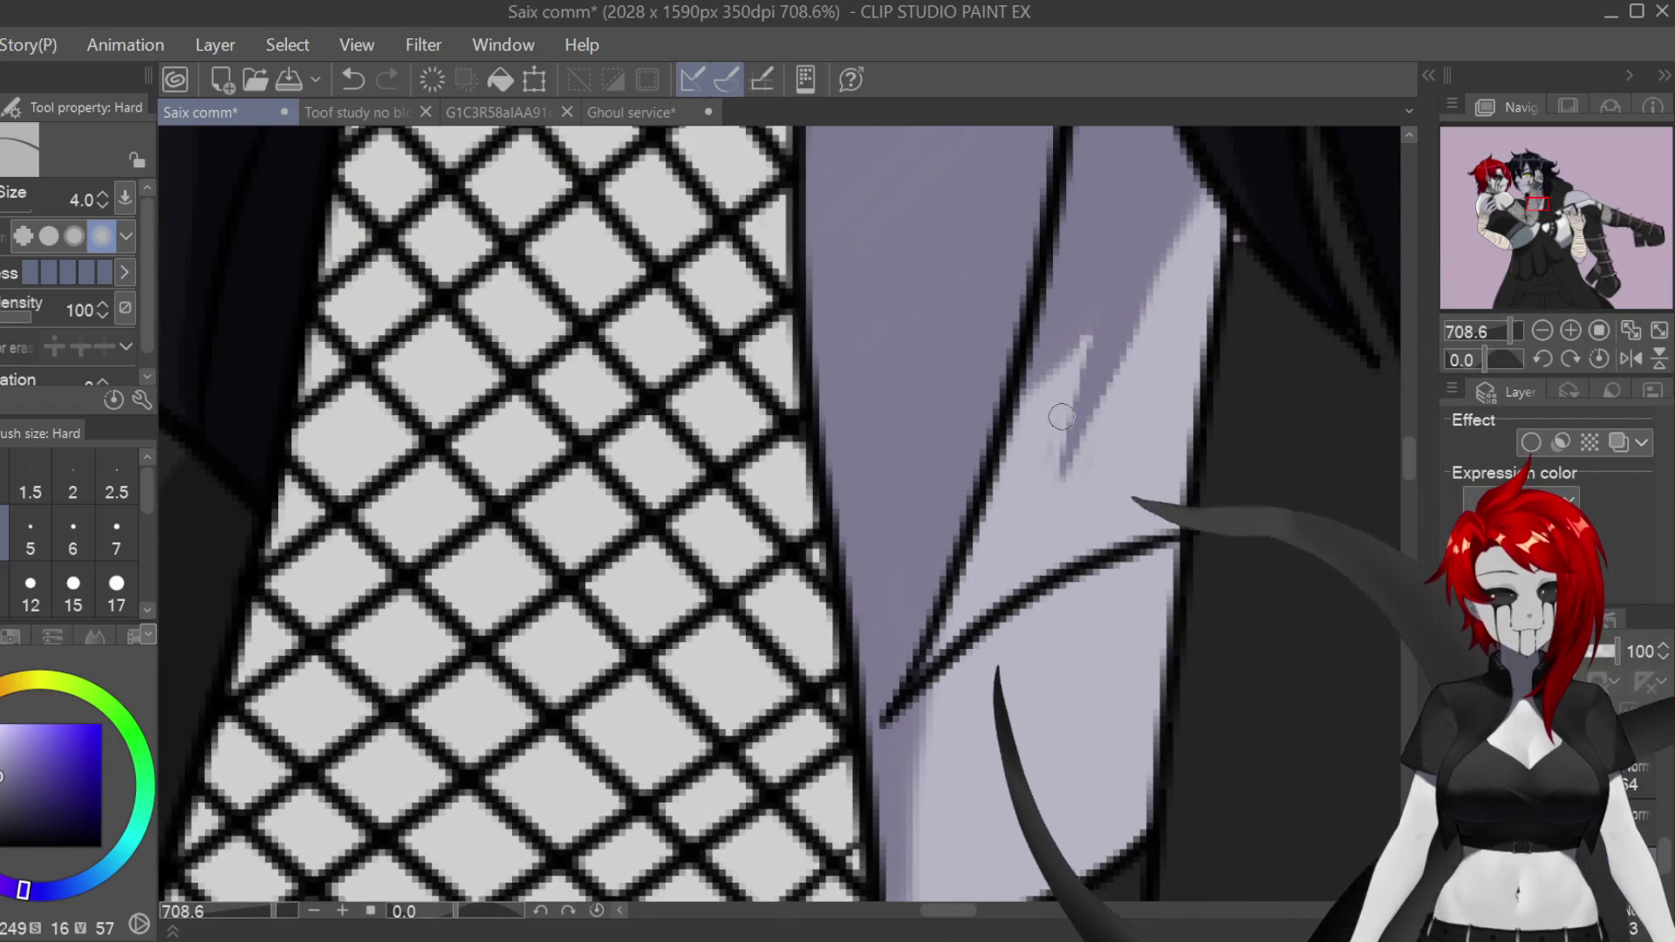
{"action": "scroll", "coordinate": [1020, 517], "scroll_direction": "down", "scroll_amount": 4}
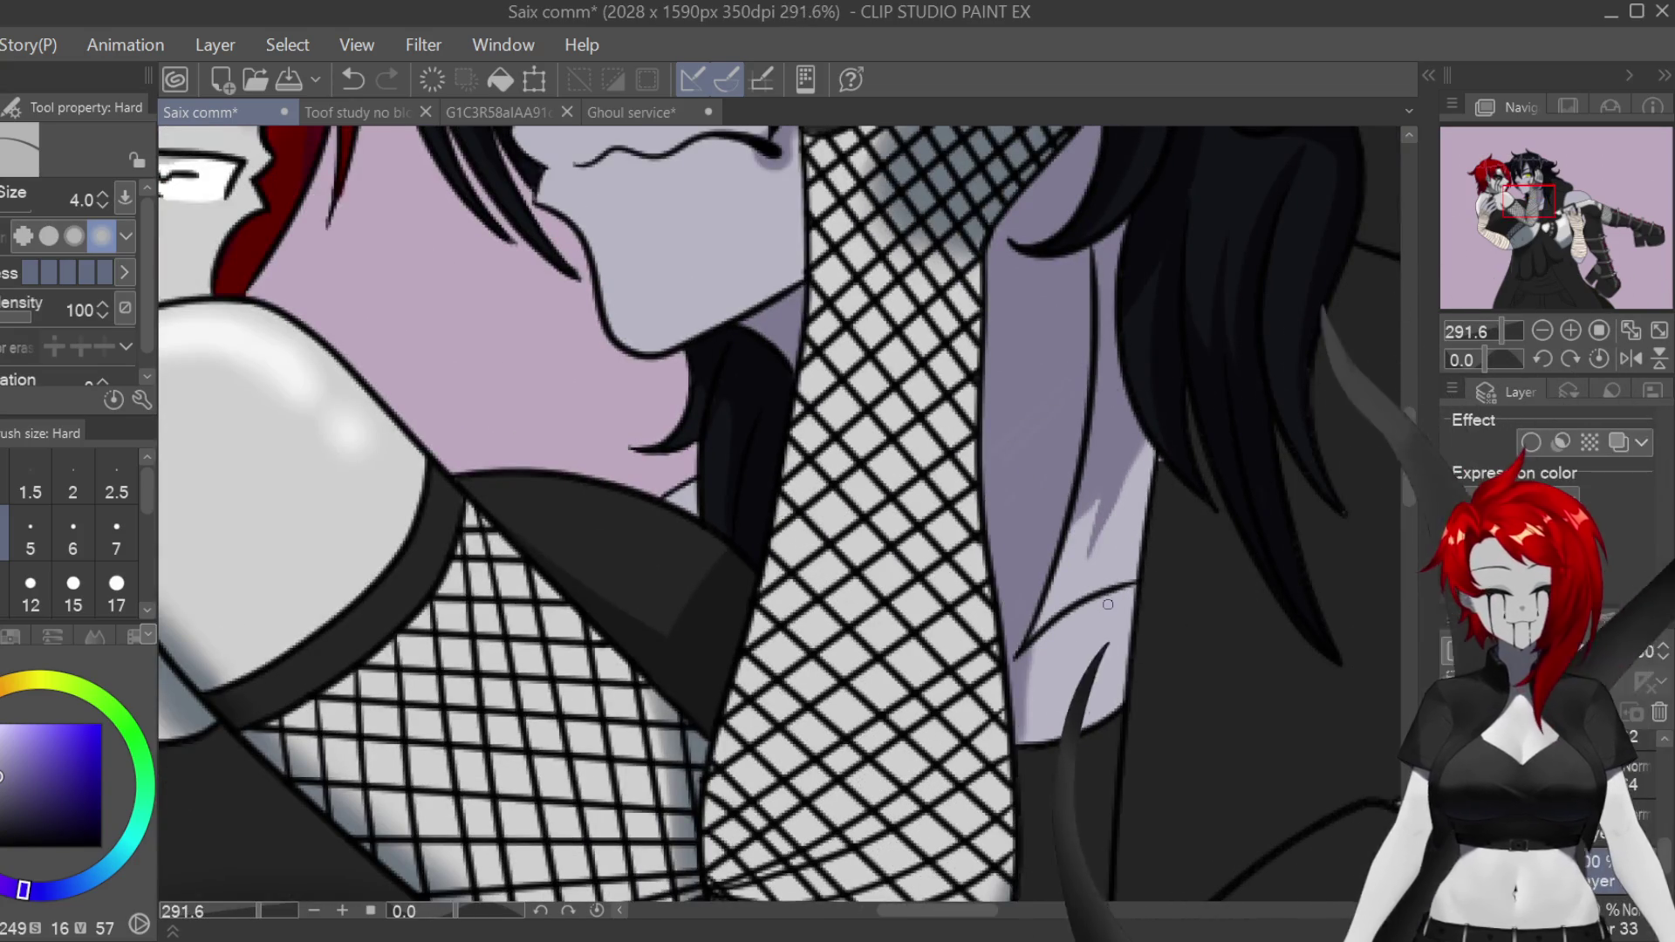
{"action": "scroll", "coordinate": [1129, 671], "scroll_direction": "down", "scroll_amount": 2}
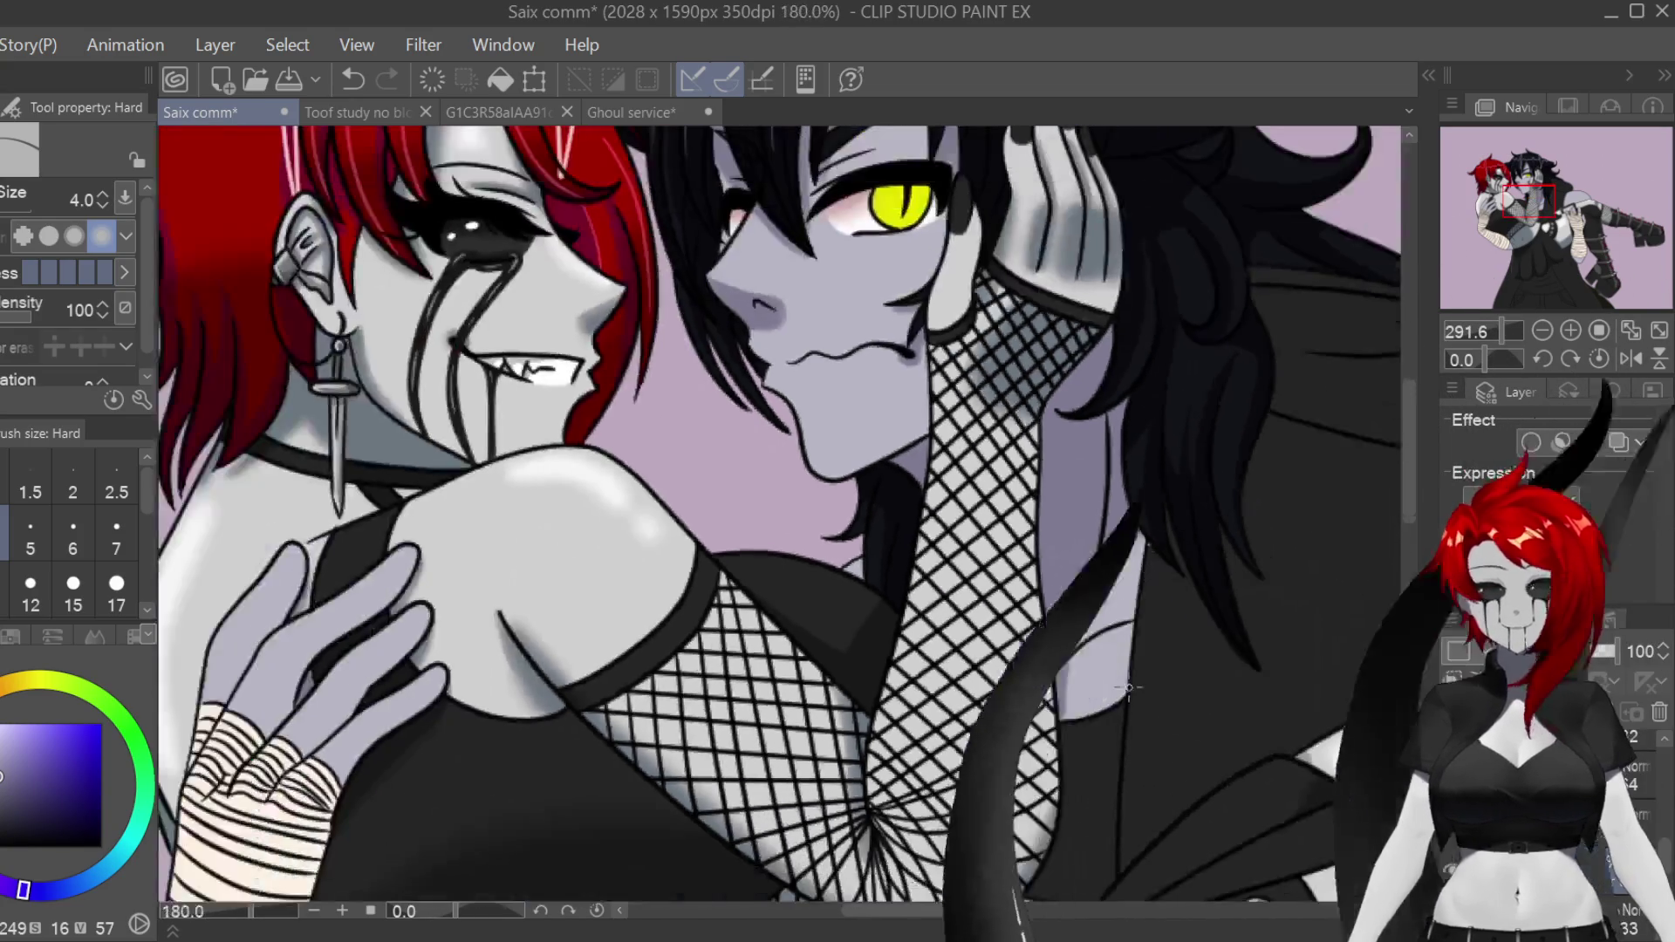
Step: Touch up the shoulder-hair gap with the soft airbrush, then move over to the girl's thigh and leg strap
{"action": "scroll", "coordinate": [768, 544], "scroll_direction": "up", "scroll_amount": 6}
{"action": "key", "text": "b"}
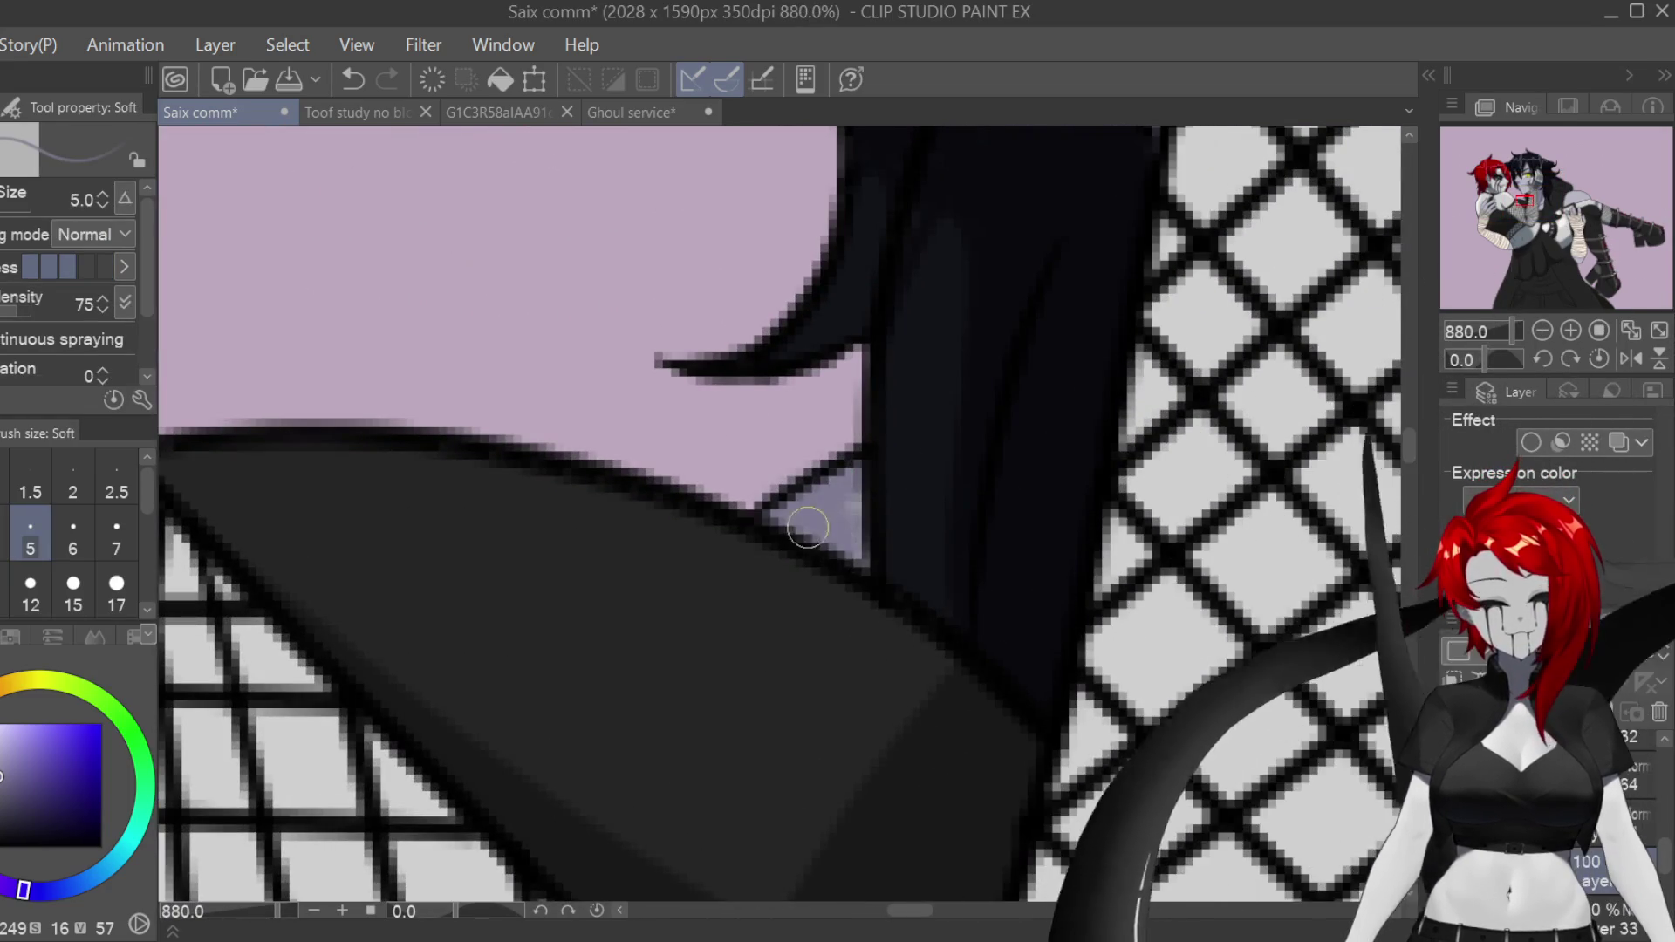
{"action": "scroll", "coordinate": [867, 510], "scroll_direction": "down", "scroll_amount": 4}
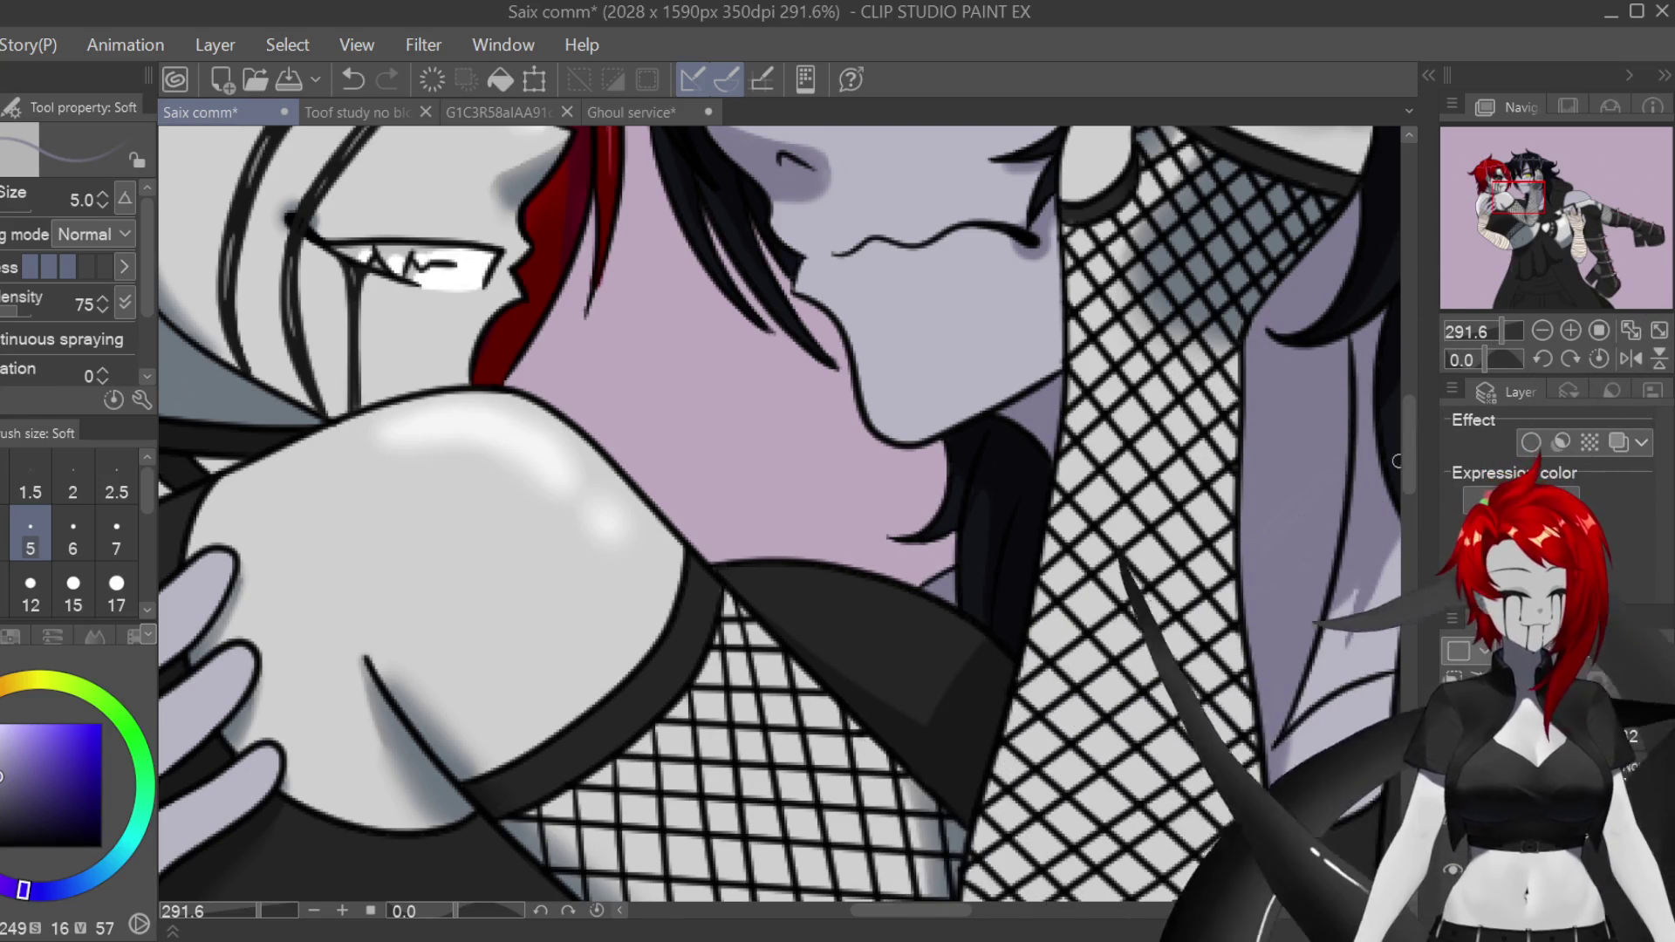
{"action": "scroll", "coordinate": [785, 515], "scroll_direction": "down", "scroll_amount": 5}
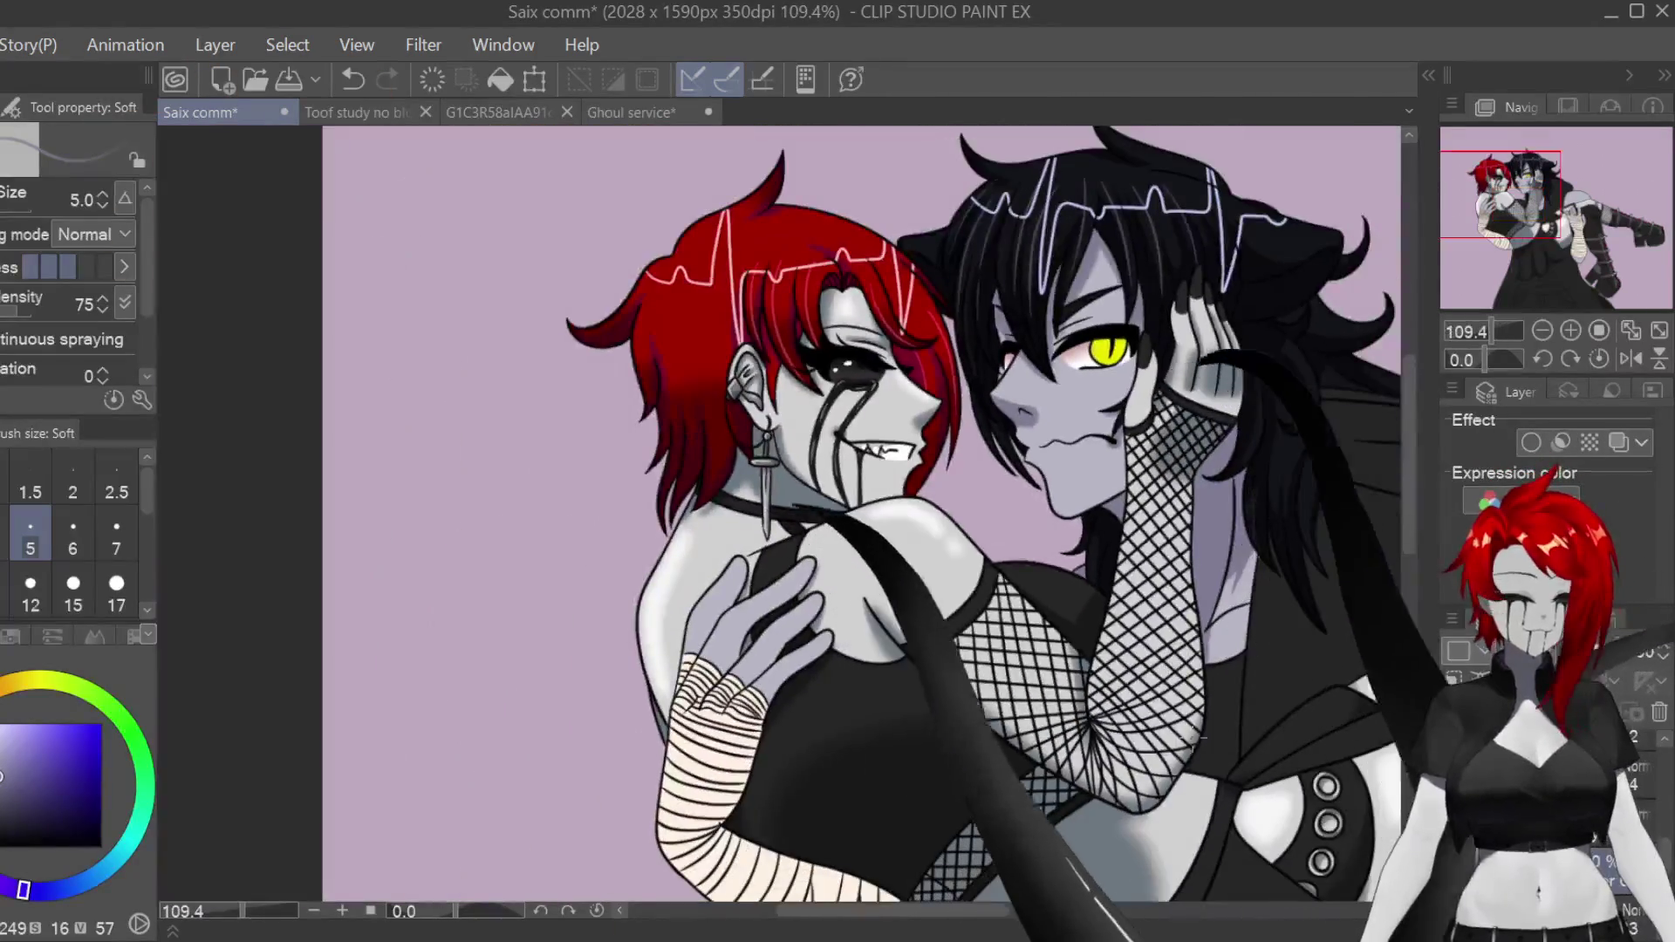
{"action": "mouse_move", "coordinate": [1171, 779]}
{"action": "left_mouse_down"}
{"action": "mouse_move", "coordinate": [960, 628]}
{"action": "mouse_move", "coordinate": [793, 550]}
{"action": "left_mouse_up"}
Step: Mirror the canvas horizontally and raise the Soft airbrush to size 10 over the thigh and strap
{"action": "scroll", "coordinate": [794, 550], "scroll_direction": "up", "scroll_amount": 5}
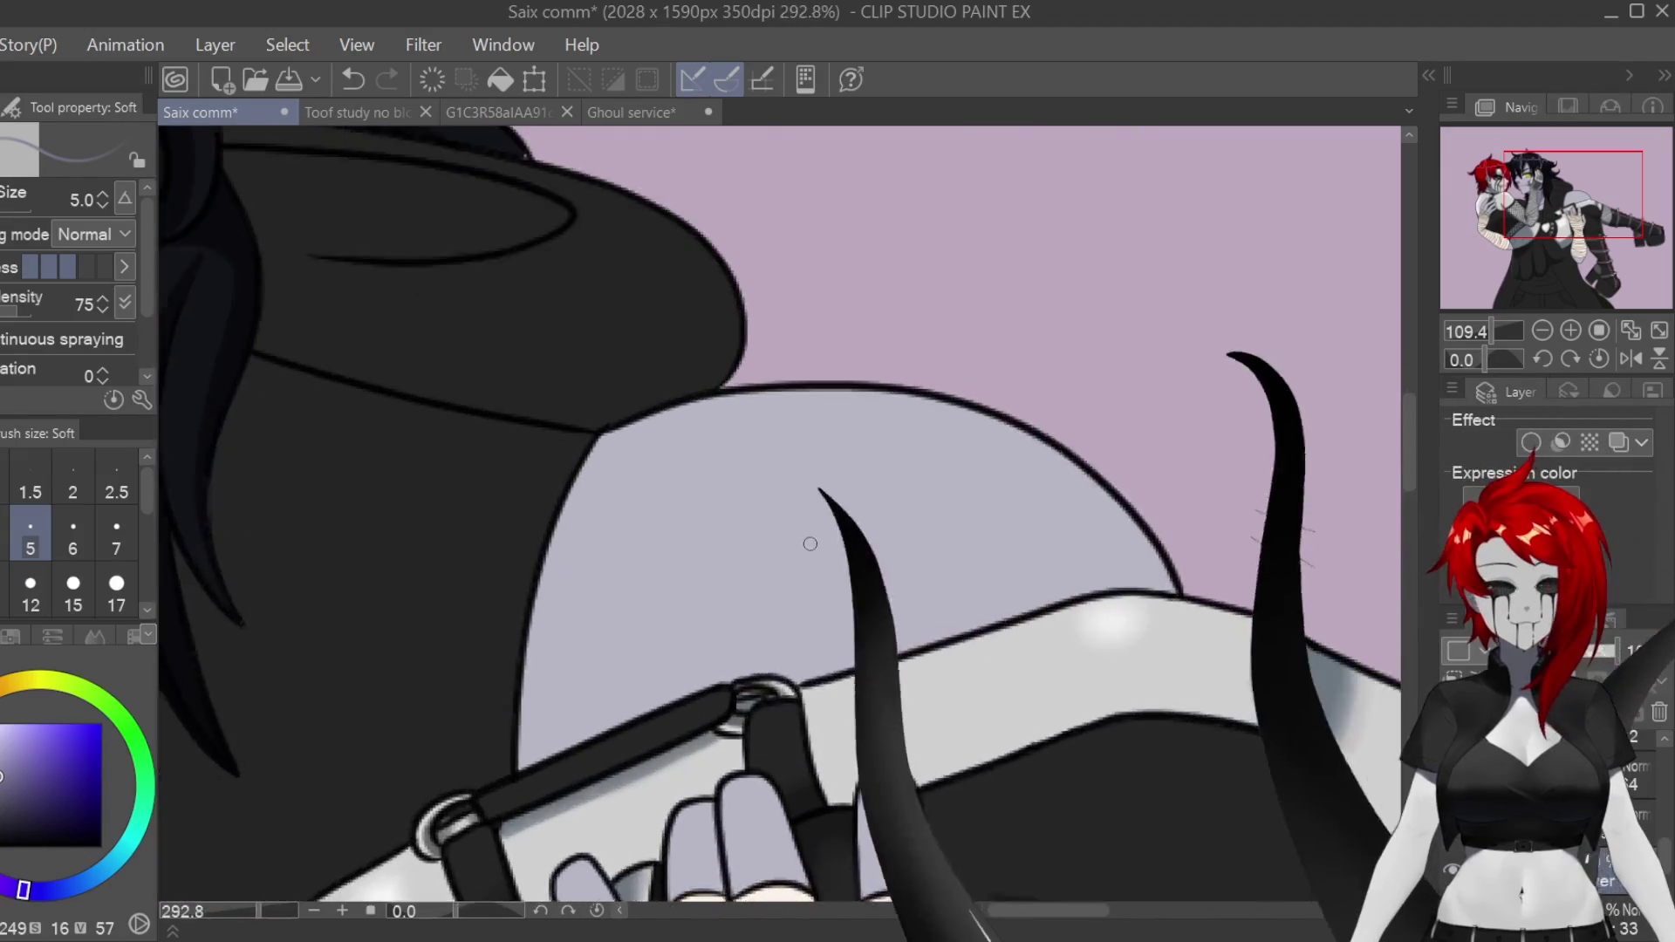
{"action": "scroll", "coordinate": [800, 524], "scroll_direction": "up", "scroll_amount": 1}
{"action": "key", "text": "h"}
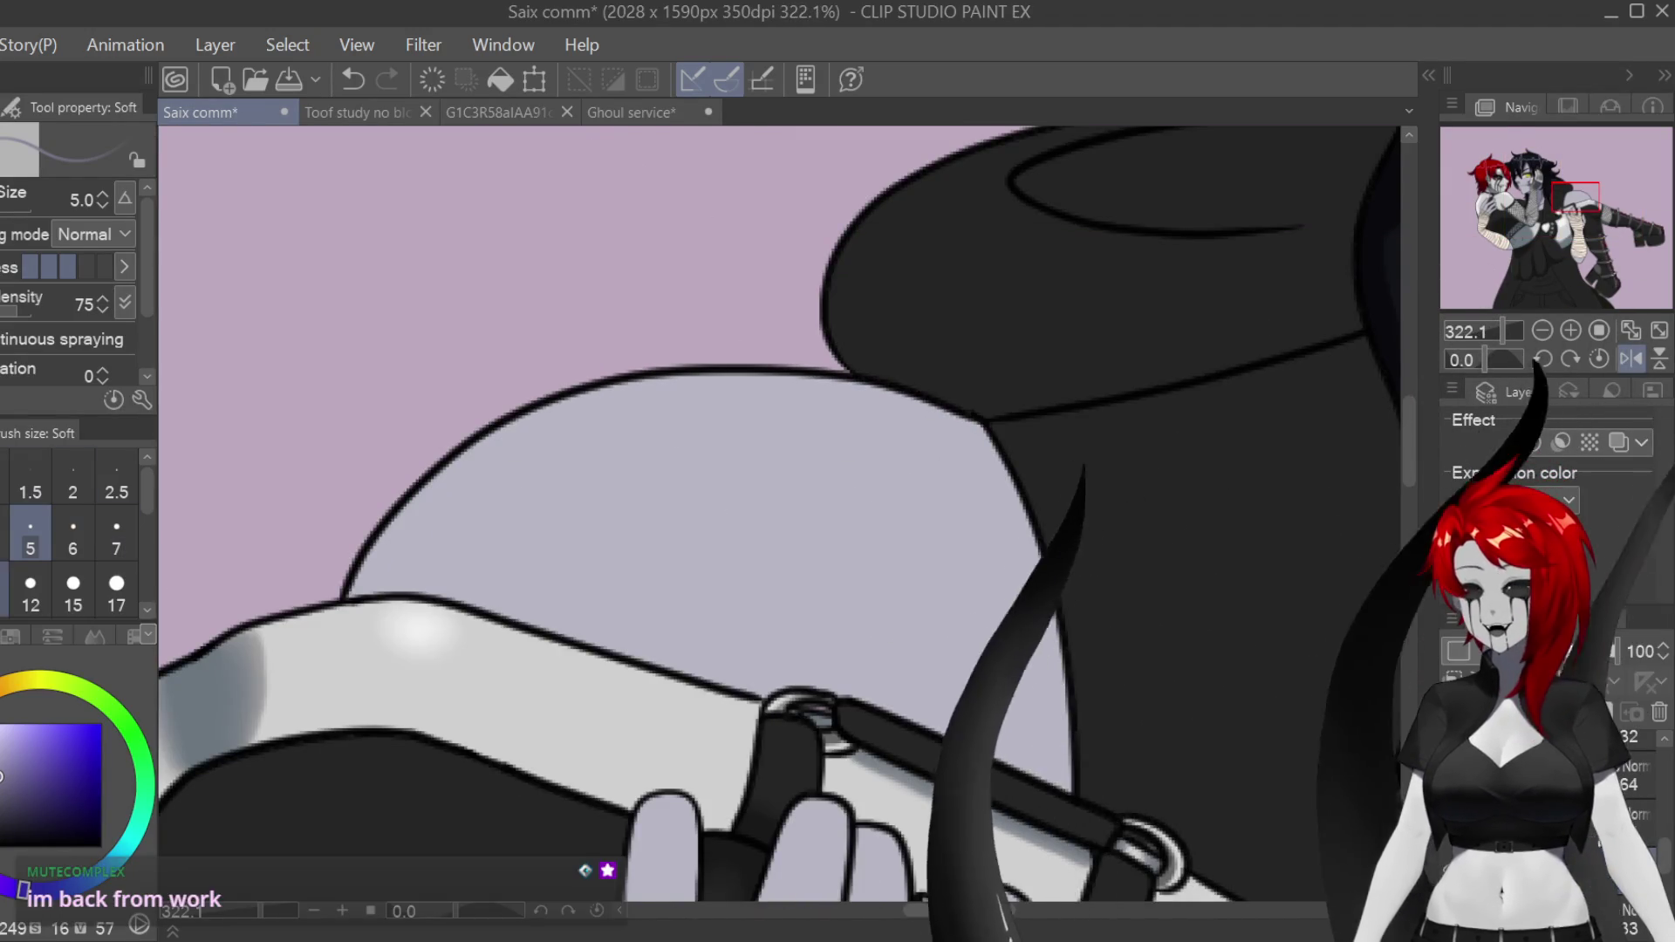
{"action": "key", "text": "bracketright"}
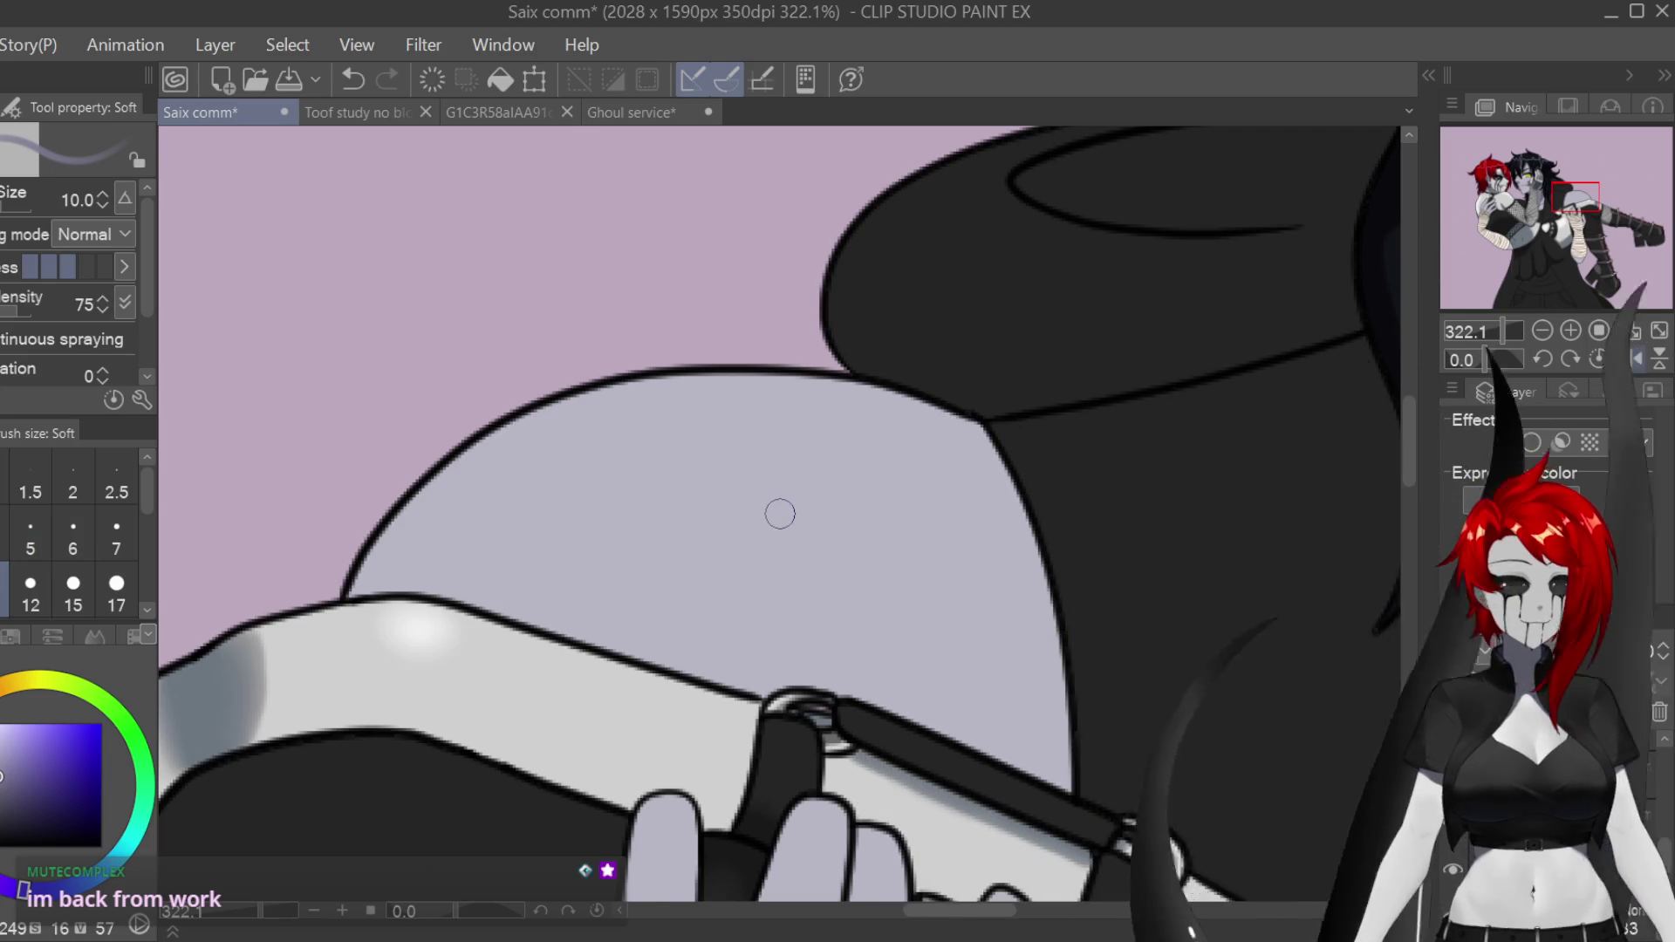
{"action": "scroll", "coordinate": [780, 514], "scroll_direction": "down", "scroll_amount": 6}
{"action": "scroll", "coordinate": [1372, 575], "scroll_direction": "down", "scroll_amount": 3}
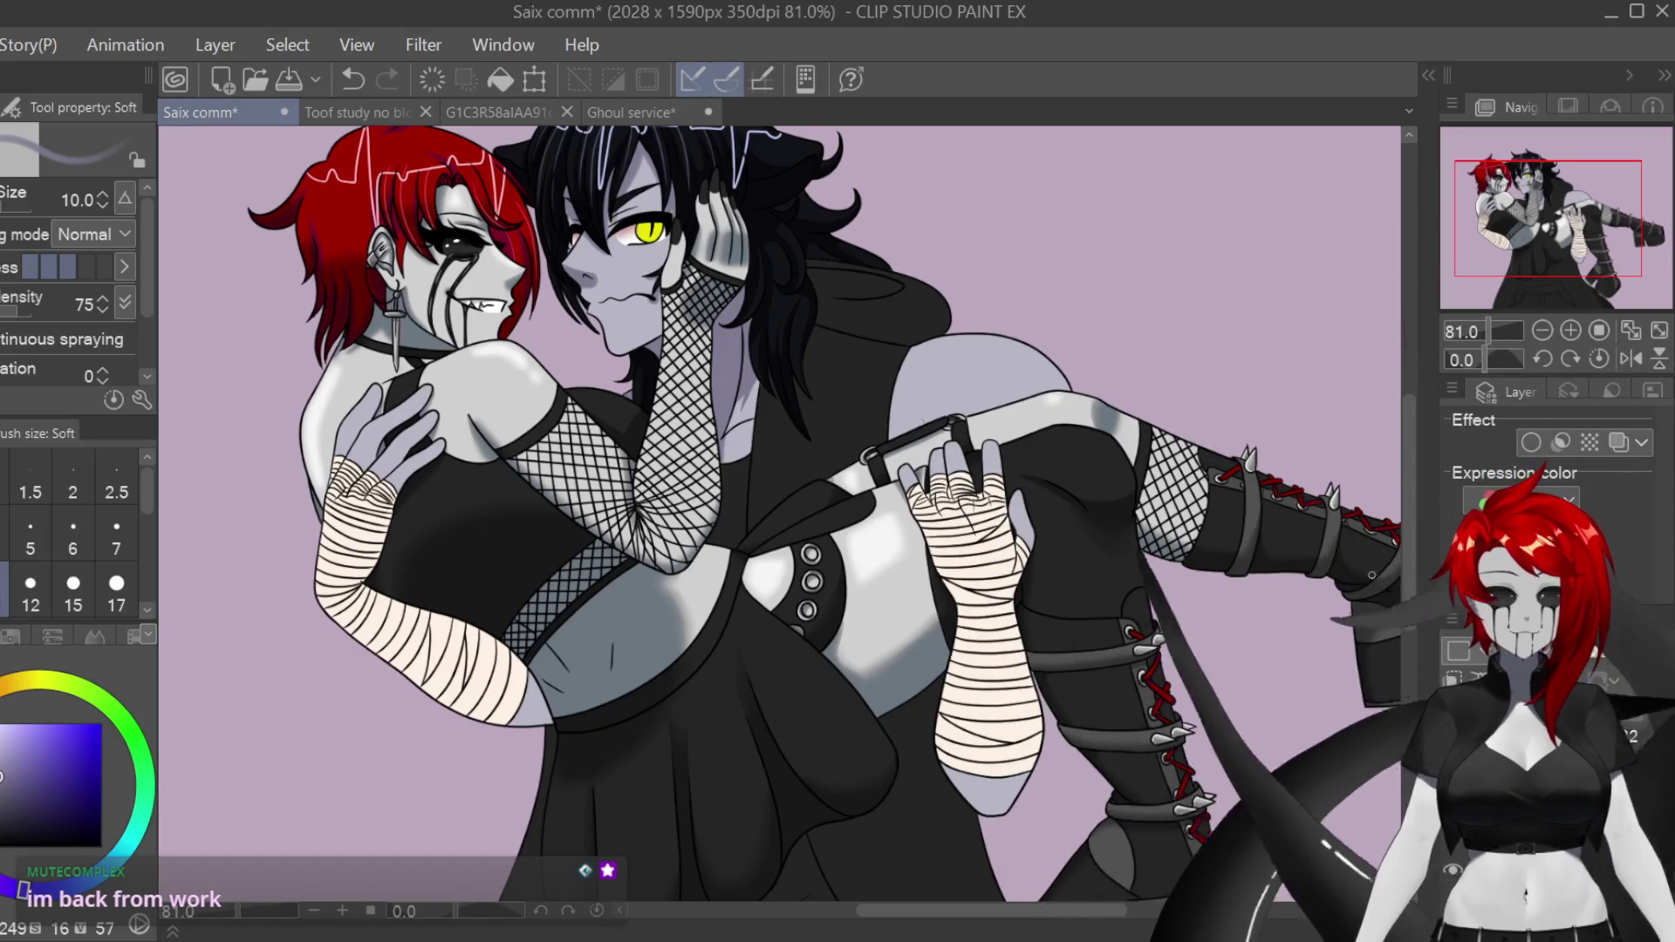
{"action": "scroll", "coordinate": [942, 409], "scroll_direction": "up", "scroll_amount": 5}
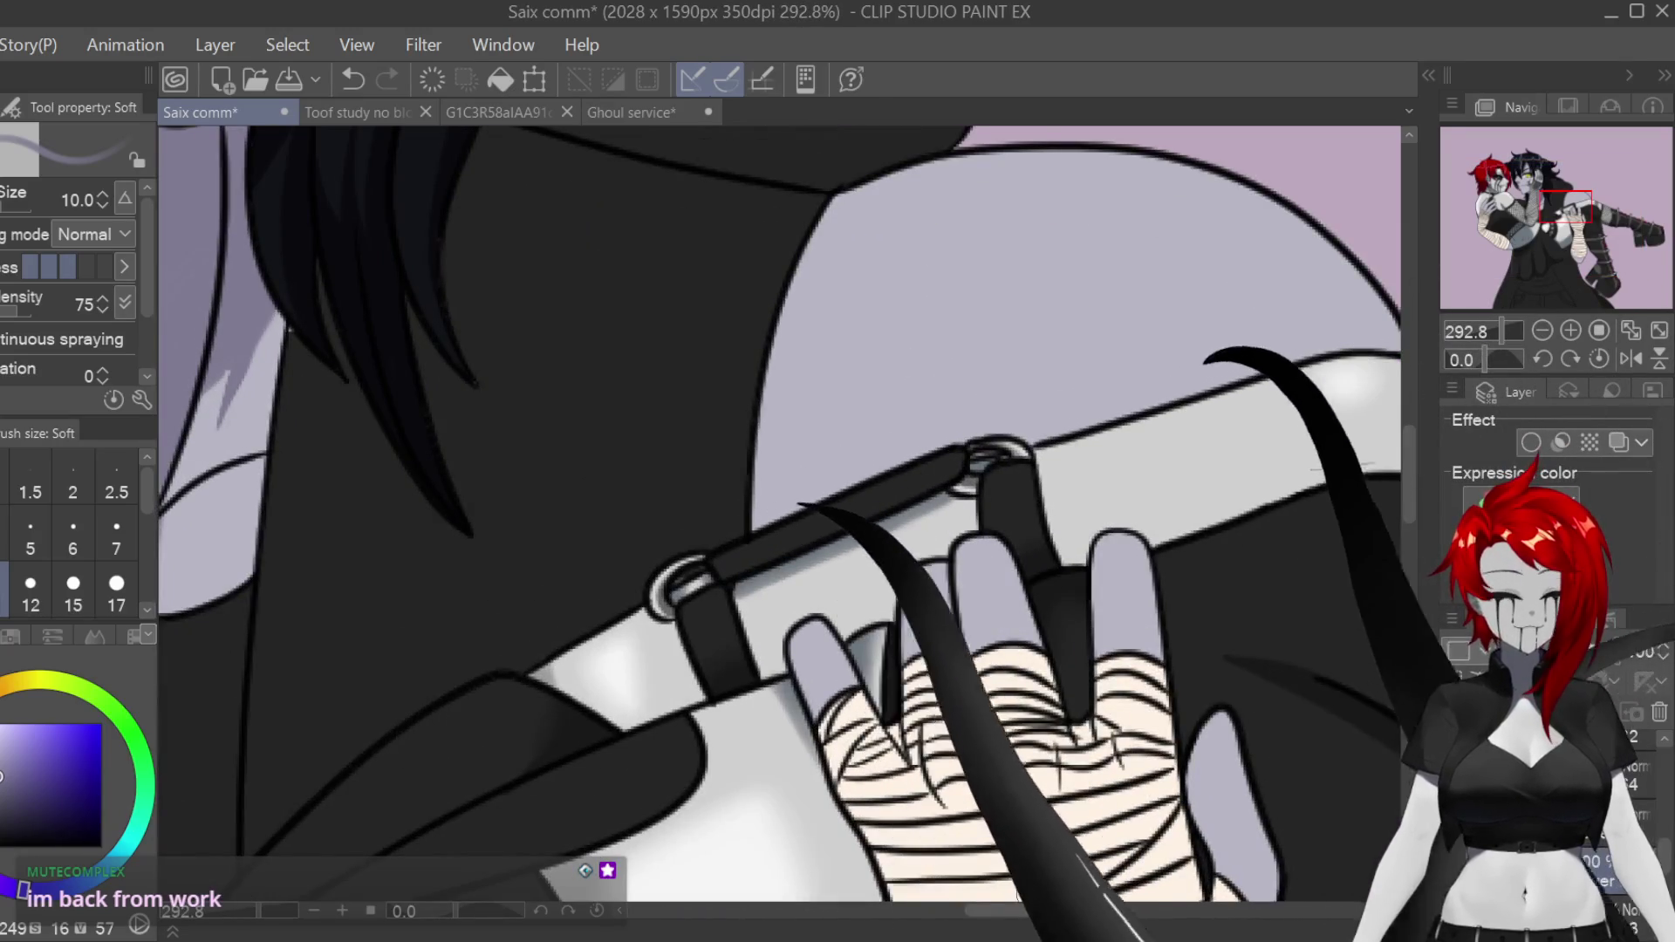
{"action": "scroll", "coordinate": [779, 513], "scroll_direction": "right", "scroll_amount": 3}
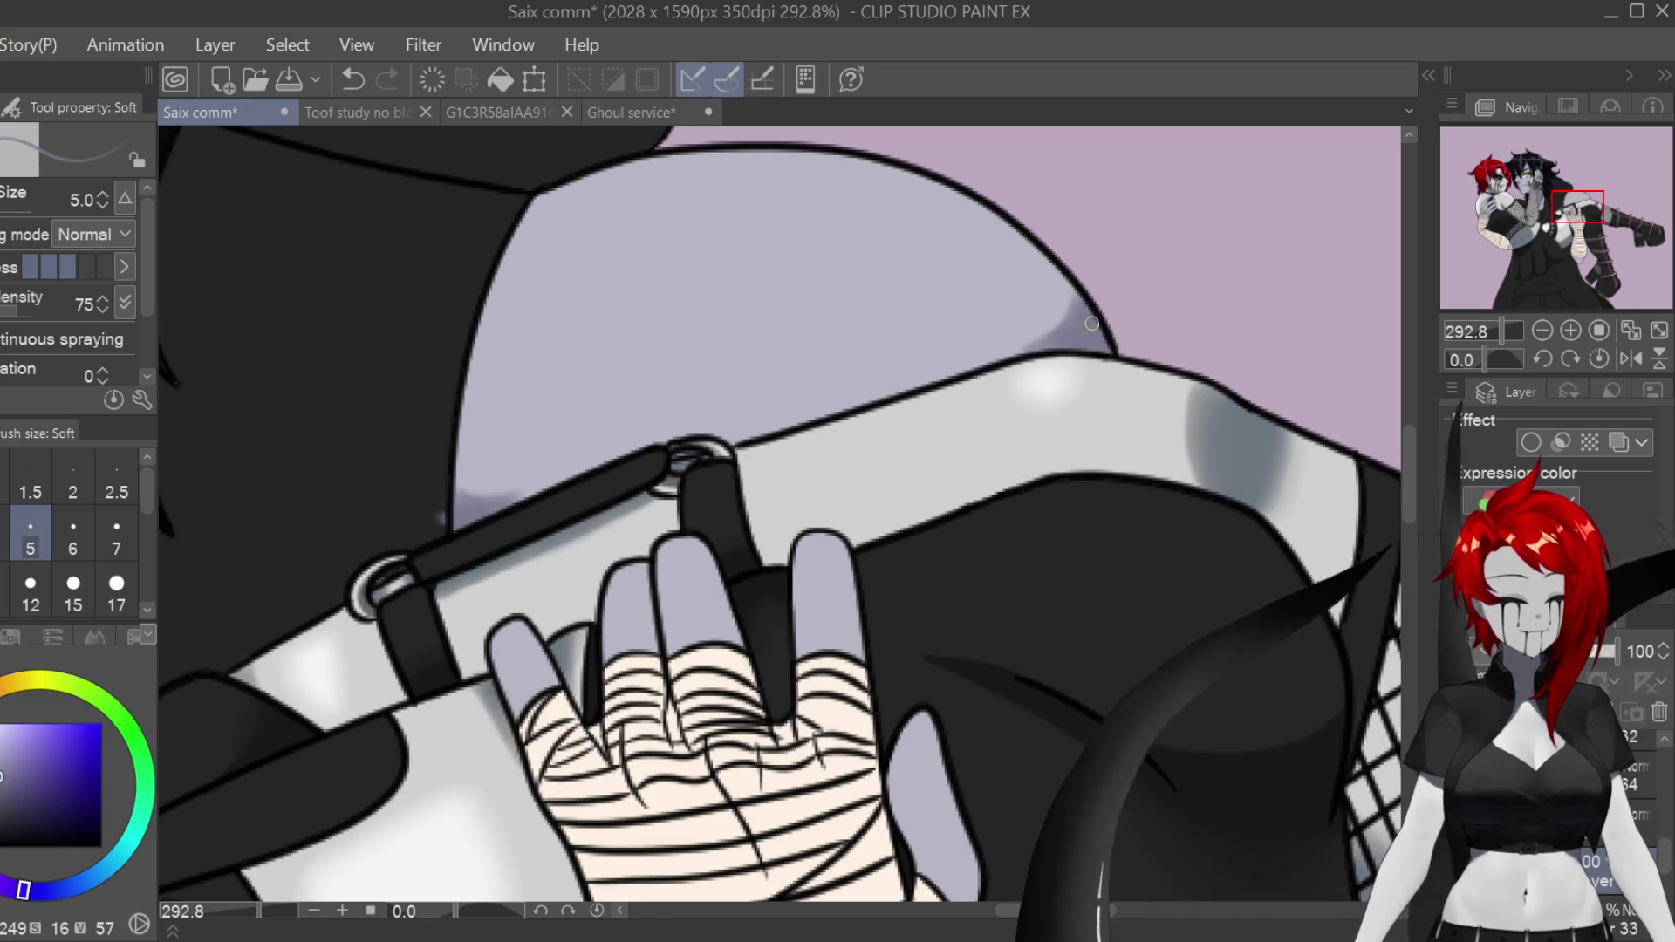
{"action": "scroll", "coordinate": [1040, 696], "scroll_direction": "down", "scroll_amount": 5}
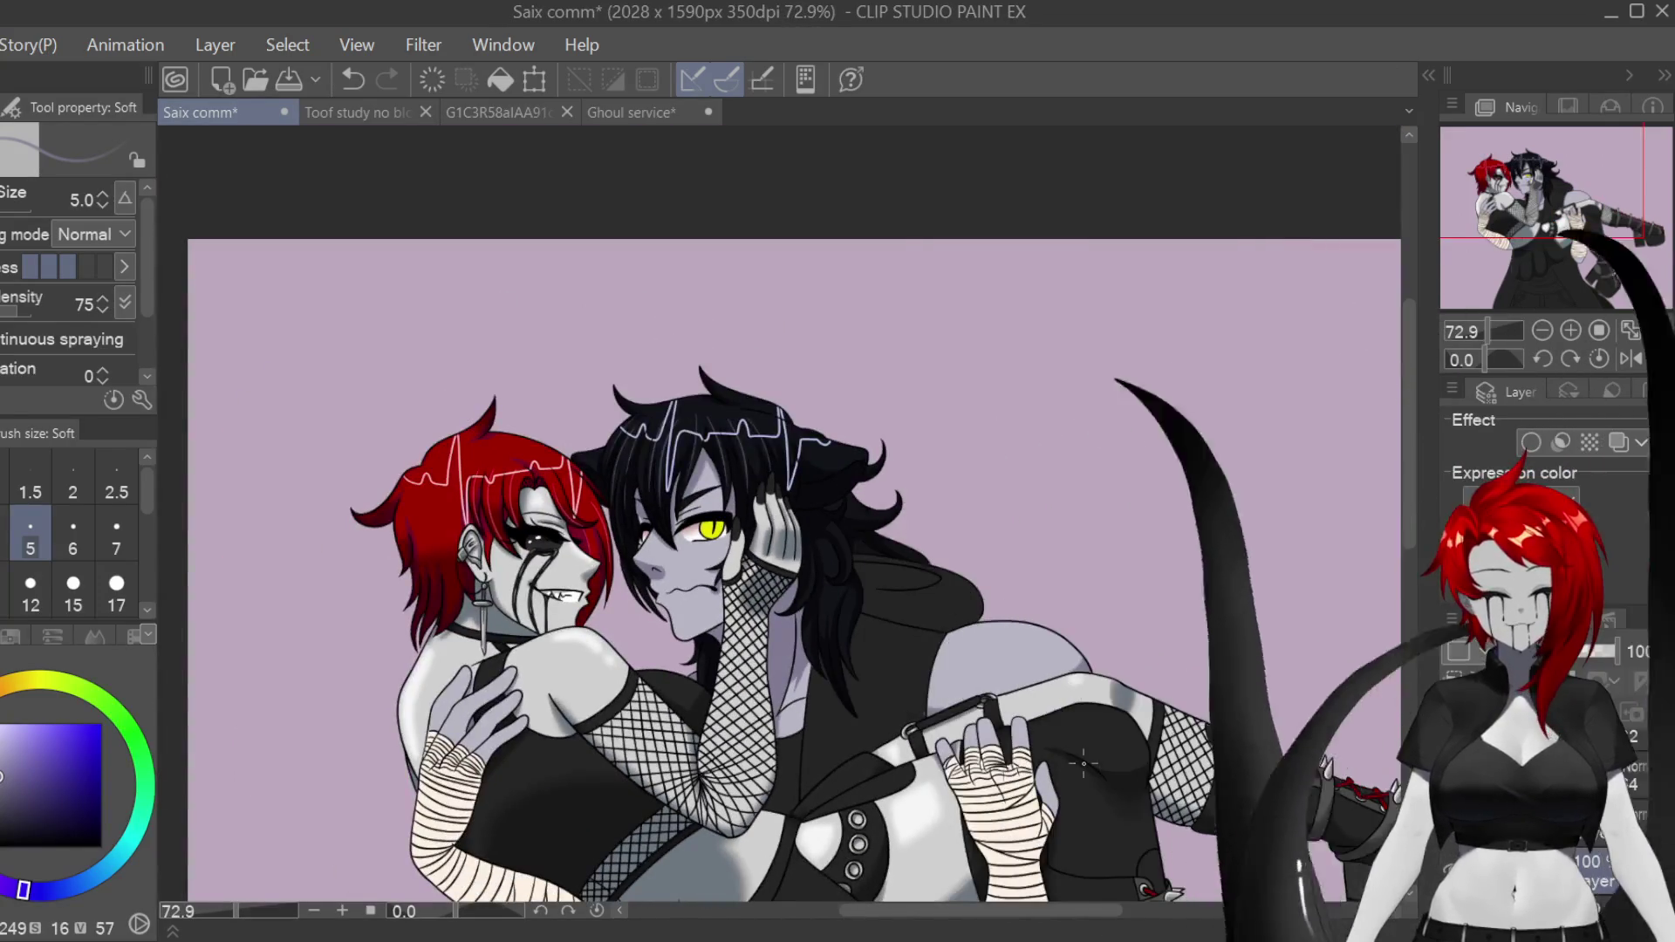
{"action": "scroll", "coordinate": [794, 514], "scroll_direction": "down", "scroll_amount": 5}
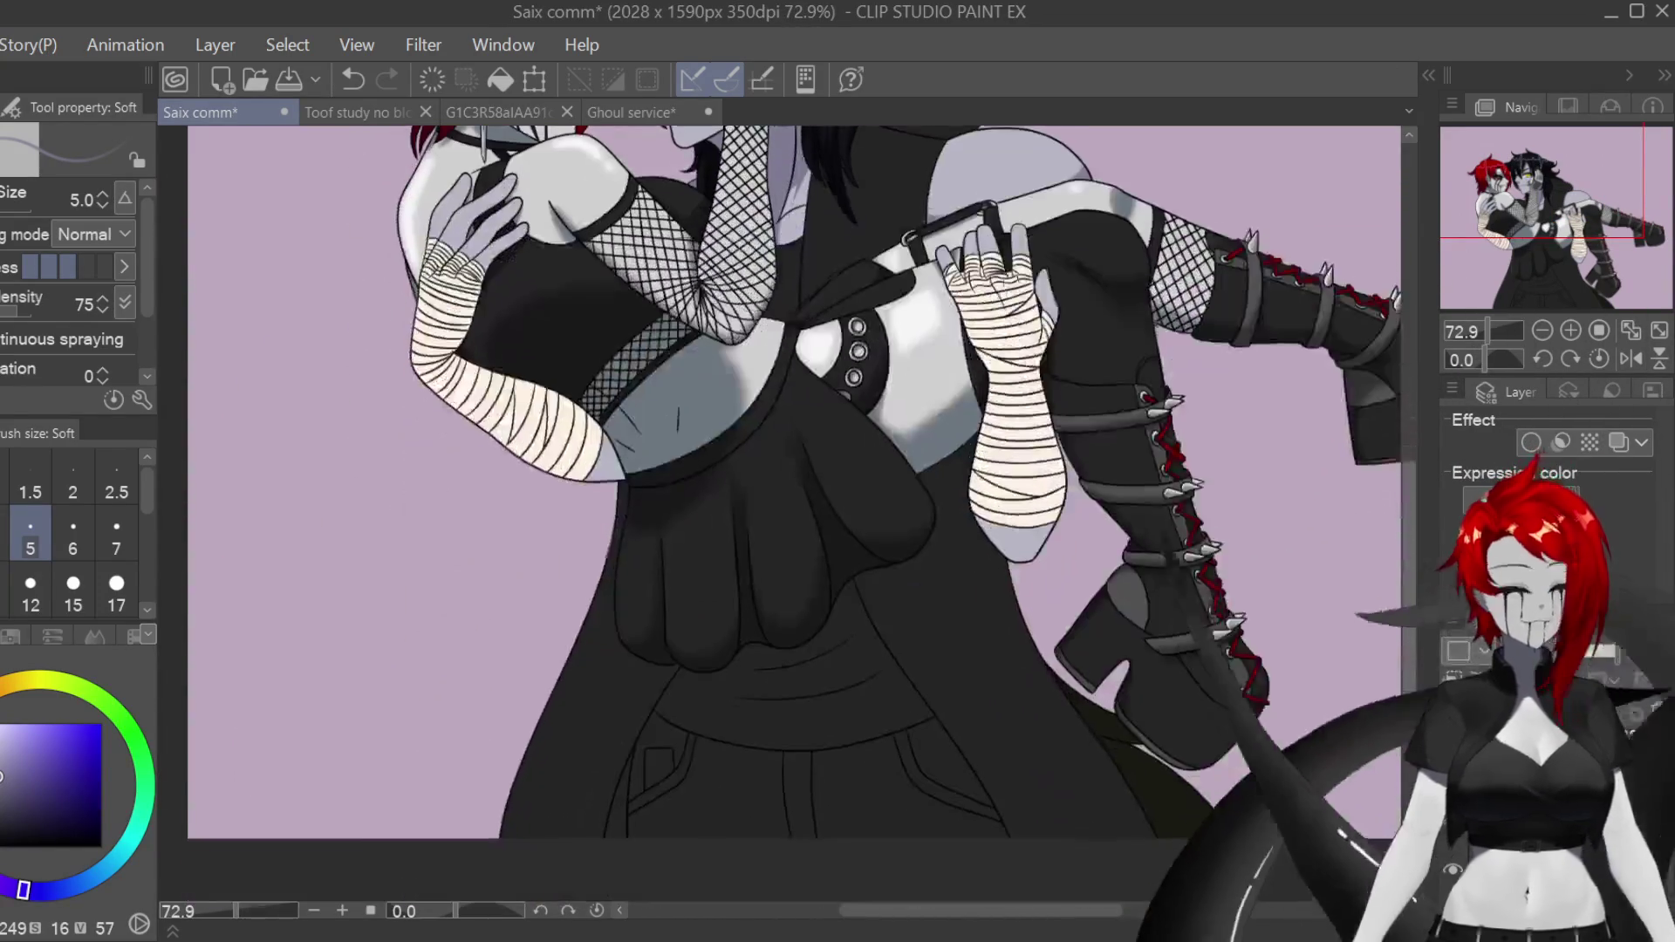
{"action": "scroll", "coordinate": [794, 515], "scroll_direction": "up", "scroll_amount": 3}
{"action": "scroll", "coordinate": [794, 515], "scroll_direction": "up", "scroll_amount": 2}
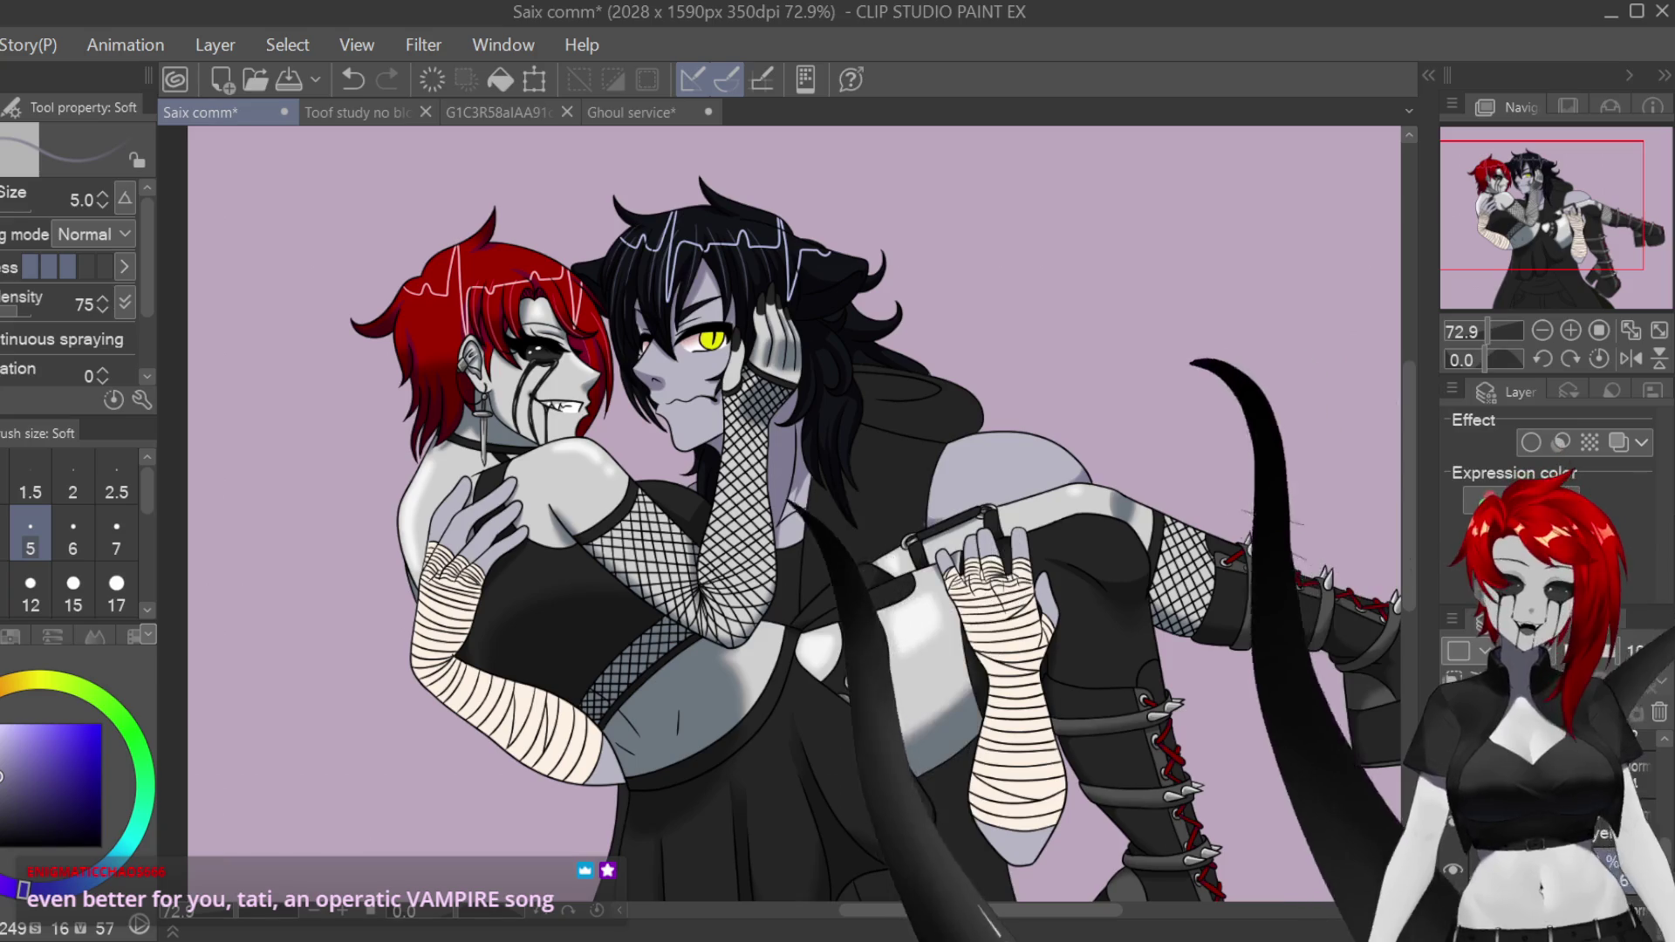
Step: On the mirrored canvas, extend soft lavender shading down a finger, then unflip the view
{"action": "scroll", "coordinate": [457, 433], "scroll_direction": "up", "scroll_amount": 8}
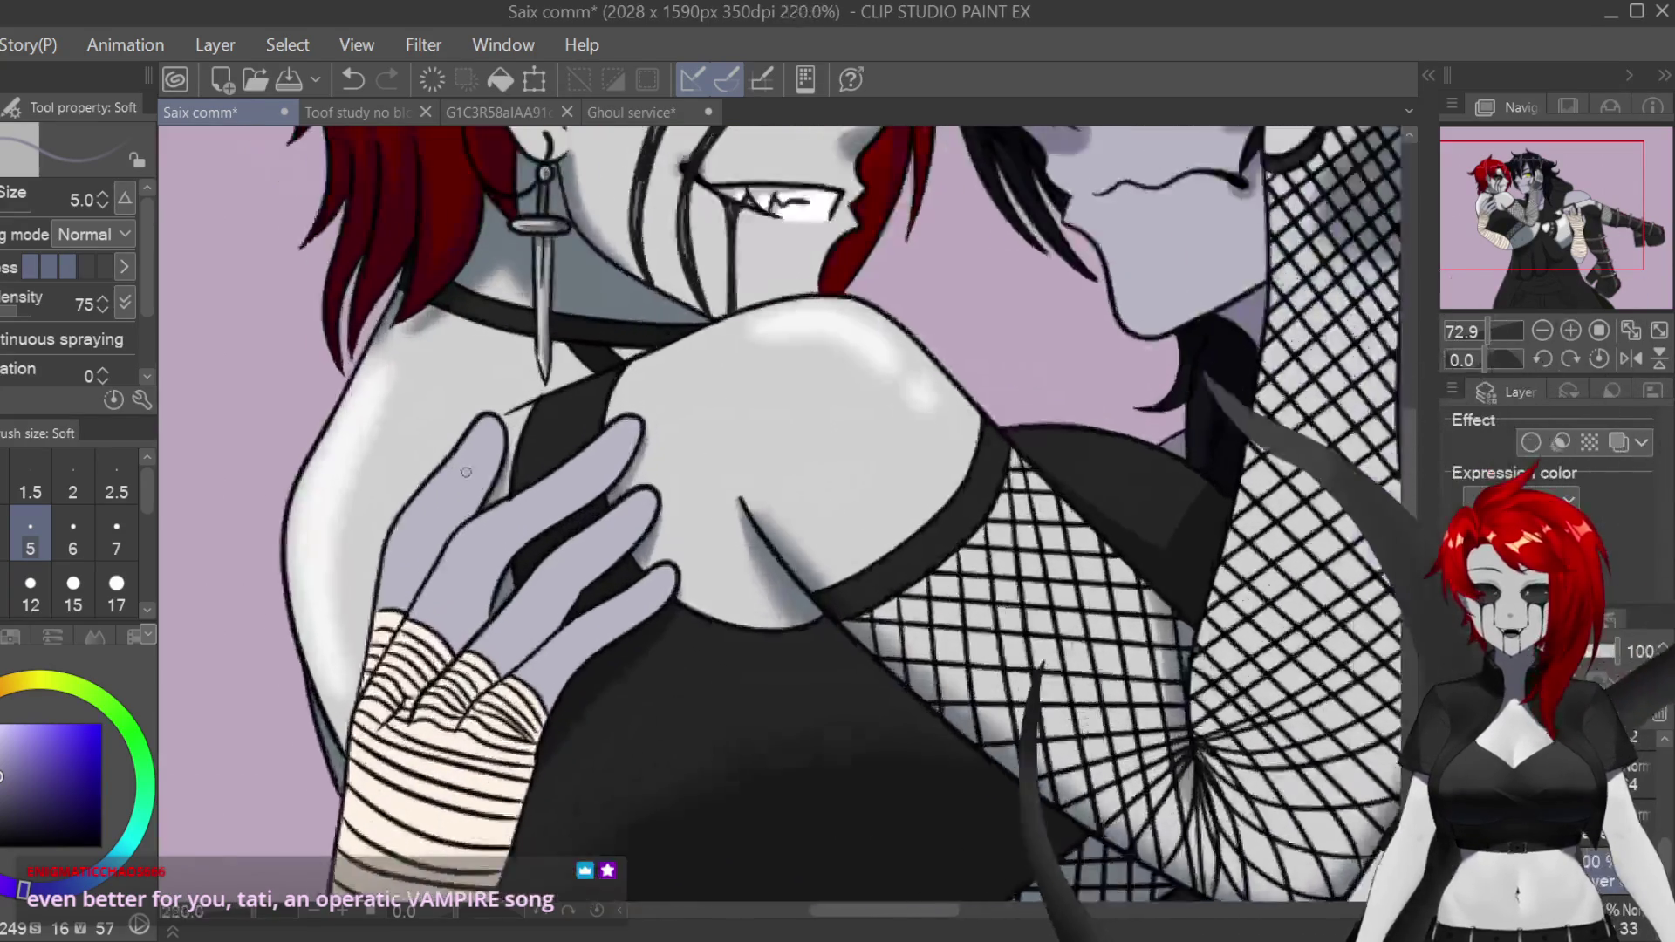
{"action": "key", "text": "h"}
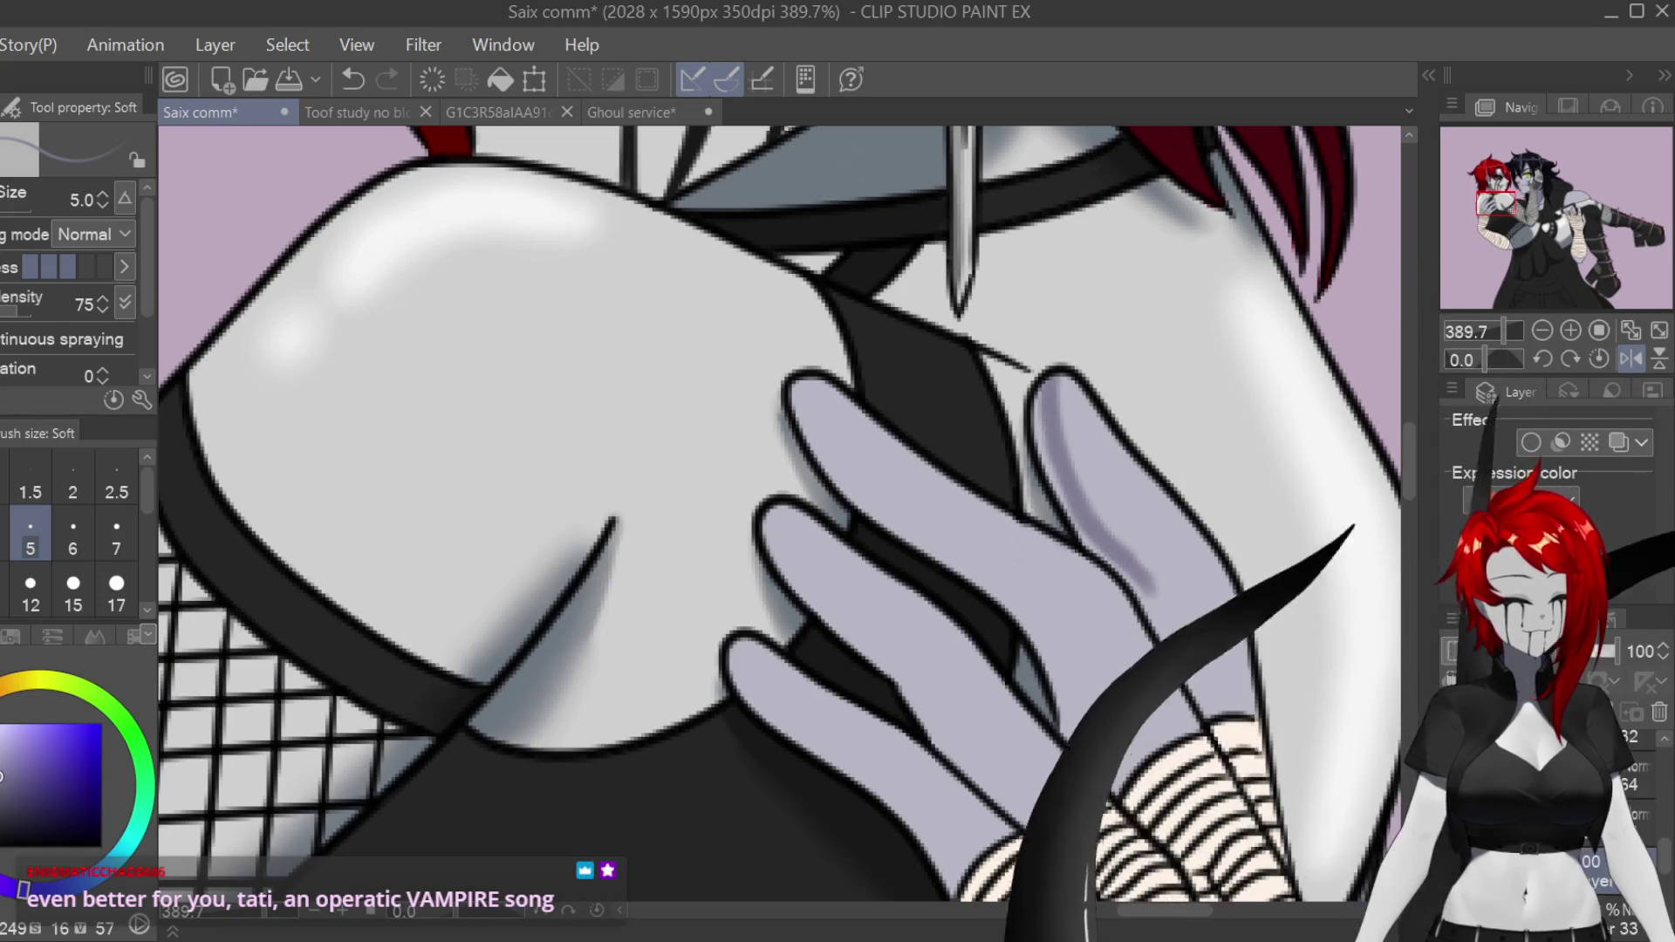
{"action": "left_click_drag", "start_coordinate": [1152, 586], "coordinate": [1192, 688]}
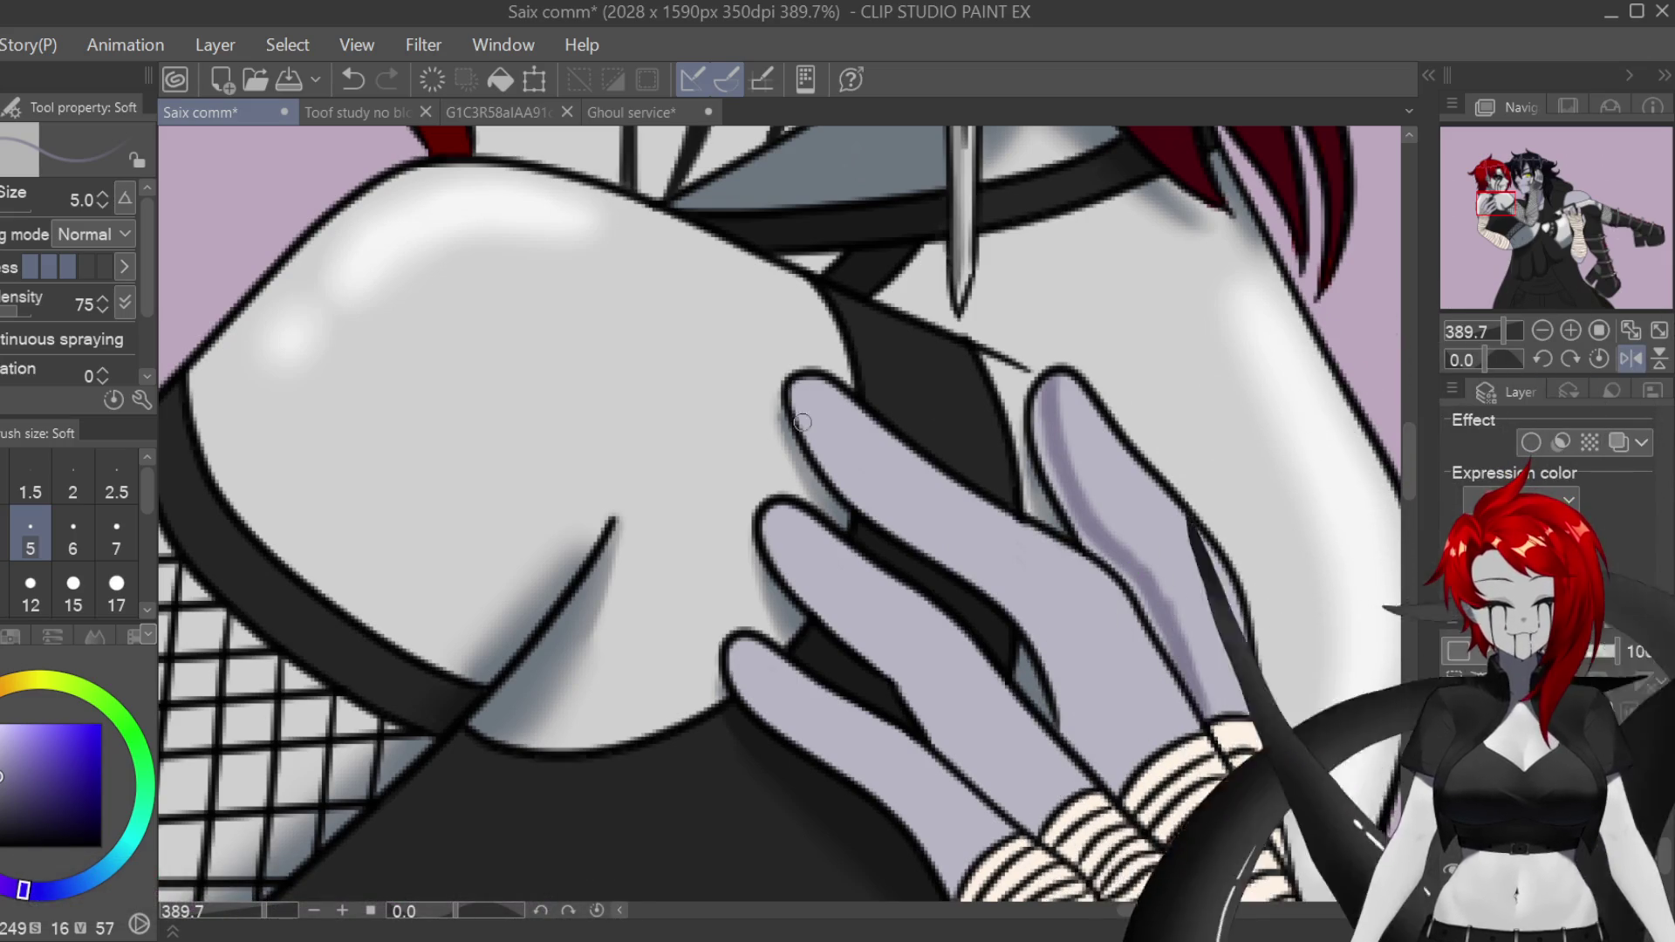
{"action": "key", "text": "h"}
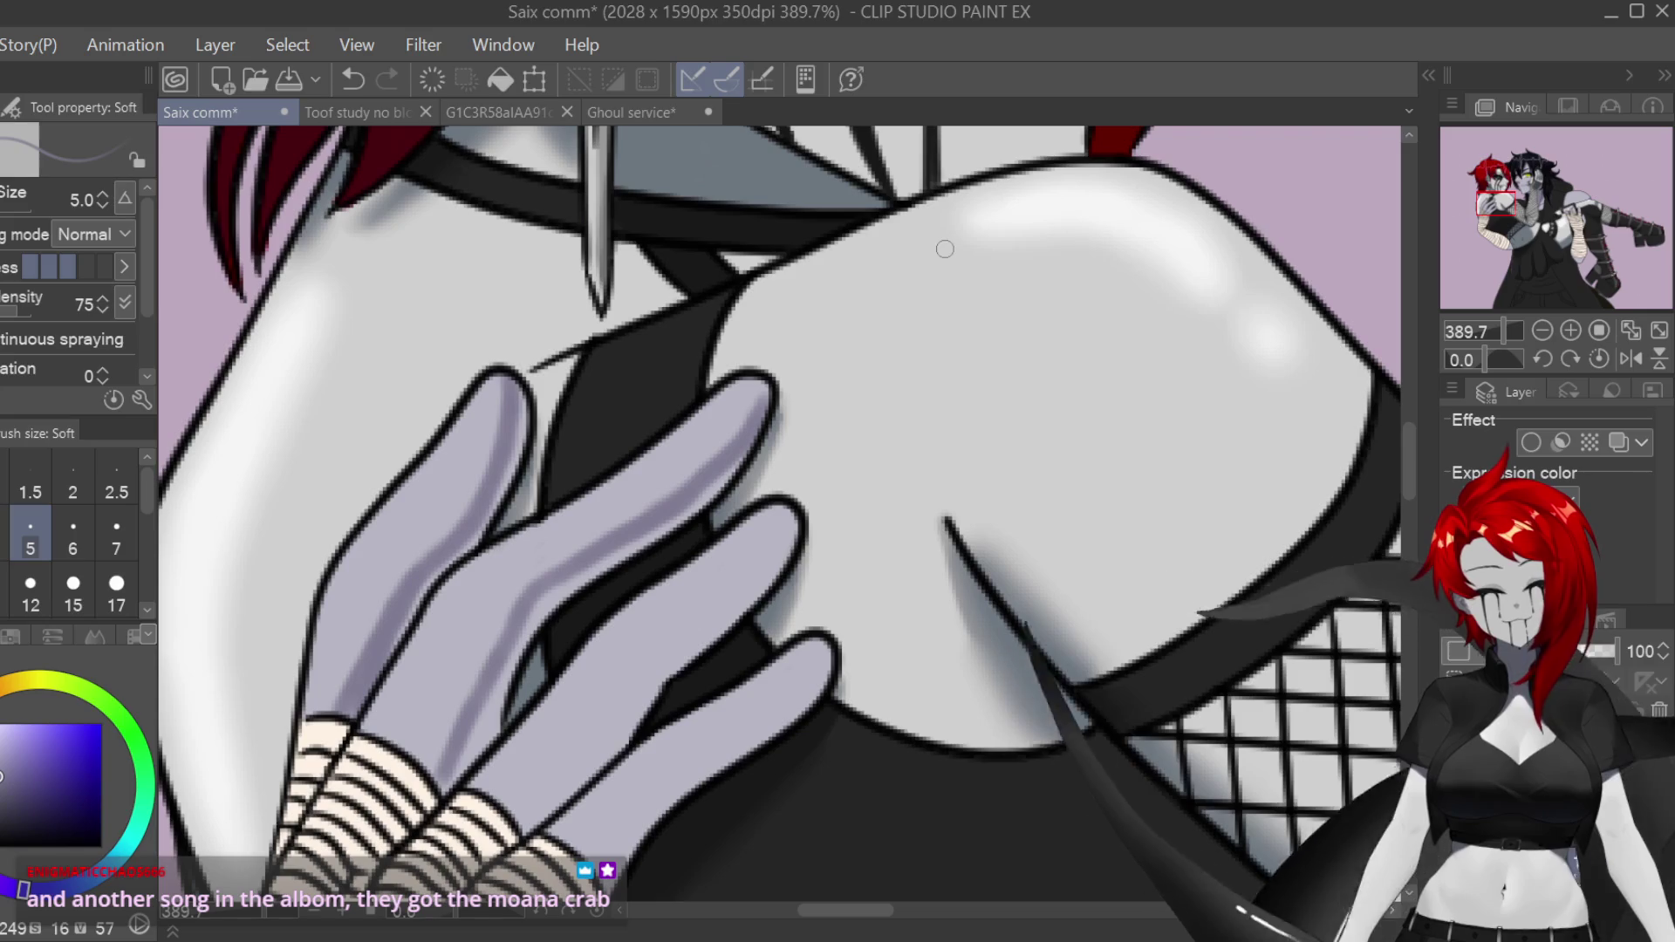
Step: Darken the shading along the edges of the left fingers
{"action": "scroll", "coordinate": [745, 439], "scroll_direction": "down", "scroll_amount": 3}
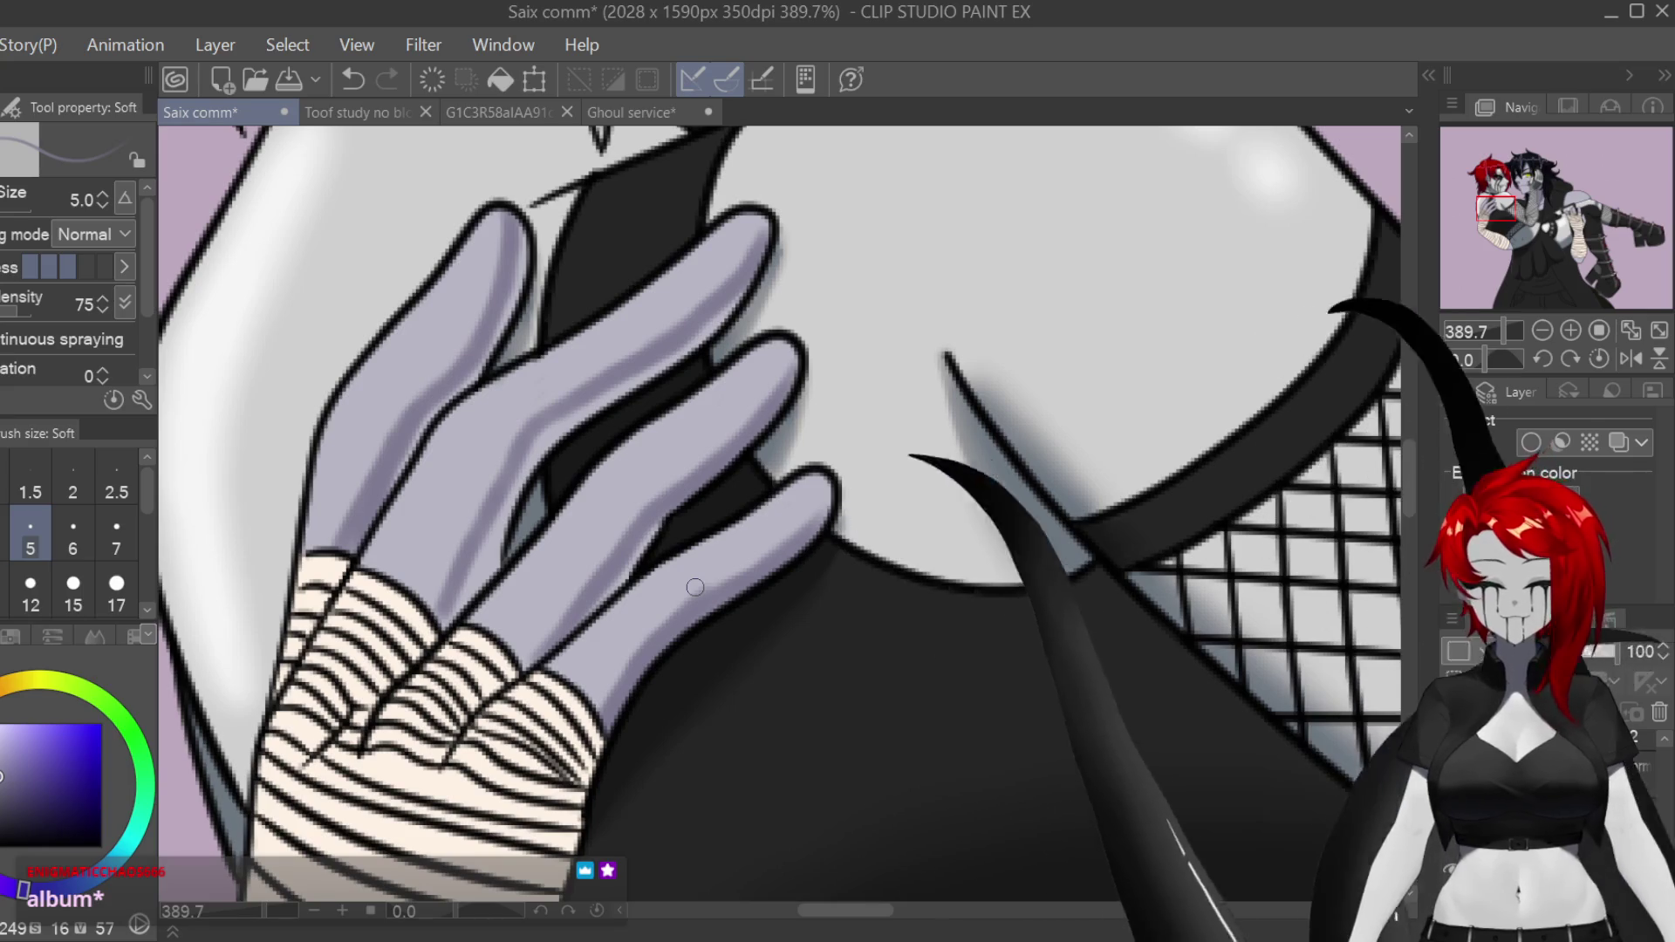
{"action": "scroll", "coordinate": [504, 227], "scroll_direction": "up", "scroll_amount": 3}
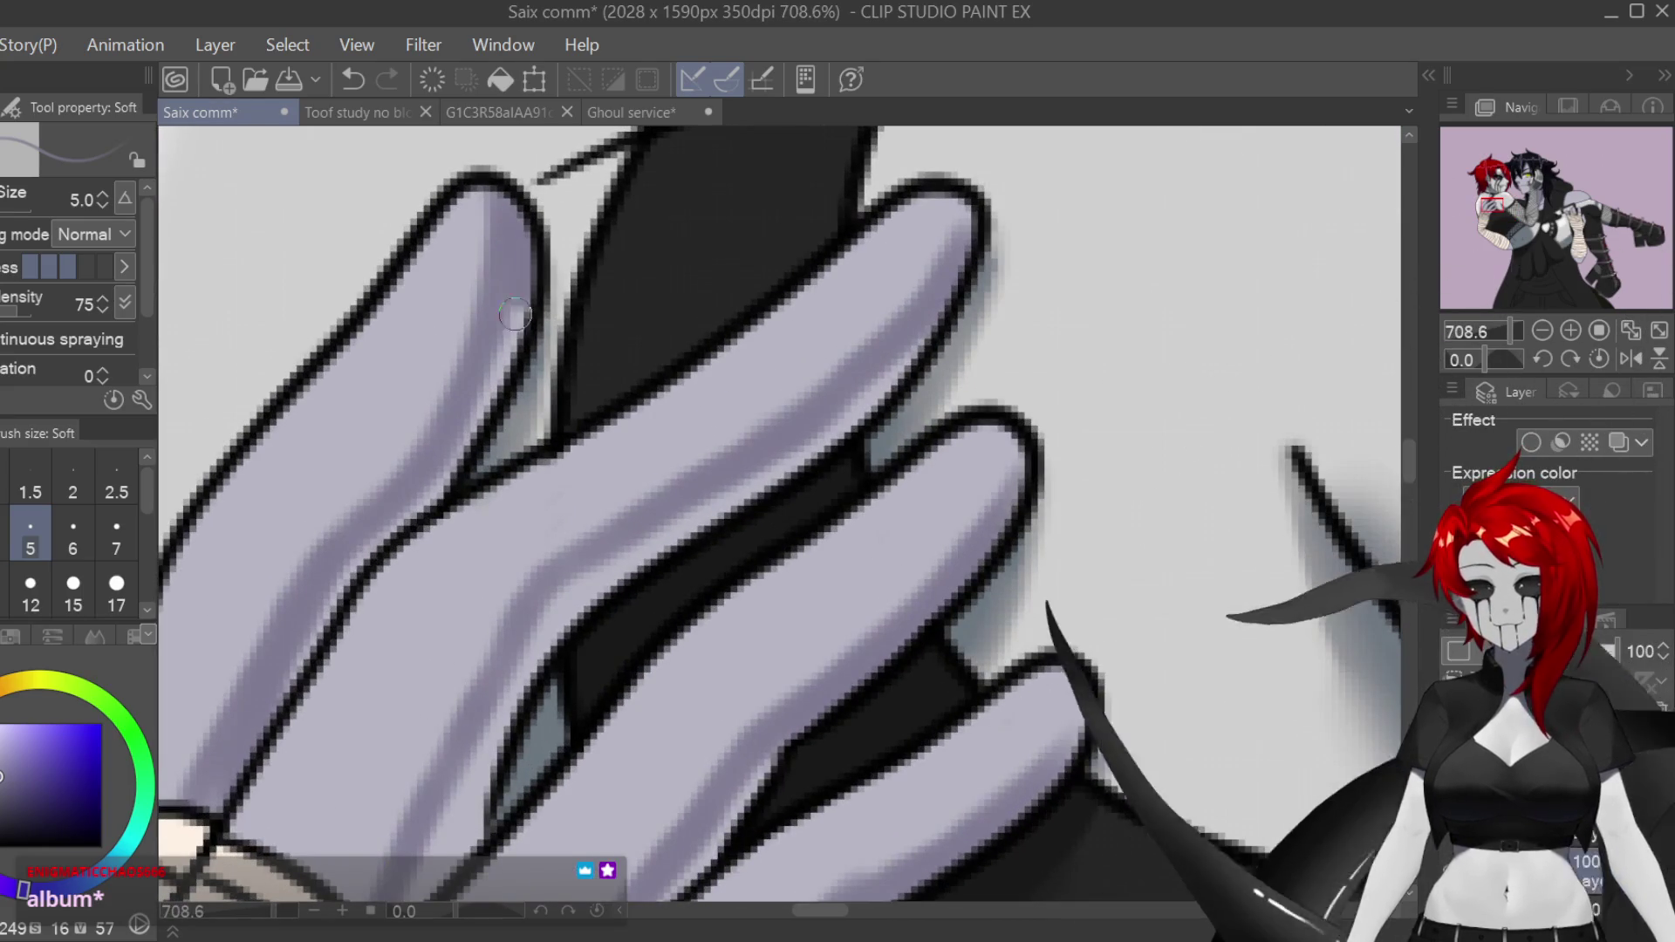
{"action": "left_click_drag", "start_coordinate": [472, 417], "coordinate": [315, 619]}
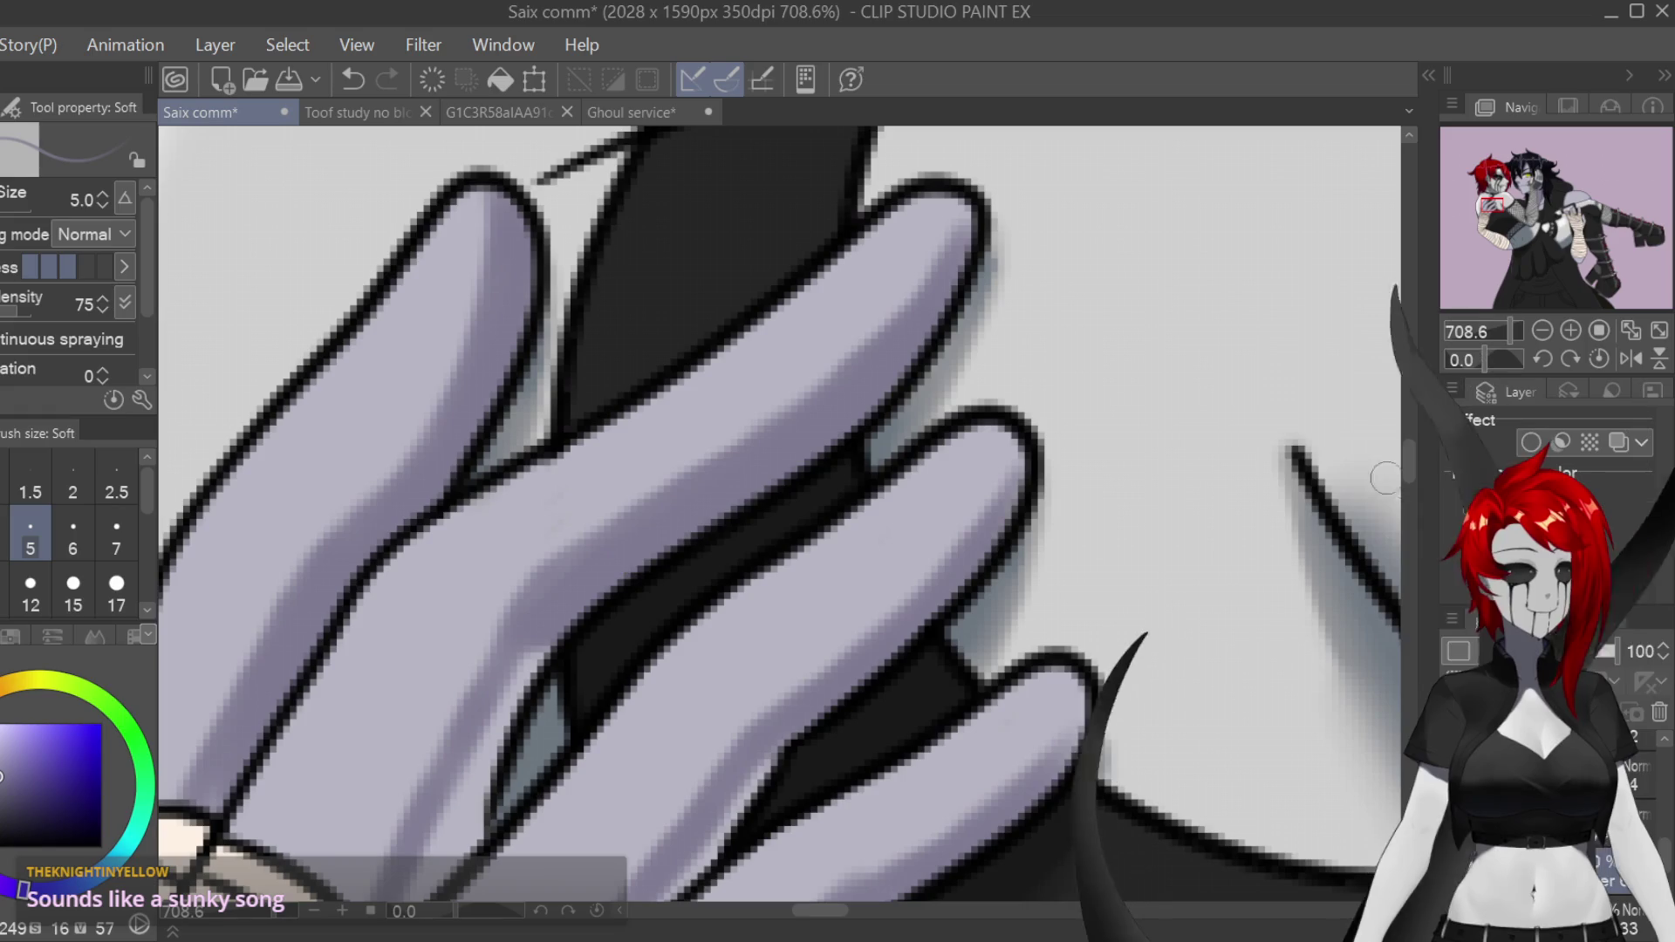
{"action": "scroll", "coordinate": [1358, 425], "scroll_direction": "down", "scroll_amount": 5}
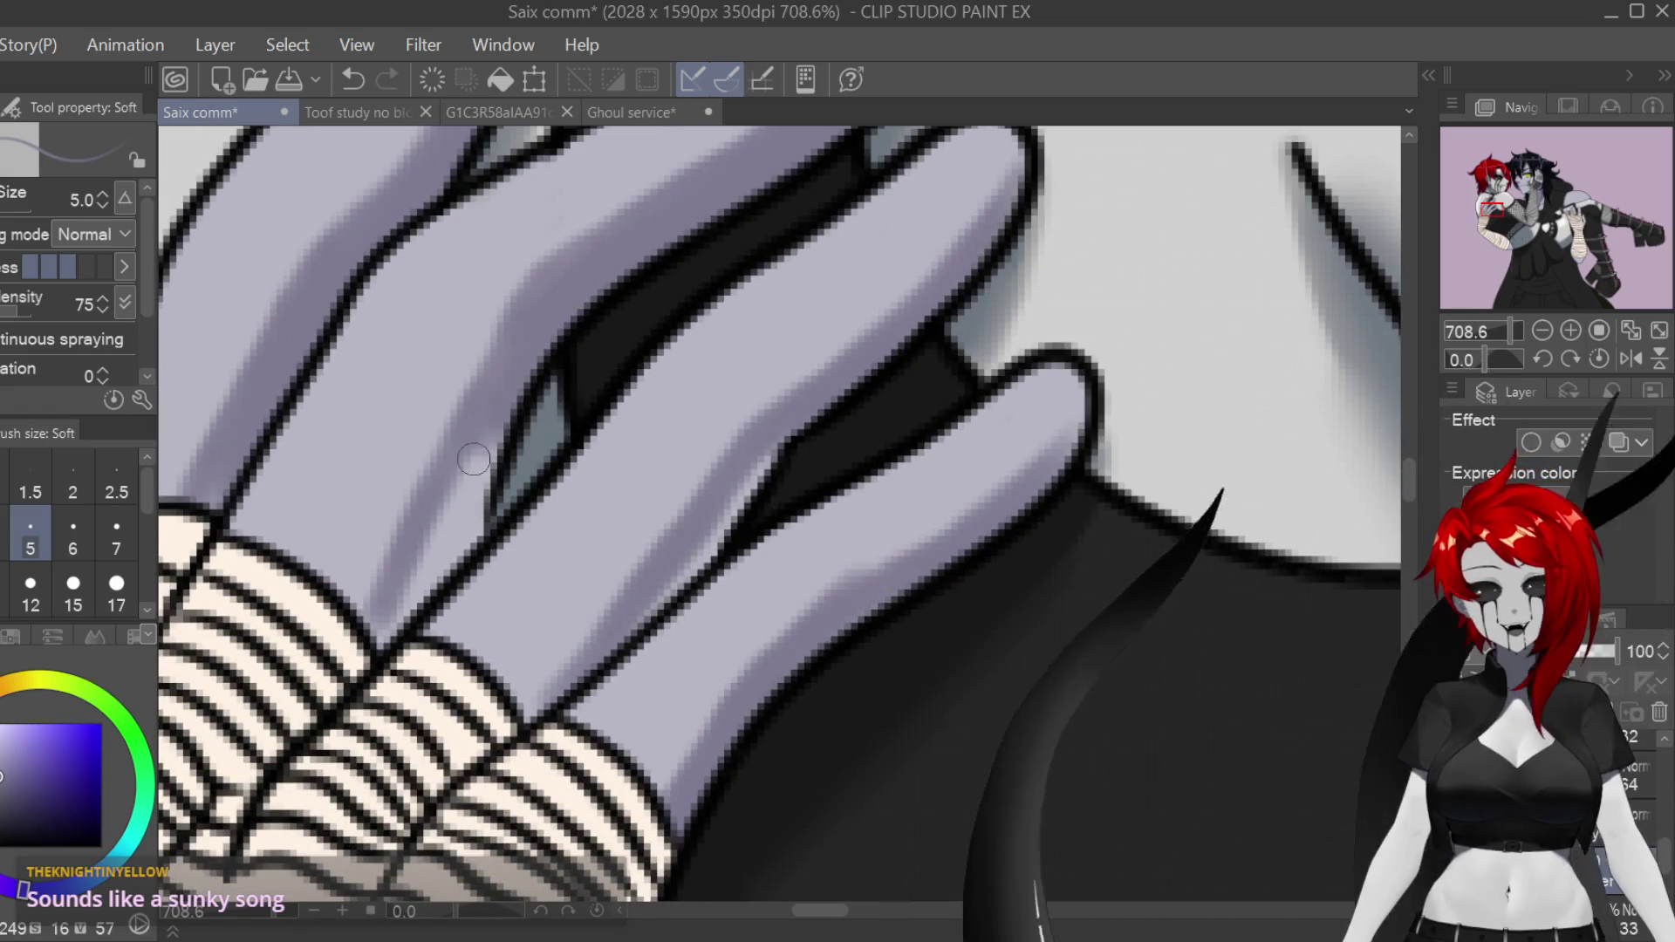
{"action": "left_click_drag", "start_coordinate": [522, 373], "coordinate": [432, 549]}
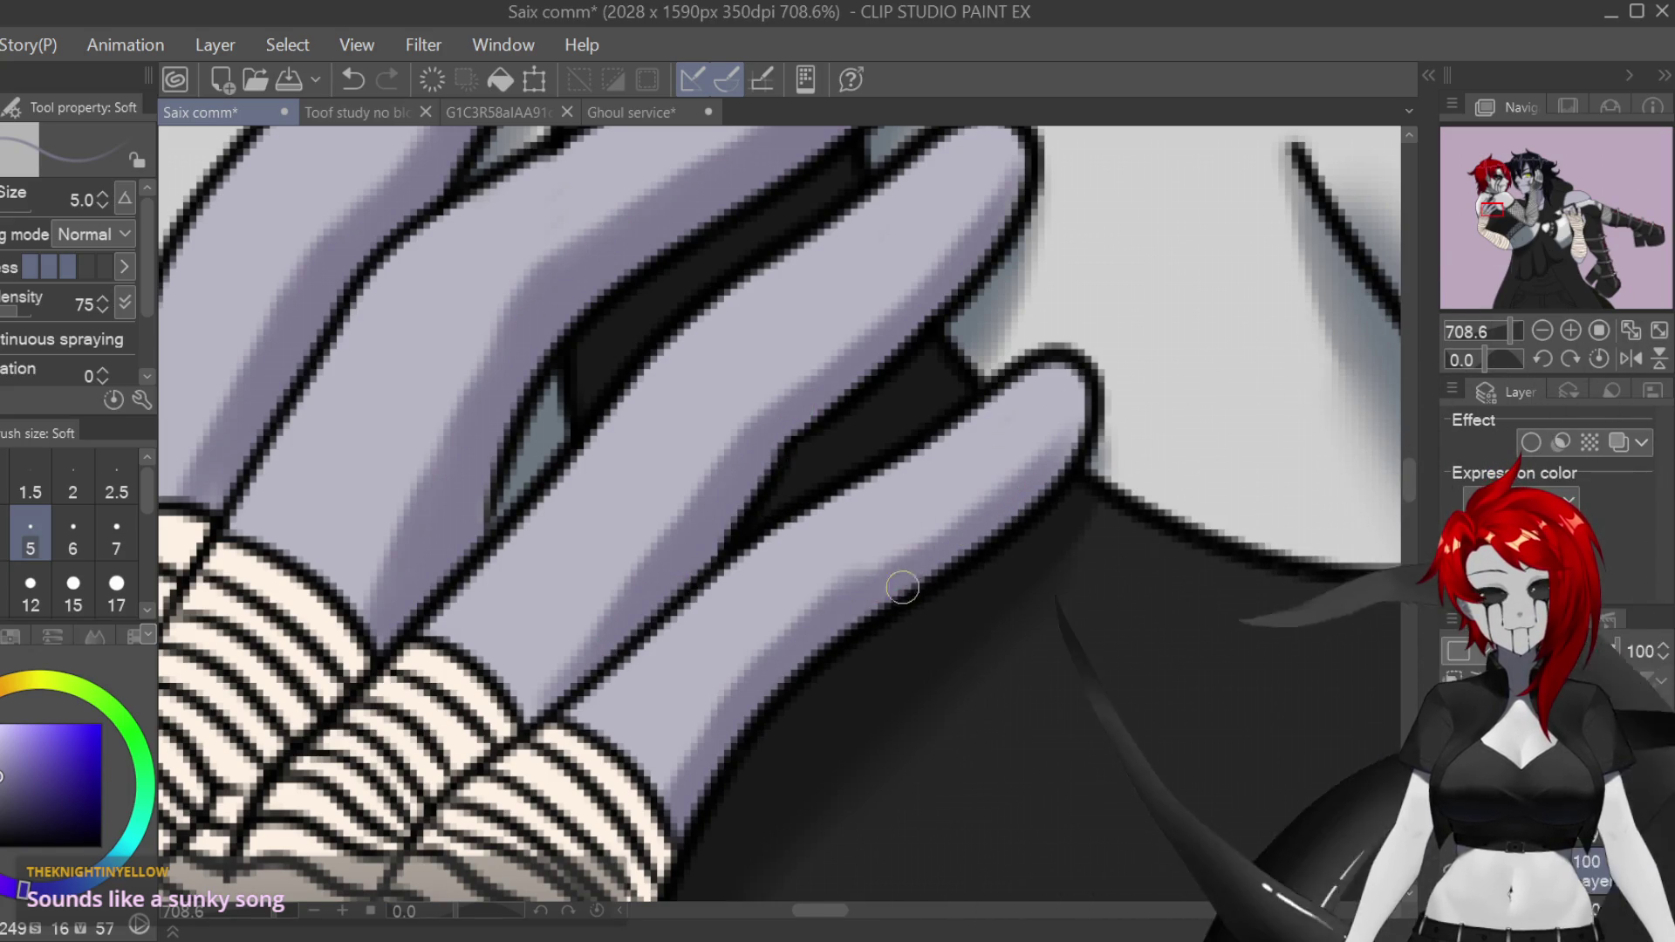
{"action": "scroll", "coordinate": [874, 612], "scroll_direction": "down", "scroll_amount": 5}
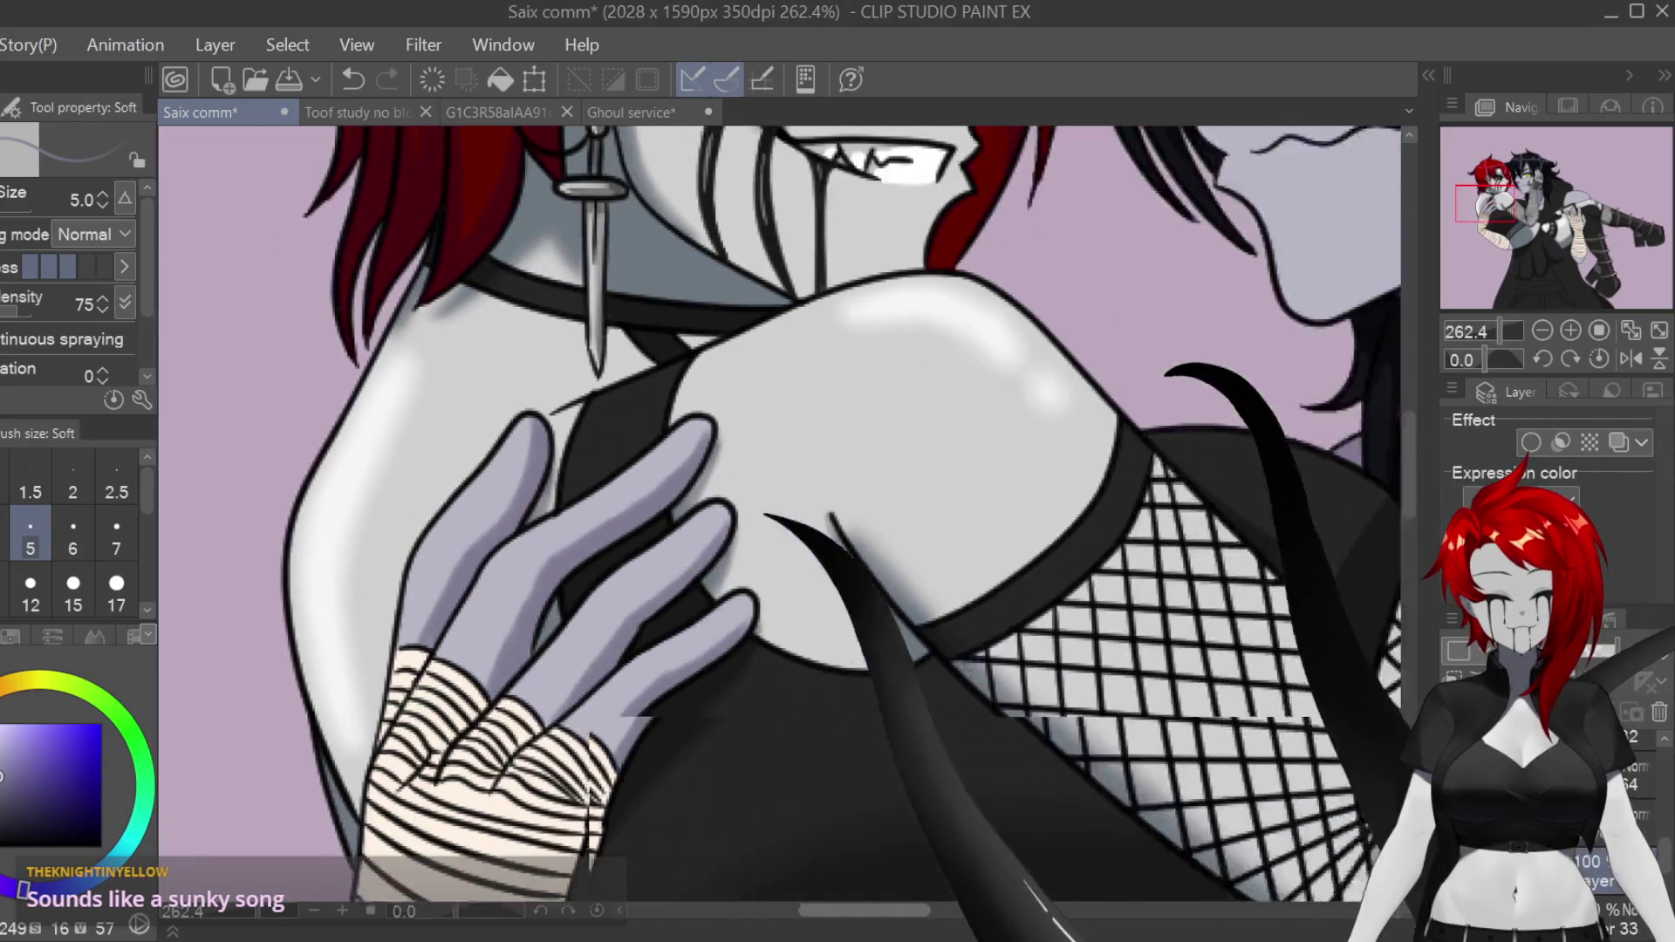
Step: With the Soft airbrush at size 7, cover the lavender area below the bandages with purple
{"action": "scroll", "coordinate": [948, 639], "scroll_direction": "up", "scroll_amount": 3}
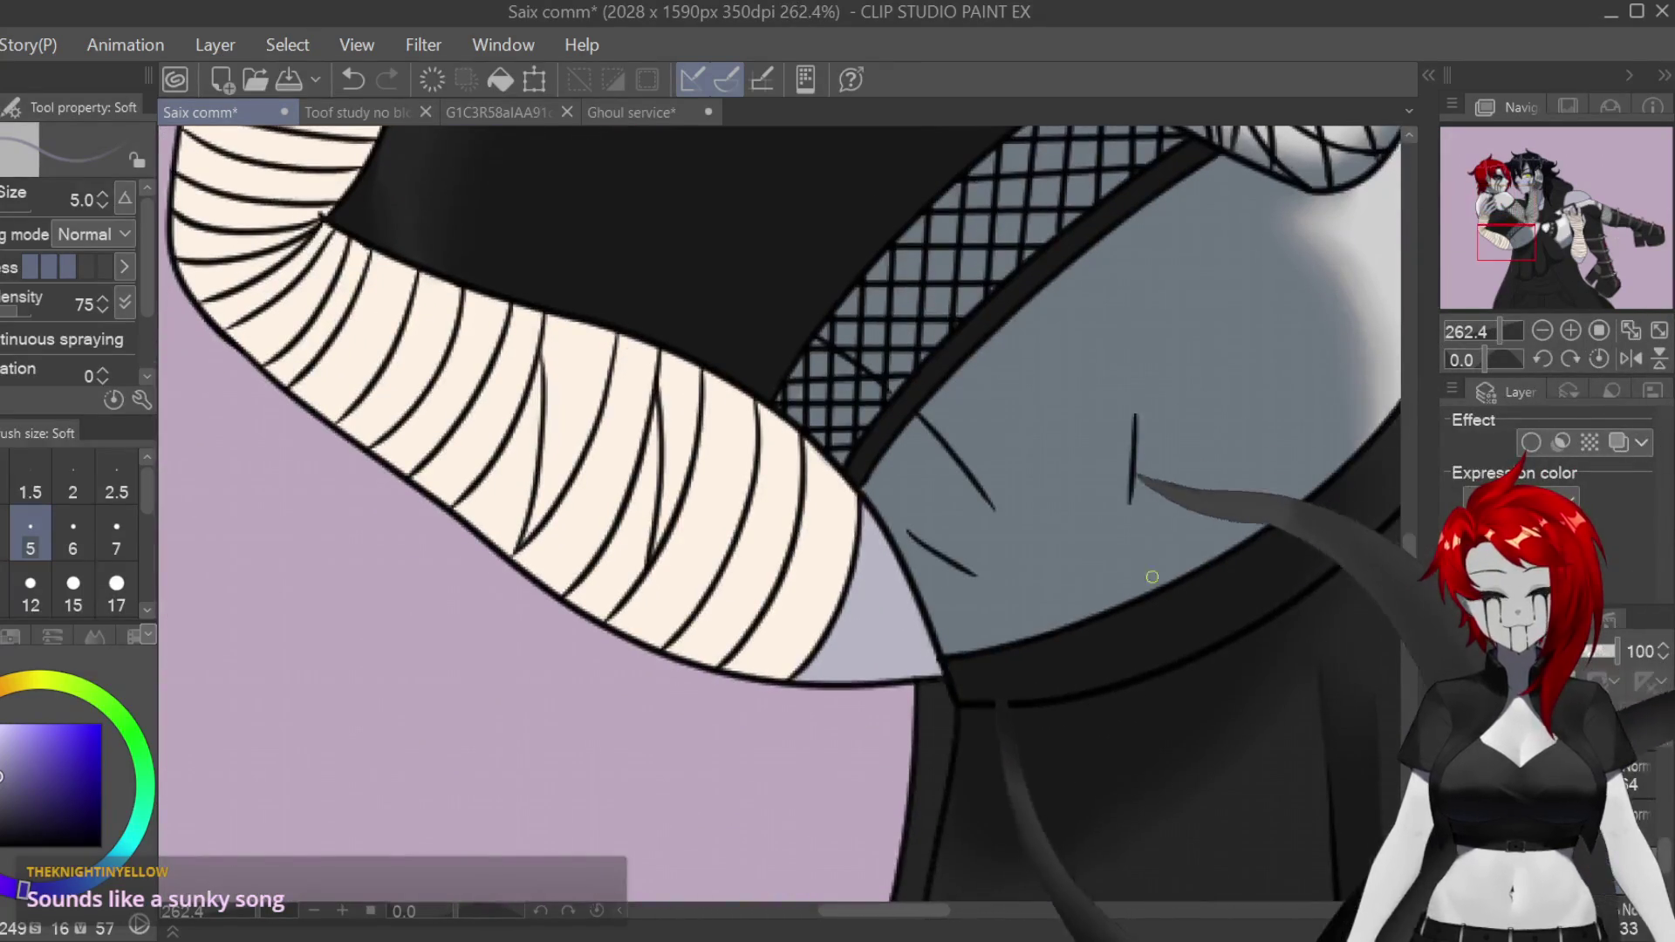
{"action": "scroll", "coordinate": [947, 639], "scroll_direction": "up", "scroll_amount": 1}
{"action": "key", "text": "bracketright"}
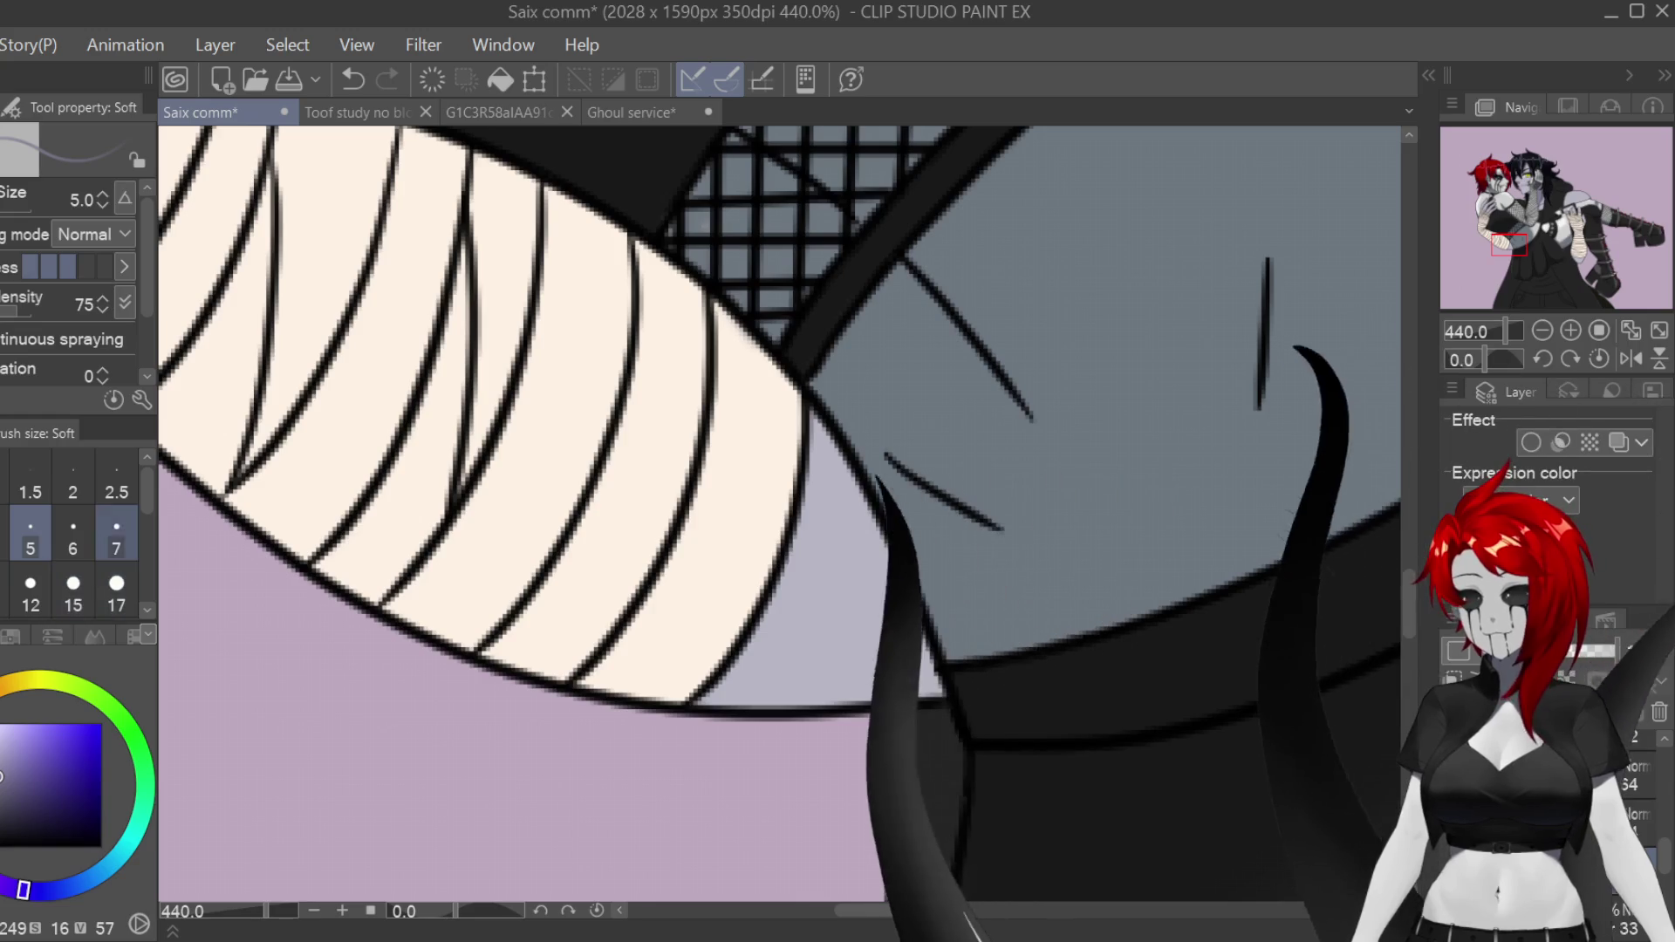
{"action": "left_click_drag", "start_coordinate": [829, 484], "coordinate": [823, 445]}
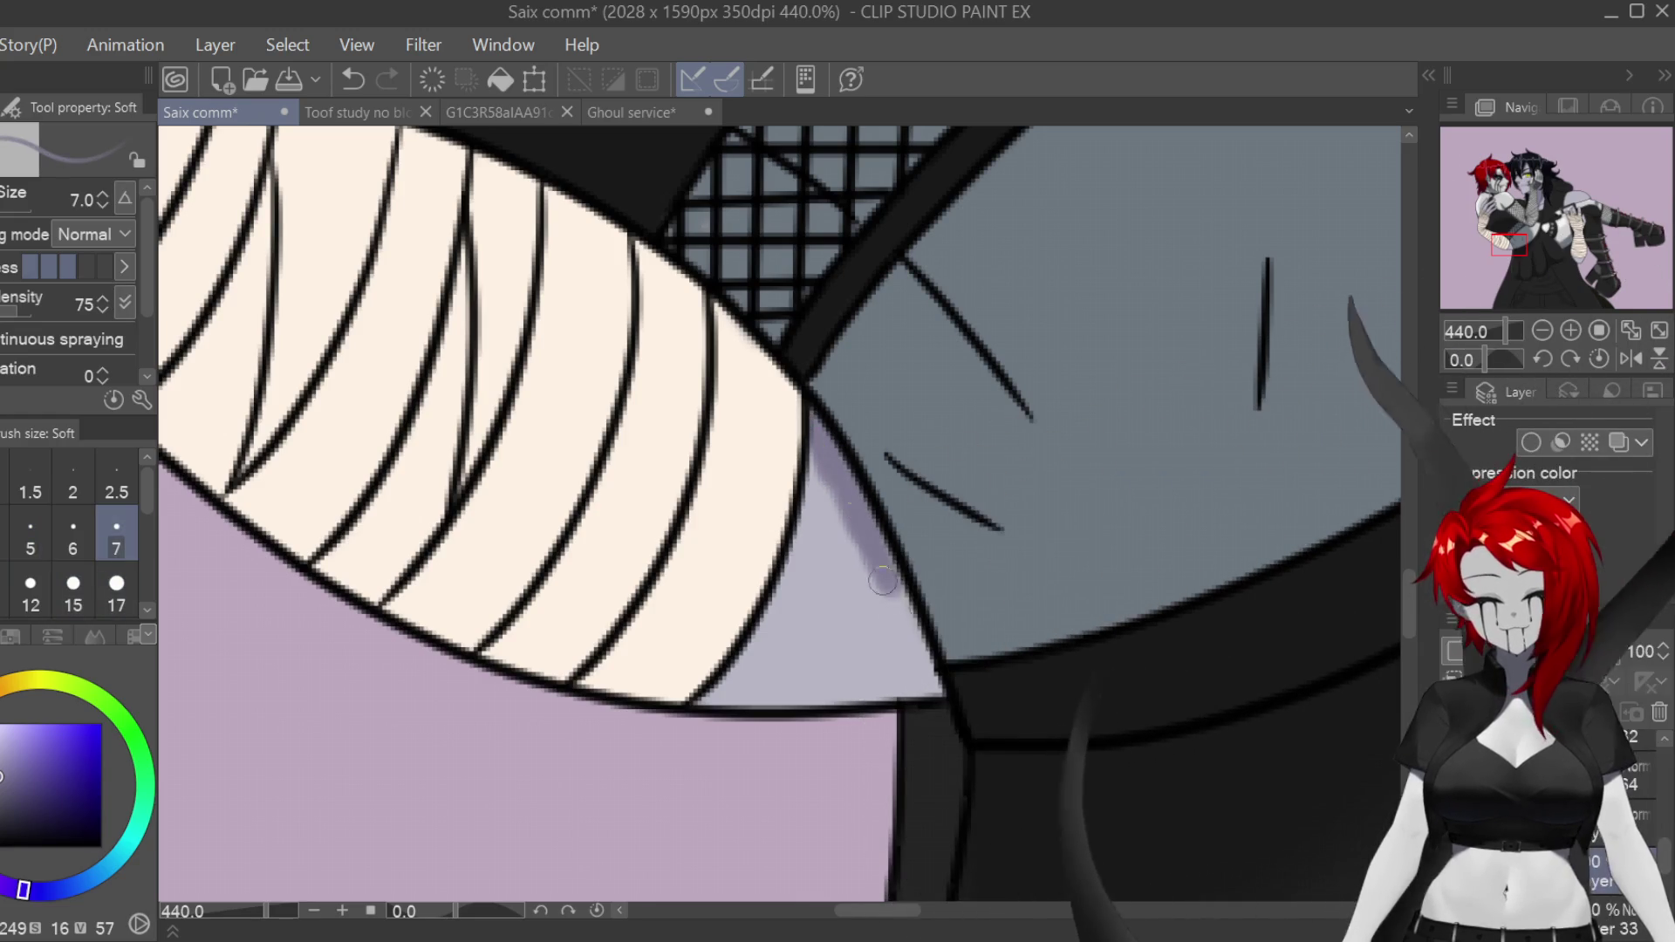
{"action": "mouse_move", "coordinate": [808, 558]}
{"action": "left_mouse_down"}
{"action": "mouse_move", "coordinate": [756, 676]}
{"action": "mouse_move", "coordinate": [806, 664]}
{"action": "left_mouse_up"}
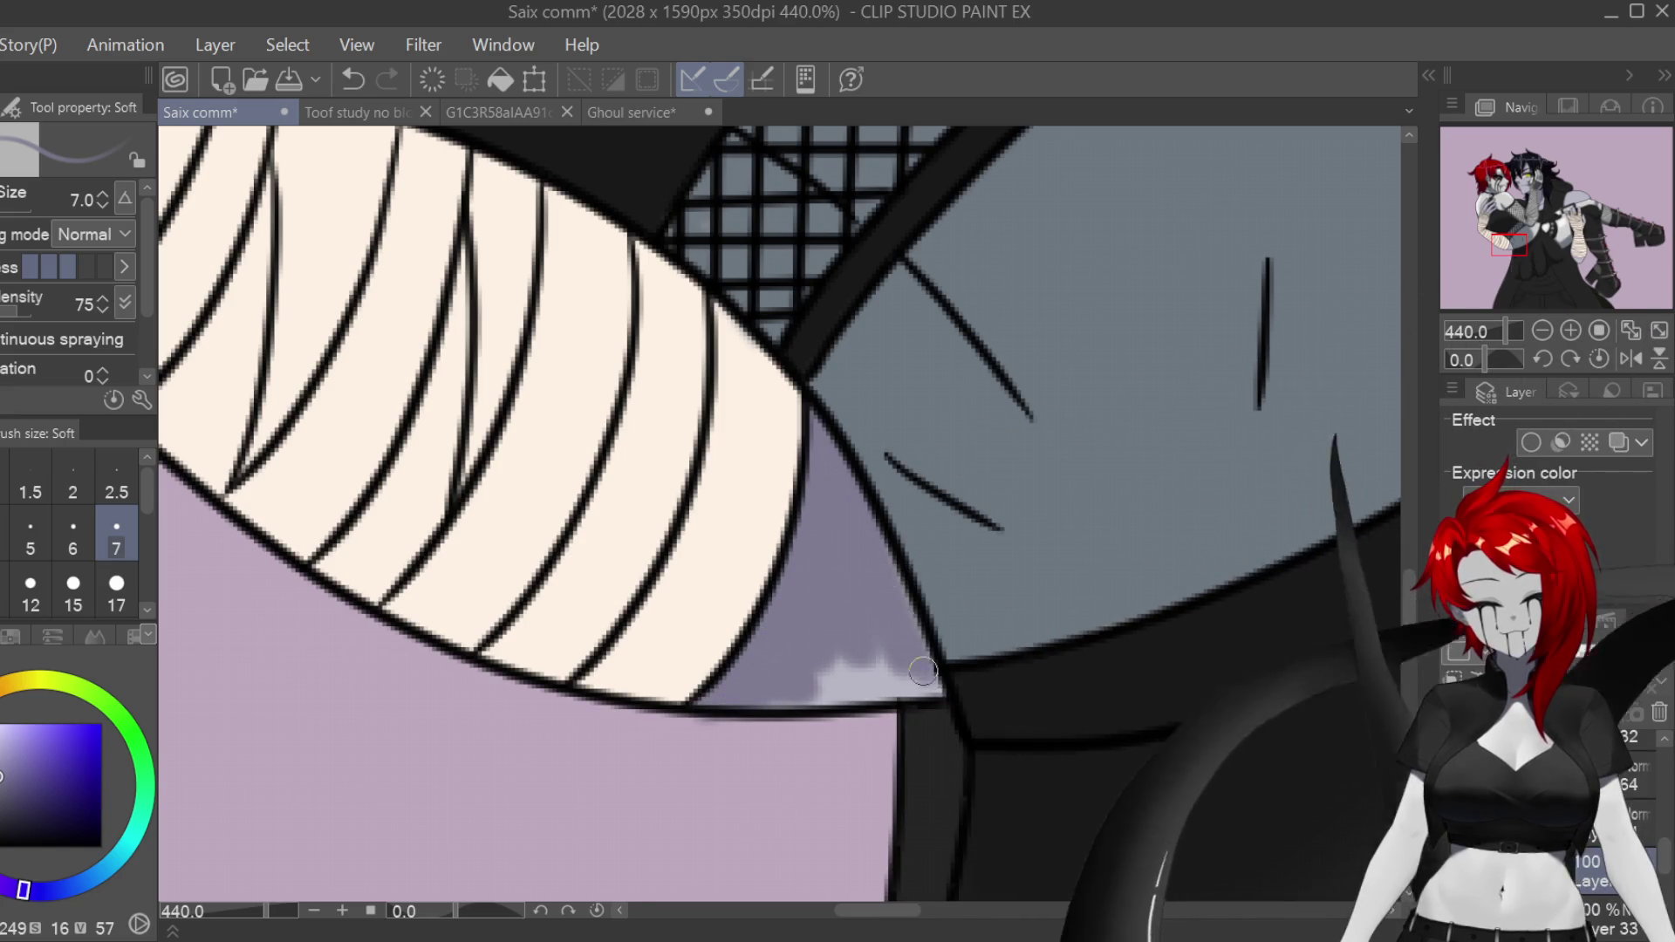
{"action": "left_click_drag", "start_coordinate": [872, 689], "coordinate": [829, 602]}
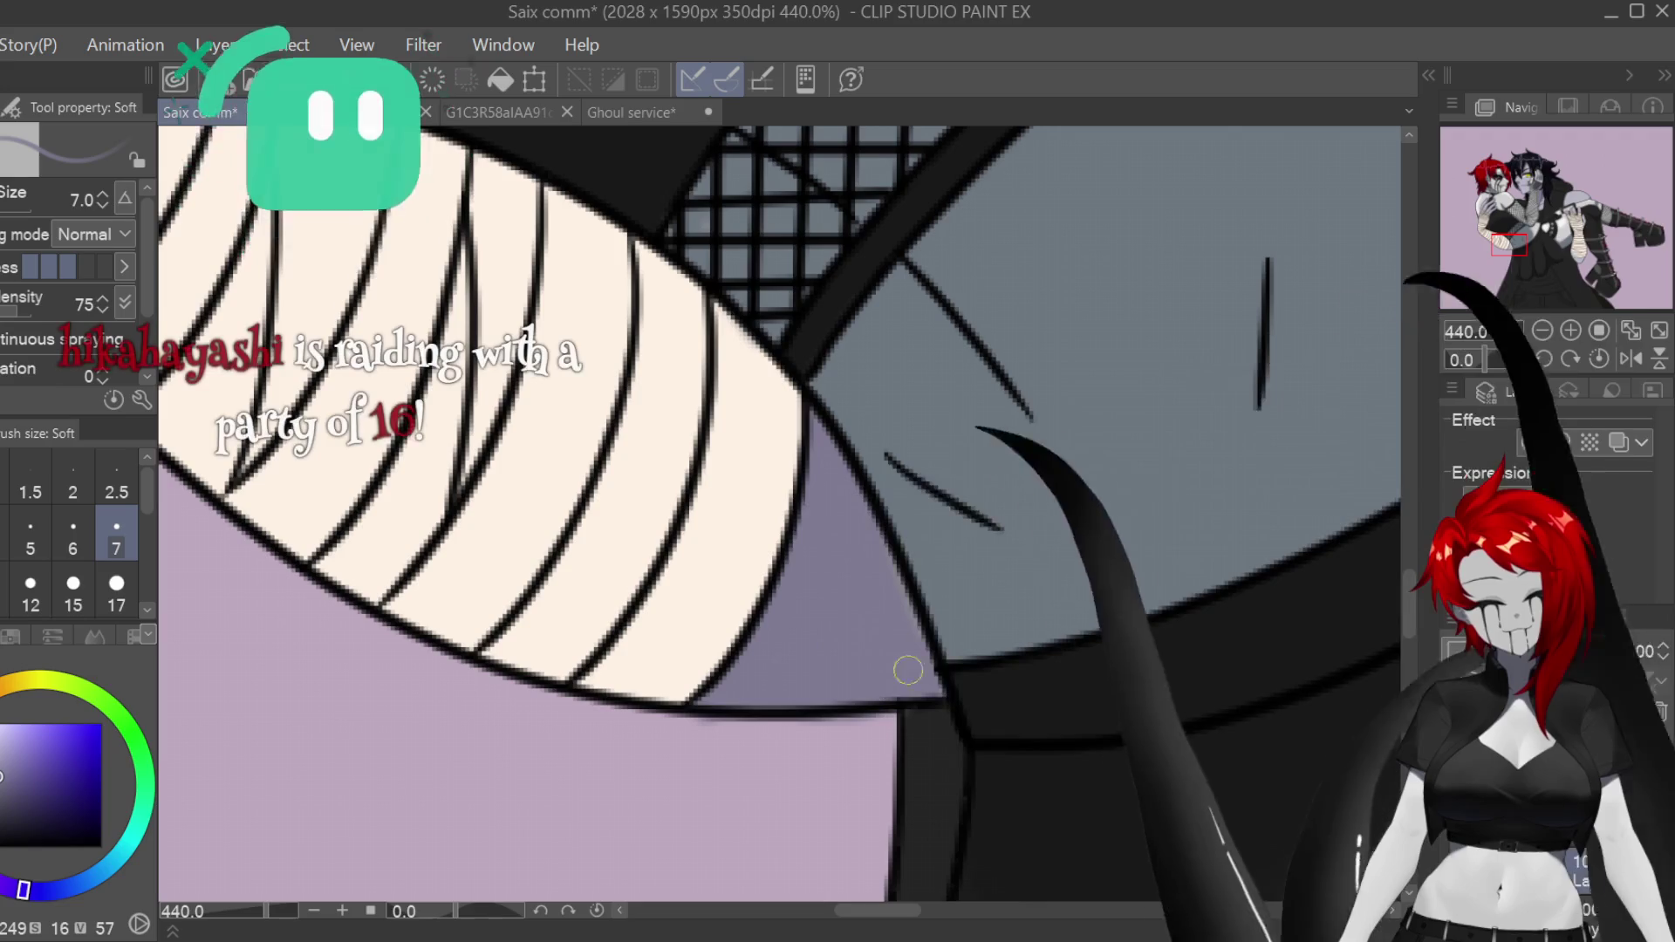
Step: Switch to the hard eraser and zoom out to see both full characters
{"action": "key", "text": "e"}
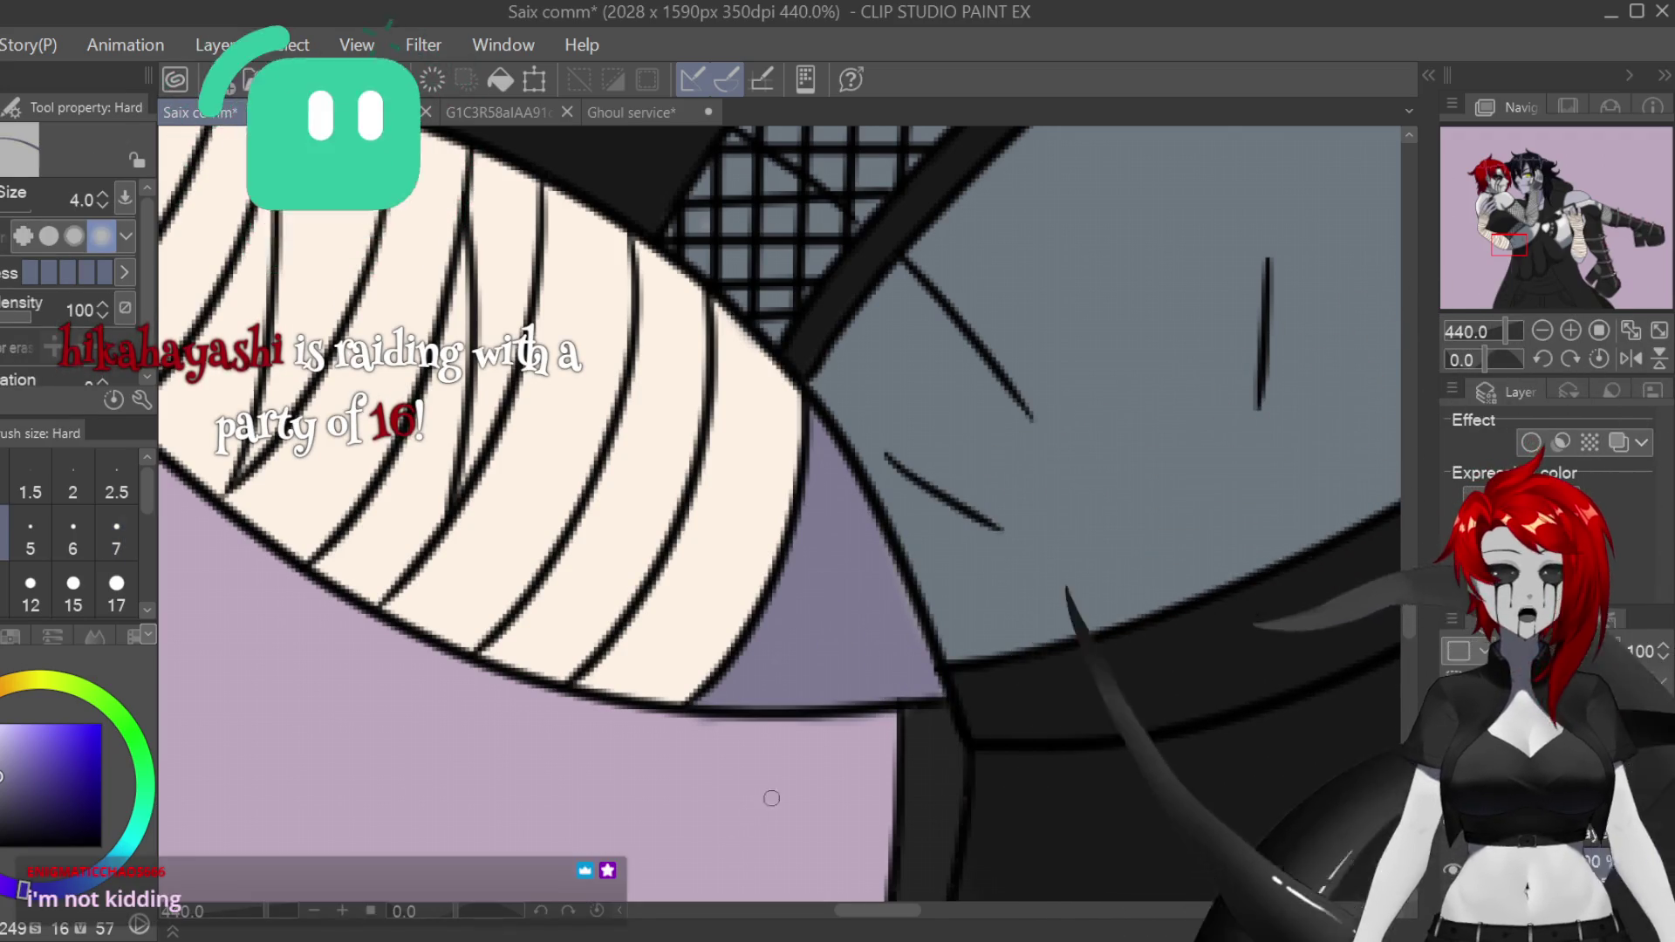
{"action": "scroll", "coordinate": [935, 750], "scroll_direction": "down", "scroll_amount": 4}
{"action": "scroll", "coordinate": [934, 750], "scroll_direction": "down", "scroll_amount": 1}
{"action": "left_click_drag", "start_coordinate": [1221, 523], "coordinate": [454, 523]}
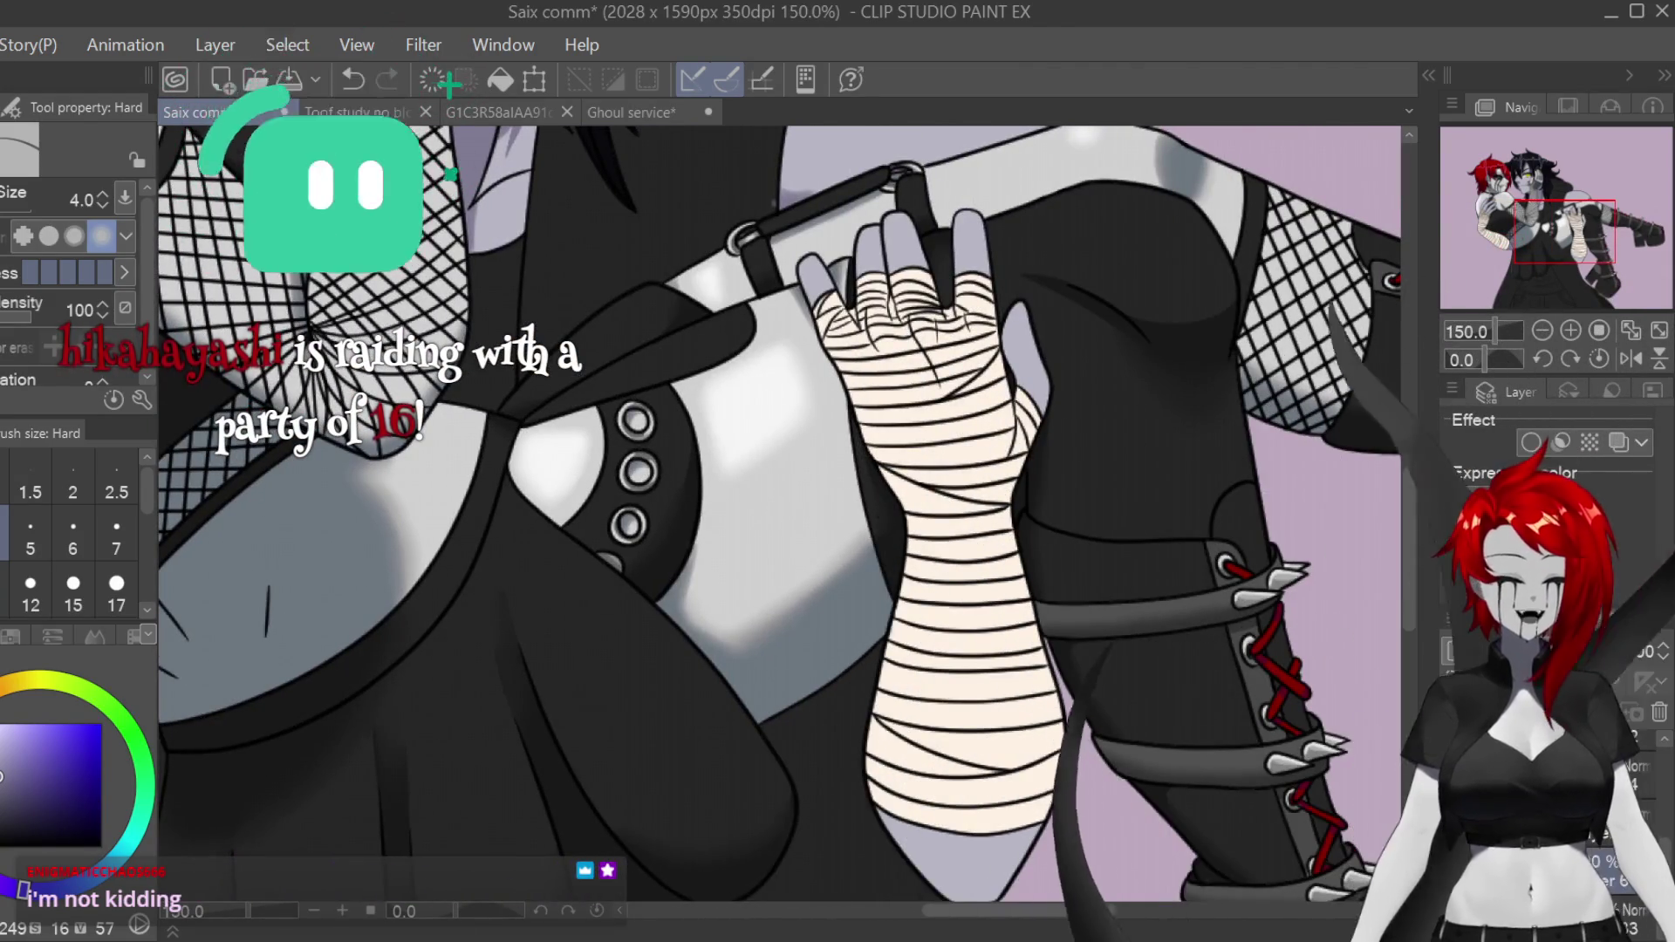
{"action": "key", "text": "ctrl+minus"}
{"action": "key", "text": "ctrl+minus"}
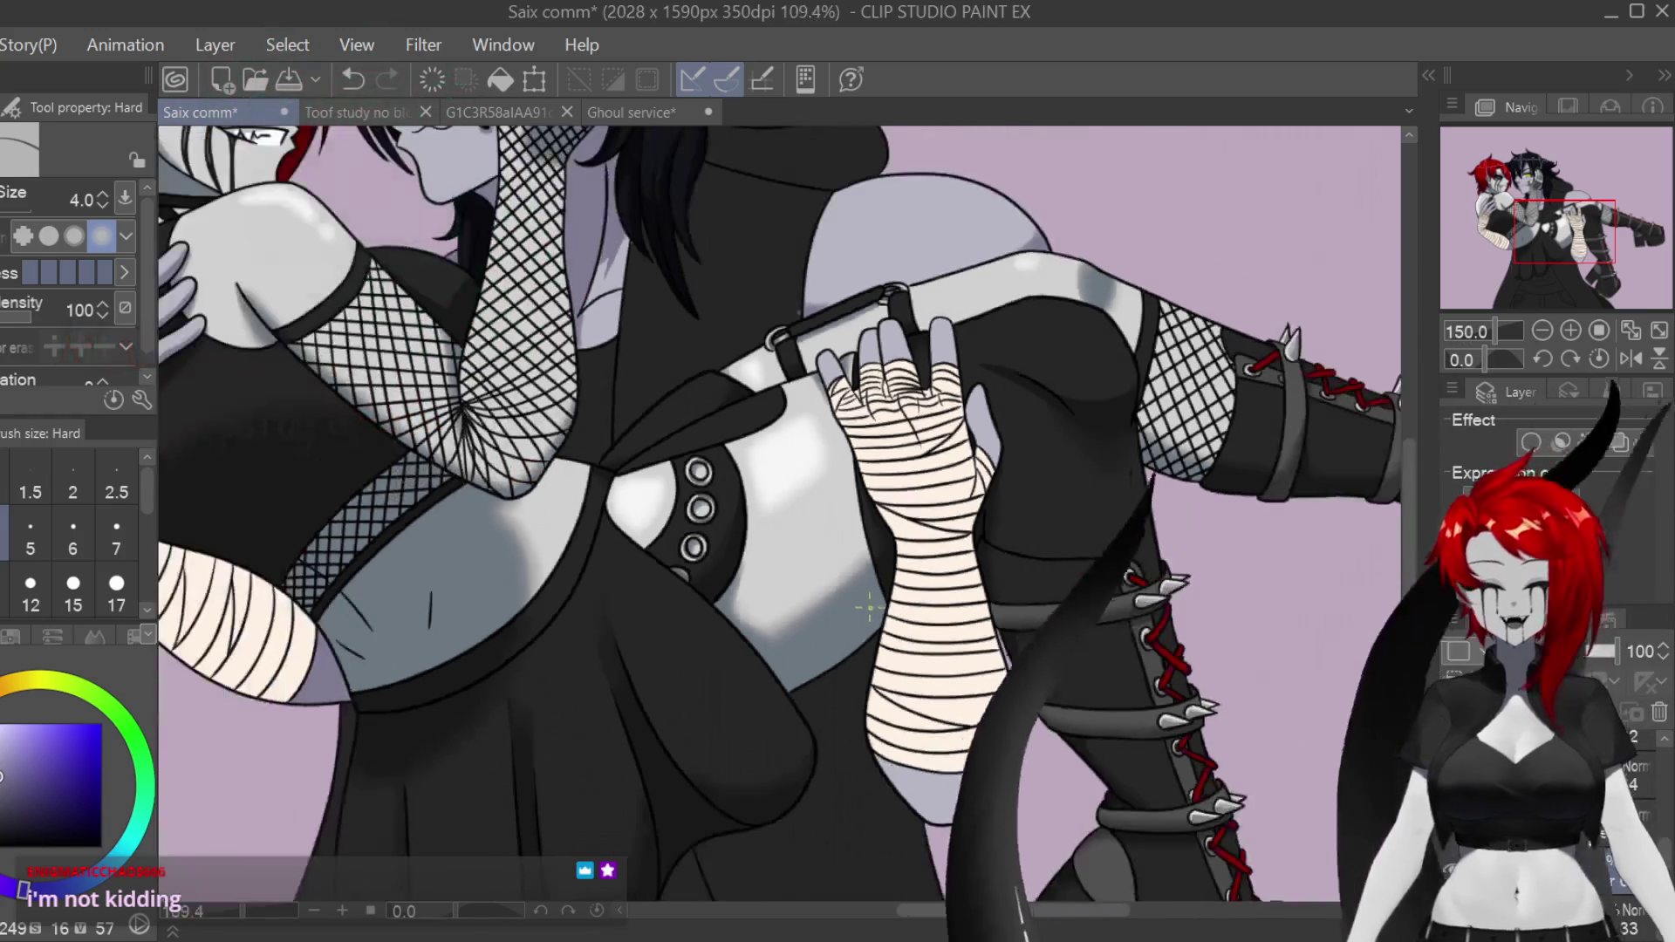
{"action": "key", "text": "ctrl+minus"}
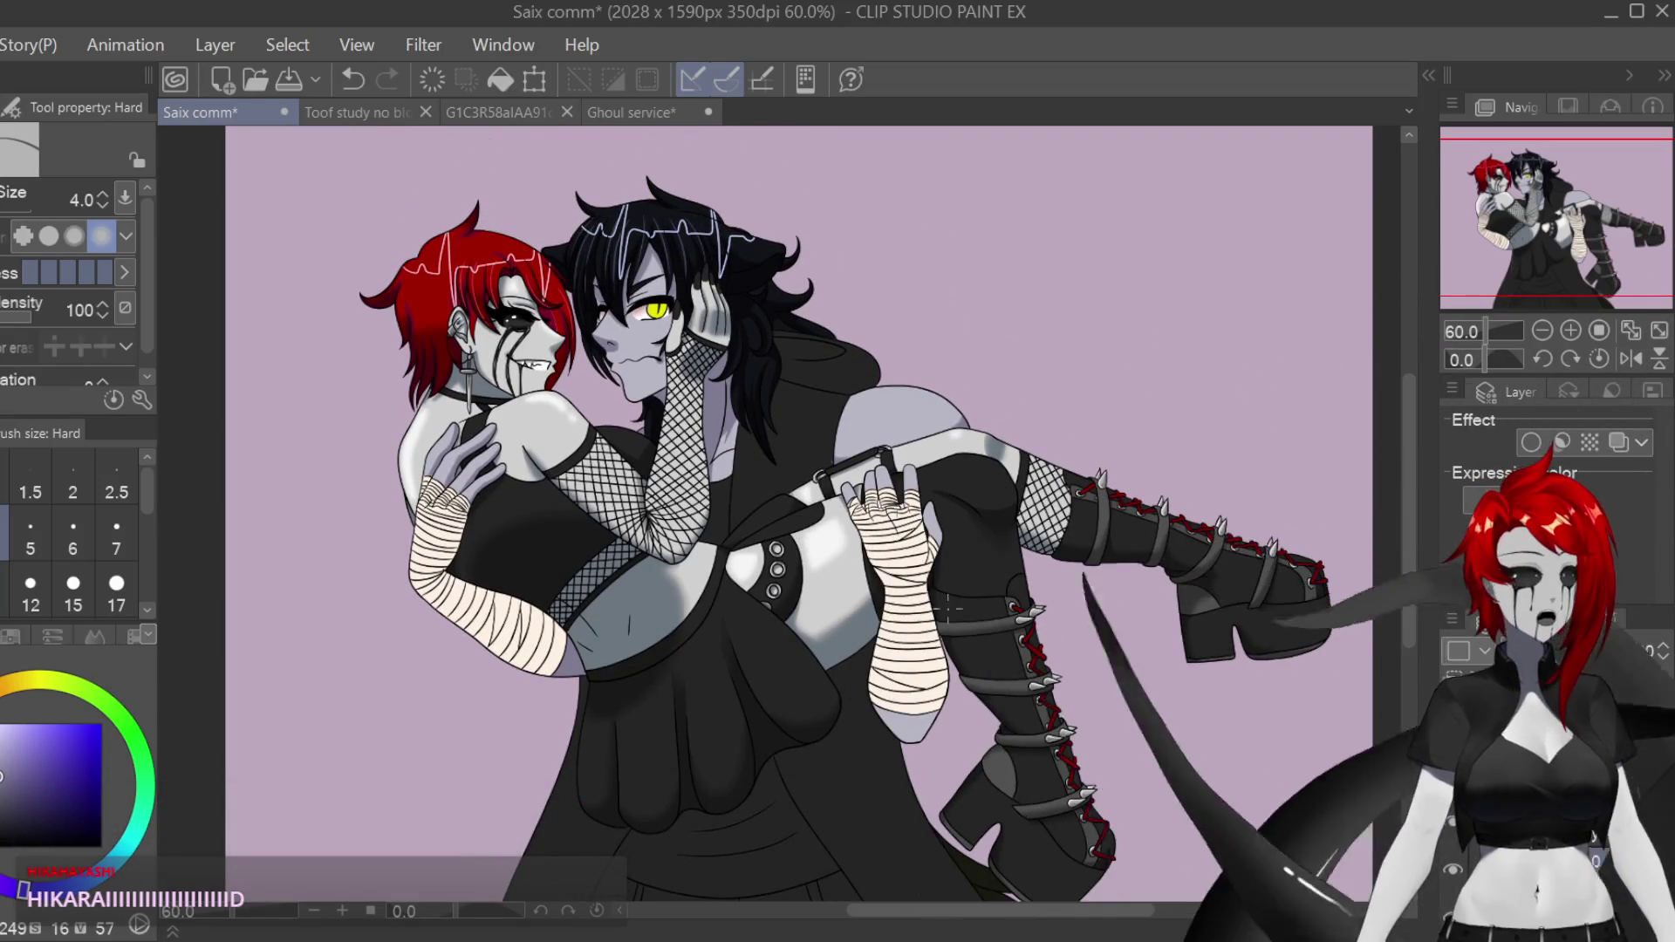
{"action": "scroll", "coordinate": [947, 608], "scroll_direction": "up", "scroll_amount": 5}
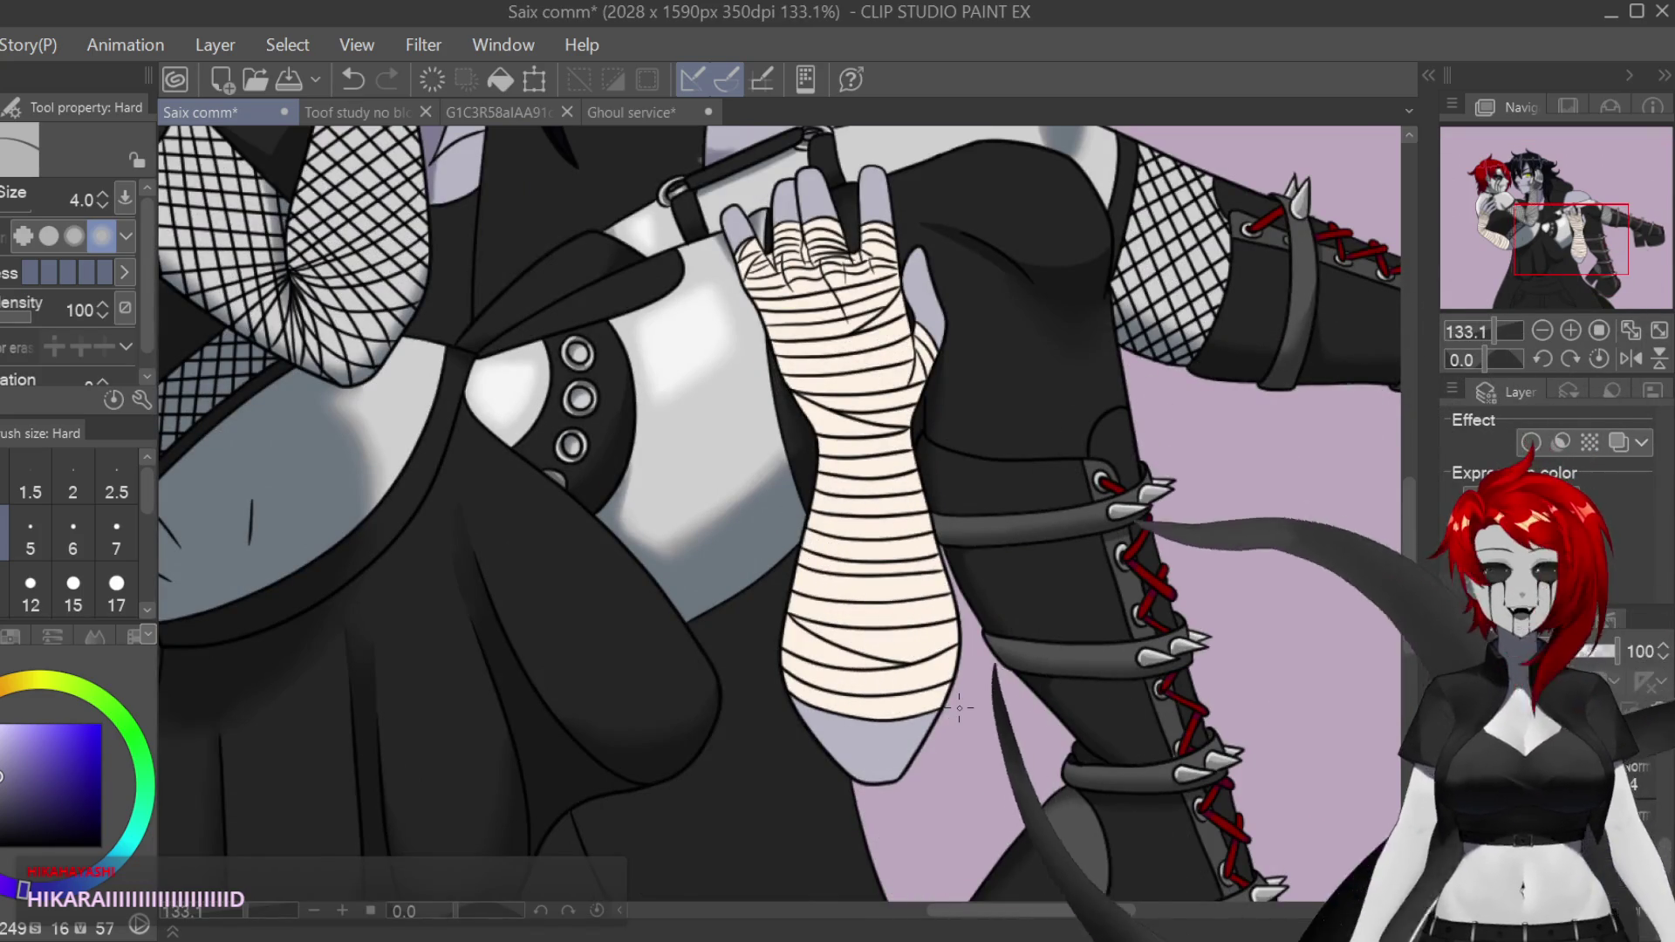
{"action": "scroll", "coordinate": [916, 718], "scroll_direction": "up", "scroll_amount": 3}
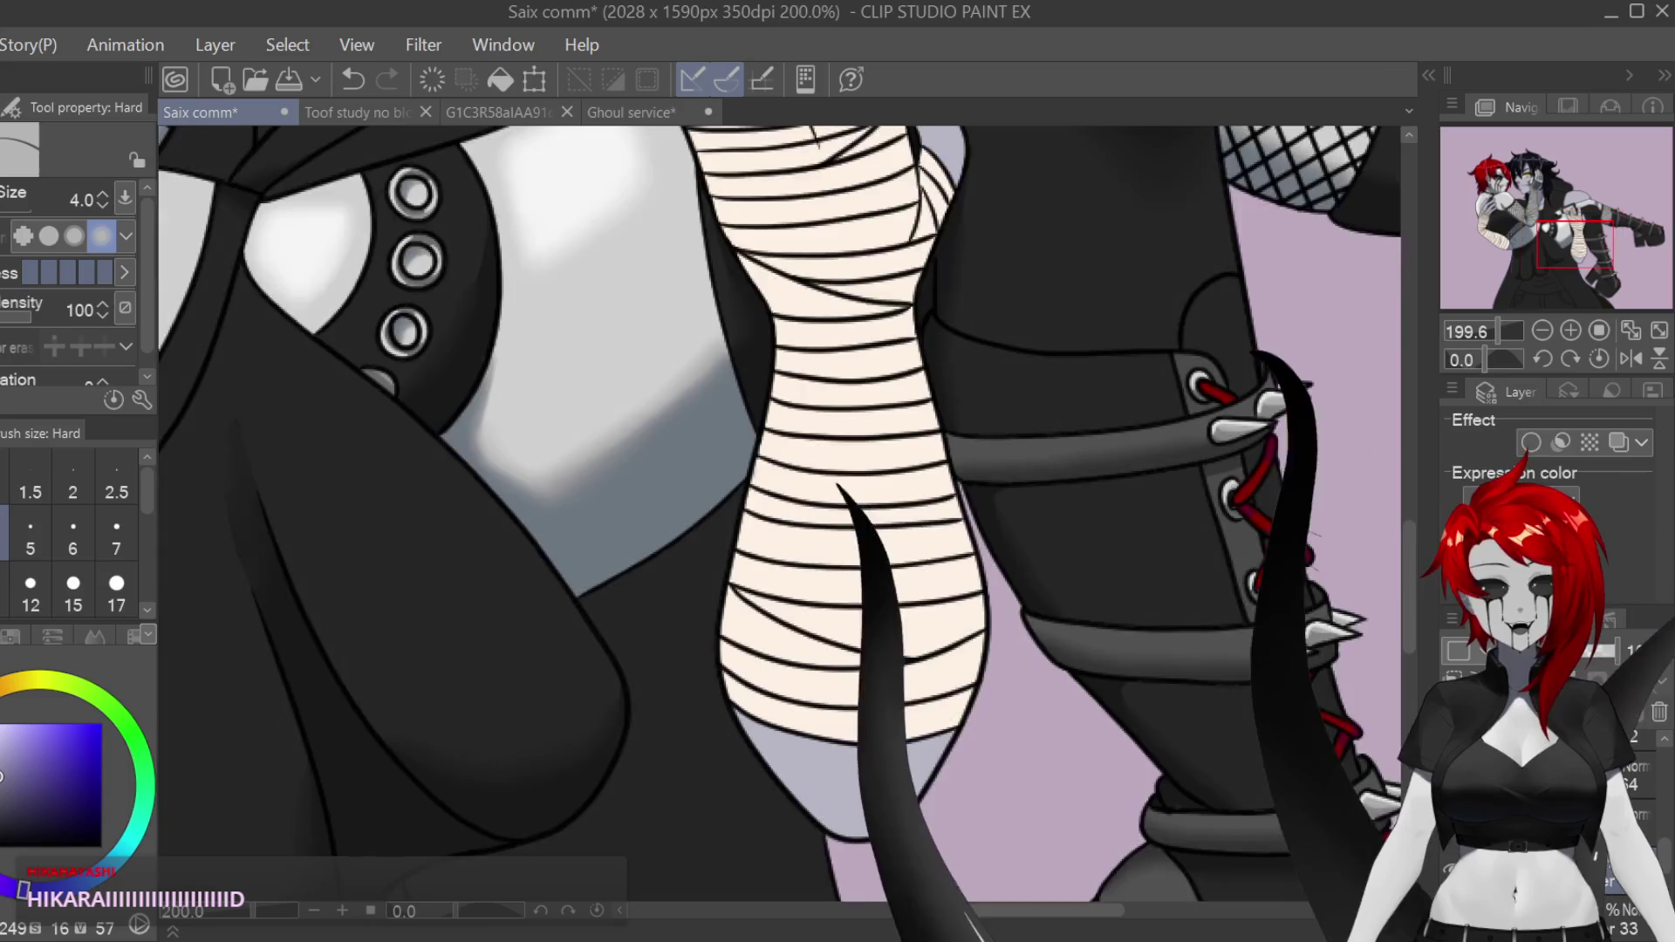
Step: Switch to a pen brush and lay a soft grey shading patch on the lavender skin
{"action": "key", "text": "p"}
{"action": "scroll", "coordinate": [1093, 730], "scroll_direction": "up", "scroll_amount": 1}
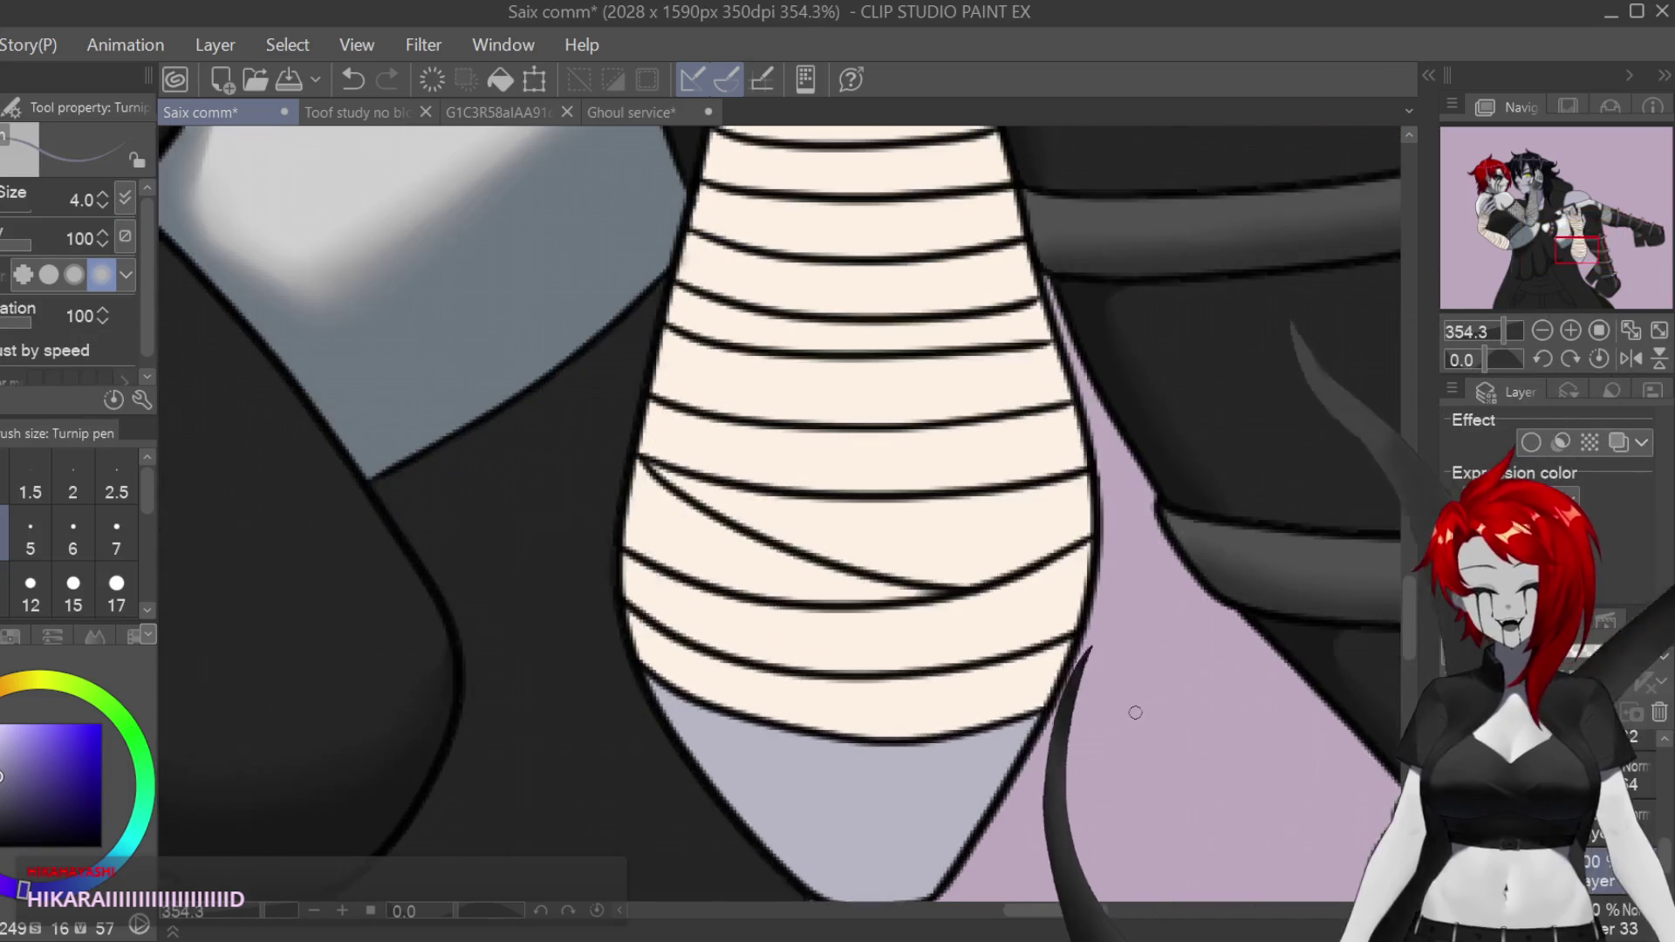
{"action": "scroll", "coordinate": [1376, 580], "scroll_direction": "down", "scroll_amount": 3}
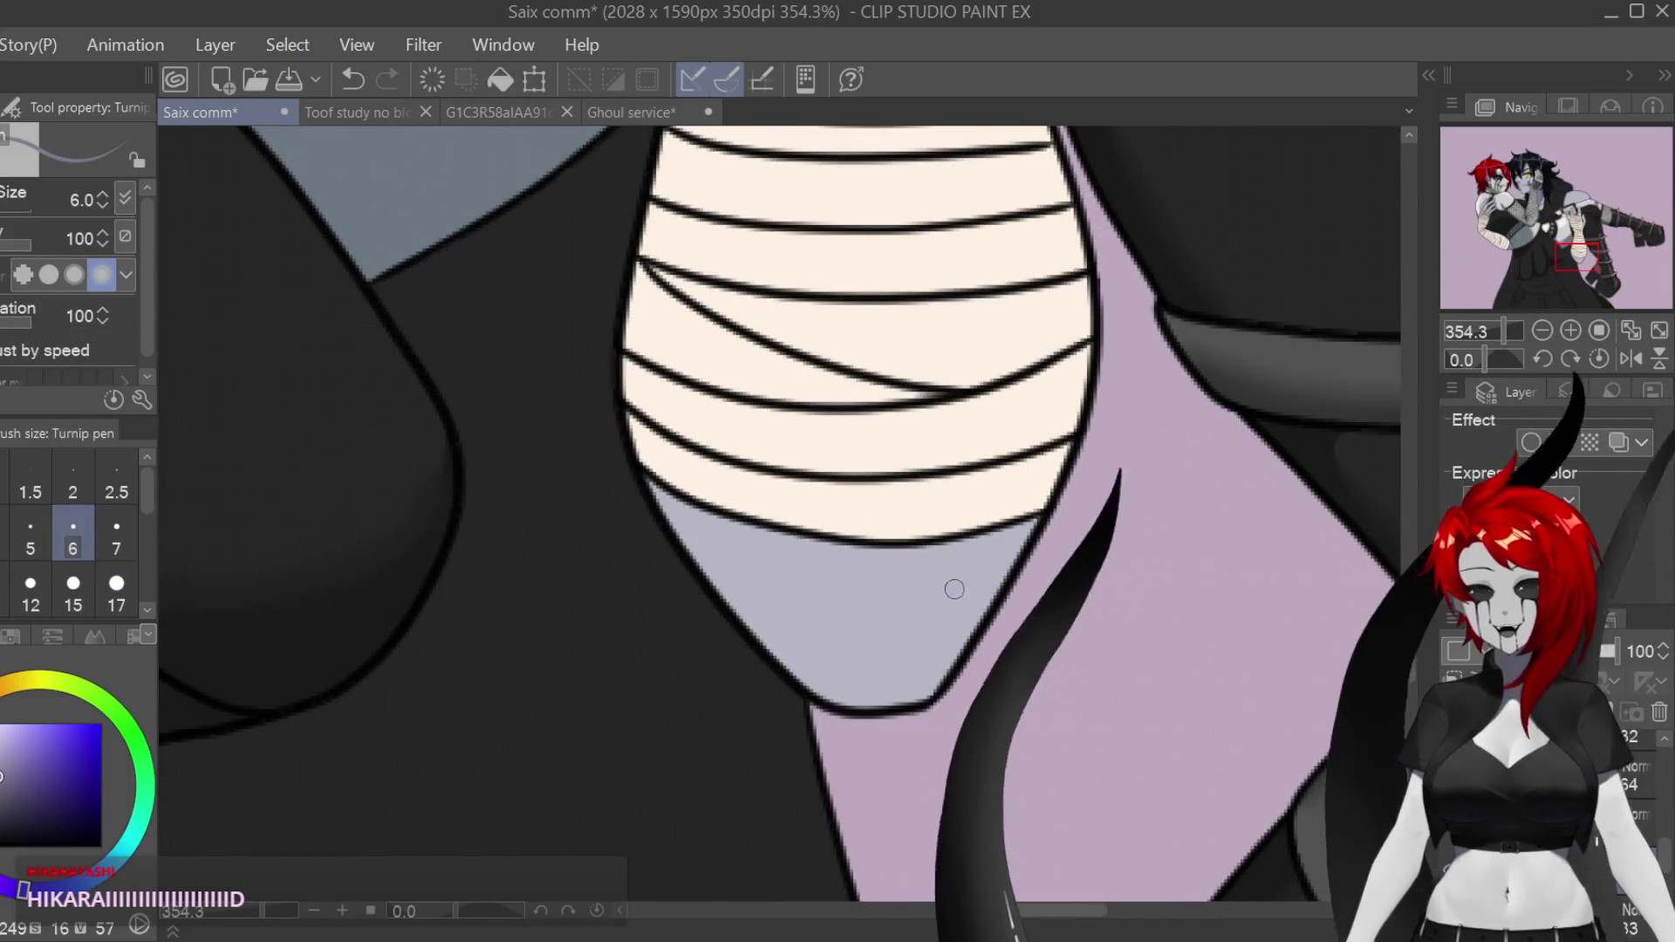
{"action": "left_click_drag", "start_coordinate": [970, 576], "coordinate": [935, 614]}
{"action": "type", "text": "0"}
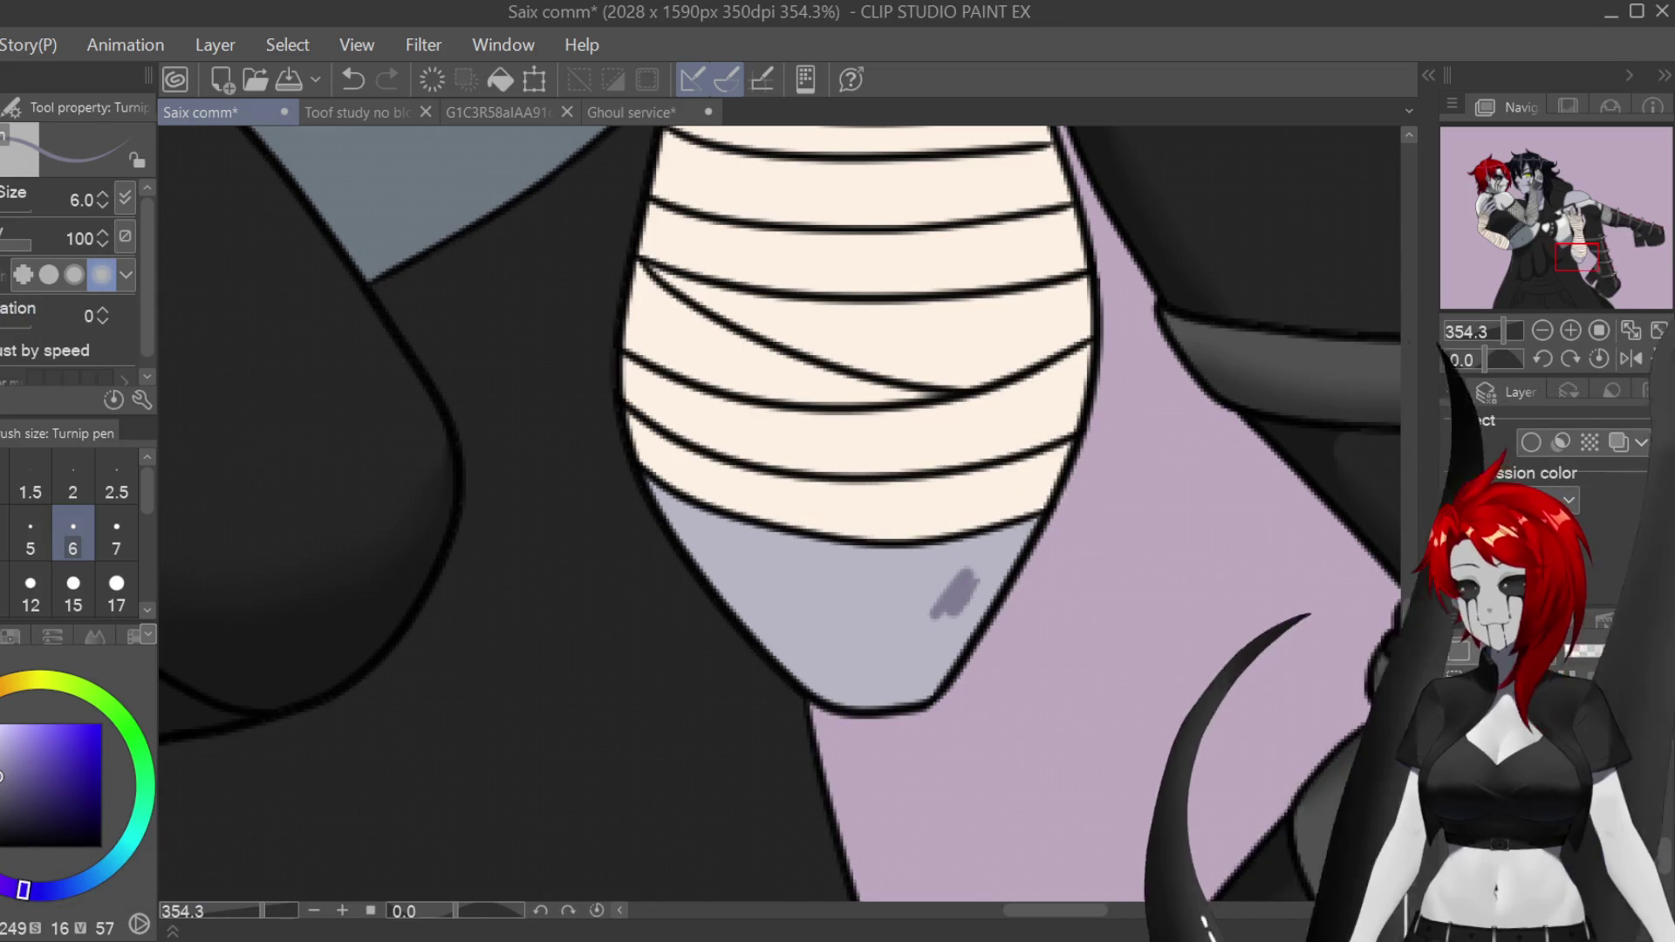
{"action": "type", "text": "b"}
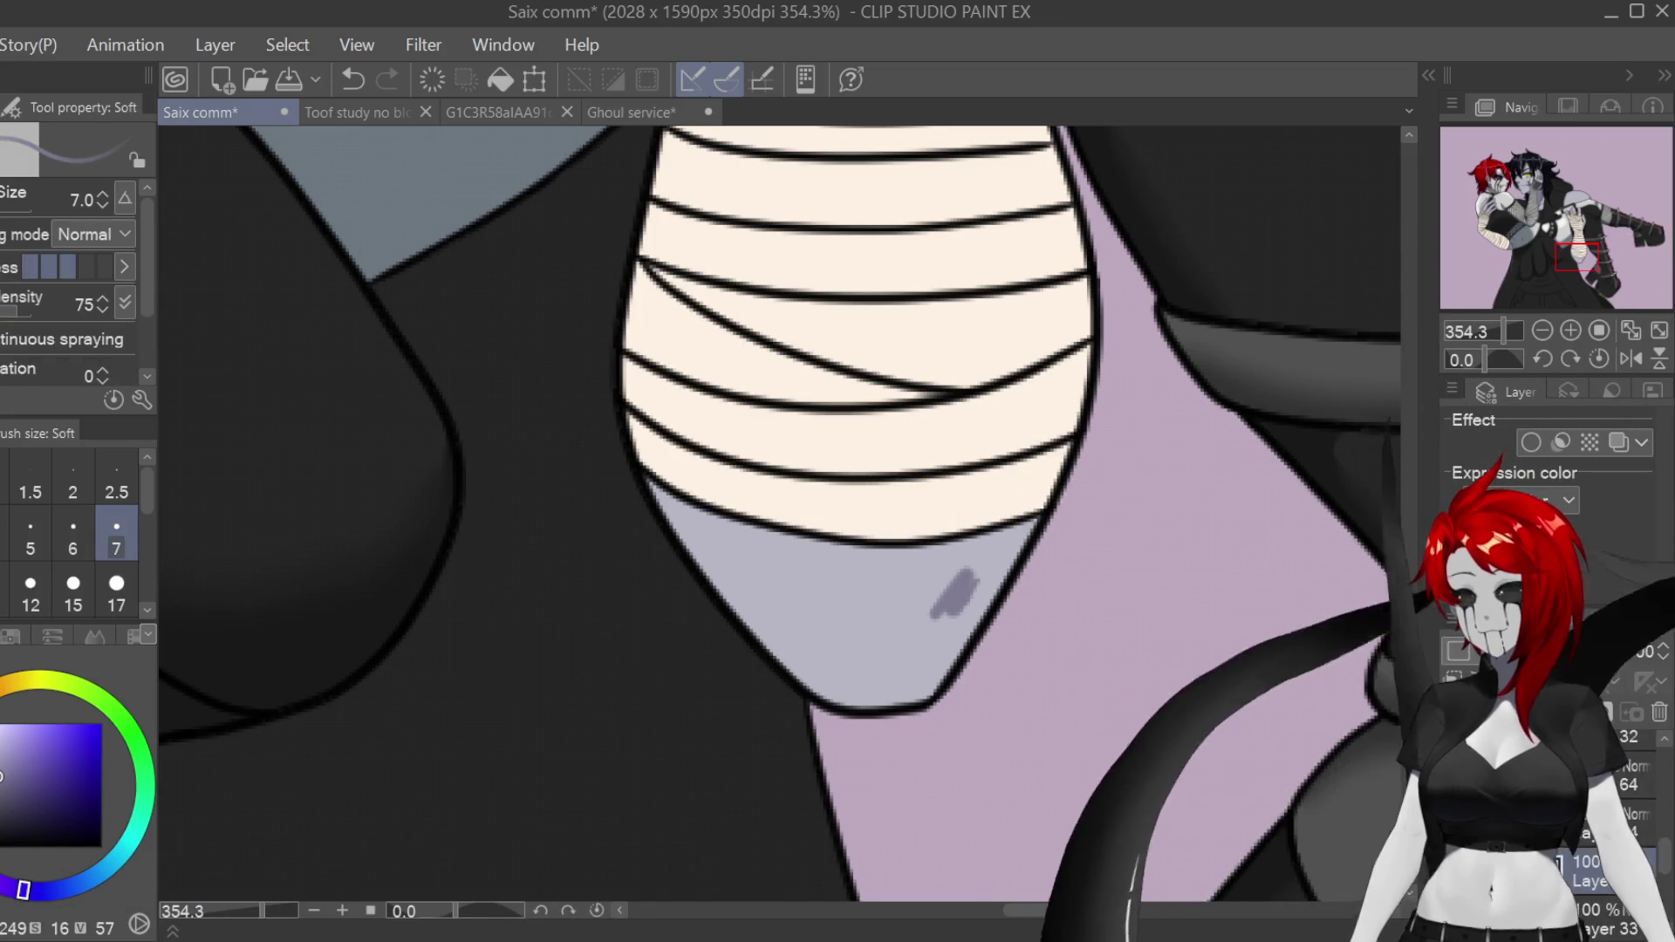
{"action": "left_click_drag", "start_coordinate": [1003, 550], "coordinate": [971, 625]}
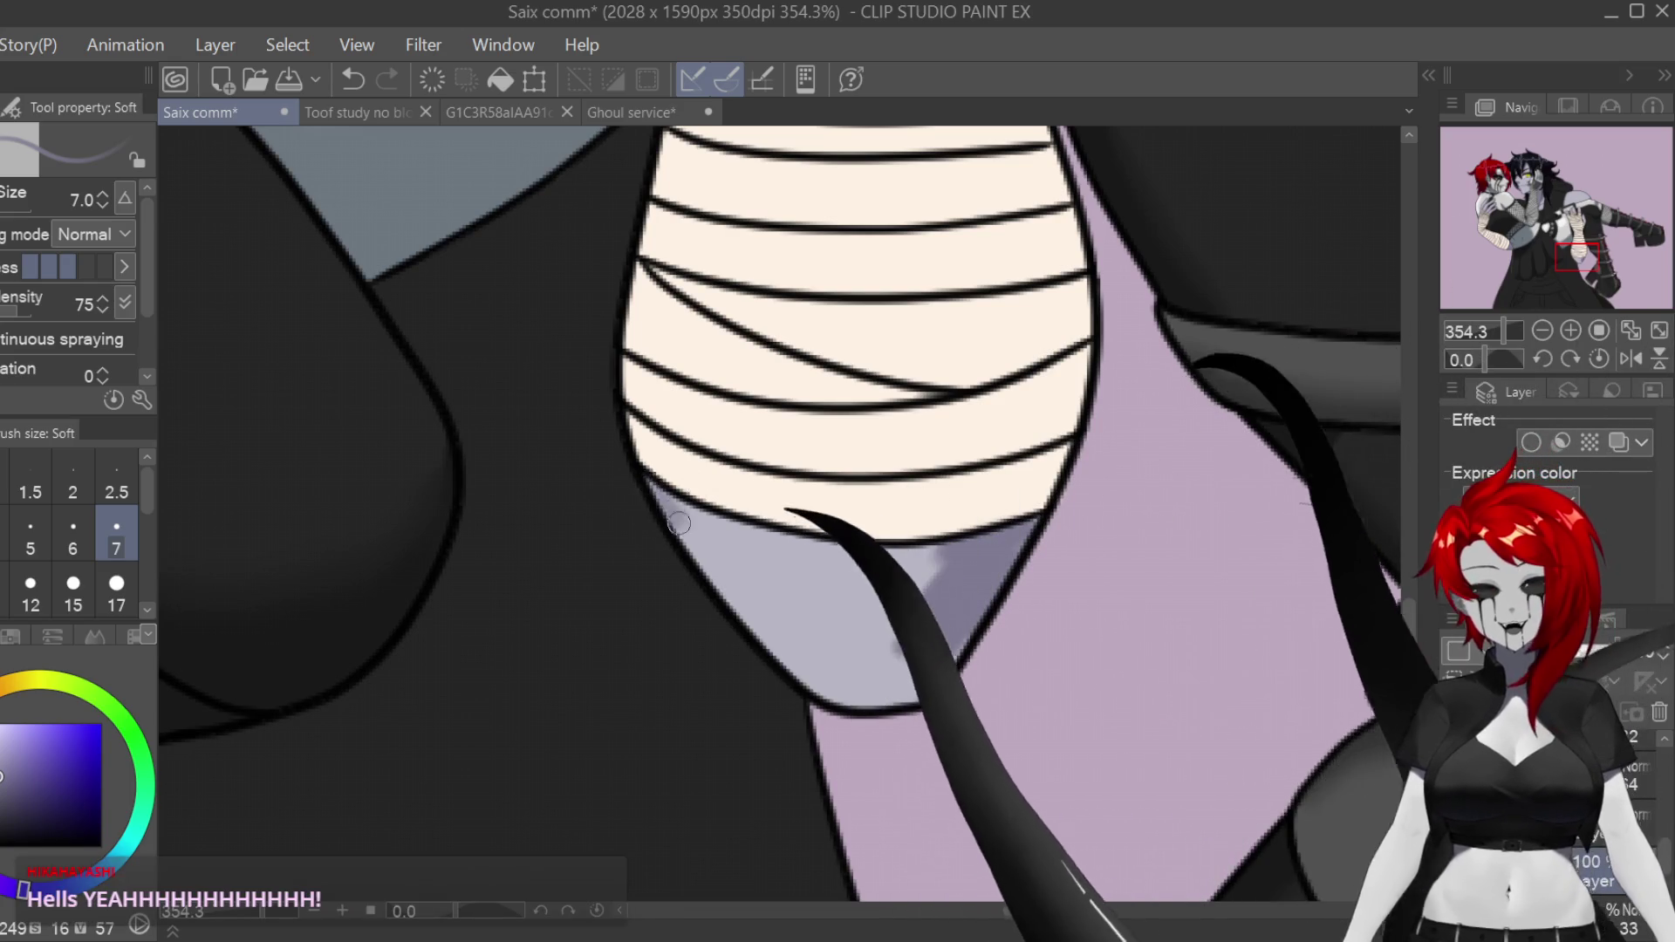
Step: Darken the left and lower-right parts of the patch and blend over its light highlight
{"action": "left_click_drag", "start_coordinate": [759, 603], "coordinate": [687, 509]}
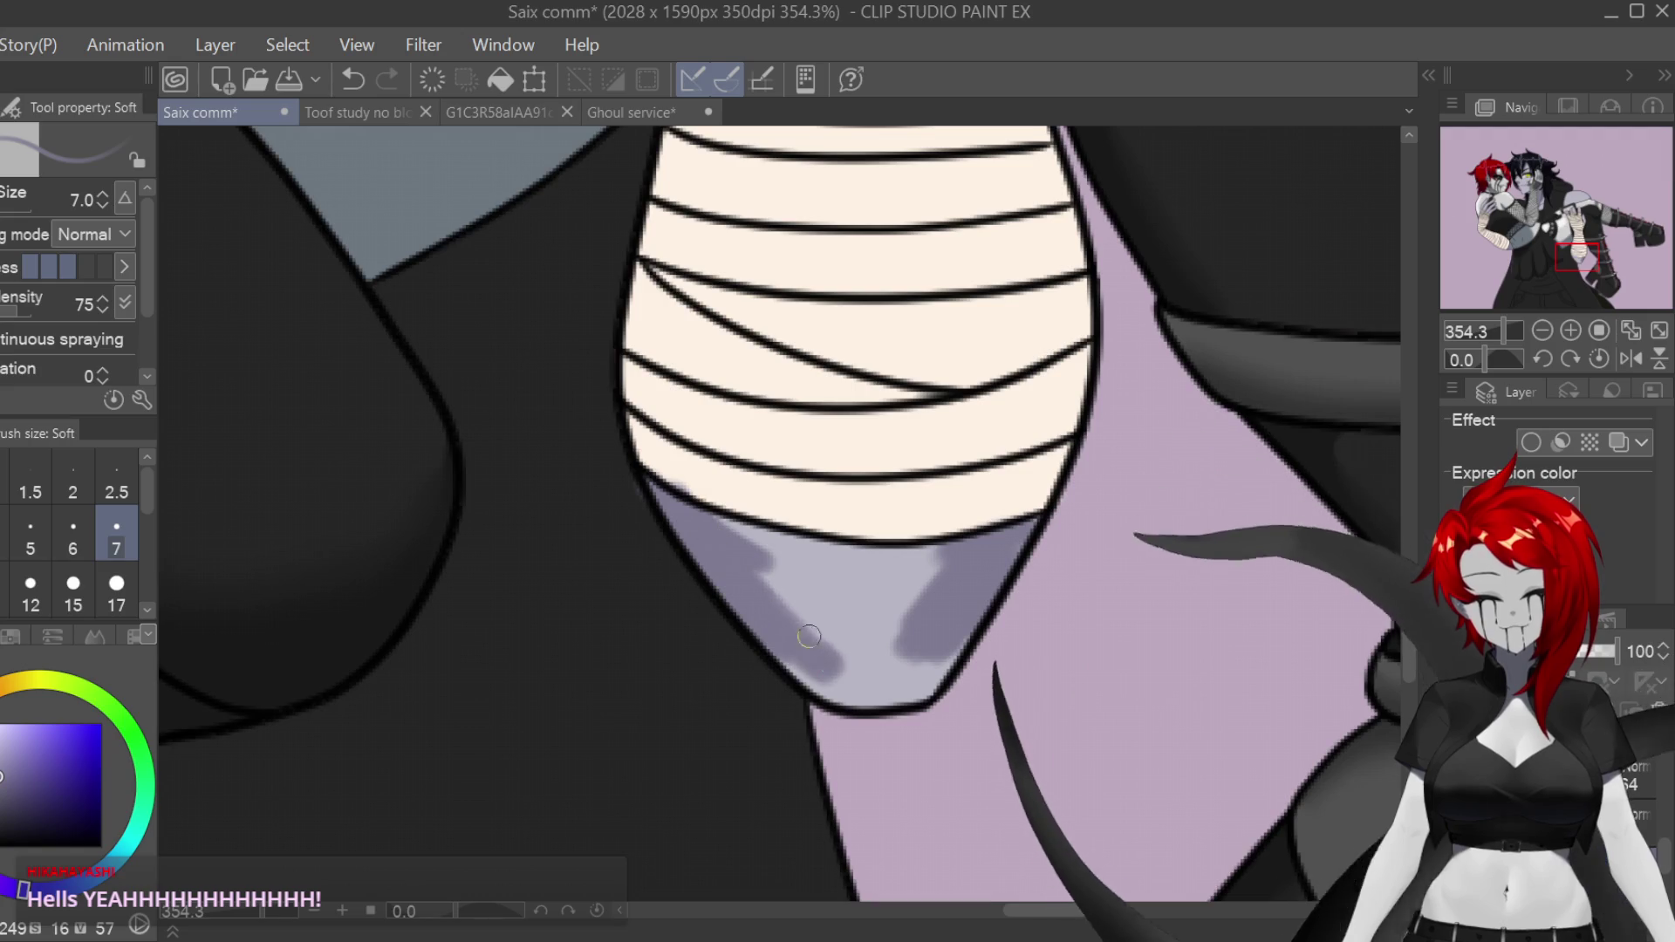
{"action": "mouse_move", "coordinate": [841, 687]}
{"action": "left_mouse_down"}
{"action": "mouse_move", "coordinate": [963, 637]}
{"action": "mouse_move", "coordinate": [949, 665]}
{"action": "left_mouse_up"}
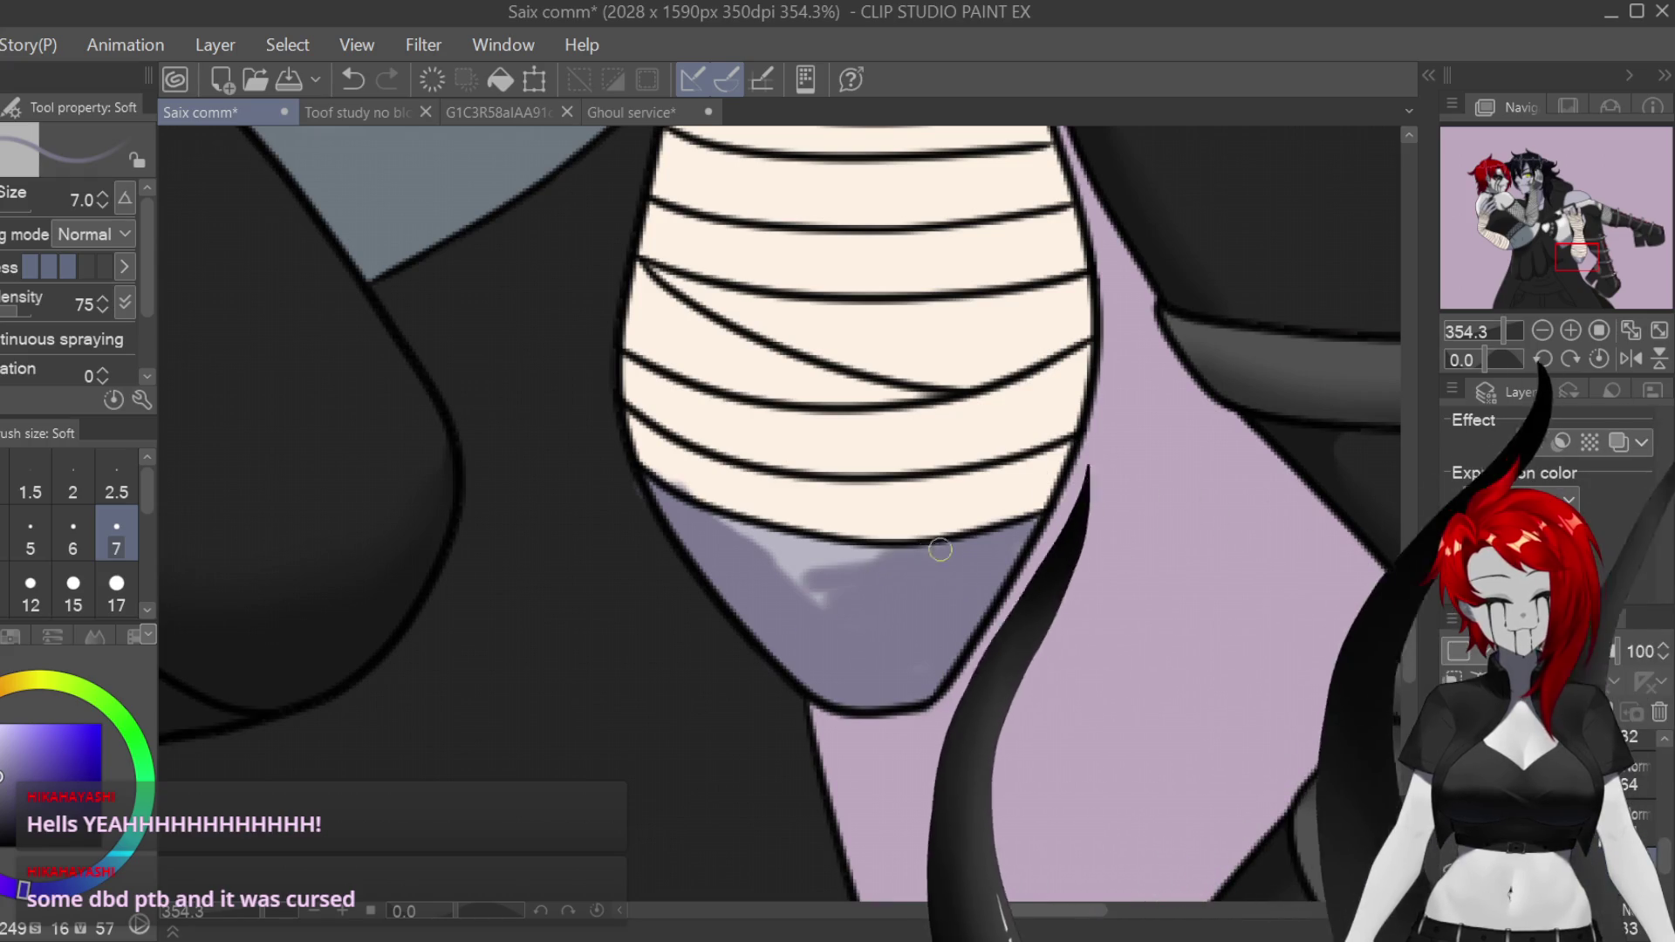
{"action": "mouse_move", "coordinate": [809, 581]}
{"action": "left_mouse_down"}
{"action": "mouse_move", "coordinate": [796, 549]}
{"action": "mouse_move", "coordinate": [778, 602]}
{"action": "left_mouse_up"}
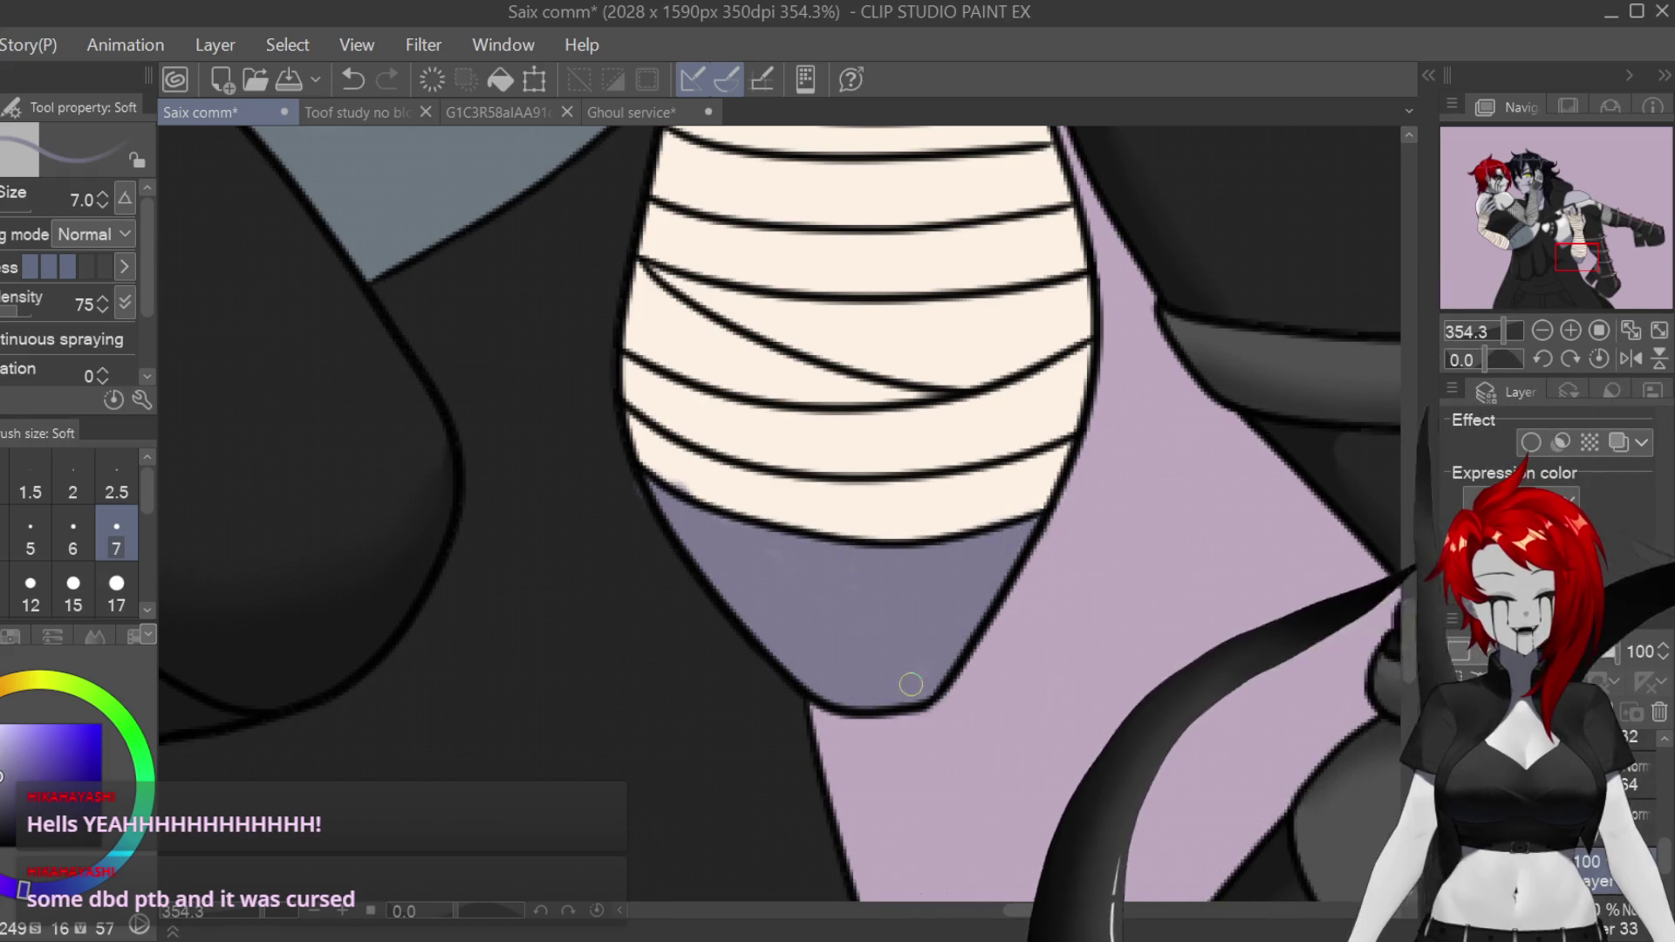
{"action": "scroll", "coordinate": [911, 682], "scroll_direction": "down", "scroll_amount": 8}
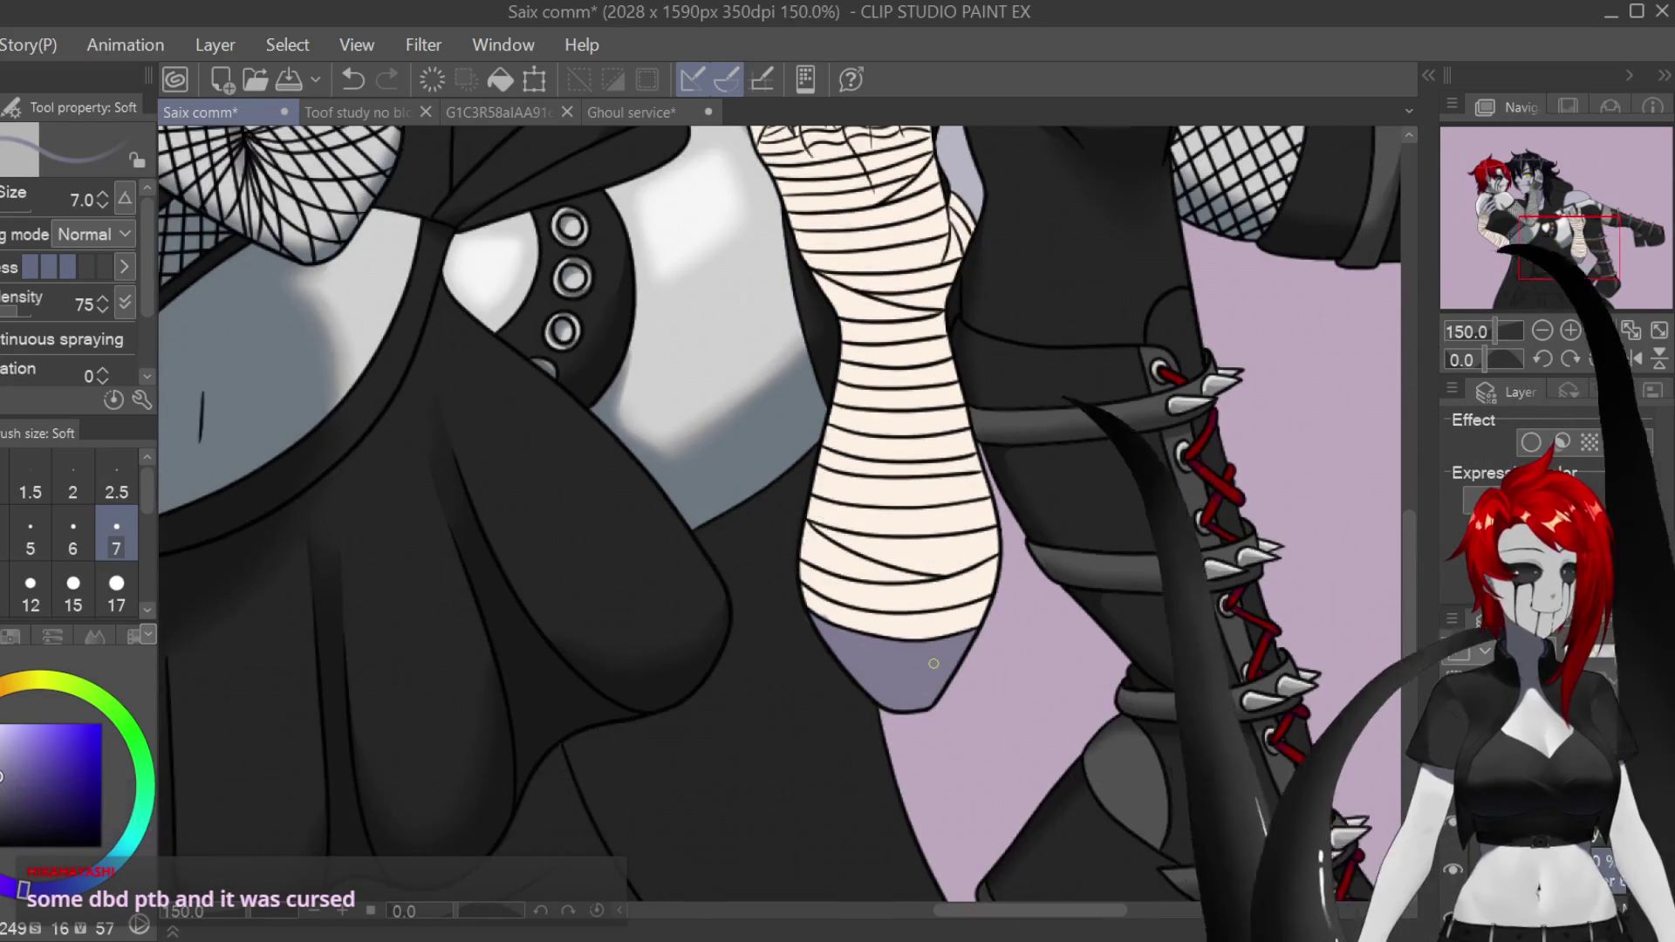
{"action": "scroll", "coordinate": [926, 413], "scroll_direction": "up", "scroll_amount": 8}
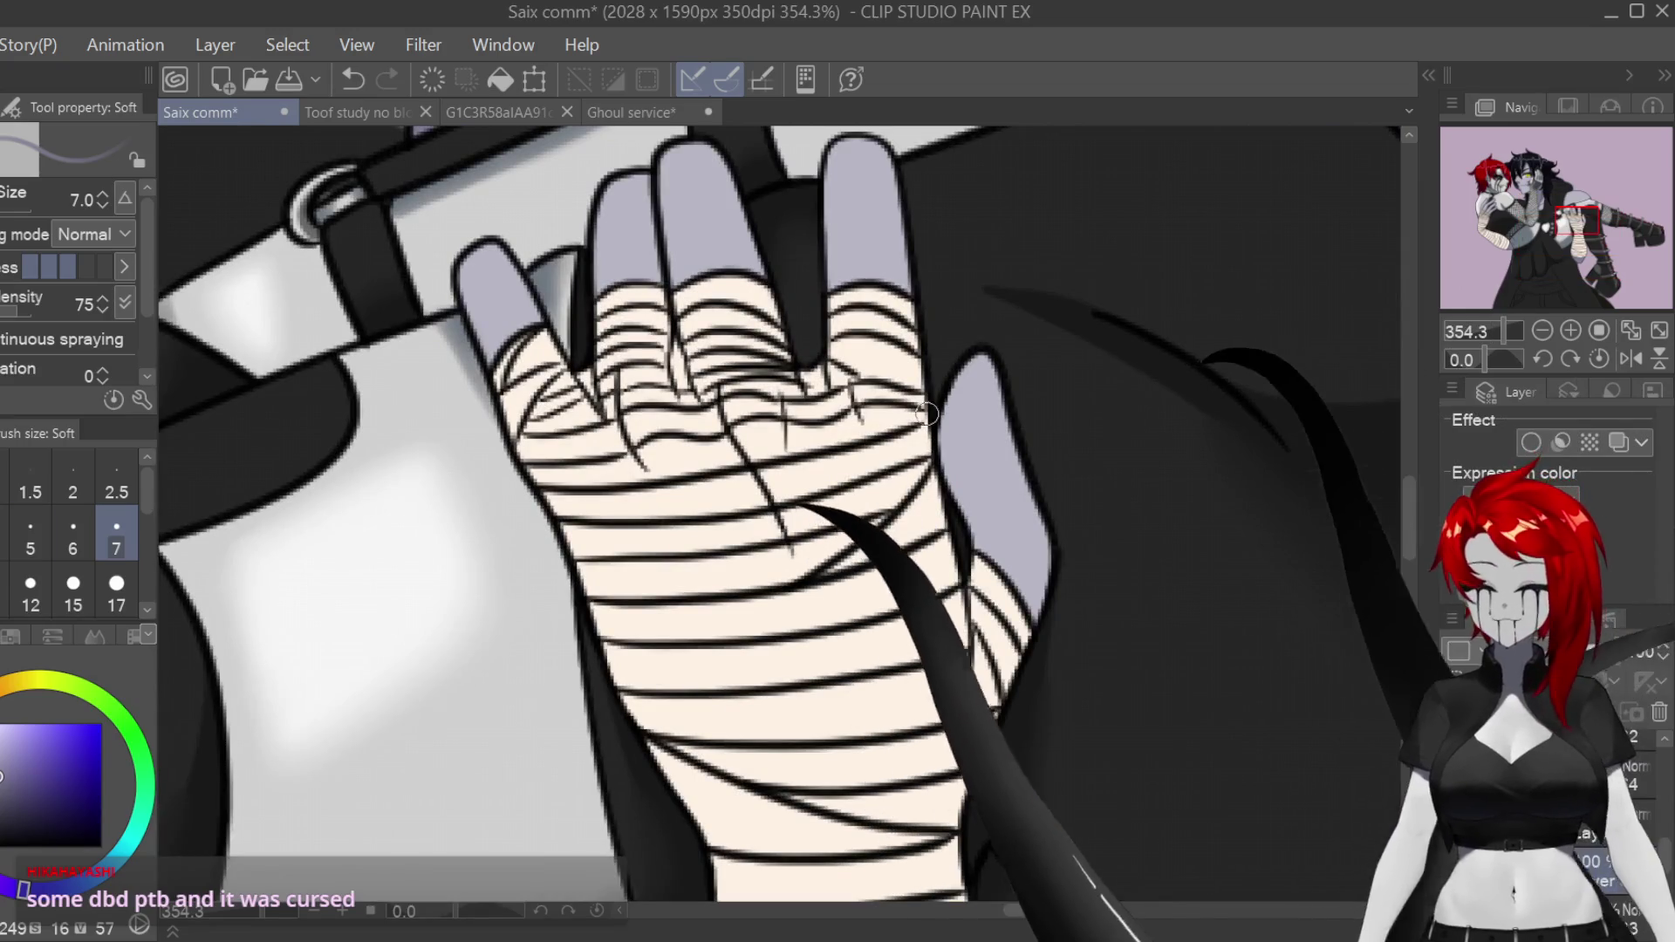
Step: Shrink the brush to size 5 and shade a finger's edge, redoing it more subtly
{"action": "key", "text": "bracketleft"}
{"action": "key", "text": "bracketleft"}
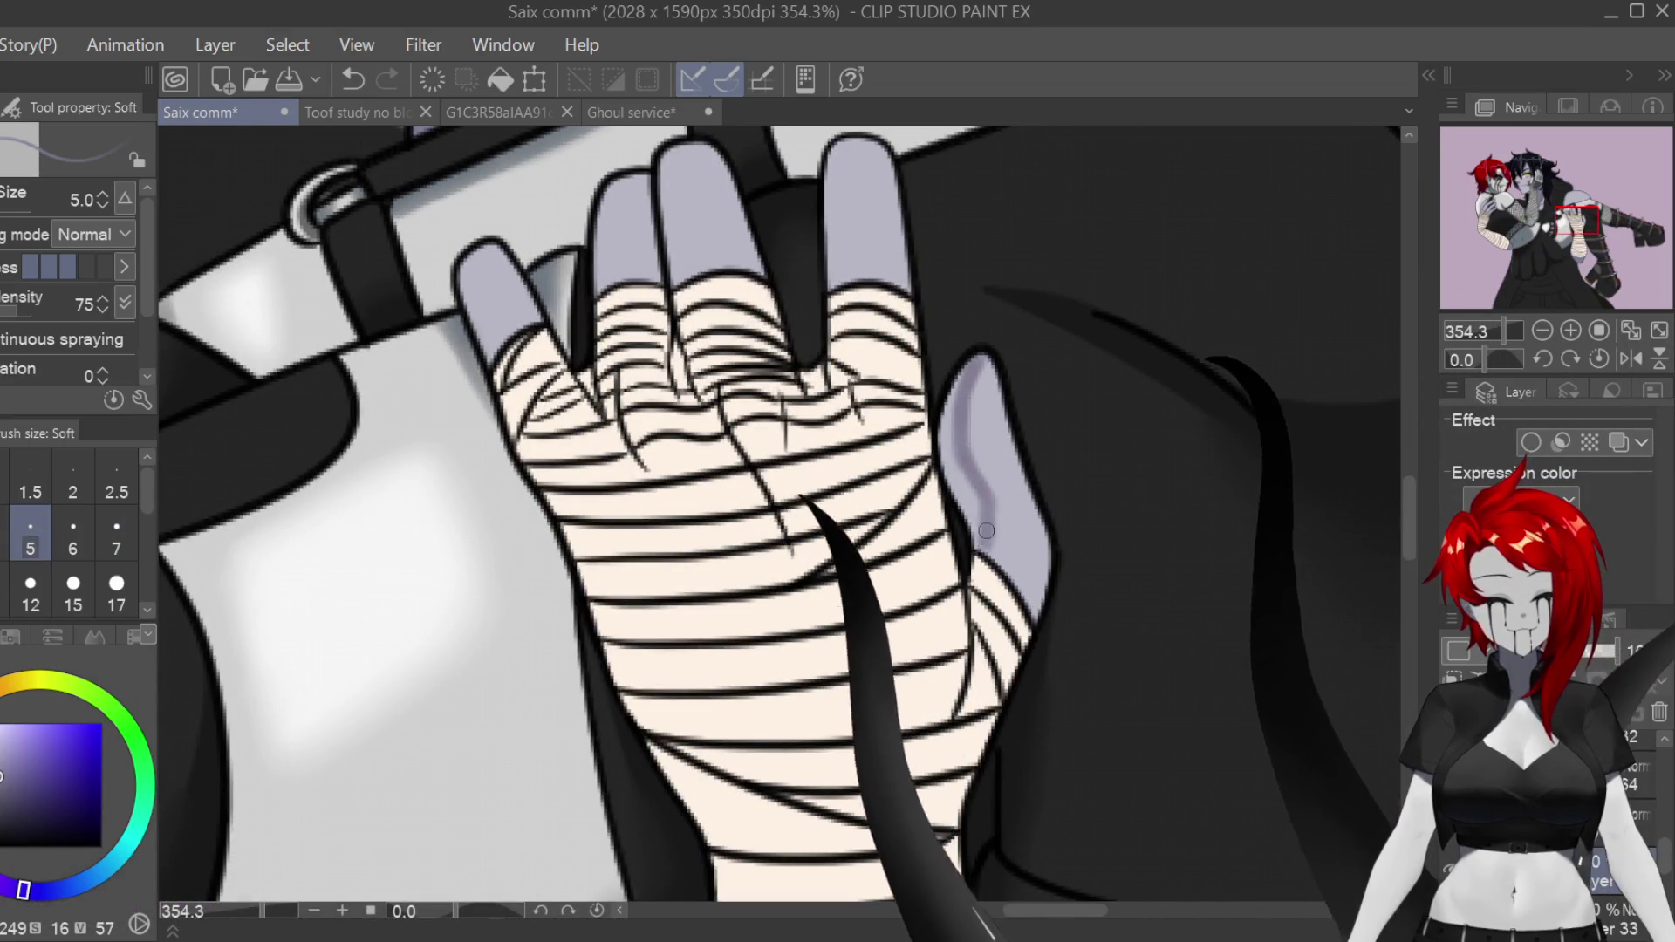
{"action": "left_click_drag", "start_coordinate": [988, 492], "coordinate": [982, 528]}
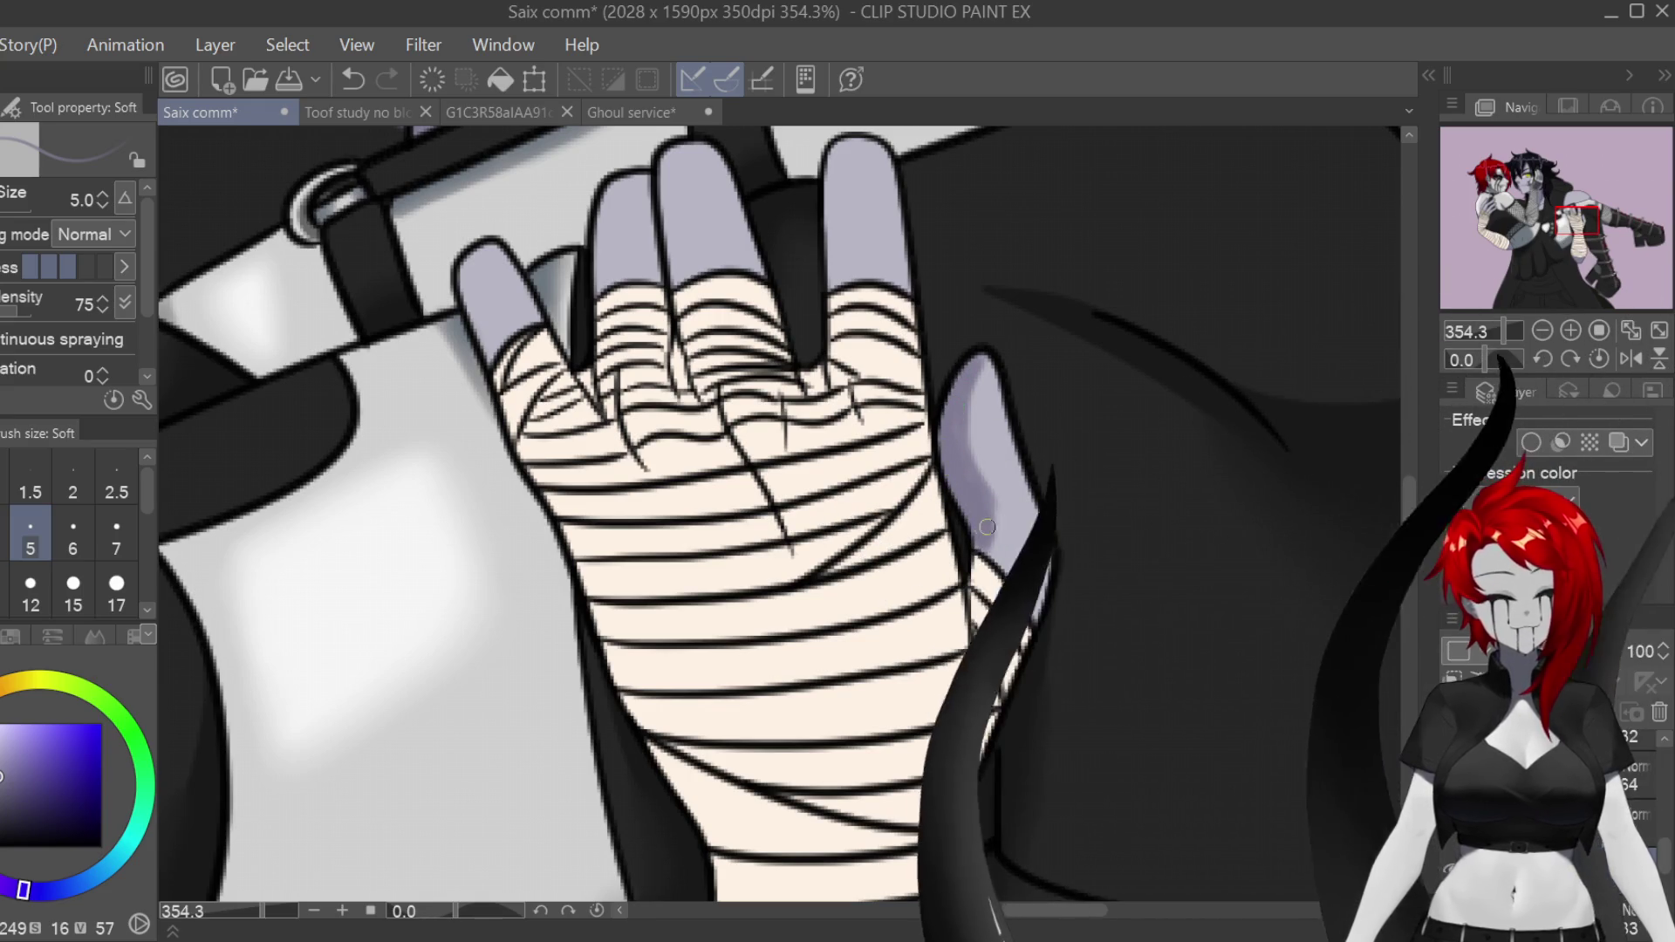
{"action": "key", "text": "ctrl+z"}
{"action": "left_click_drag", "start_coordinate": [981, 528], "coordinate": [974, 458]}
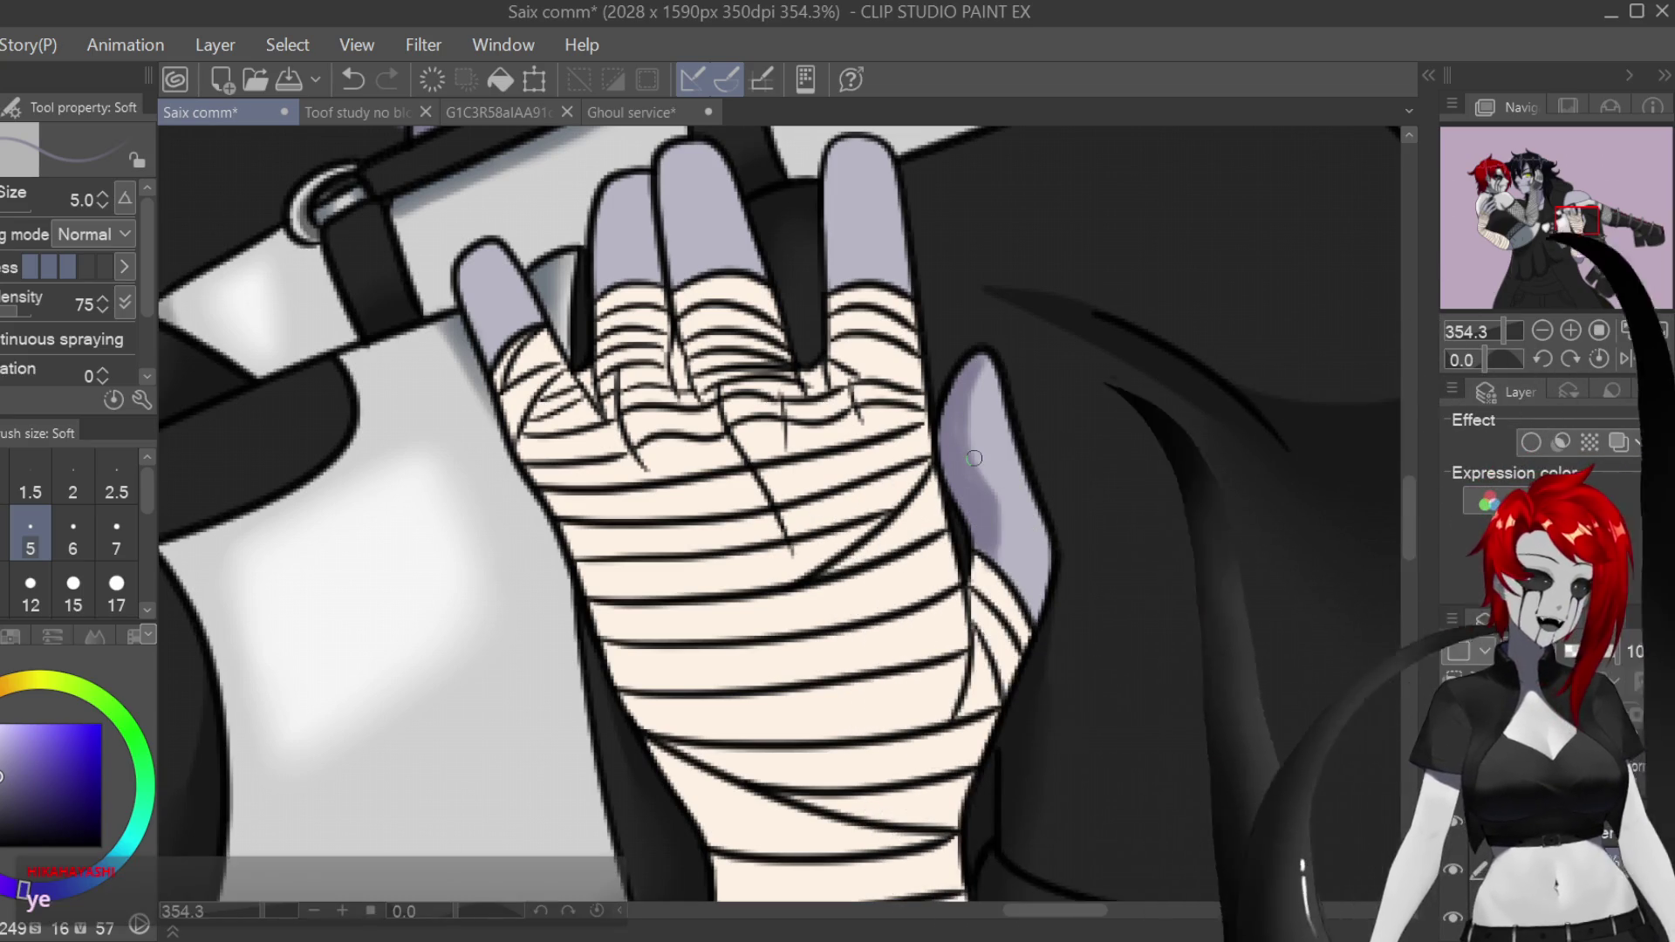
Step: Darken the fingertips of the bandaged hand, including the middle finger
{"action": "scroll", "coordinate": [1370, 435], "scroll_direction": "up", "scroll_amount": 3}
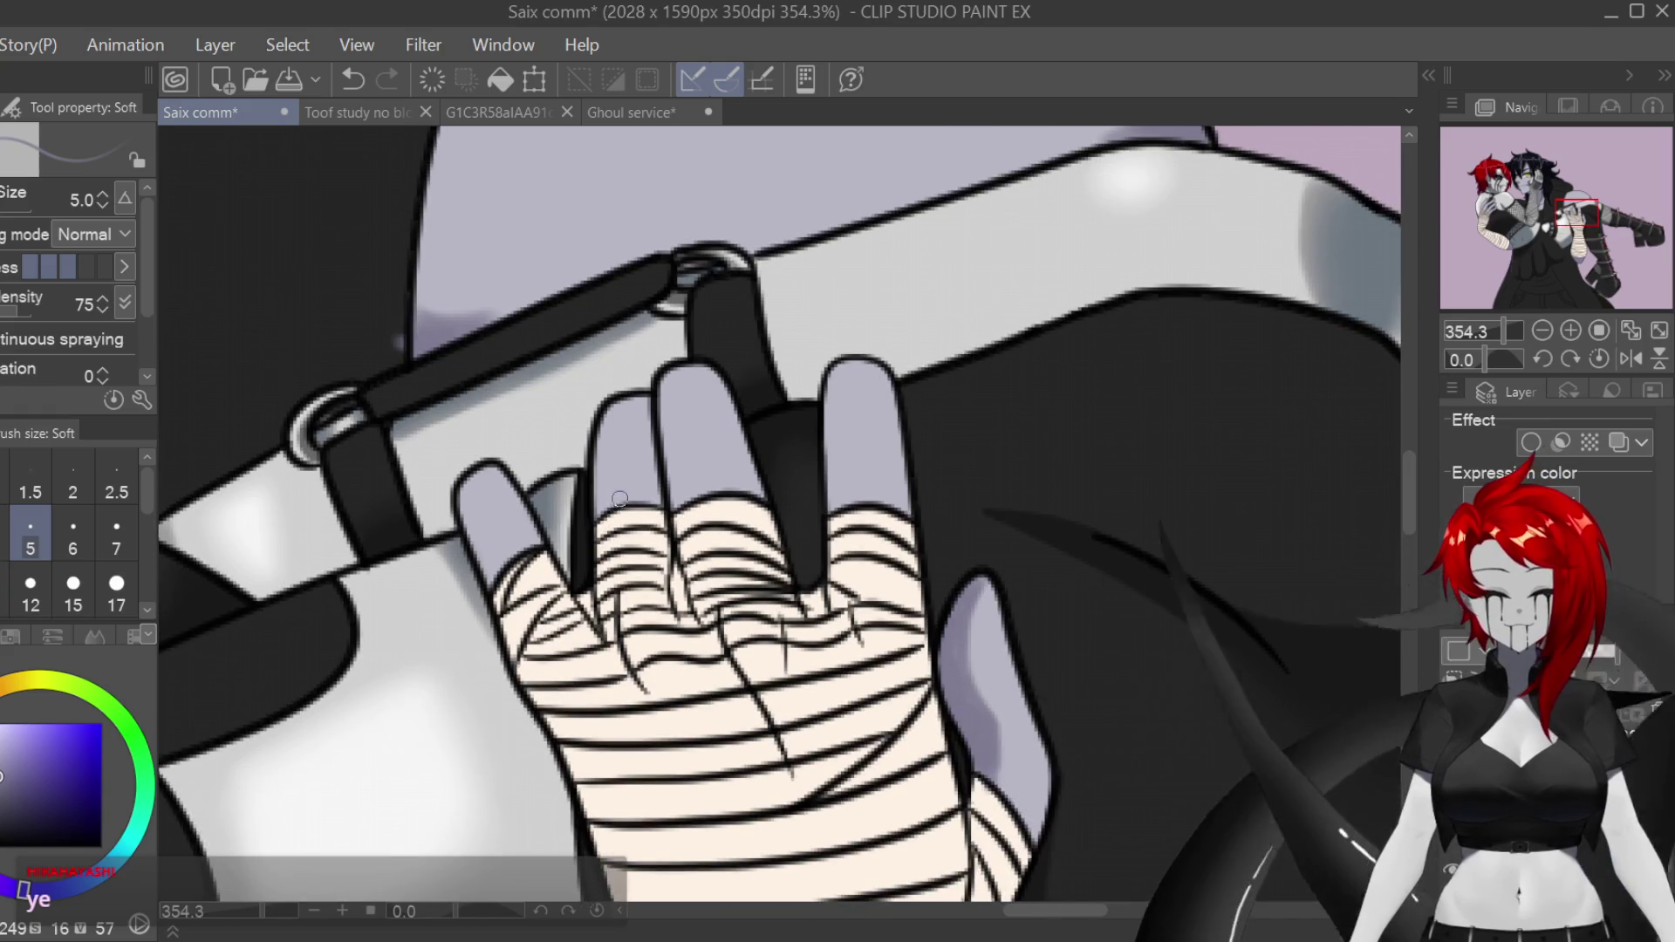
{"action": "scroll", "coordinate": [619, 499], "scroll_direction": "up", "scroll_amount": 2}
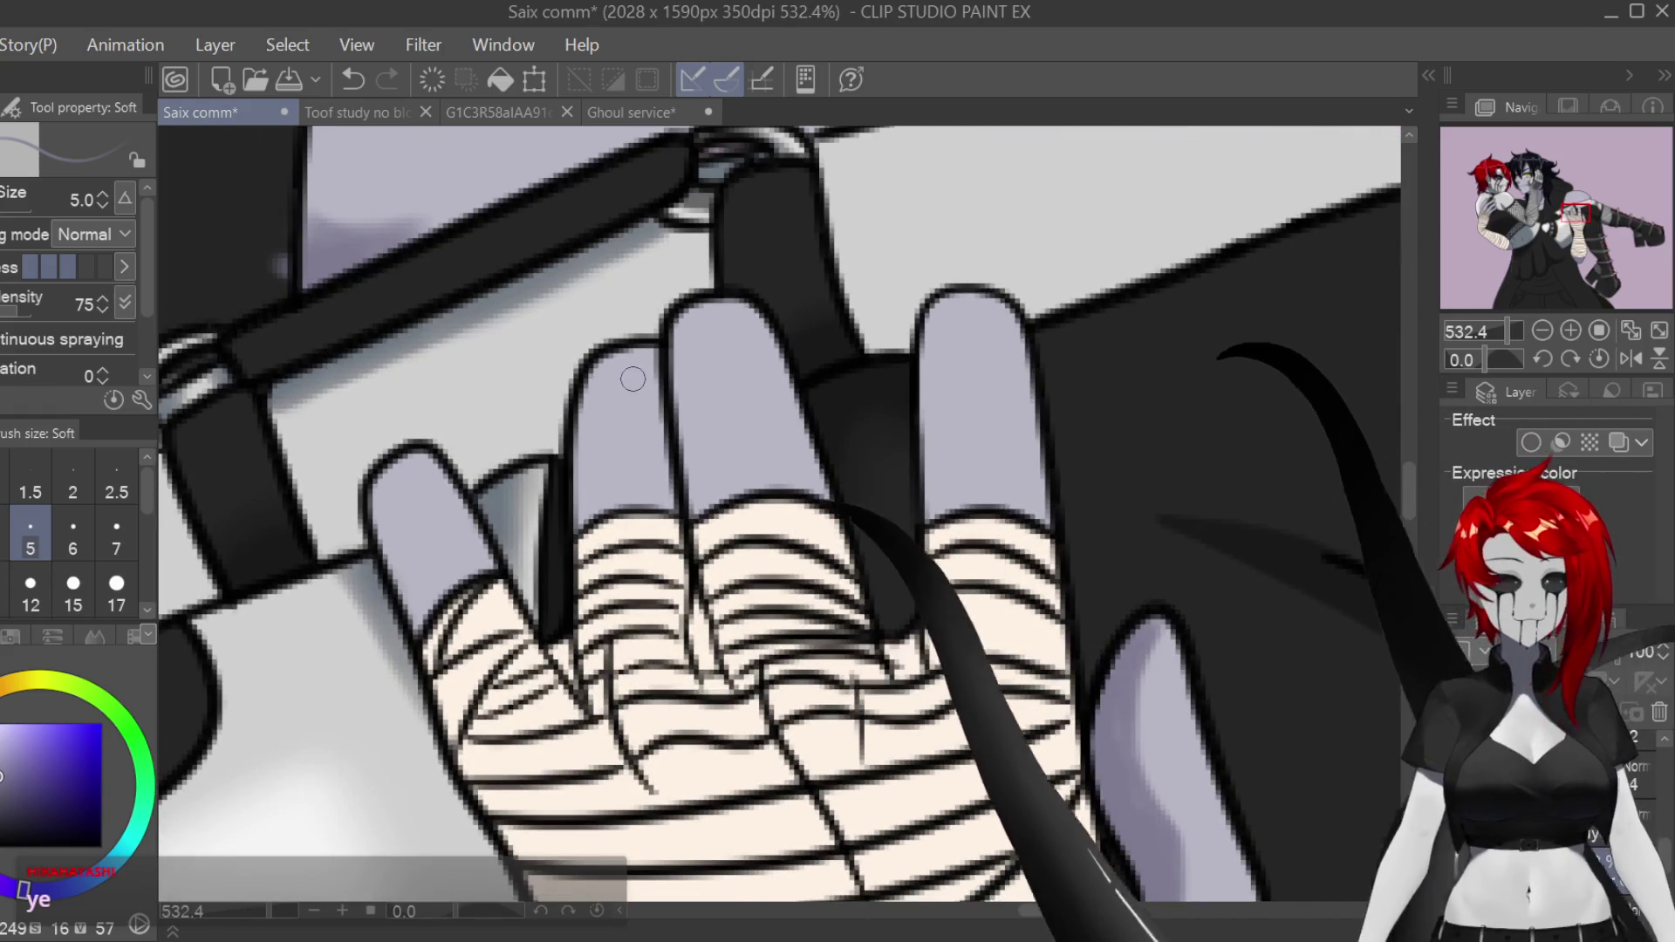
{"action": "left_click_drag", "start_coordinate": [632, 379], "coordinate": [647, 391]}
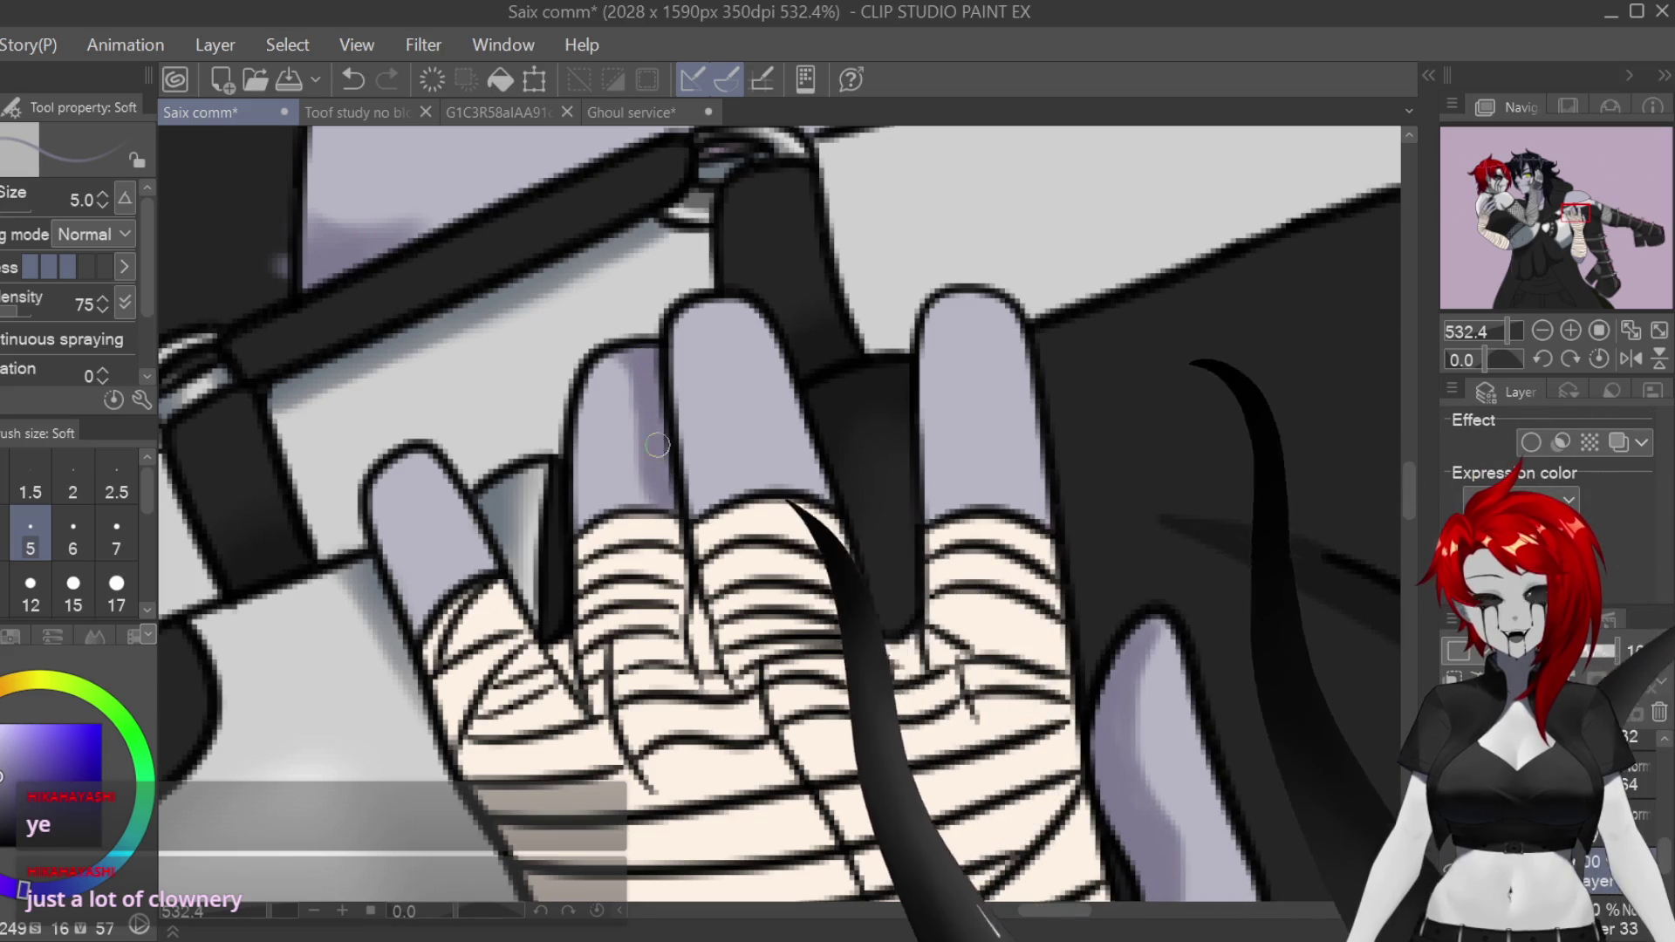
{"action": "left_click_drag", "start_coordinate": [696, 376], "coordinate": [699, 303]}
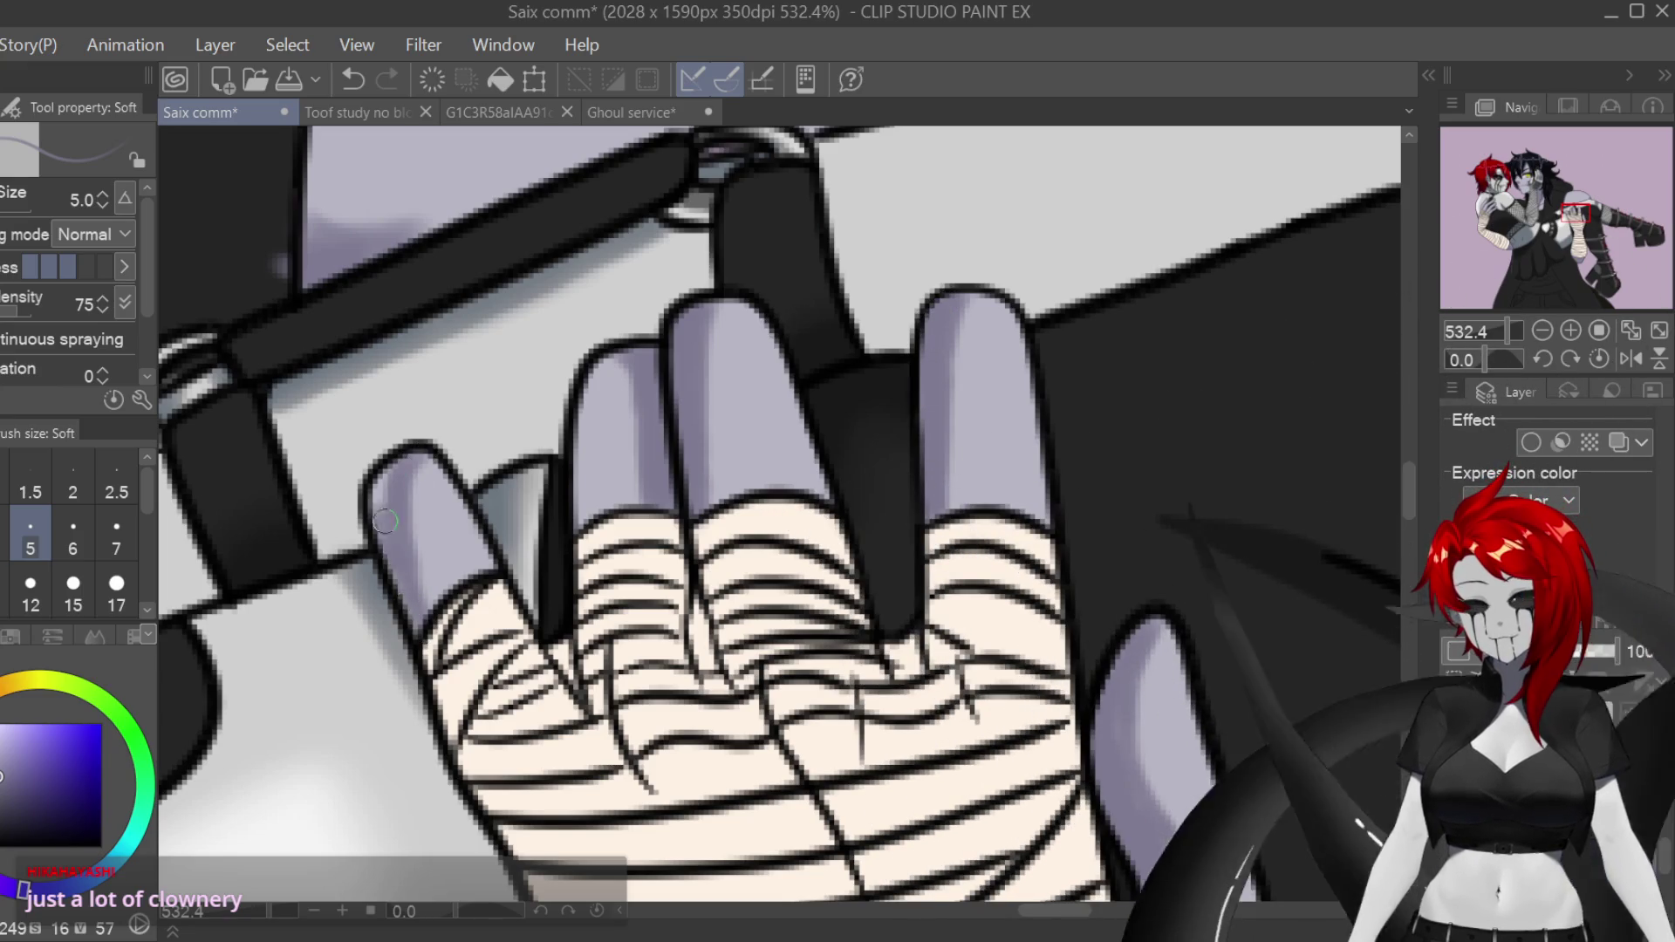
{"action": "scroll", "coordinate": [886, 737], "scroll_direction": "down", "scroll_amount": 5}
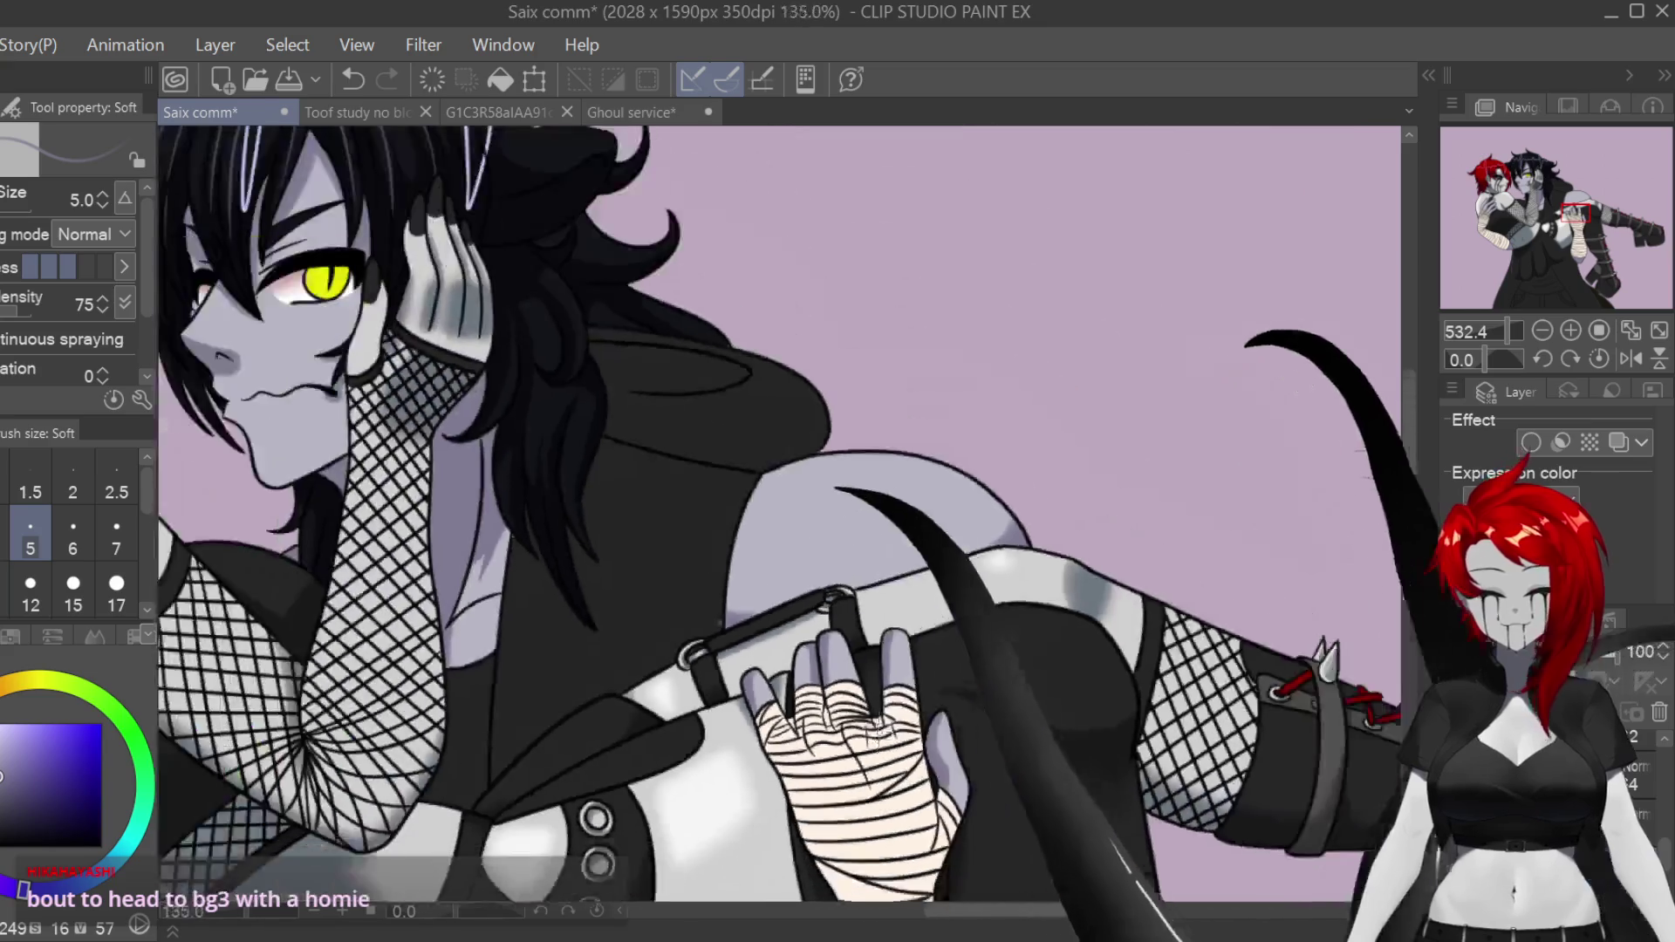
Step: Zoom to the demon's face and set up a slightly larger paint-blending brush
{"action": "scroll", "coordinate": [1320, 498], "scroll_direction": "down", "scroll_amount": 1}
{"action": "scroll", "coordinate": [1390, 536], "scroll_direction": "down", "scroll_amount": 5}
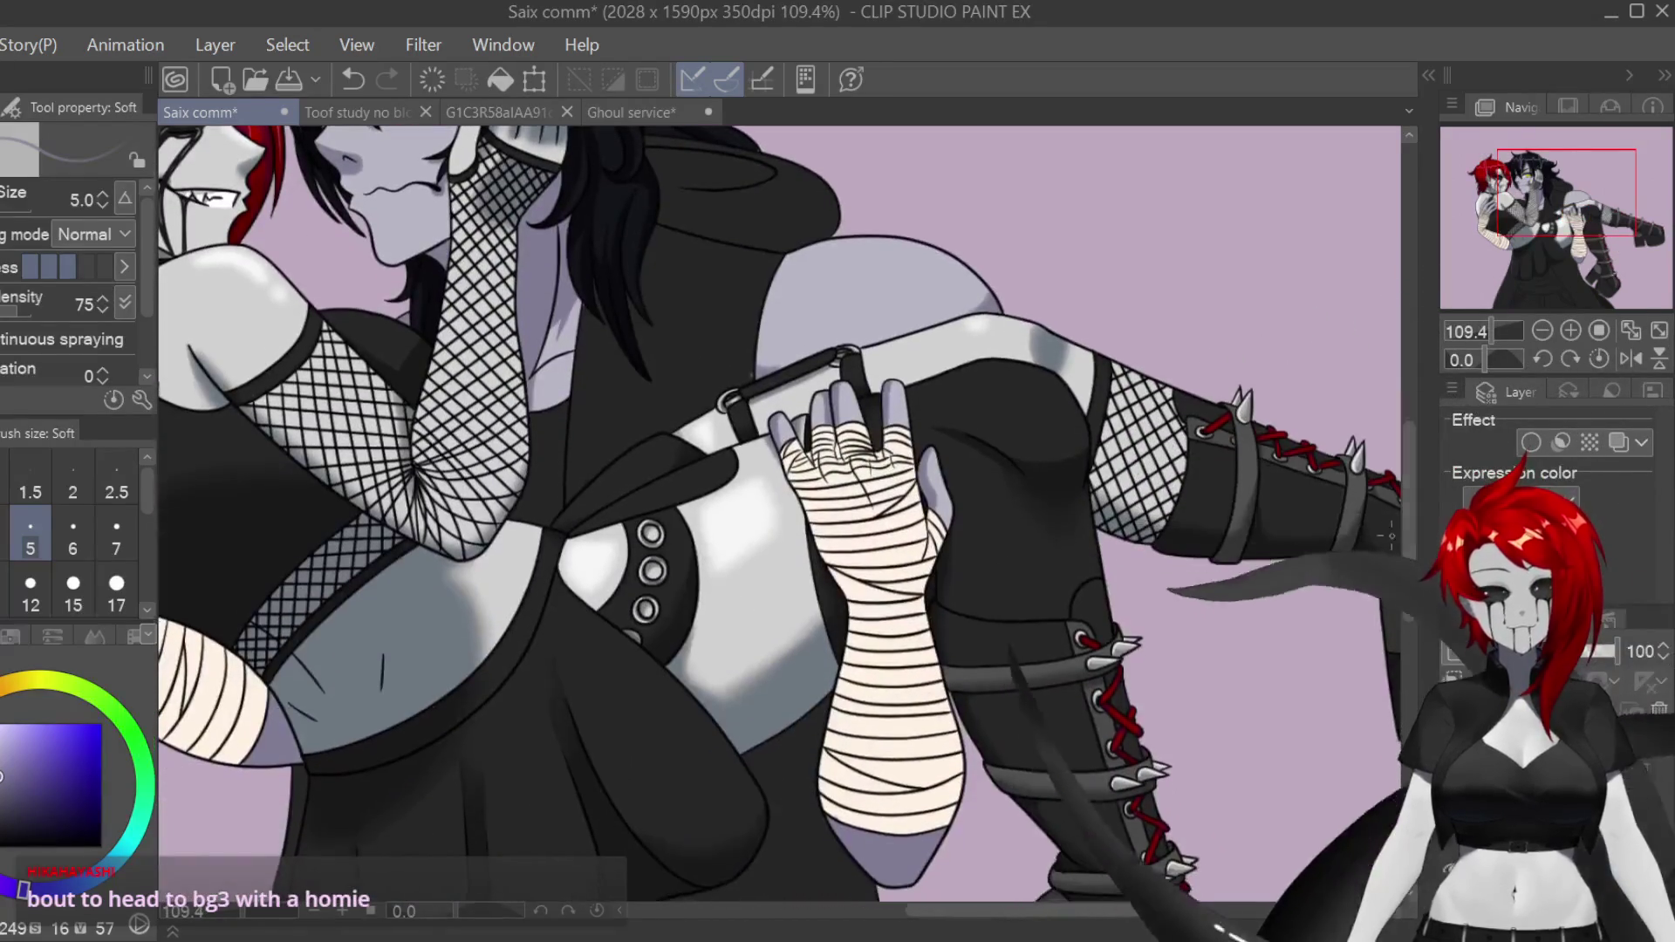
{"action": "scroll", "coordinate": [779, 514], "scroll_direction": "up", "scroll_amount": 5}
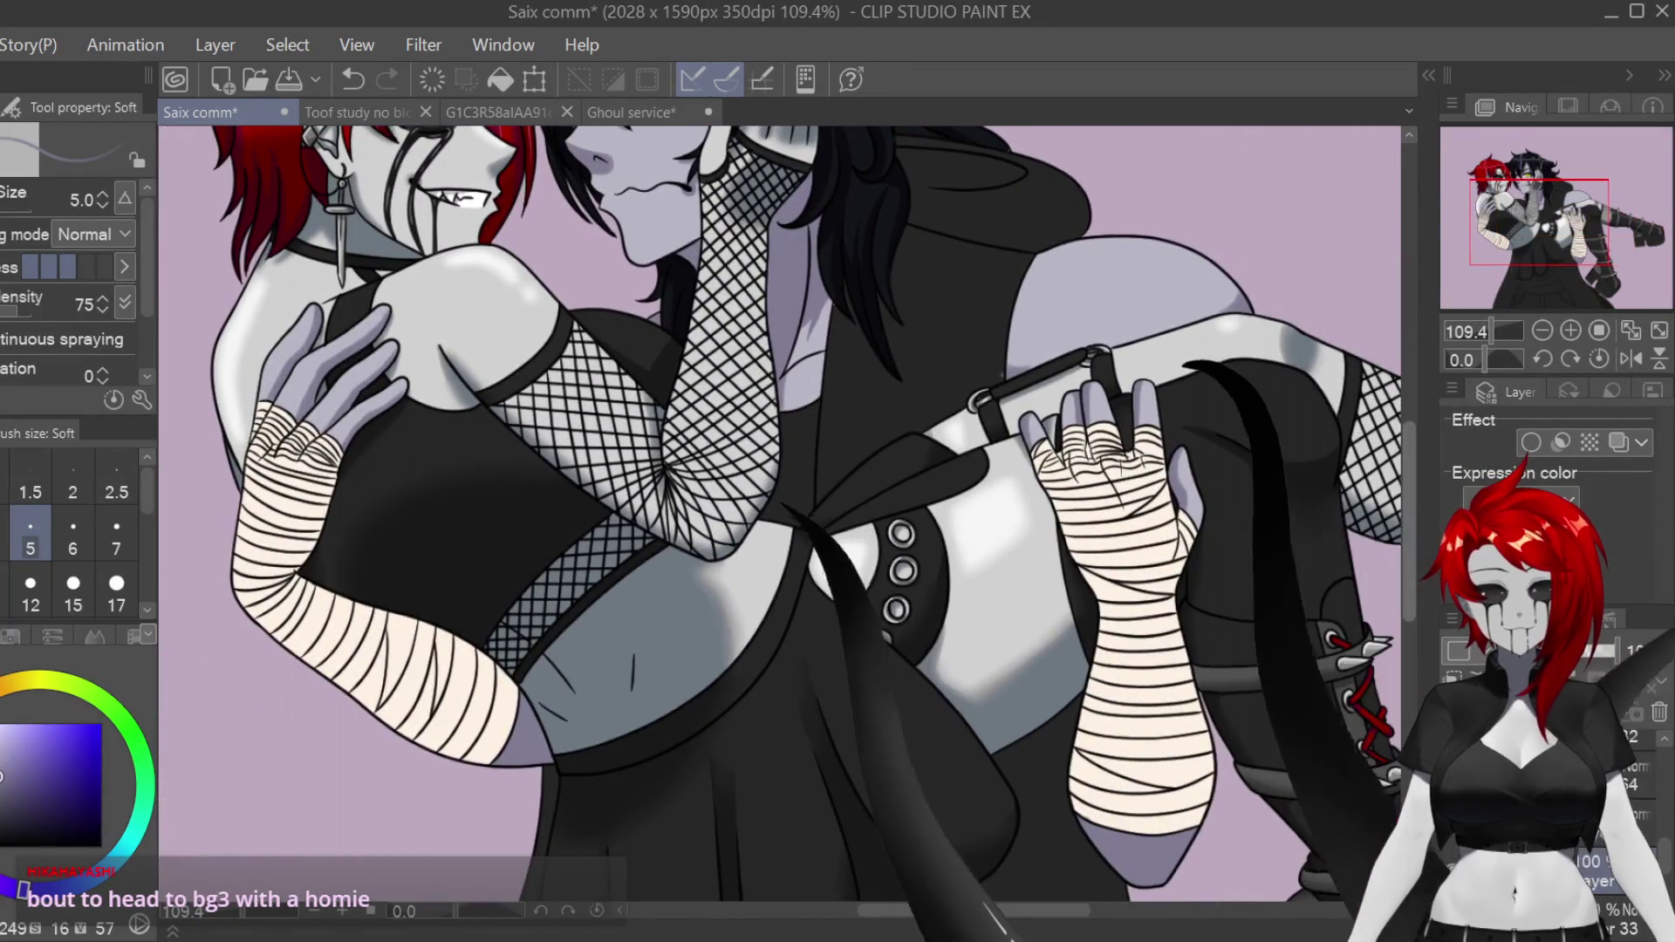
{"action": "scroll", "coordinate": [779, 515], "scroll_direction": "up", "scroll_amount": 1}
{"action": "scroll", "coordinate": [660, 369], "scroll_direction": "up", "scroll_amount": 5}
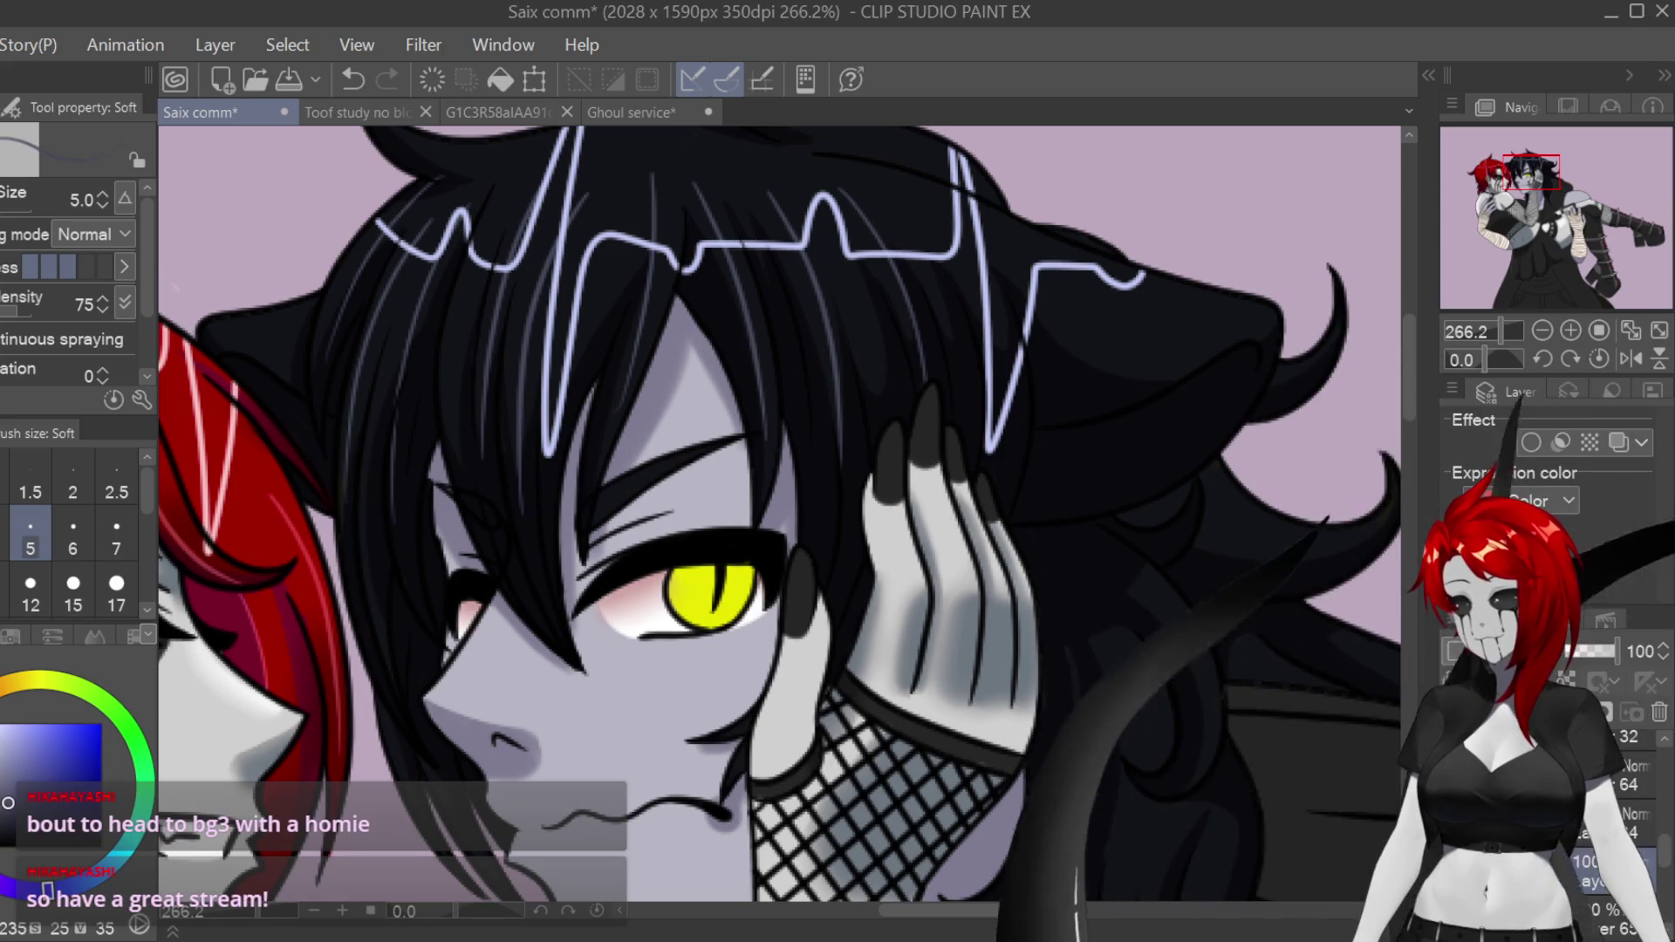
{"action": "key", "text": "b"}
{"action": "scroll", "coordinate": [662, 359], "scroll_direction": "up", "scroll_amount": 1}
{"action": "scroll", "coordinate": [661, 358], "scroll_direction": "up", "scroll_amount": 2}
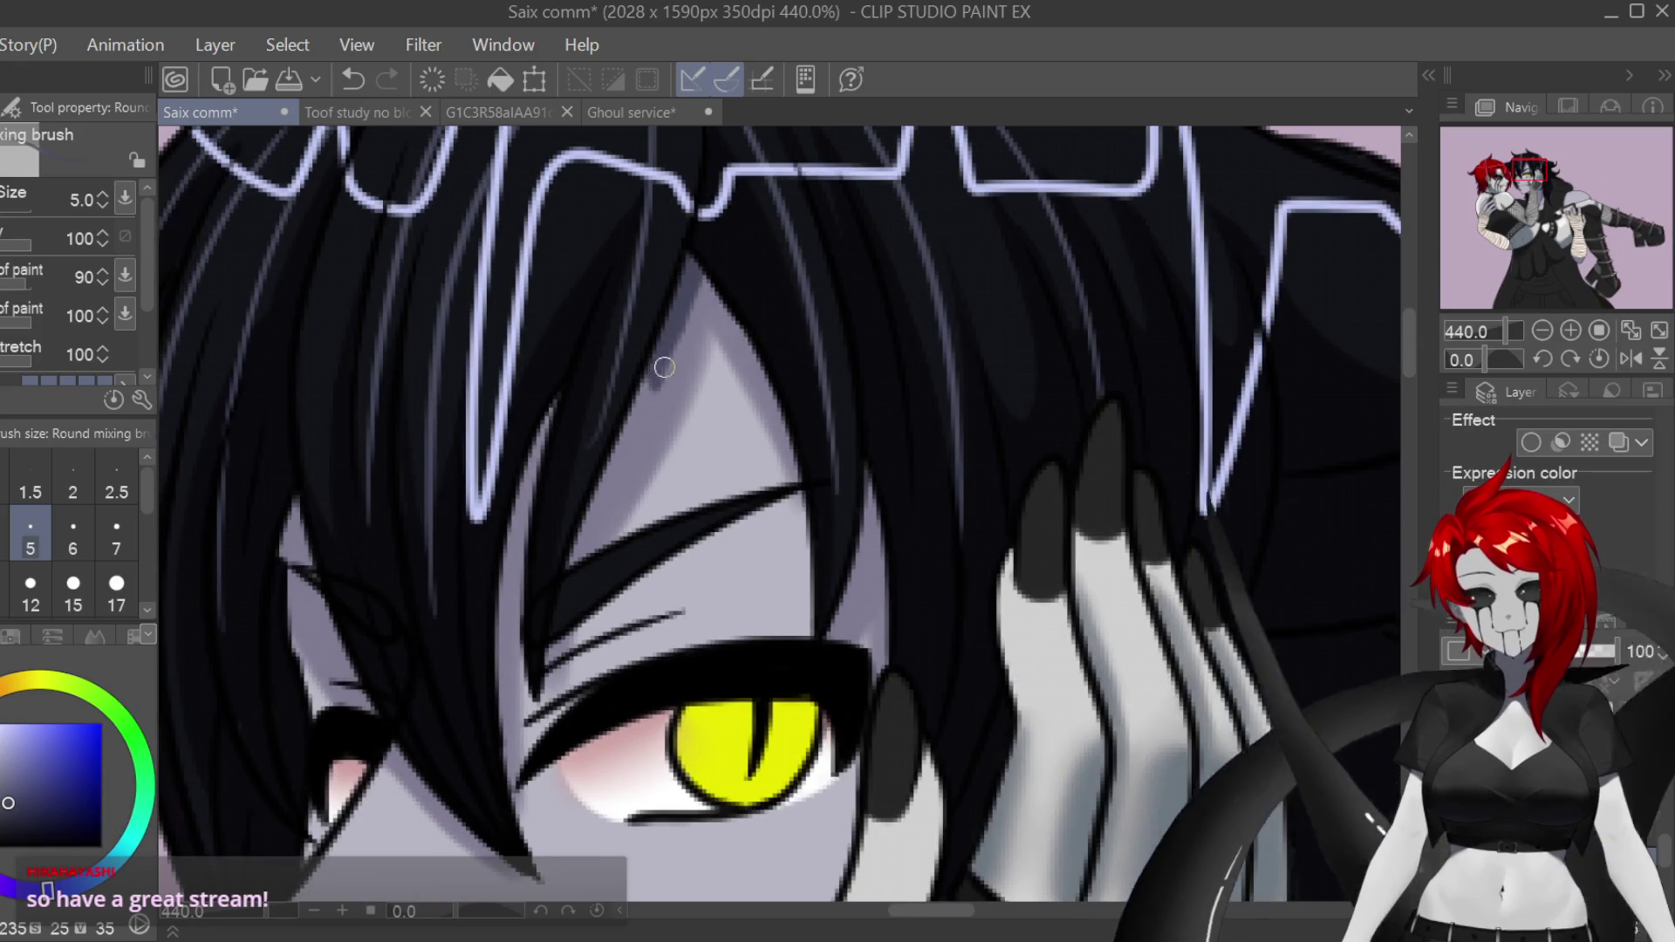
{"action": "key", "text": "bracketright"}
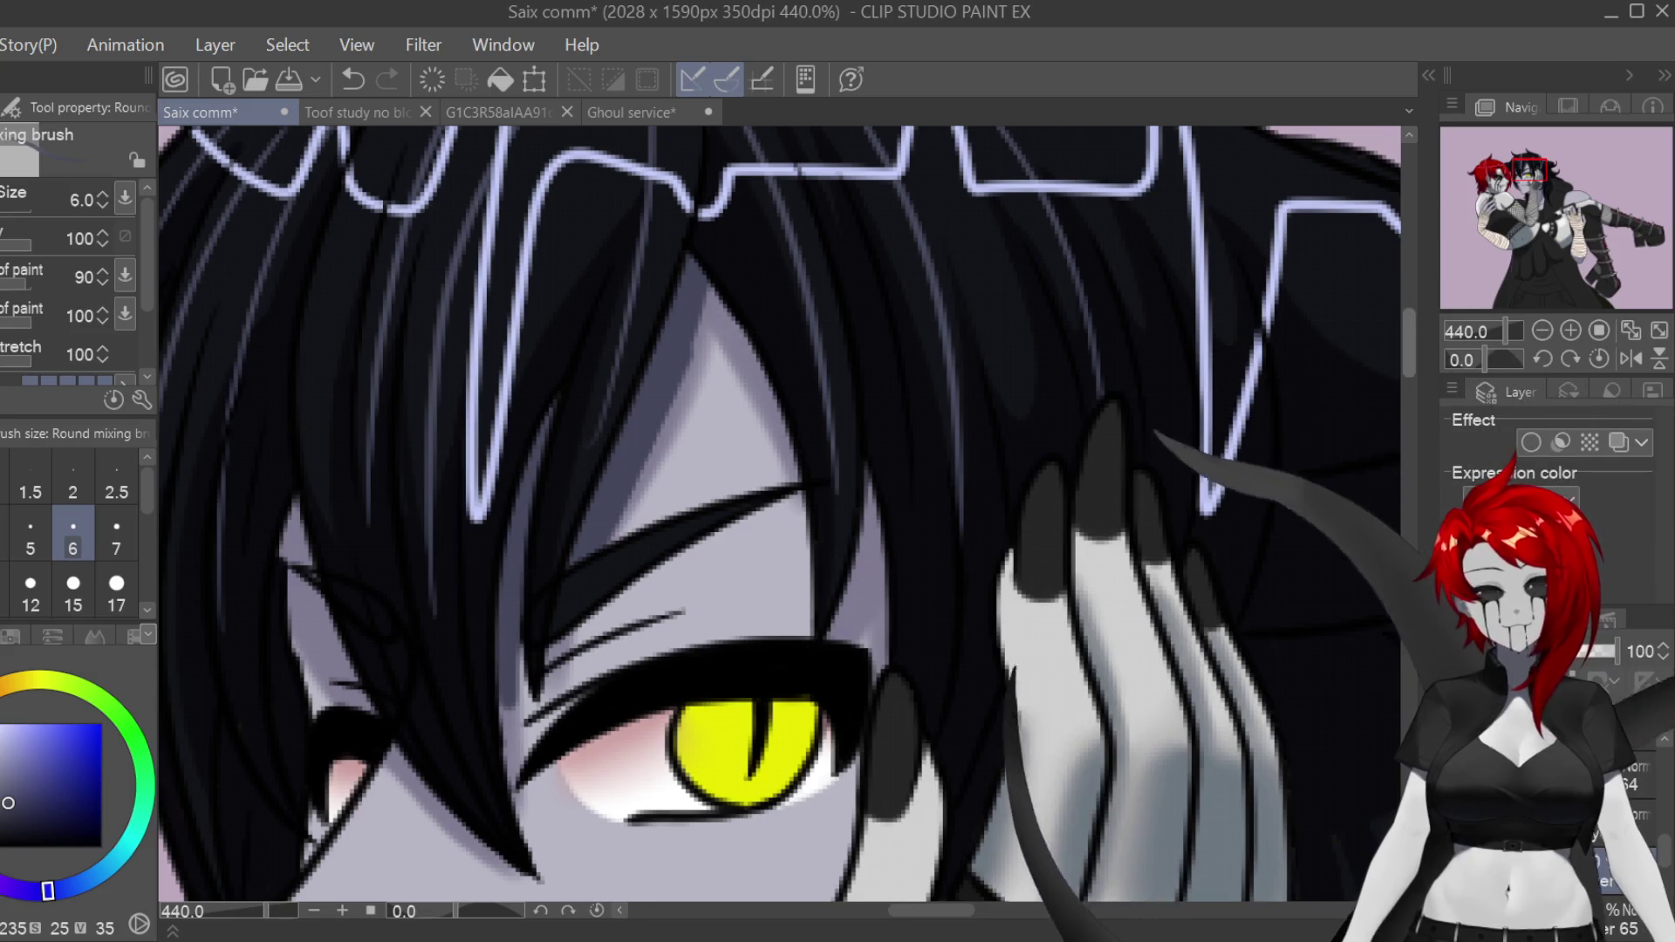
Step: Undo a stray stroke, add a dark touch in the hair, and extend the grey eyelid crease rightward
{"action": "scroll", "coordinate": [781, 514], "scroll_direction": "down", "scroll_amount": 3}
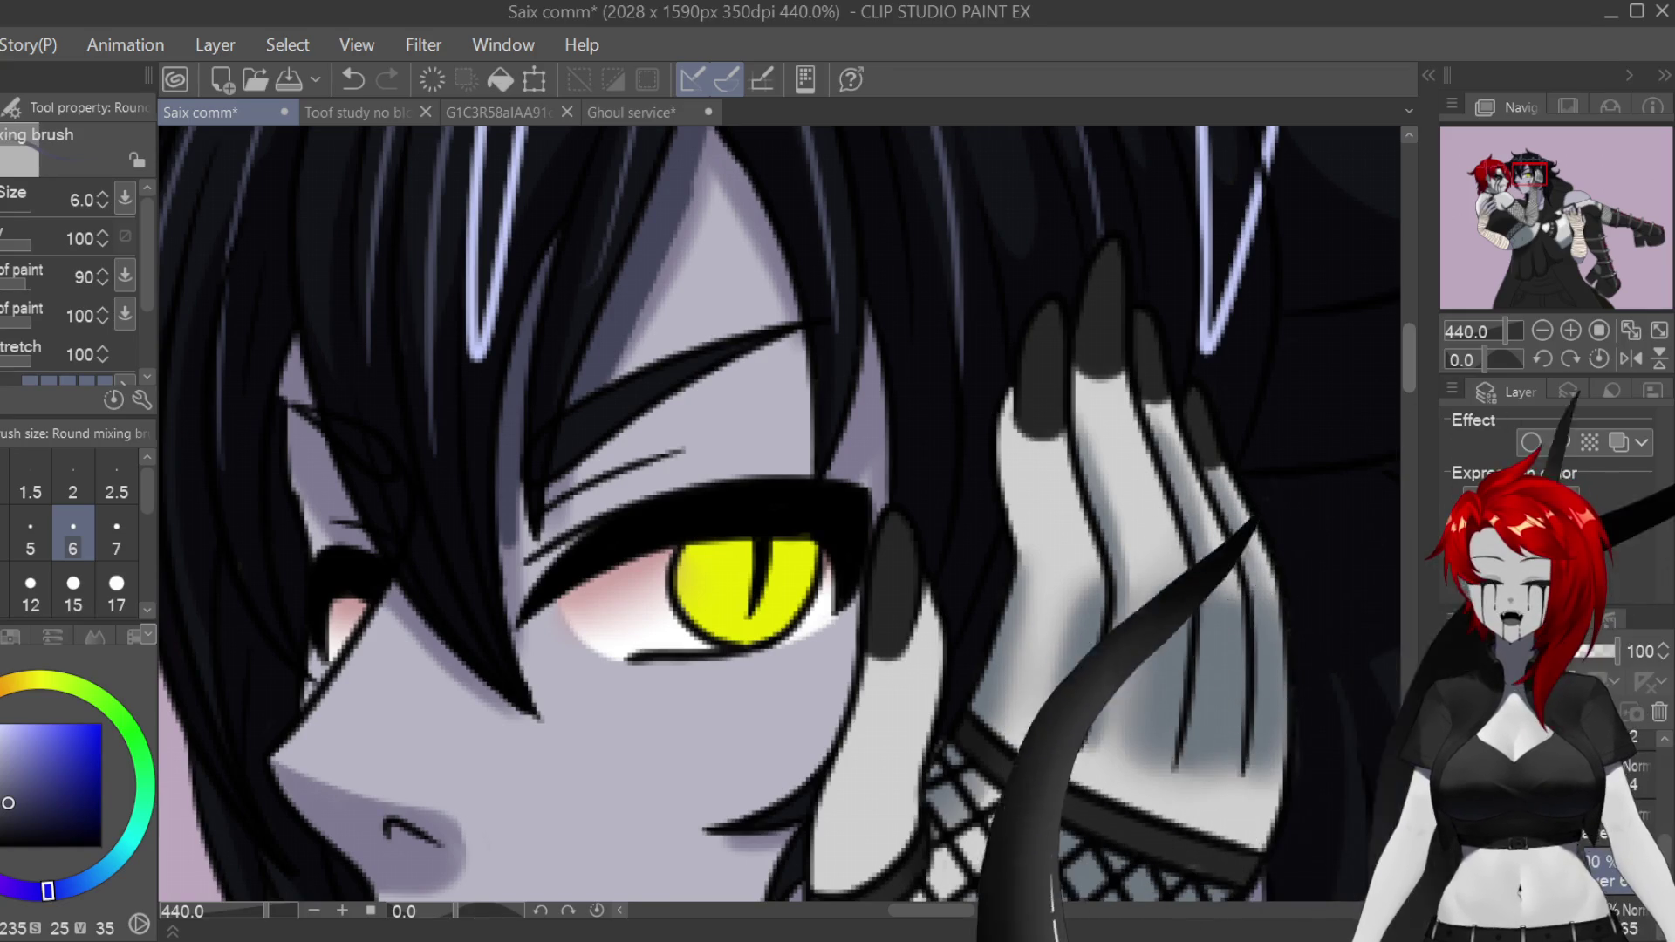
{"action": "key", "text": "ctrl+z"}
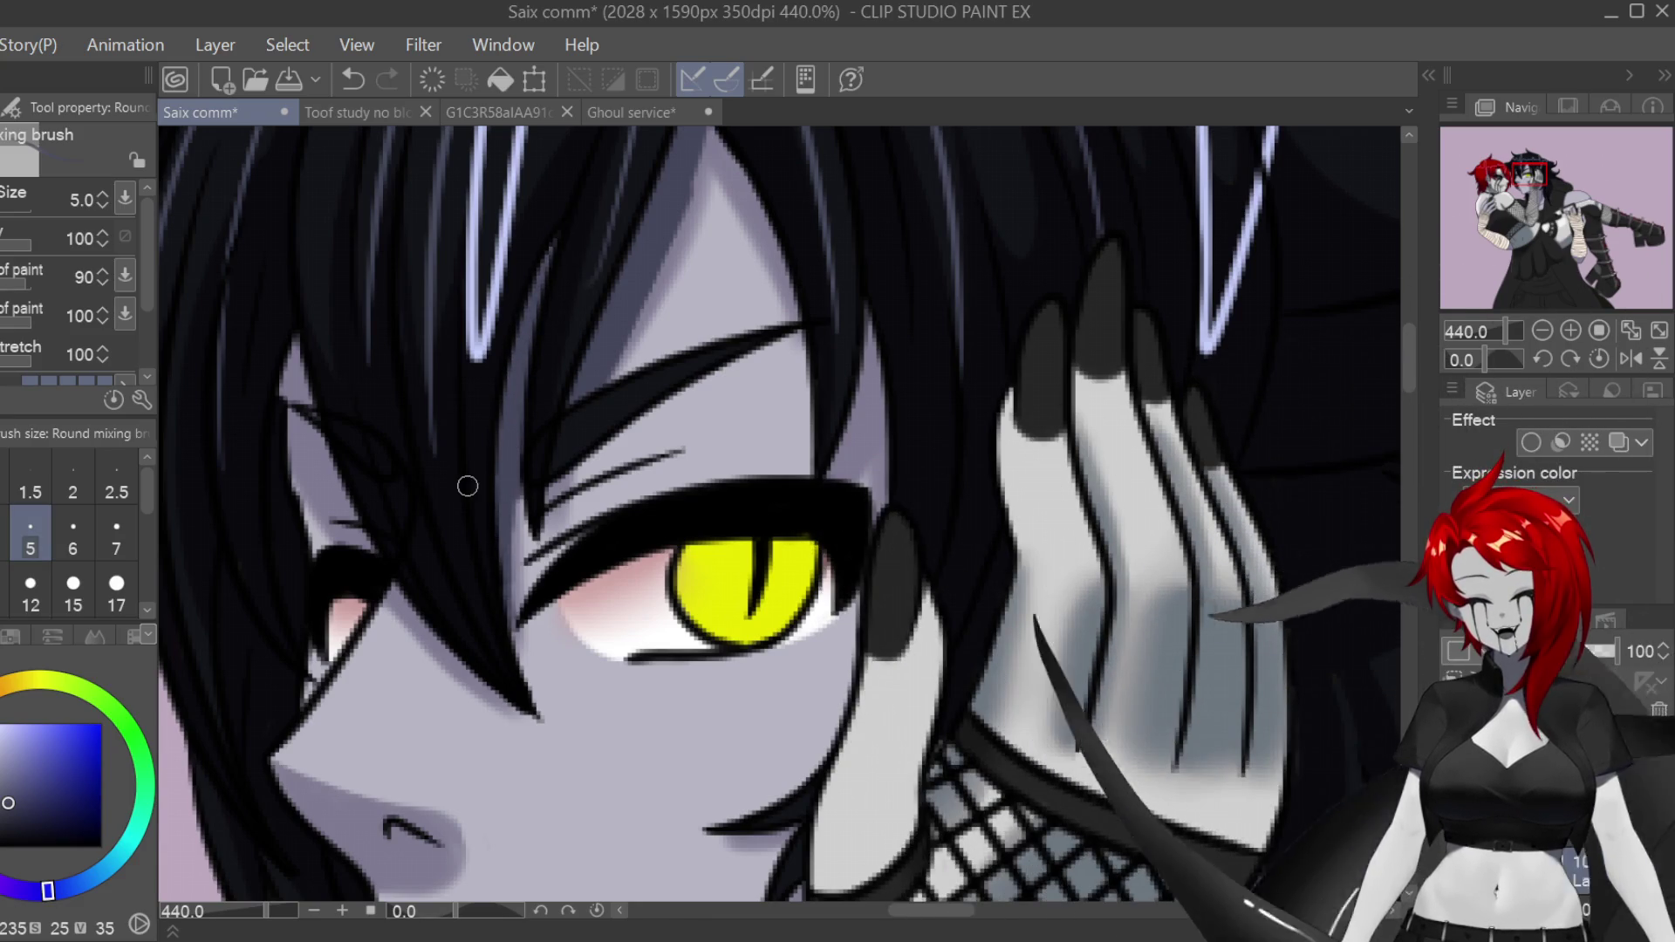
{"action": "left_click_drag", "start_coordinate": [292, 349], "coordinate": [301, 432]}
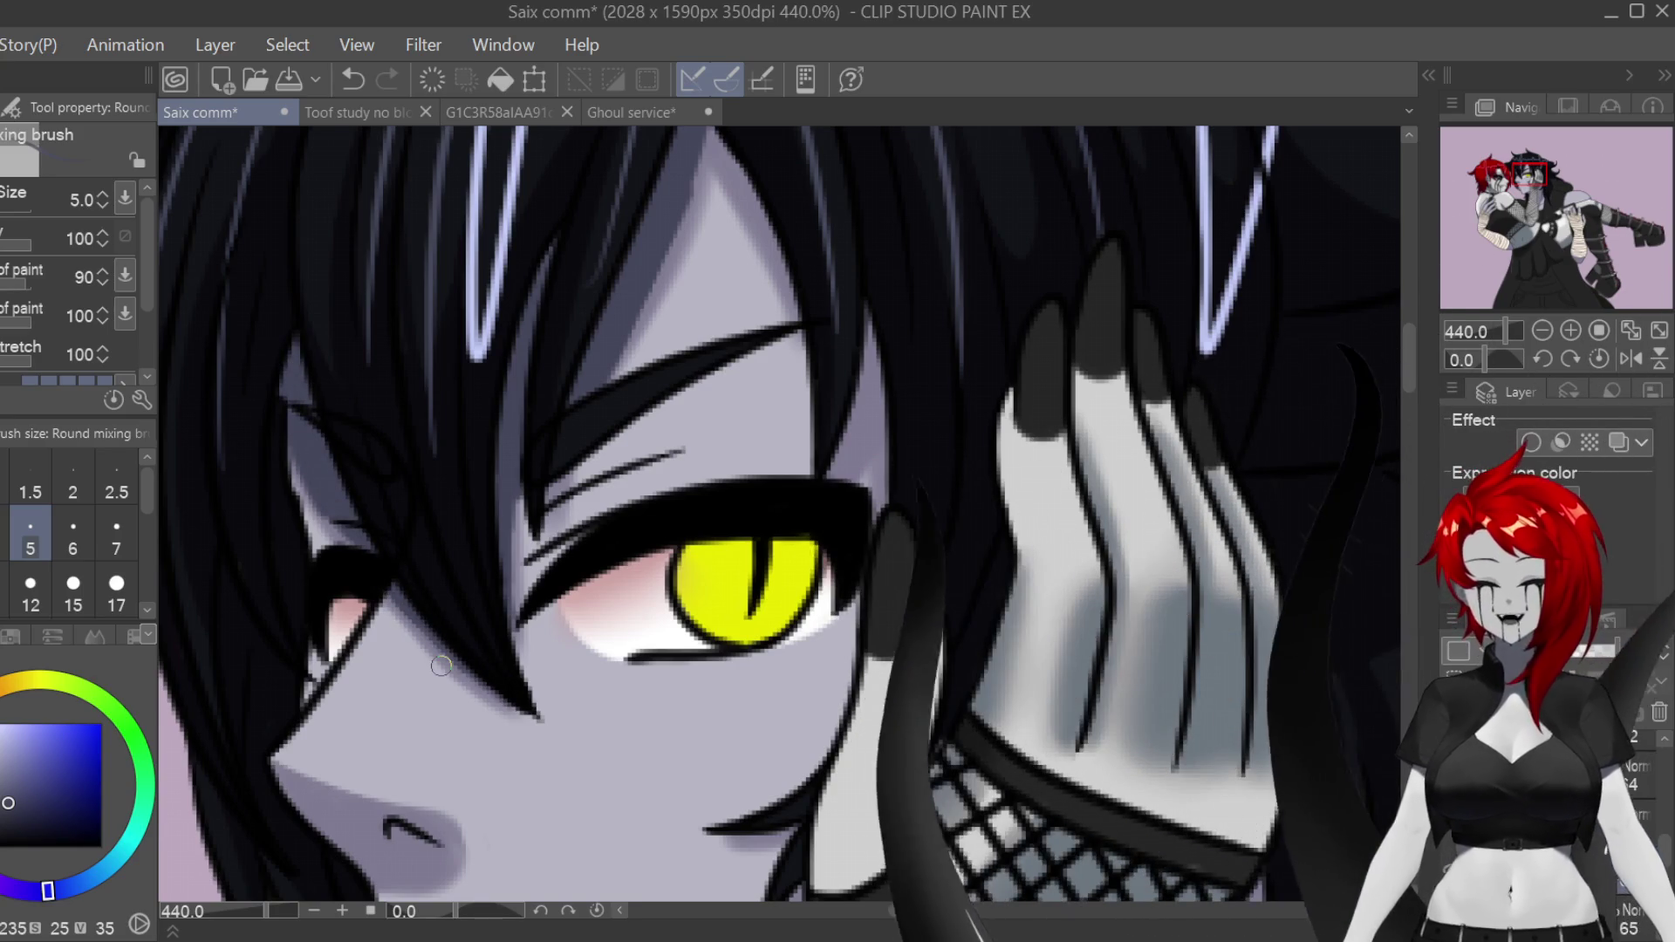
{"action": "scroll", "coordinate": [750, 356], "scroll_direction": "up", "scroll_amount": 3}
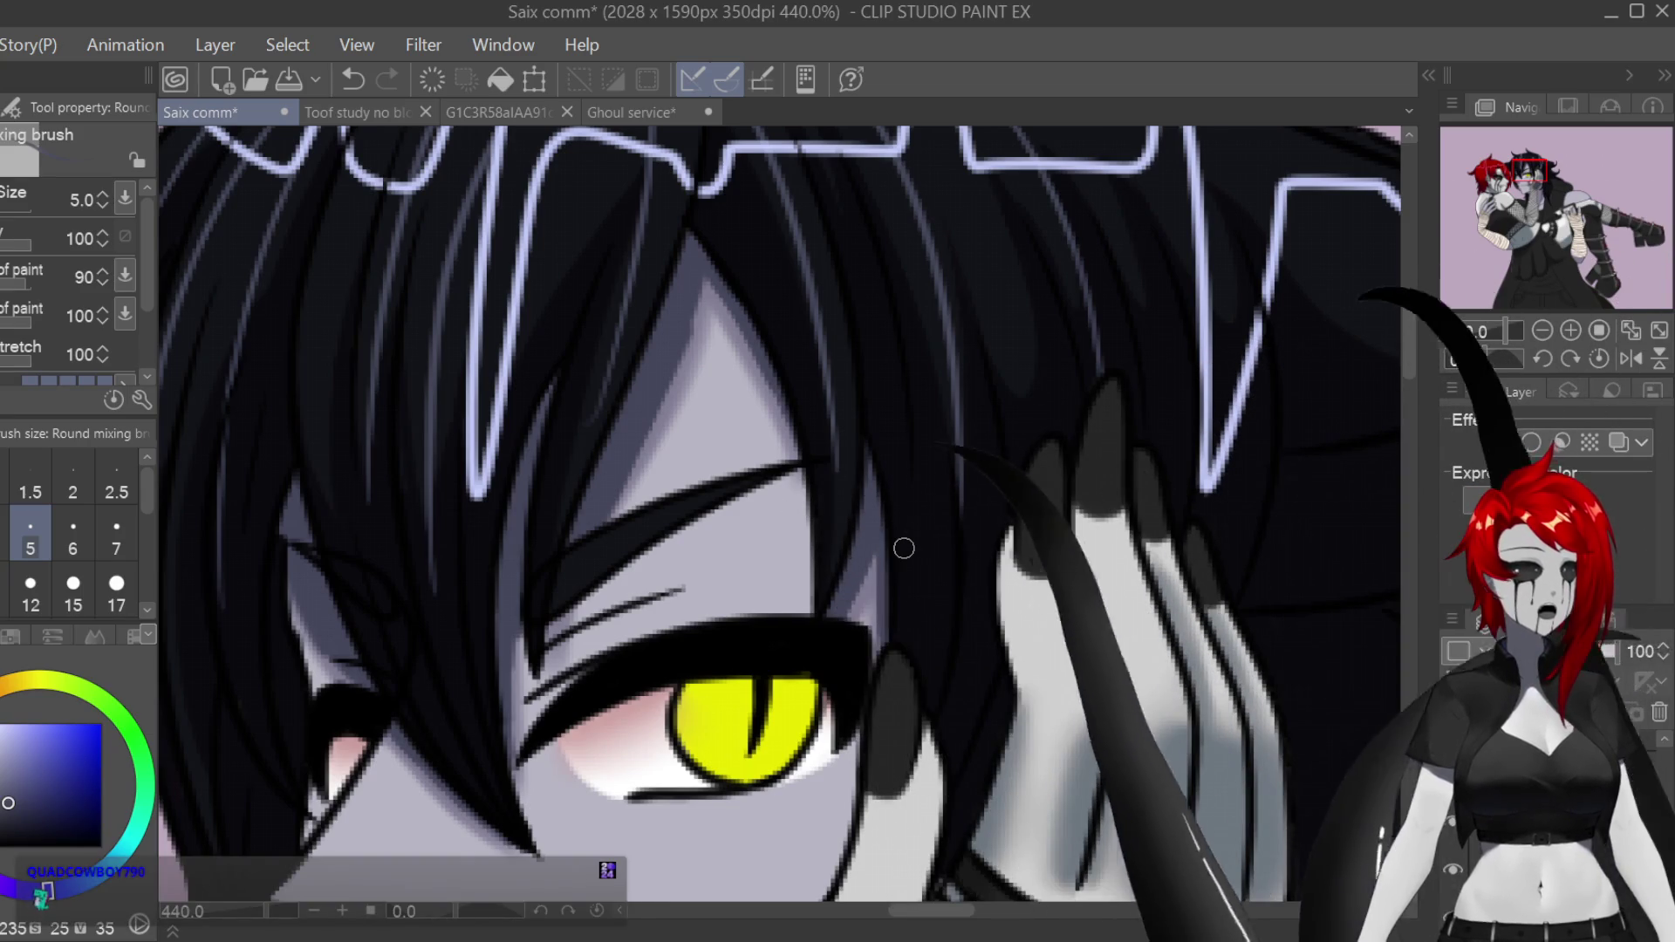
{"action": "left_click_drag", "start_coordinate": [1032, 476], "coordinate": [1316, 476]}
{"action": "mouse_move", "coordinate": [828, 627]}
{"action": "left_mouse_down"}
{"action": "mouse_move", "coordinate": [828, 389]}
{"action": "mouse_move", "coordinate": [828, 436]}
{"action": "left_mouse_up"}
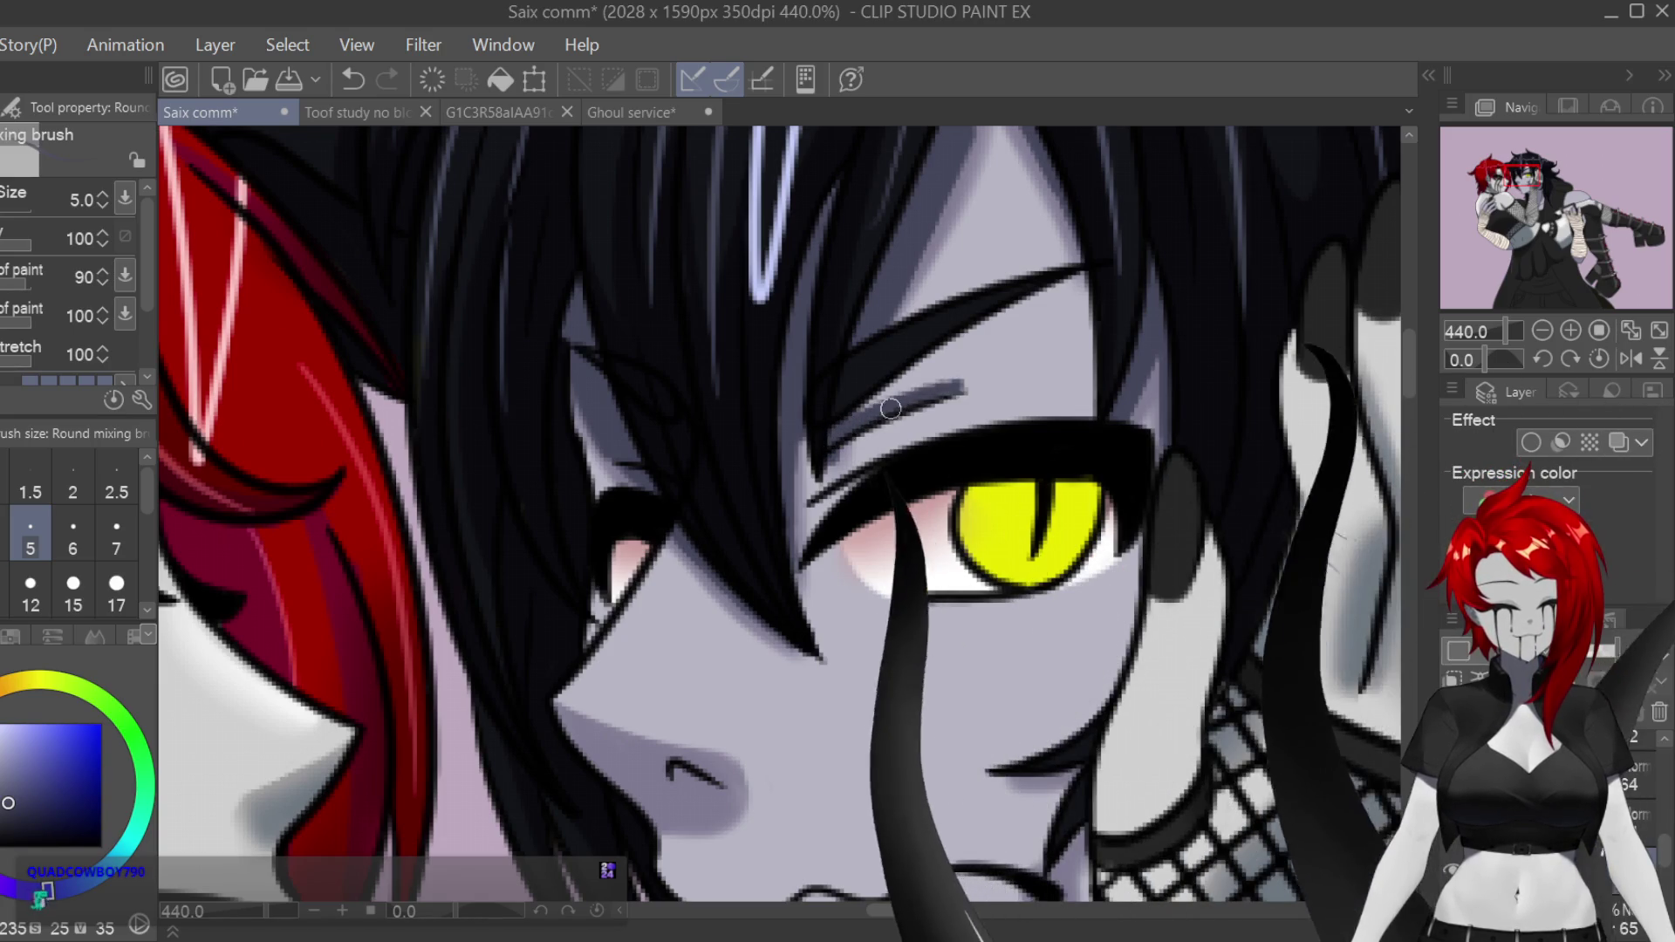
{"action": "left_click_drag", "start_coordinate": [868, 412], "coordinate": [993, 378]}
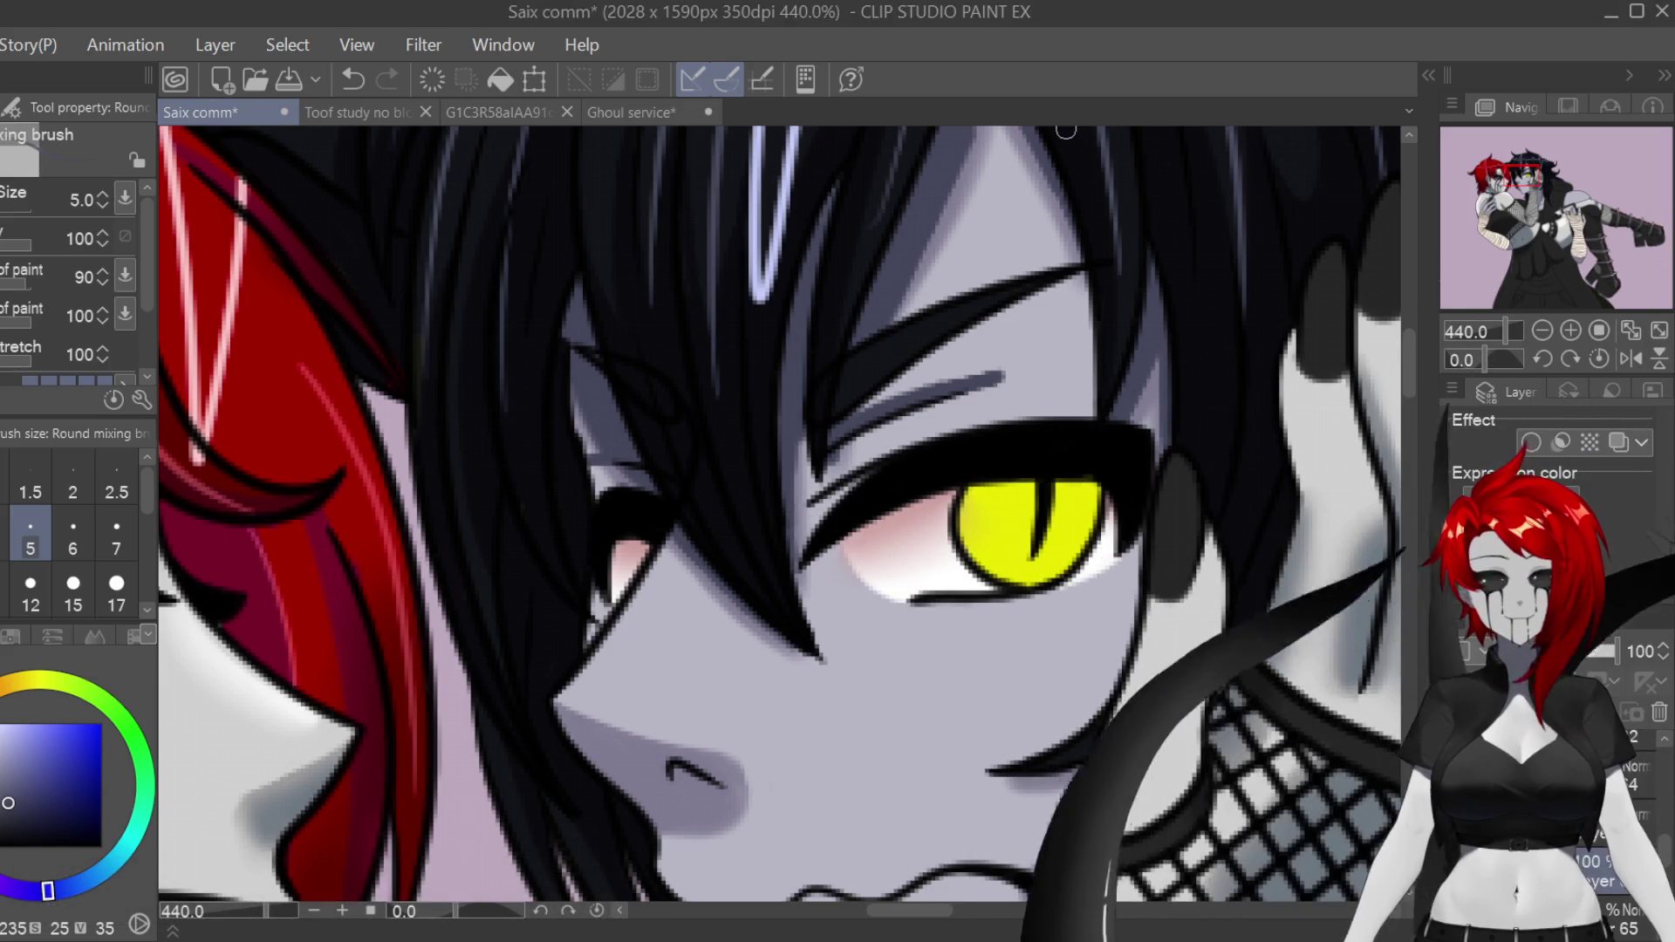
{"action": "scroll", "coordinate": [781, 515], "scroll_direction": "down", "scroll_amount": 10}
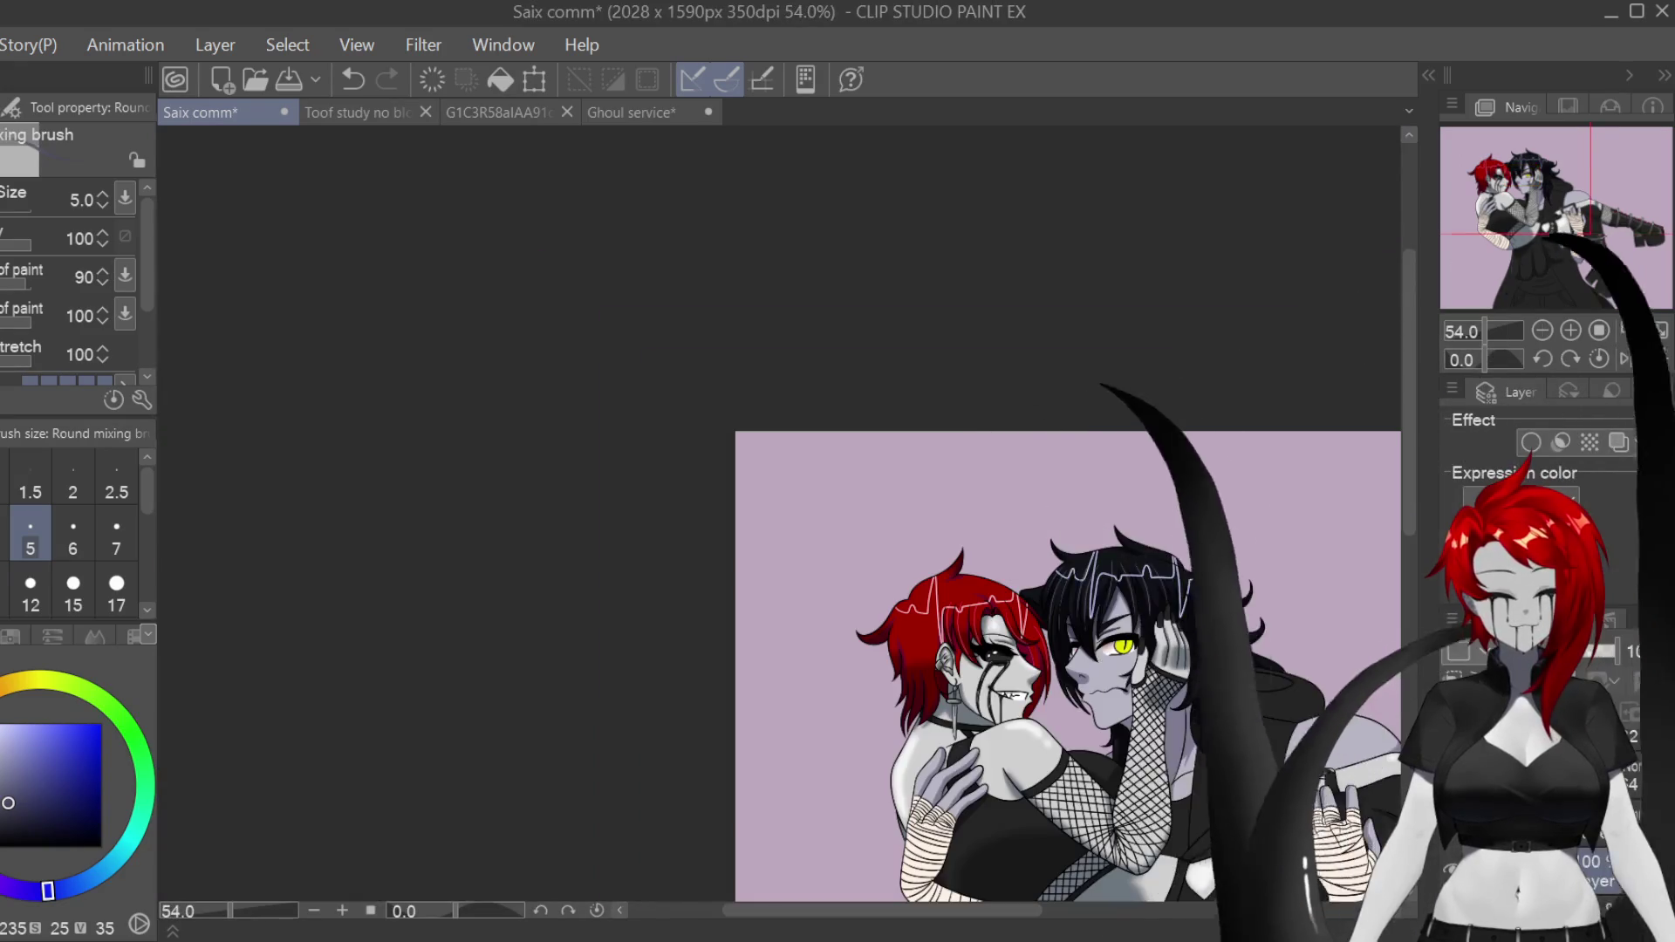
{"action": "scroll", "coordinate": [1068, 663], "scroll_direction": "left", "scroll_amount": 5}
{"action": "scroll", "coordinate": [785, 663], "scroll_direction": "right", "scroll_amount": 10}
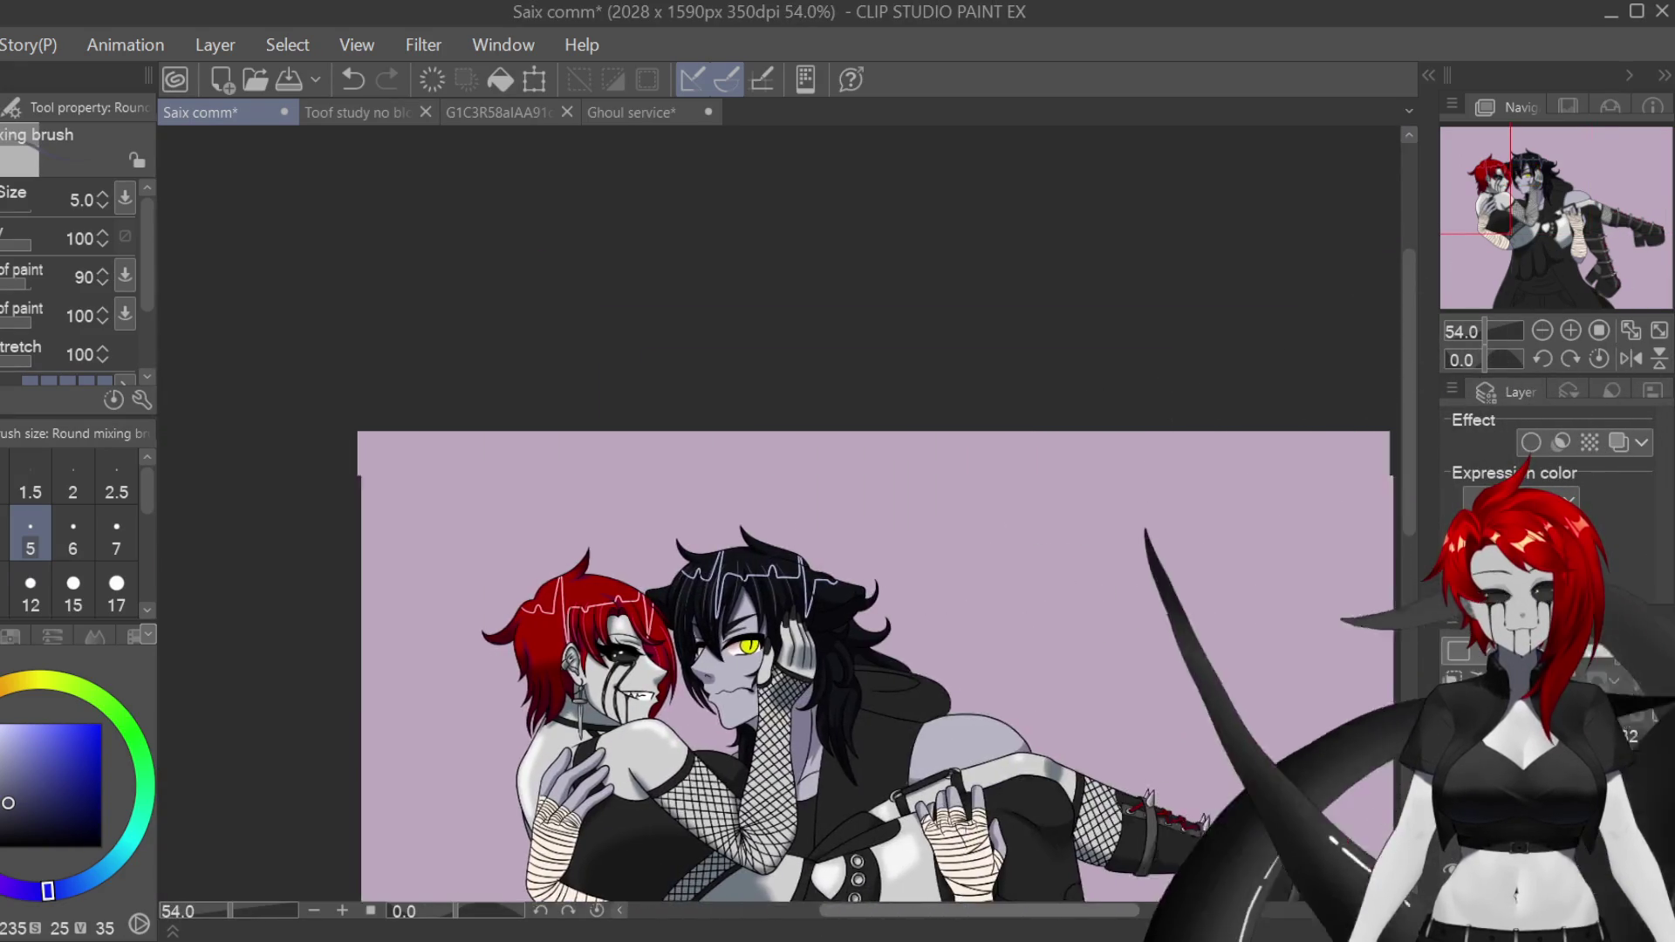
{"action": "scroll", "coordinate": [786, 524], "scroll_direction": "down", "scroll_amount": 5}
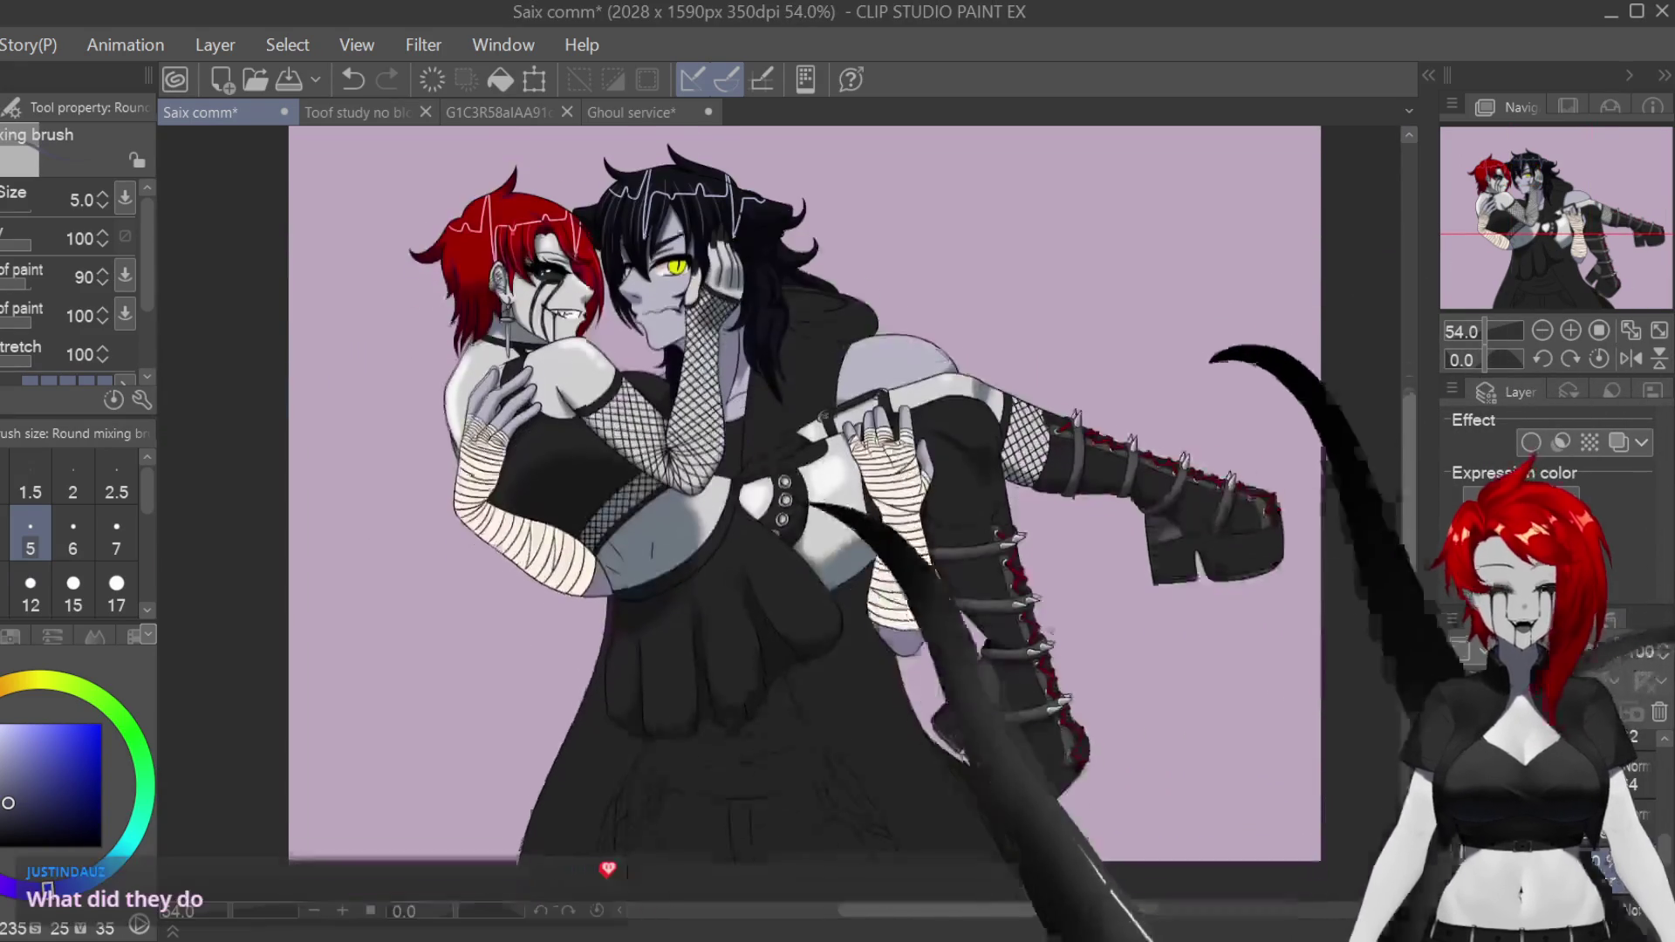
{"action": "scroll", "coordinate": [802, 506], "scroll_direction": "up", "scroll_amount": 1}
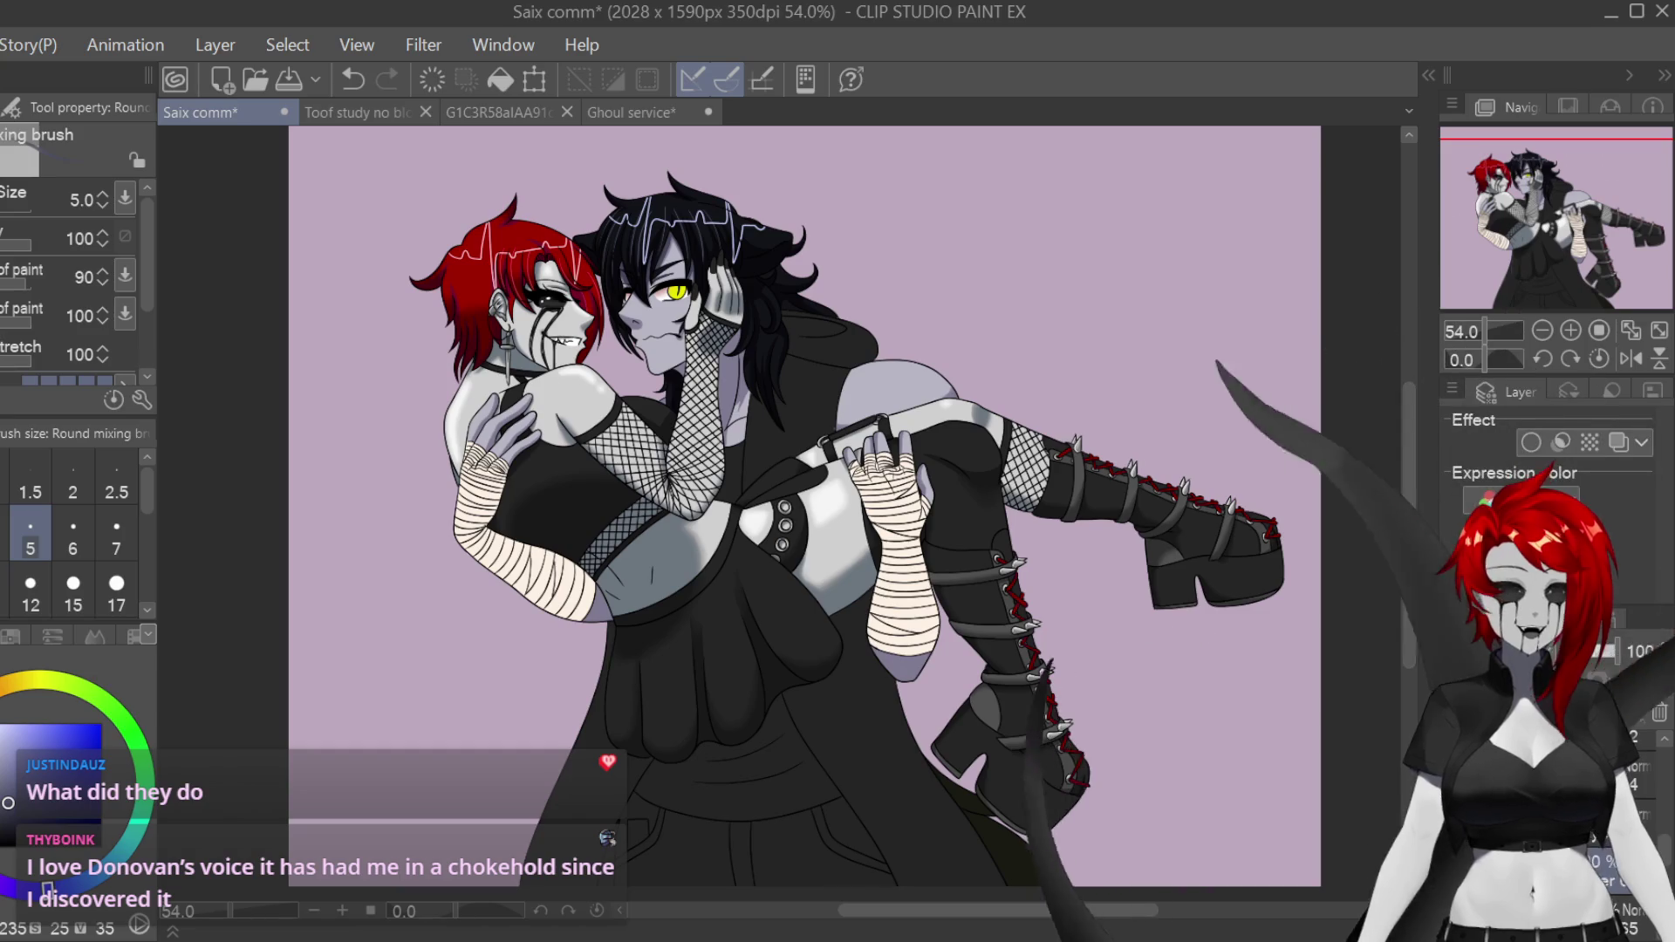
{"action": "scroll", "coordinate": [653, 271], "scroll_direction": "up", "scroll_amount": 10}
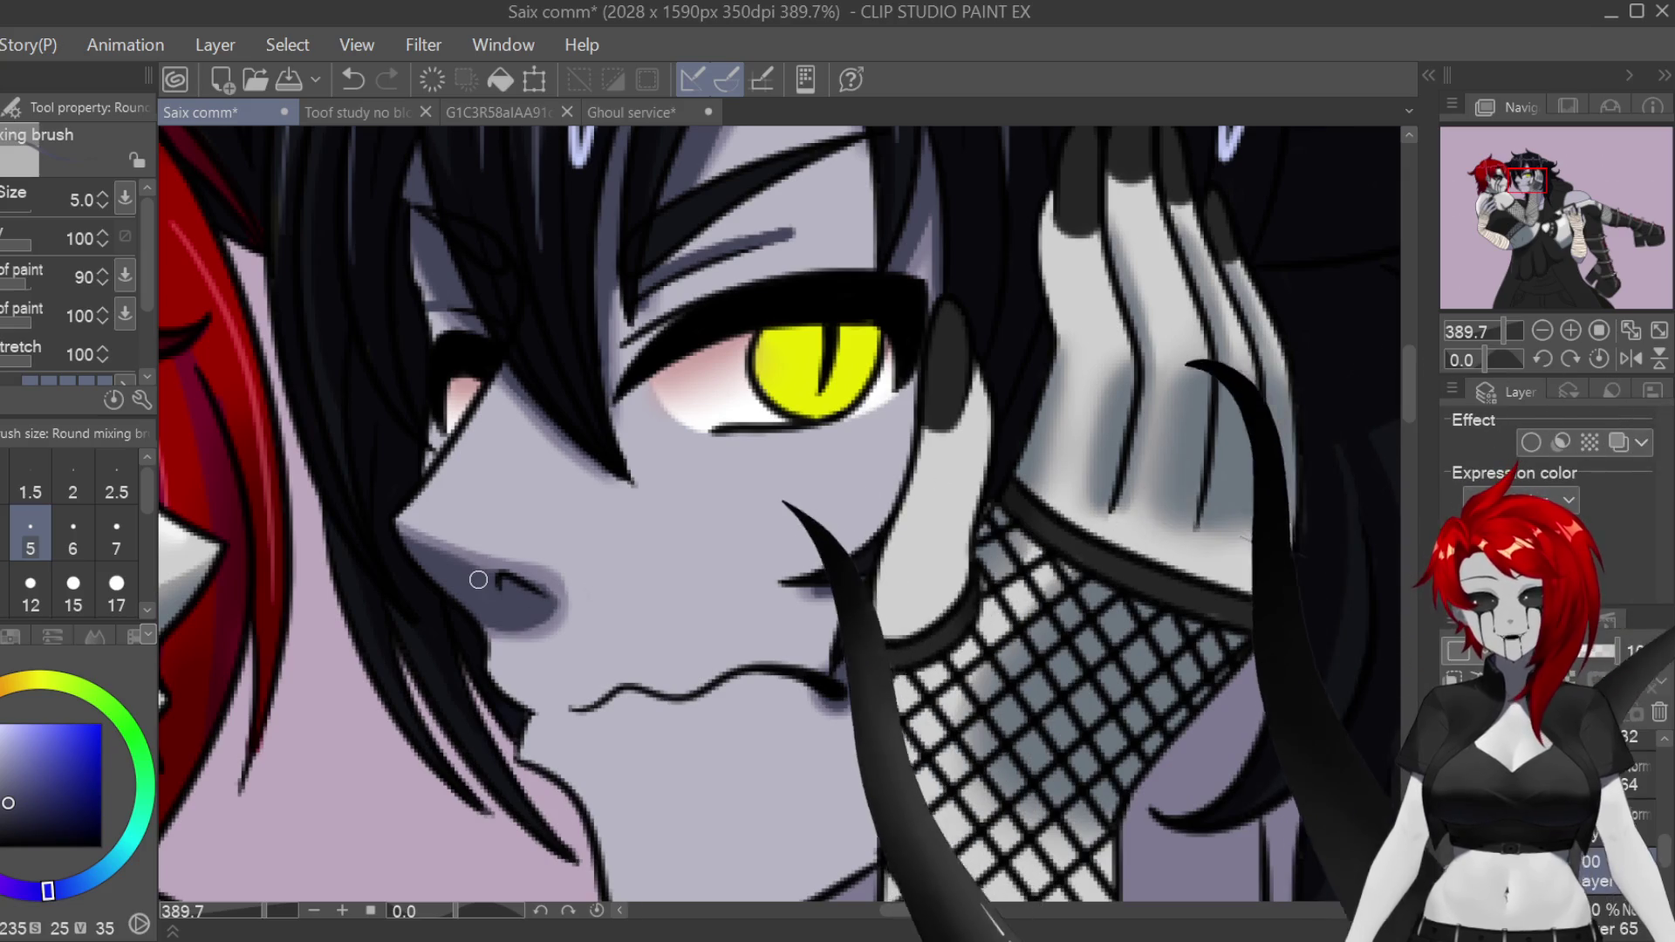
Step: With a larger brush, darken the neck shadow beside the fishnet and along its diagonal edge
{"action": "scroll", "coordinate": [519, 621], "scroll_direction": "right", "scroll_amount": 5}
{"action": "scroll", "coordinate": [963, 882], "scroll_direction": "left", "scroll_amount": 5}
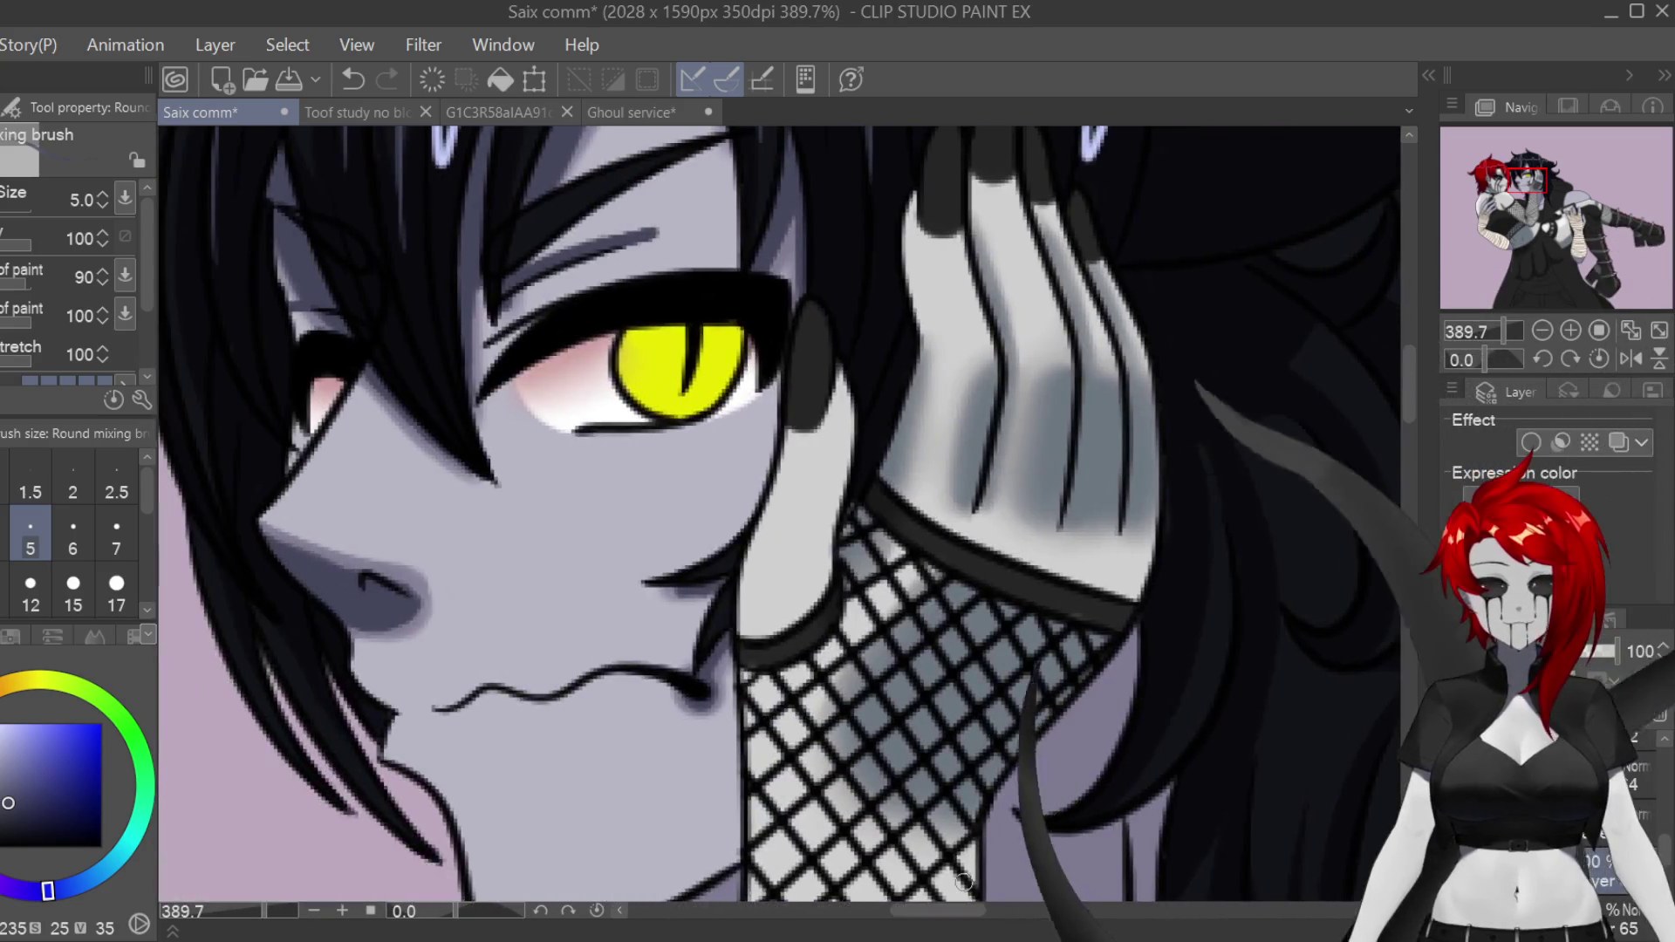
{"action": "scroll", "coordinate": [1392, 410], "scroll_direction": "down", "scroll_amount": 5}
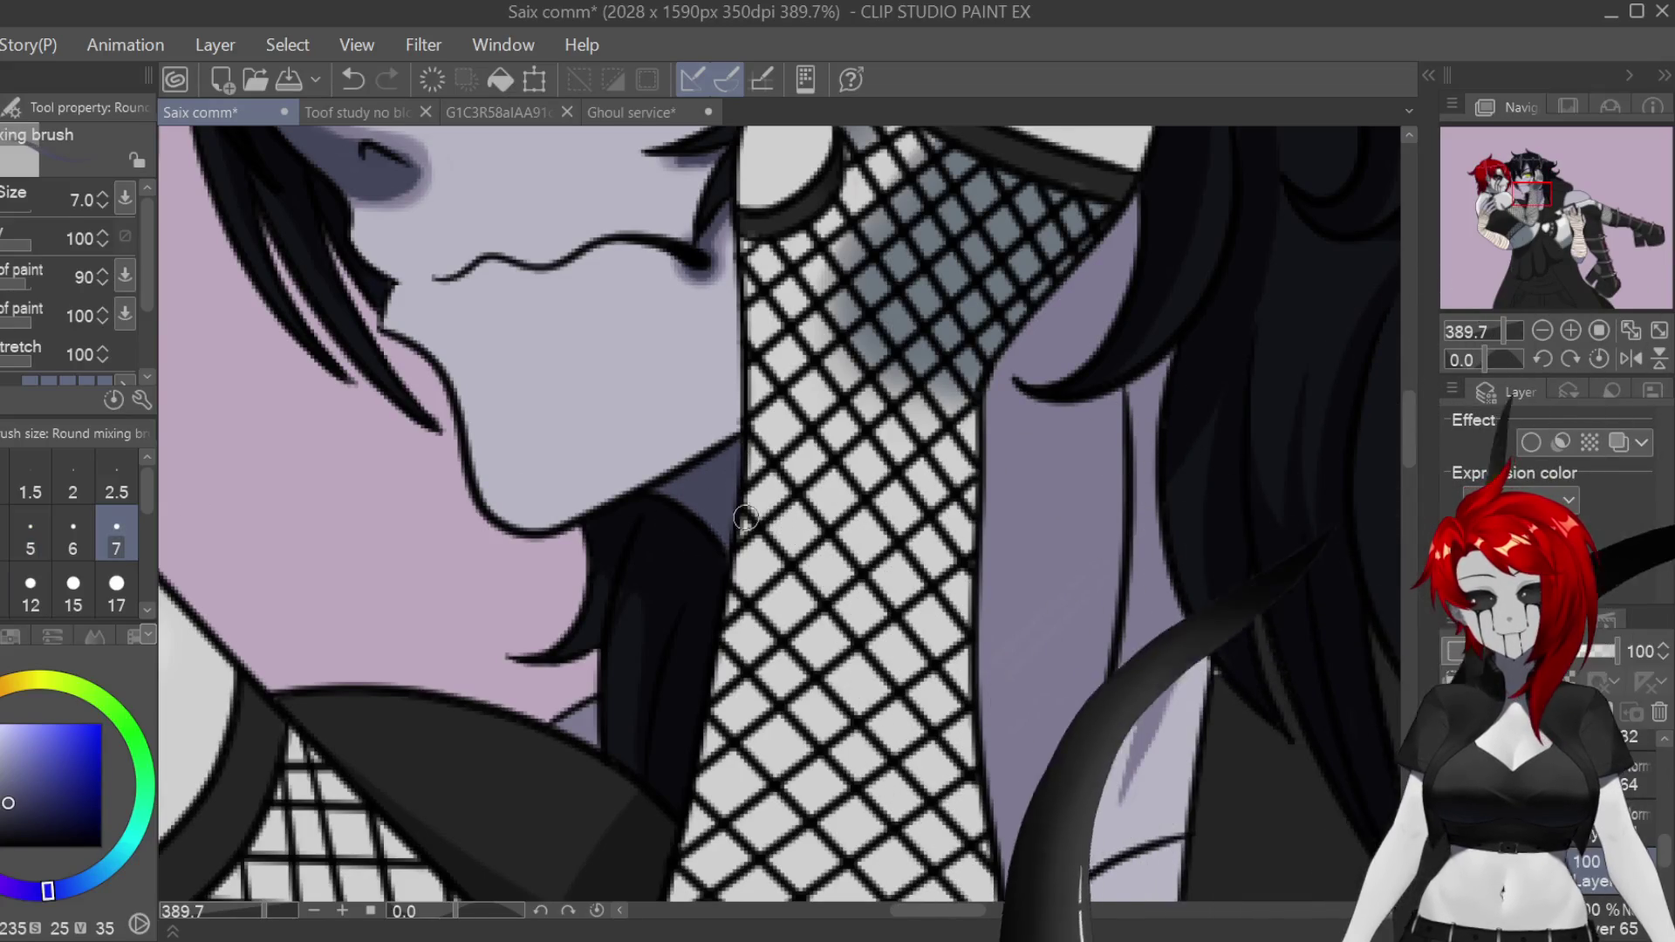
{"action": "key", "text": "bracketright"}
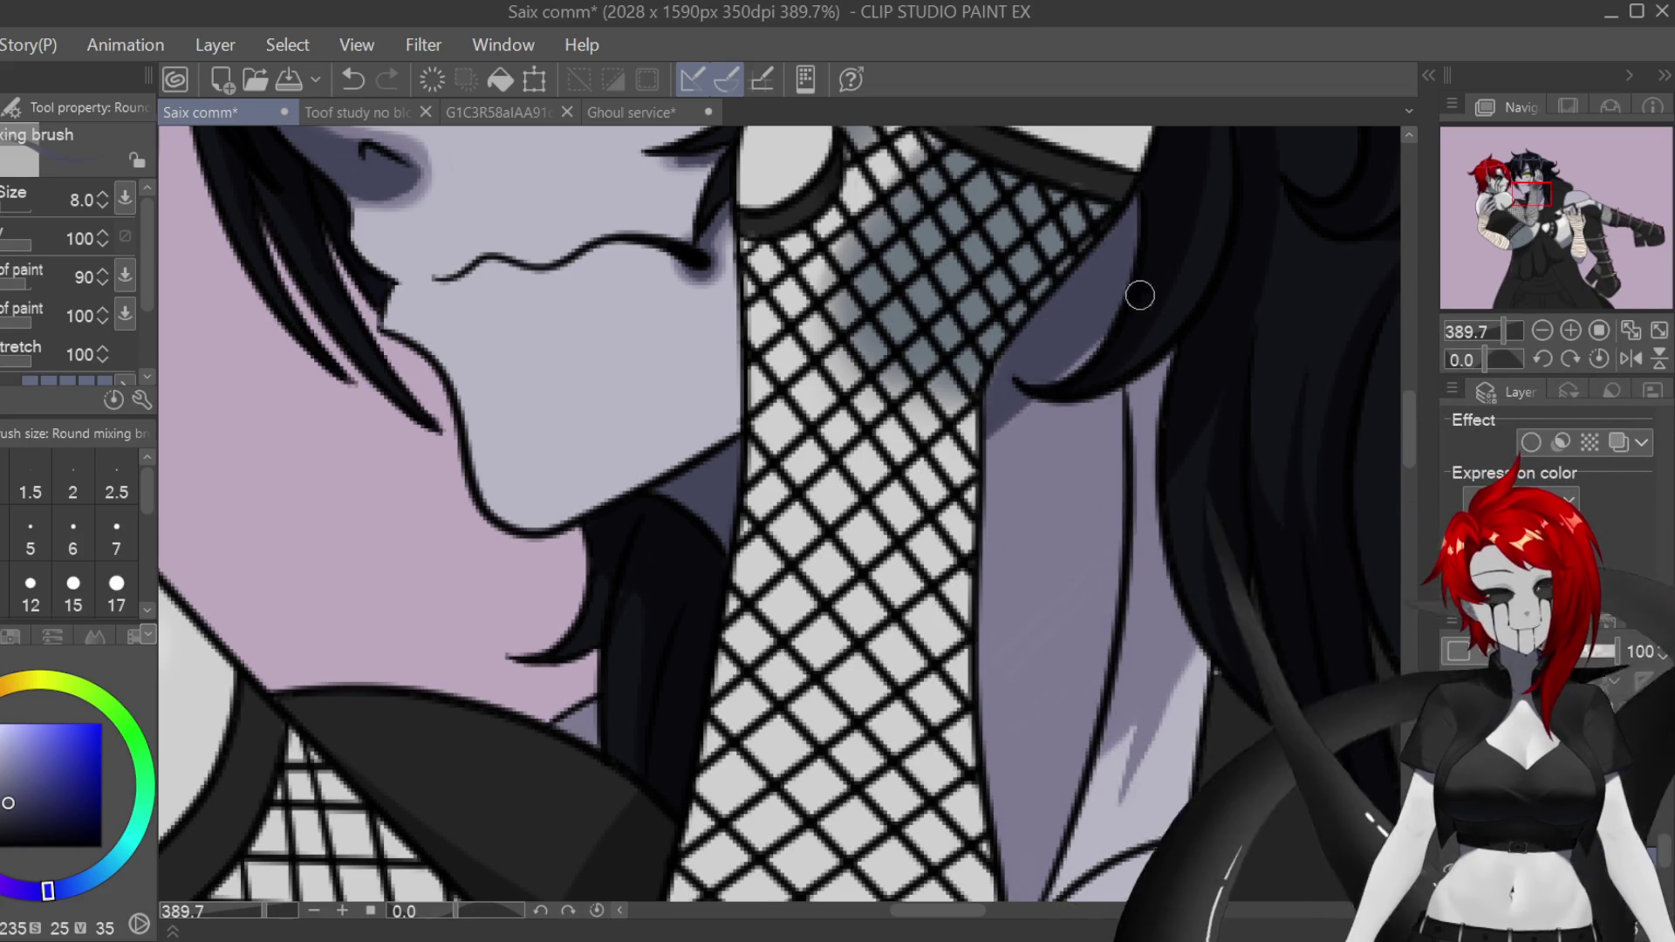
{"action": "mouse_move", "coordinate": [972, 489]}
{"action": "left_mouse_down"}
{"action": "mouse_move", "coordinate": [1010, 410]}
{"action": "mouse_move", "coordinate": [1111, 329]}
{"action": "mouse_move", "coordinate": [1091, 419]}
{"action": "mouse_move", "coordinate": [1128, 397]}
{"action": "left_mouse_up"}
{"action": "left_click_drag", "start_coordinate": [1091, 513], "coordinate": [1021, 544]}
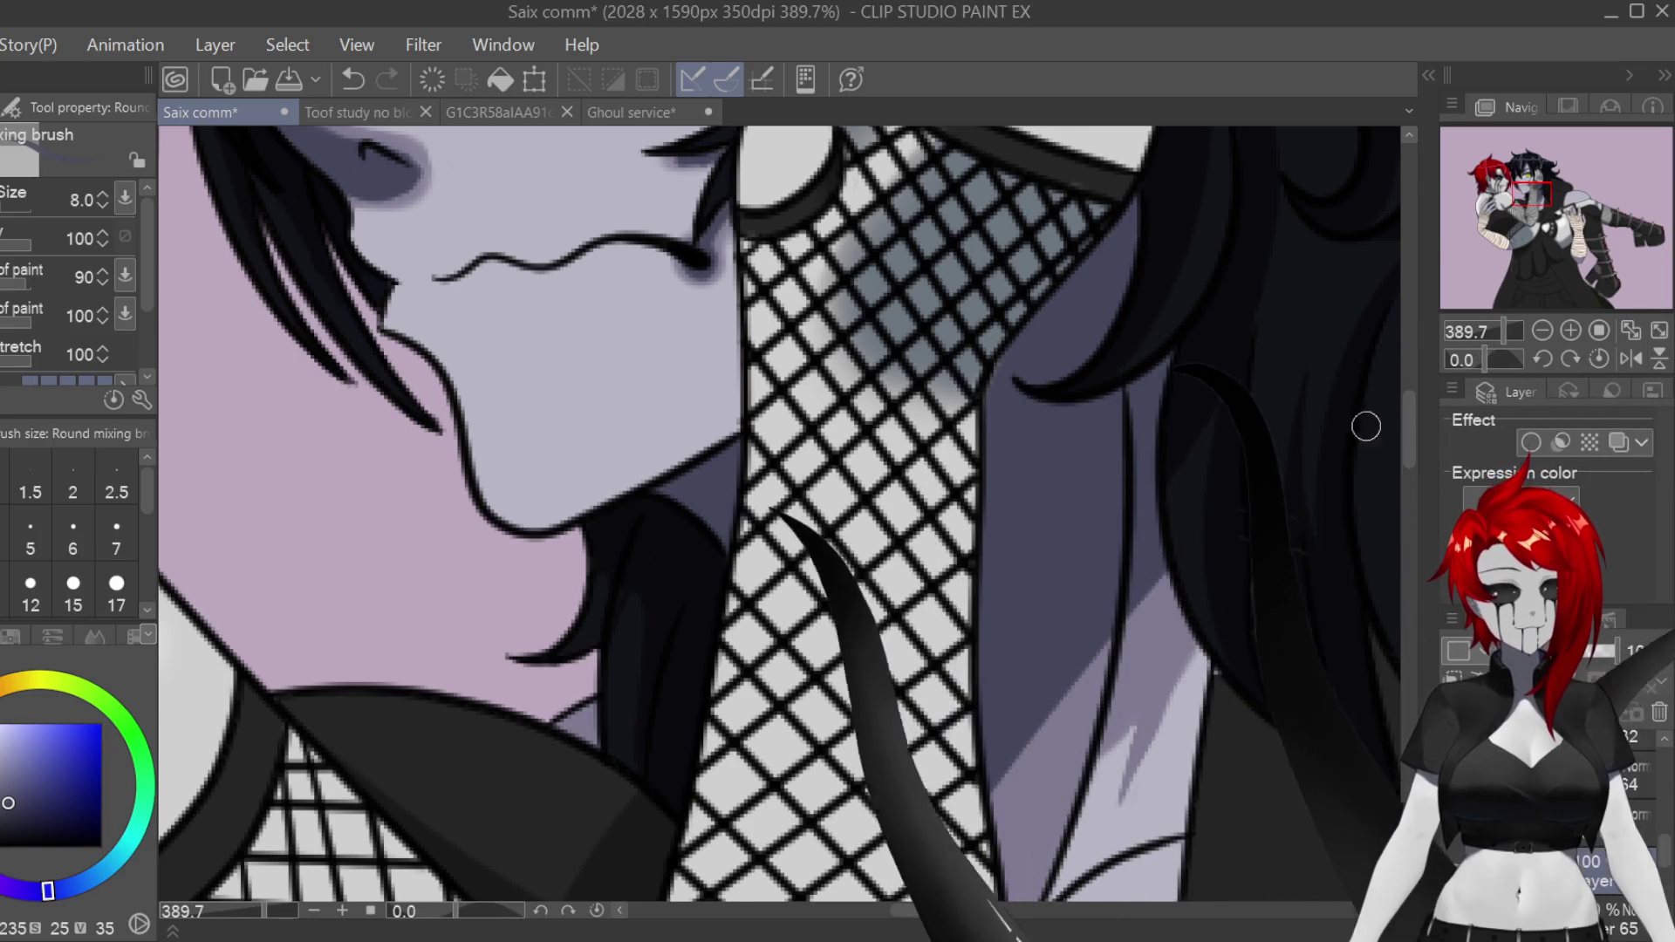
{"action": "scroll", "coordinate": [1381, 433], "scroll_direction": "down", "scroll_amount": 3}
{"action": "scroll", "coordinate": [894, 724], "scroll_direction": "right", "scroll_amount": 3}
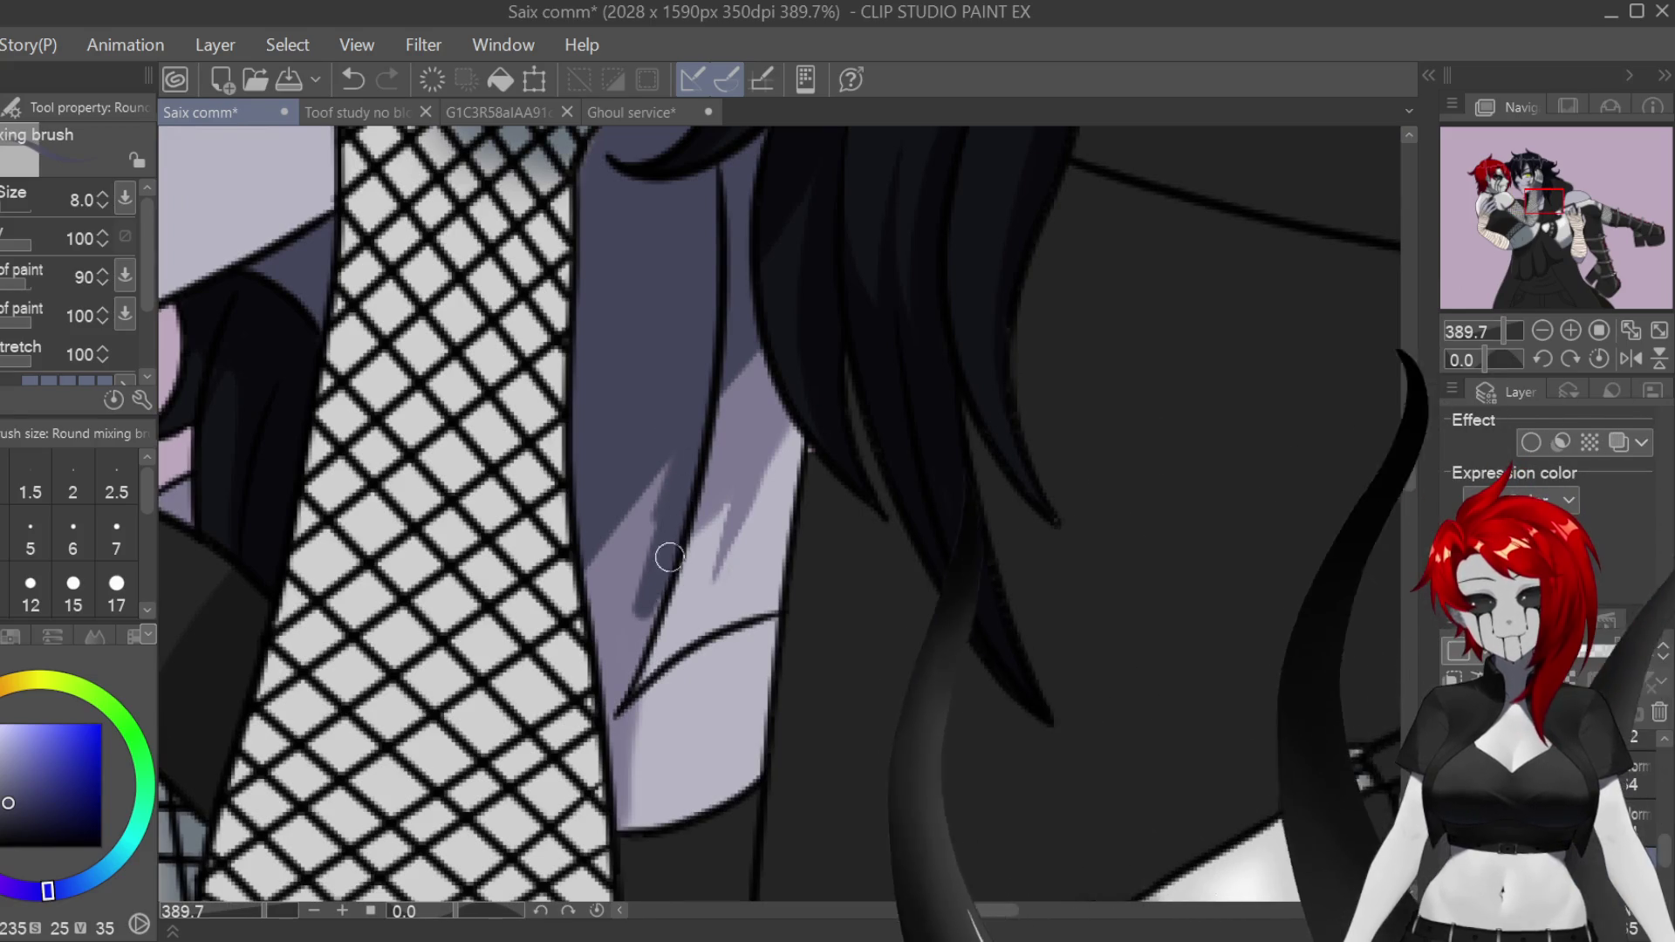
{"action": "left_click_drag", "start_coordinate": [629, 555], "coordinate": [588, 629]}
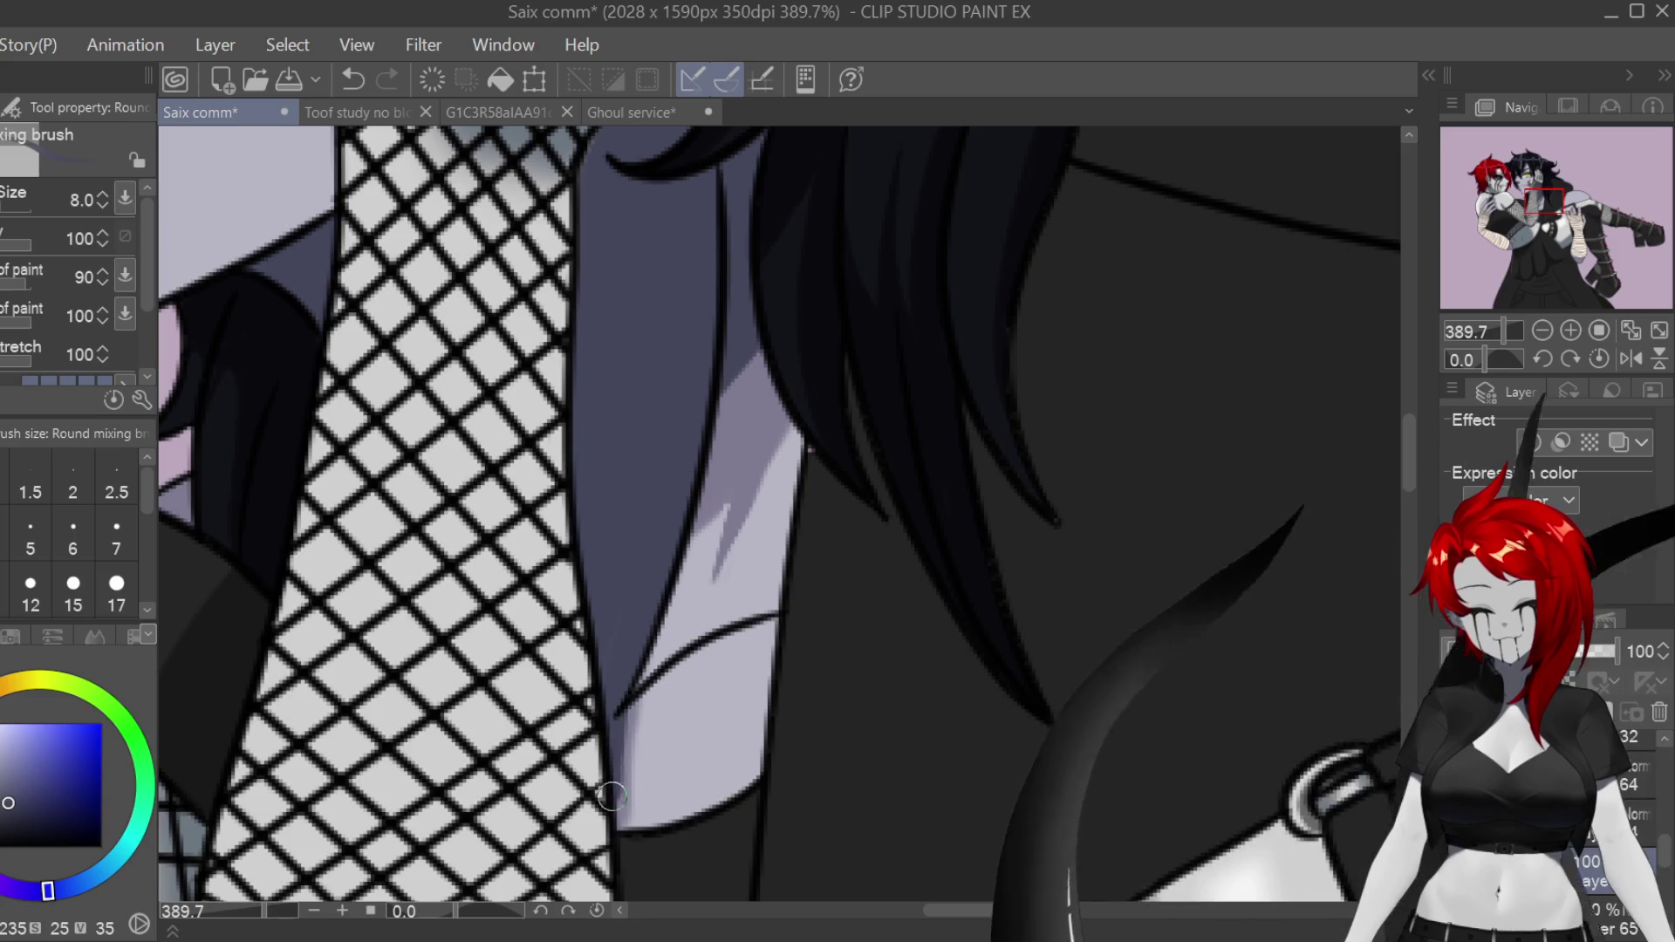
Step: Shrink the blending brush for detail and add a small light highlight on the neck skin
{"action": "key", "text": "bracketleft"}
{"action": "key", "text": "bracketleft"}
{"action": "key", "text": "bracketleft"}
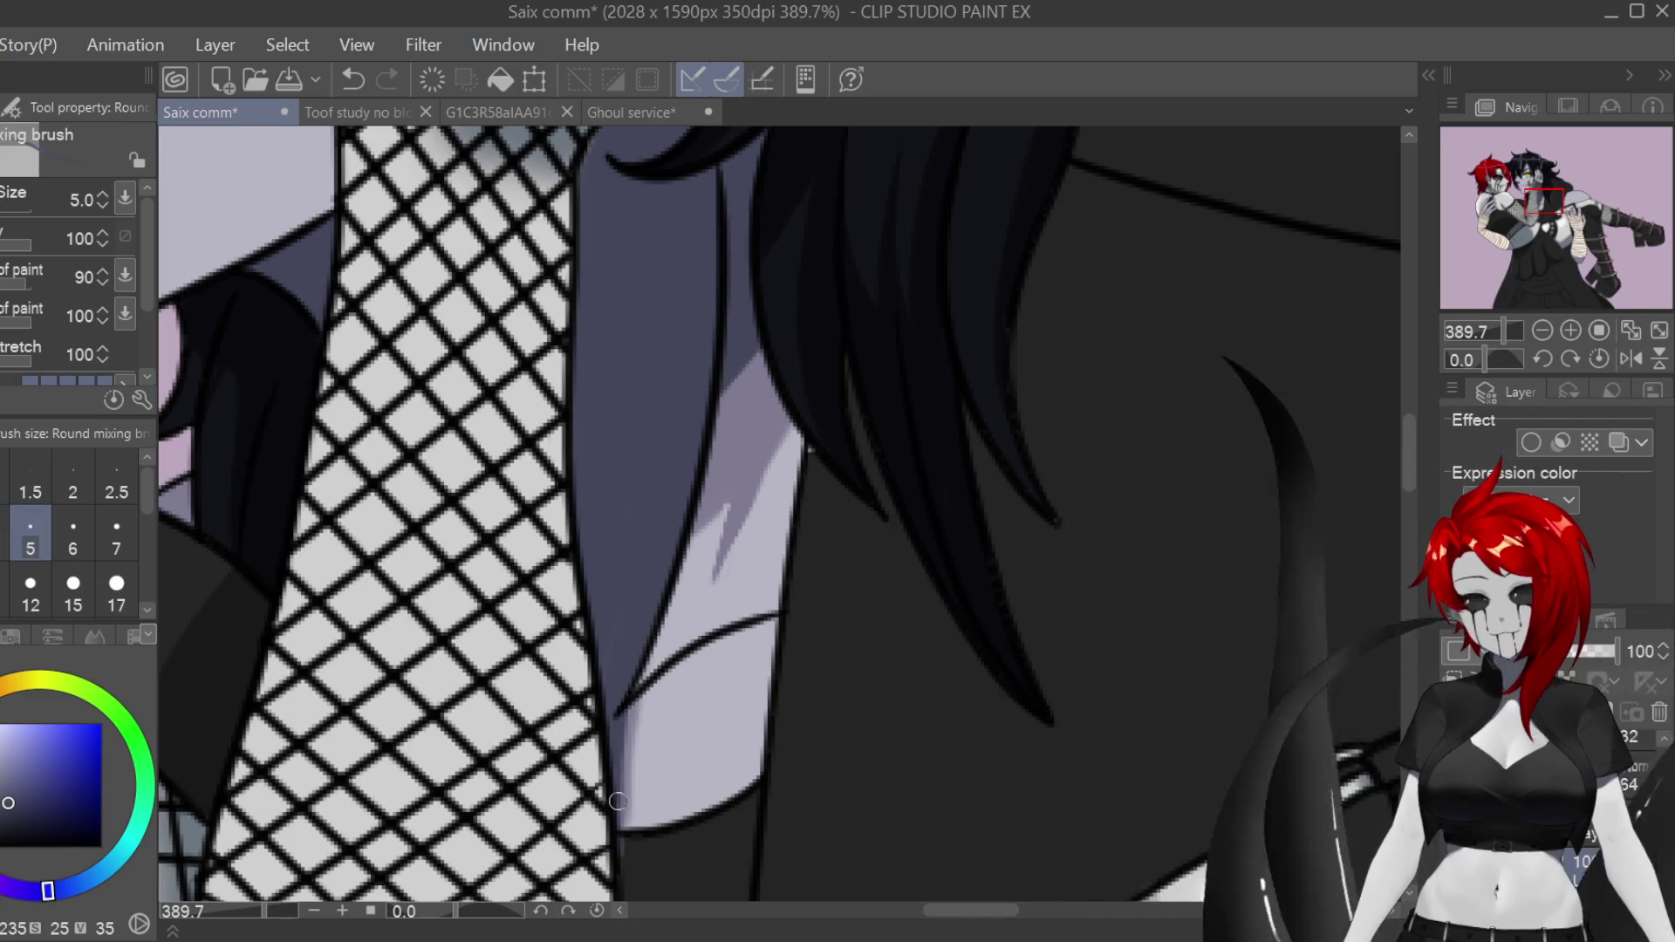
{"action": "key", "text": "e"}
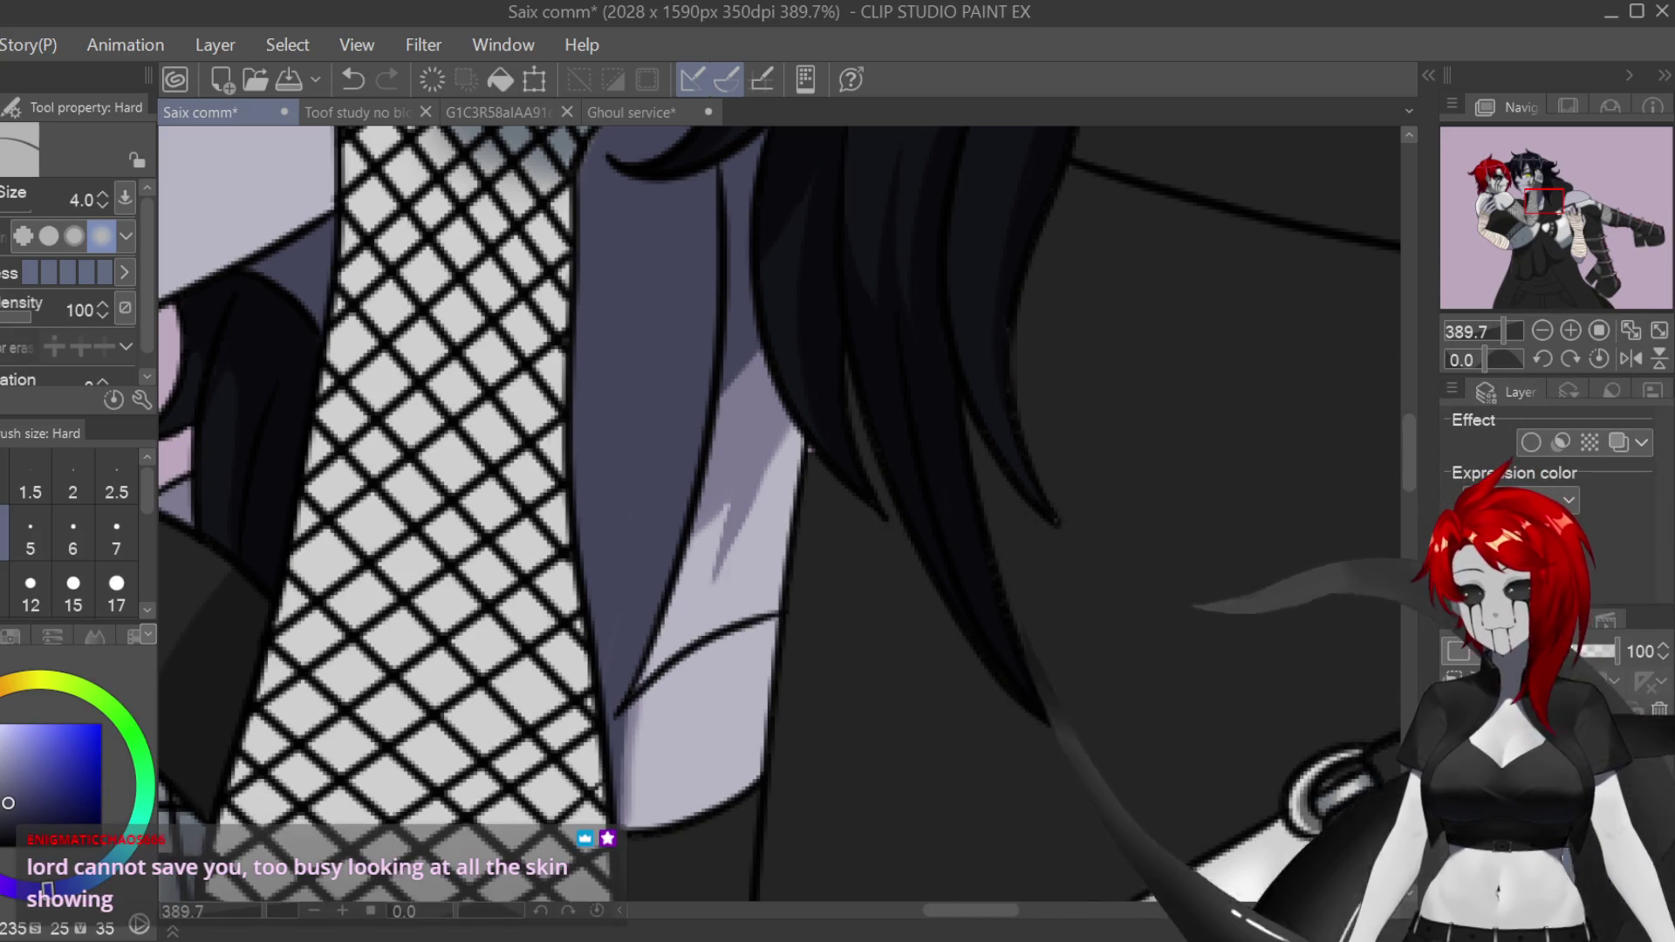
{"action": "key", "text": "b"}
{"action": "left_click", "coordinate": [73, 537]}
{"action": "key", "text": "bracketleft"}
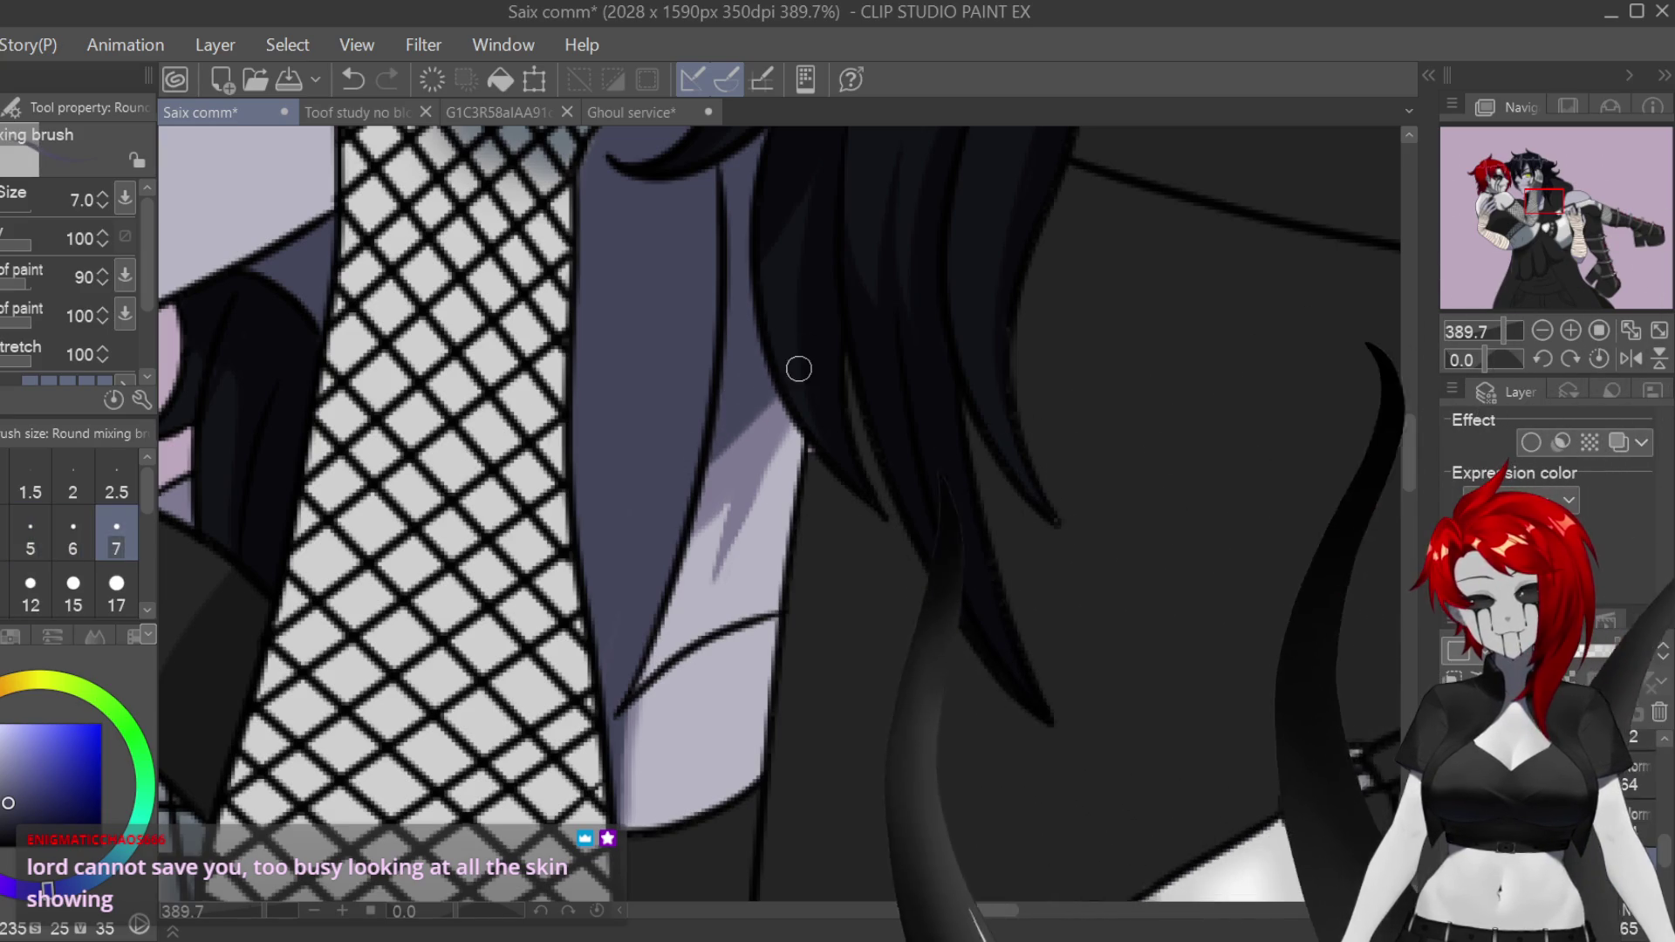
{"action": "key", "text": "bracketleft"}
{"action": "key", "text": "bracketleft"}
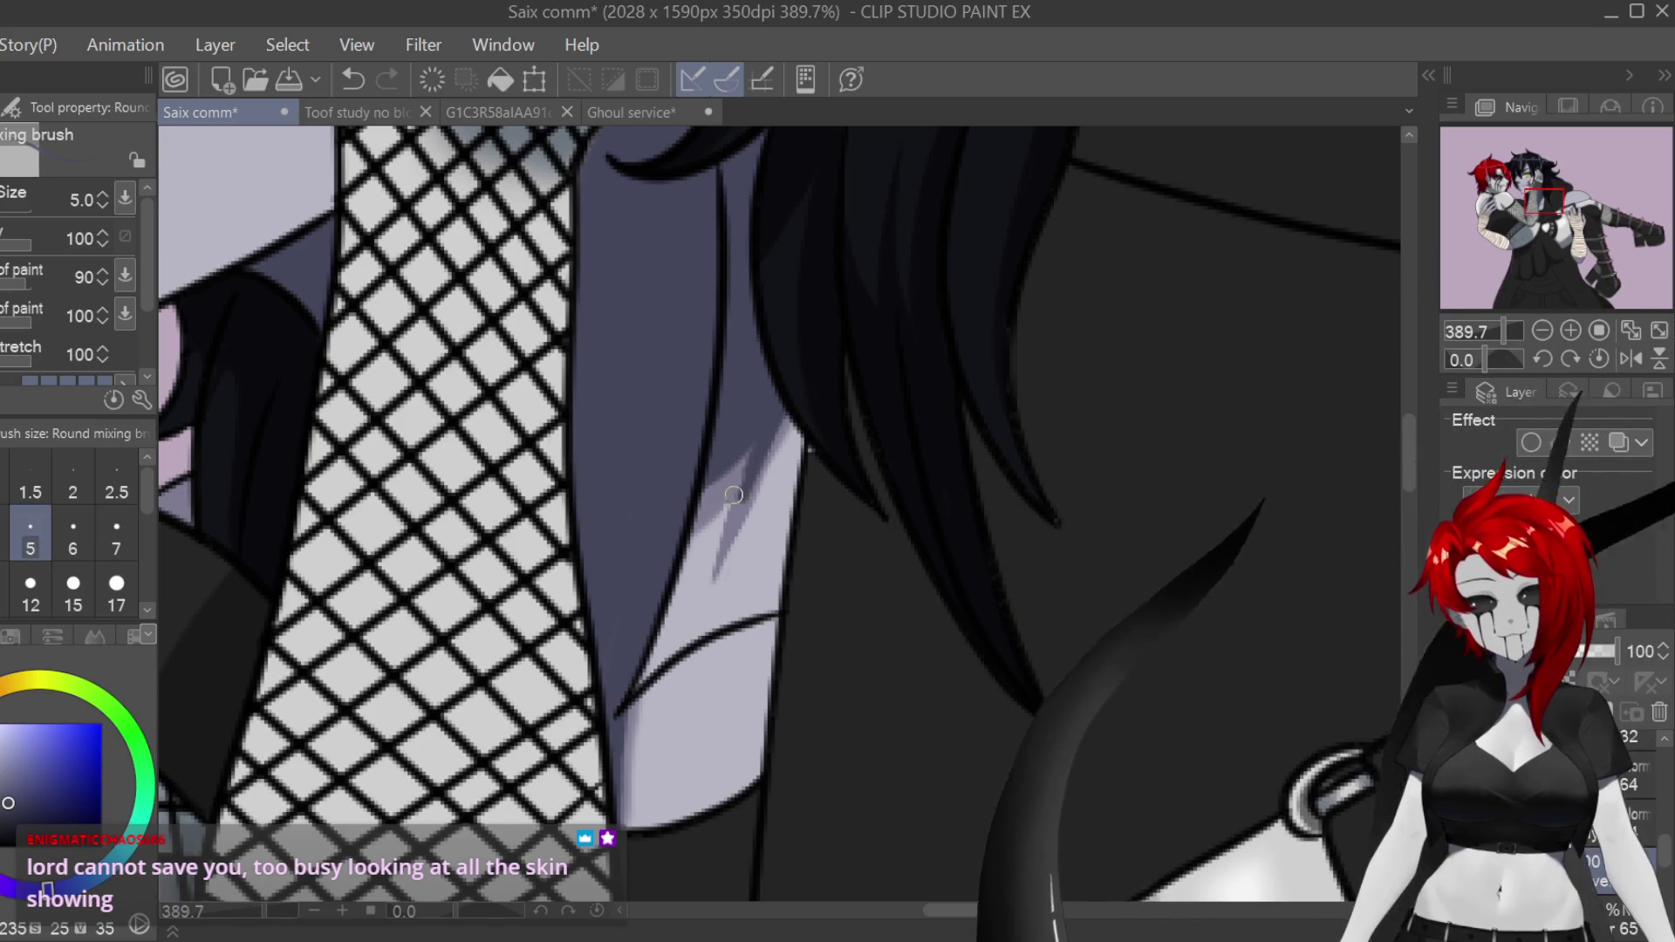
{"action": "left_click_drag", "start_coordinate": [729, 486], "coordinate": [742, 527]}
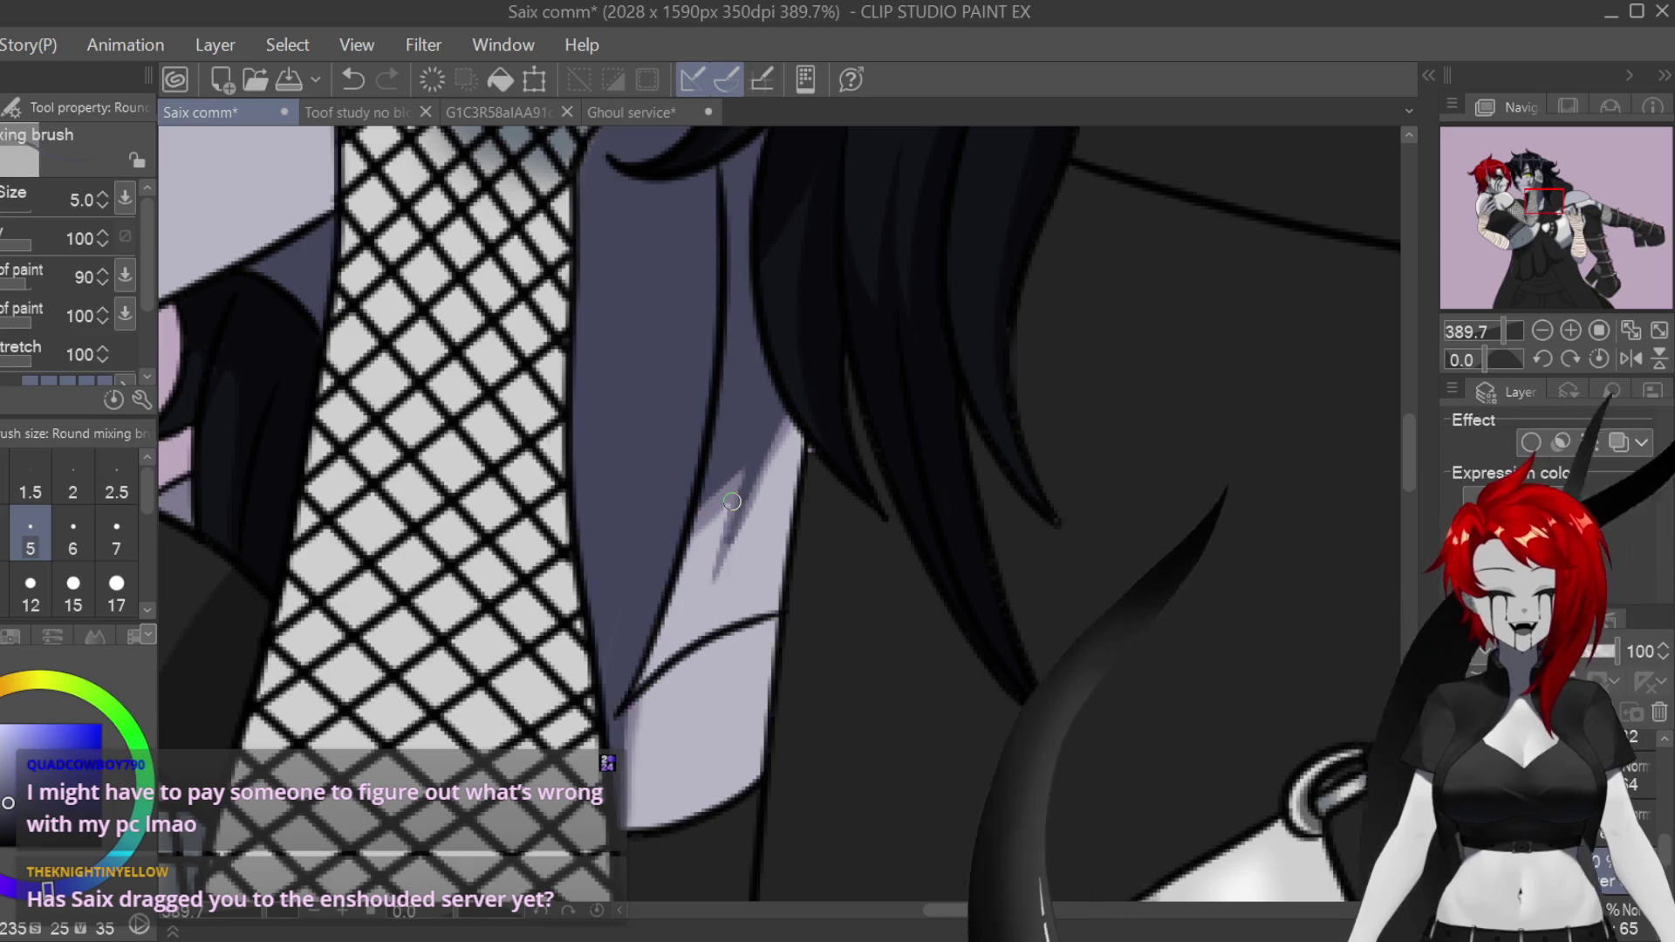
{"action": "scroll", "coordinate": [972, 561], "scroll_direction": "down", "scroll_amount": 5}
{"action": "scroll", "coordinate": [1002, 577], "scroll_direction": "down", "scroll_amount": 2}
{"action": "scroll", "coordinate": [316, 560], "scroll_direction": "up", "scroll_amount": 8}
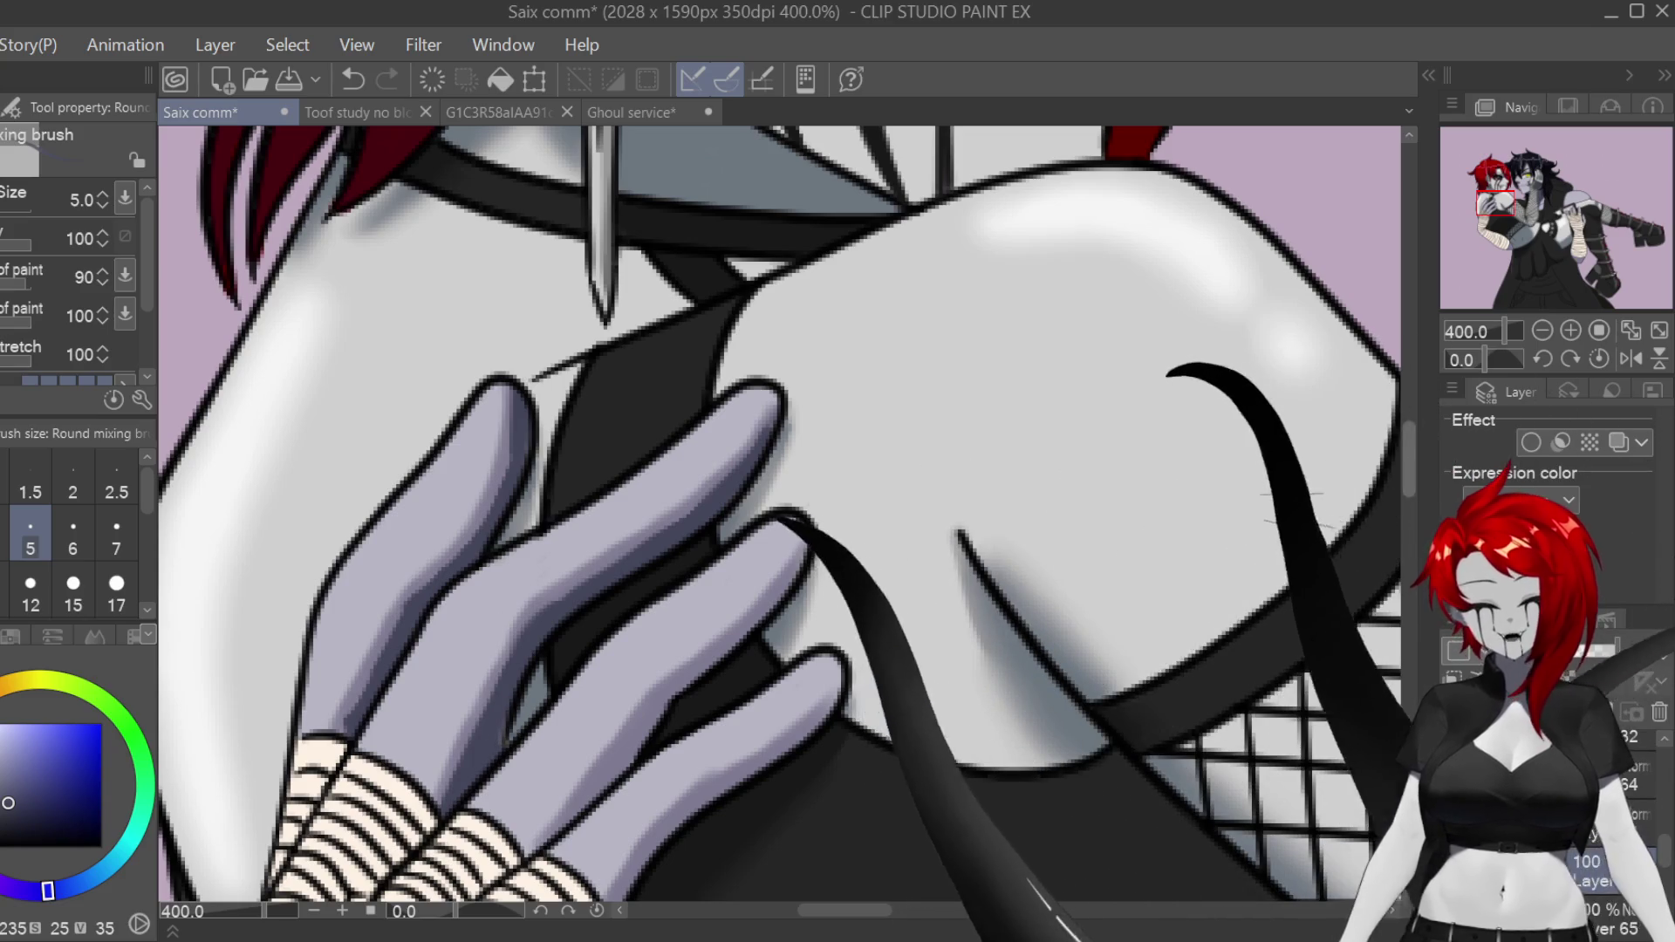
{"action": "scroll", "coordinate": [786, 515], "scroll_direction": "down", "scroll_amount": 3}
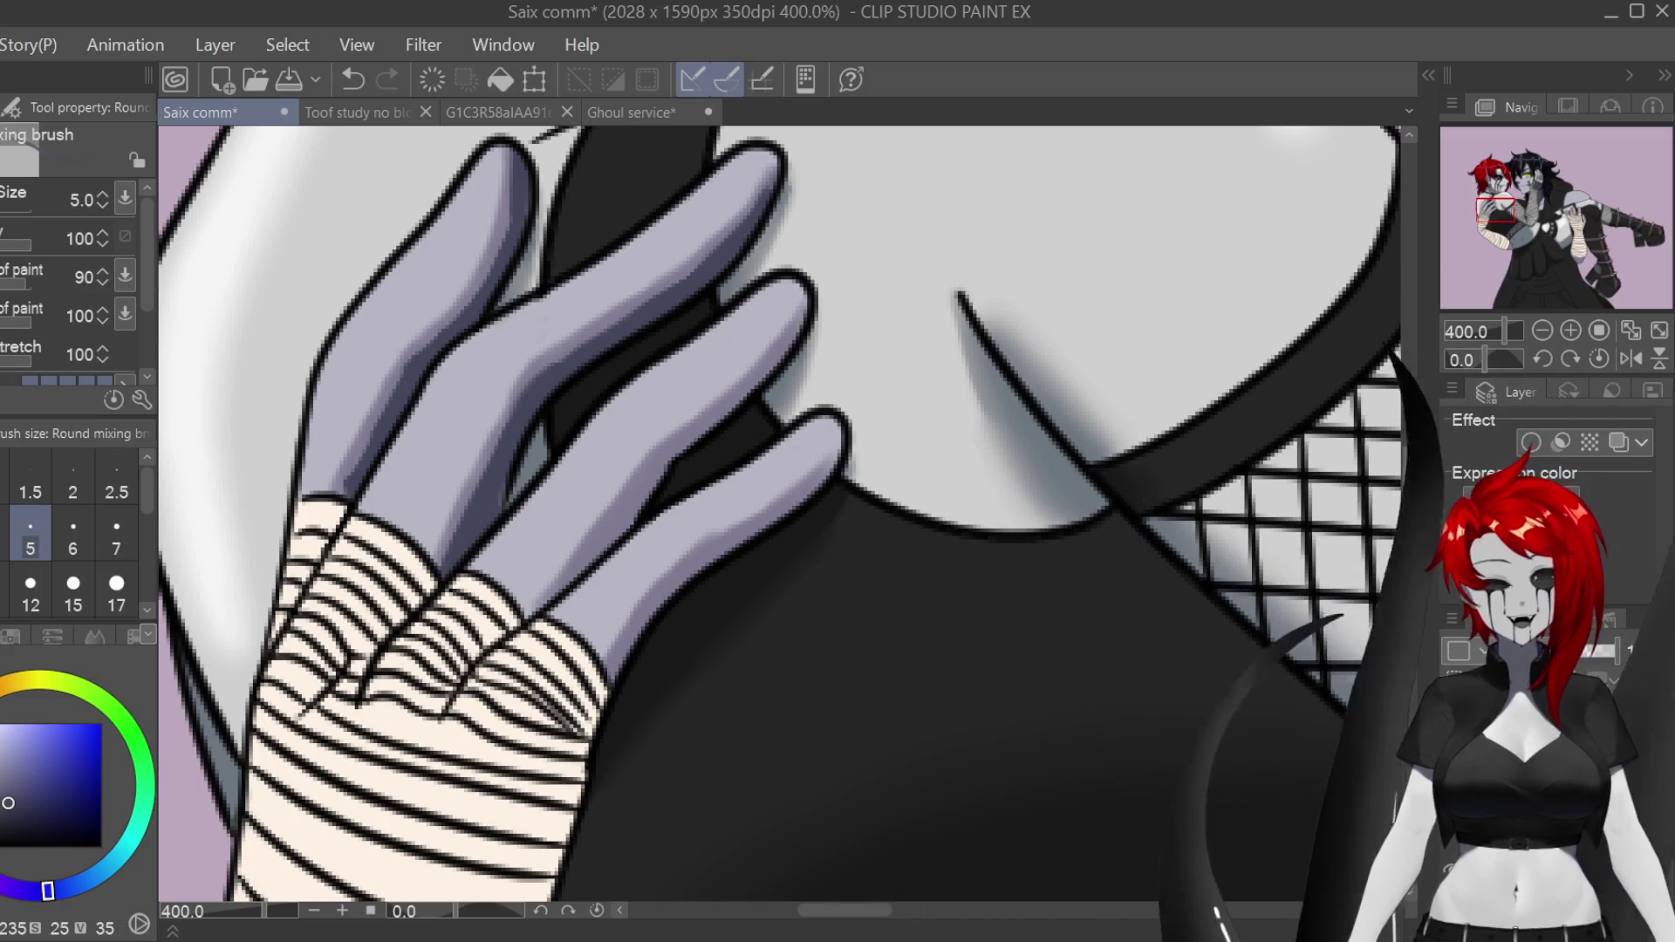
Step: Darken the middle finger and extend the dark gap between the fingers downward
{"action": "scroll", "coordinate": [810, 299], "scroll_direction": "up", "scroll_amount": 2}
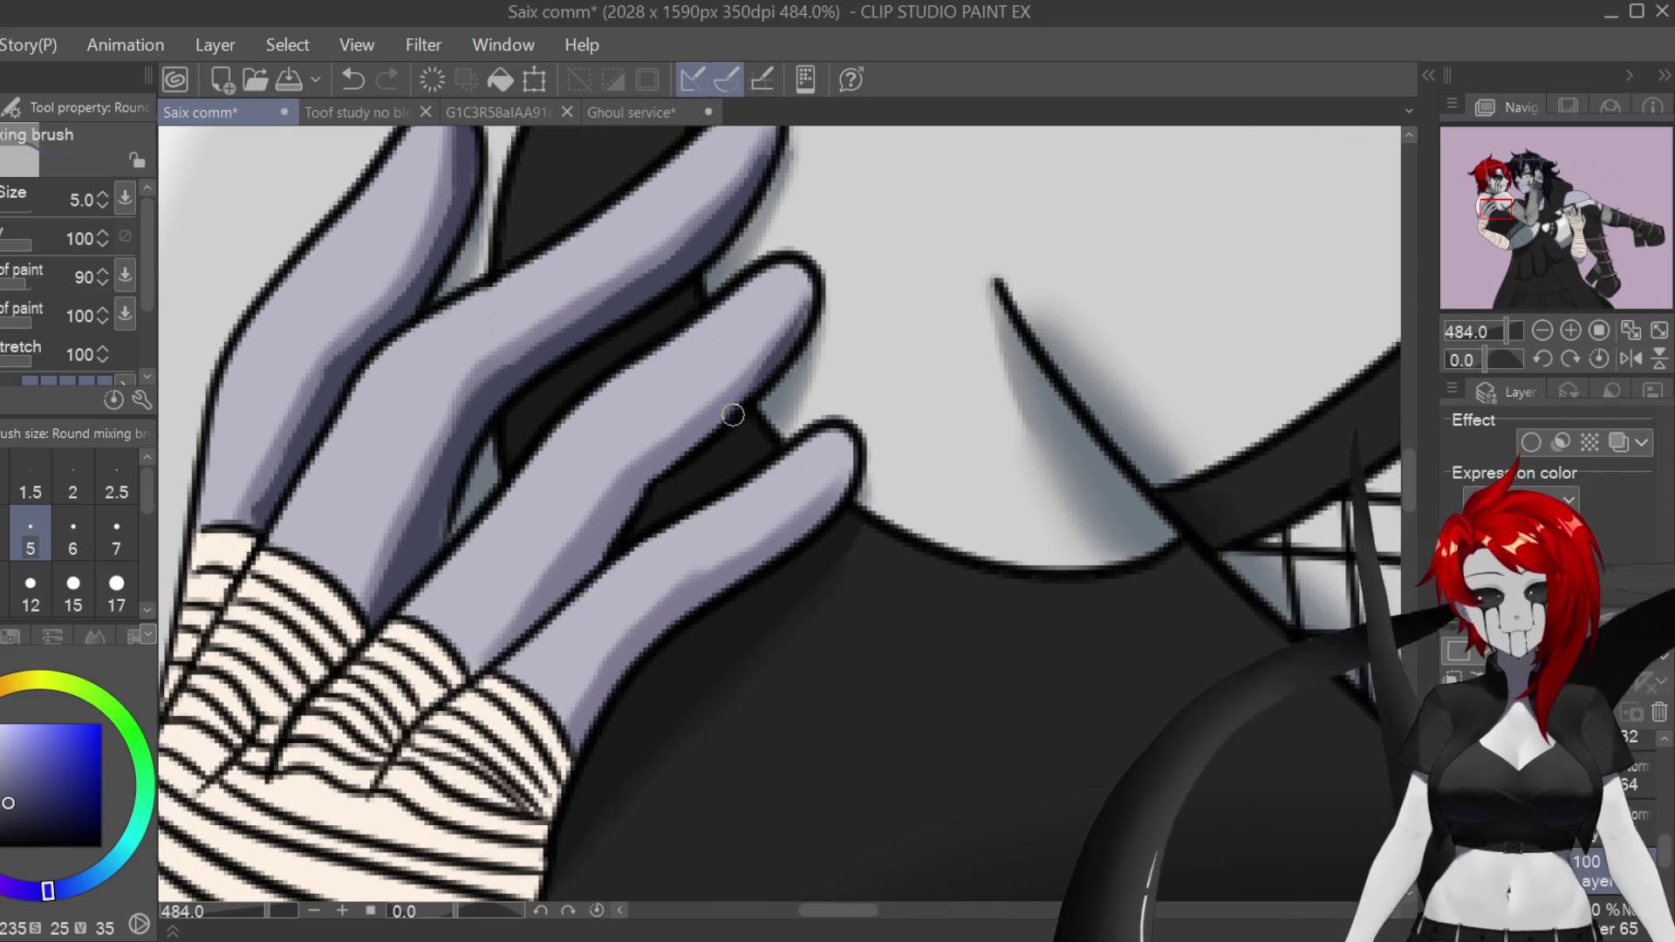
{"action": "left_click_drag", "start_coordinate": [632, 508], "coordinate": [590, 551]}
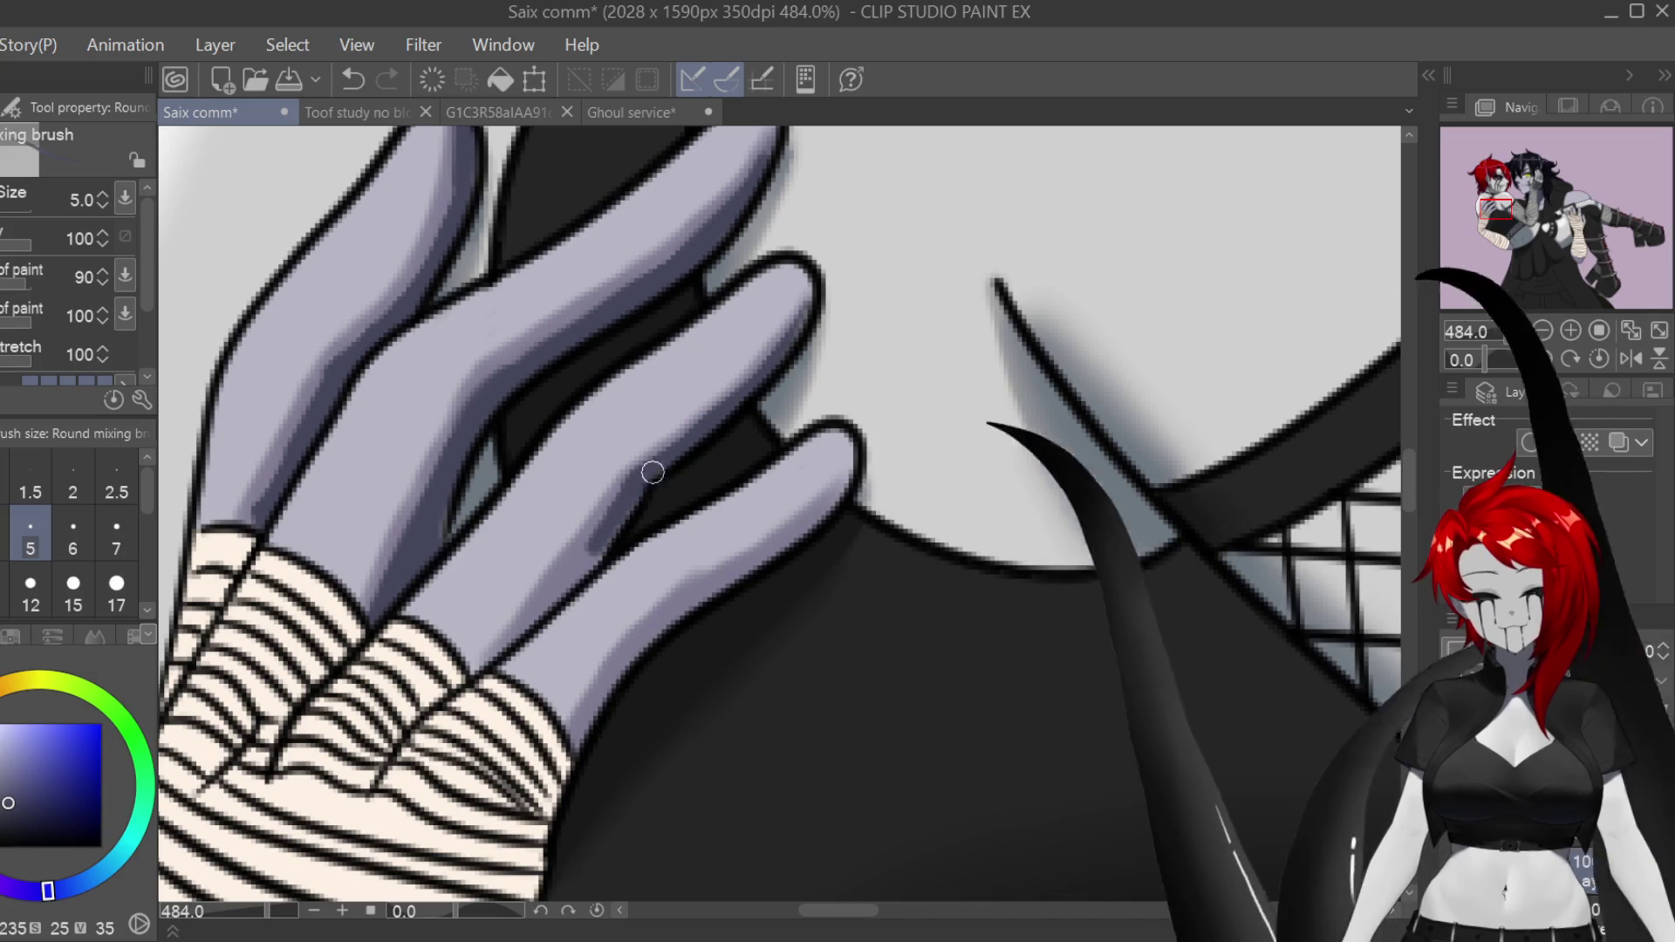
{"action": "left_click_drag", "start_coordinate": [650, 475], "coordinate": [607, 541]}
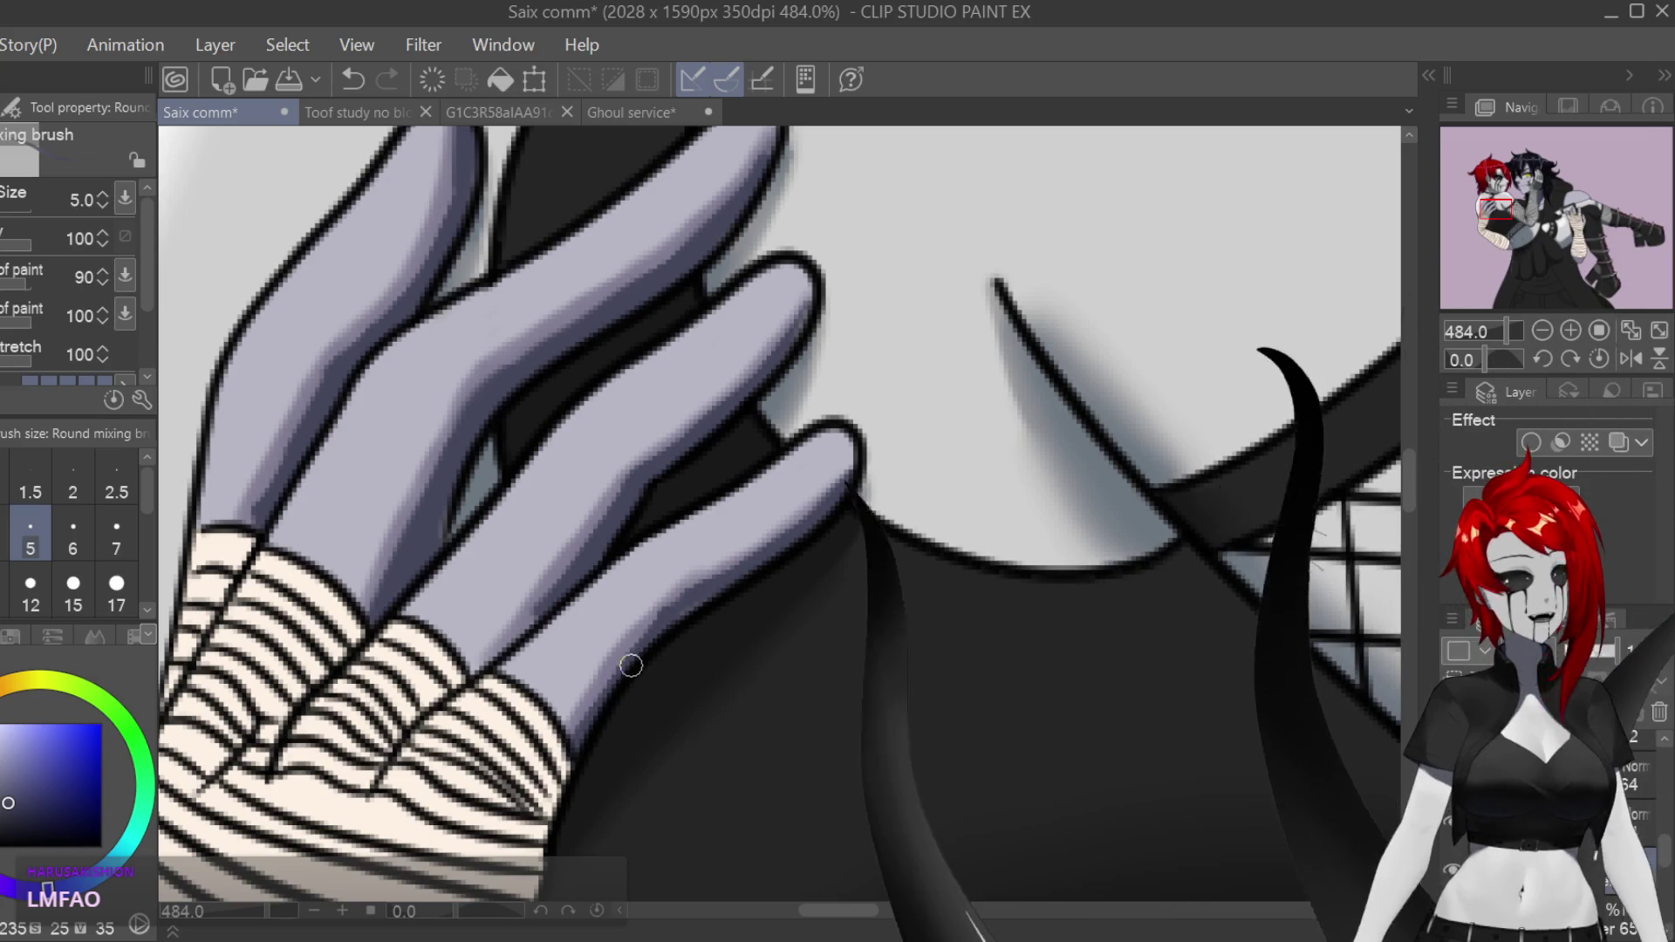
{"action": "scroll", "coordinate": [631, 665], "scroll_direction": "down", "scroll_amount": 10}
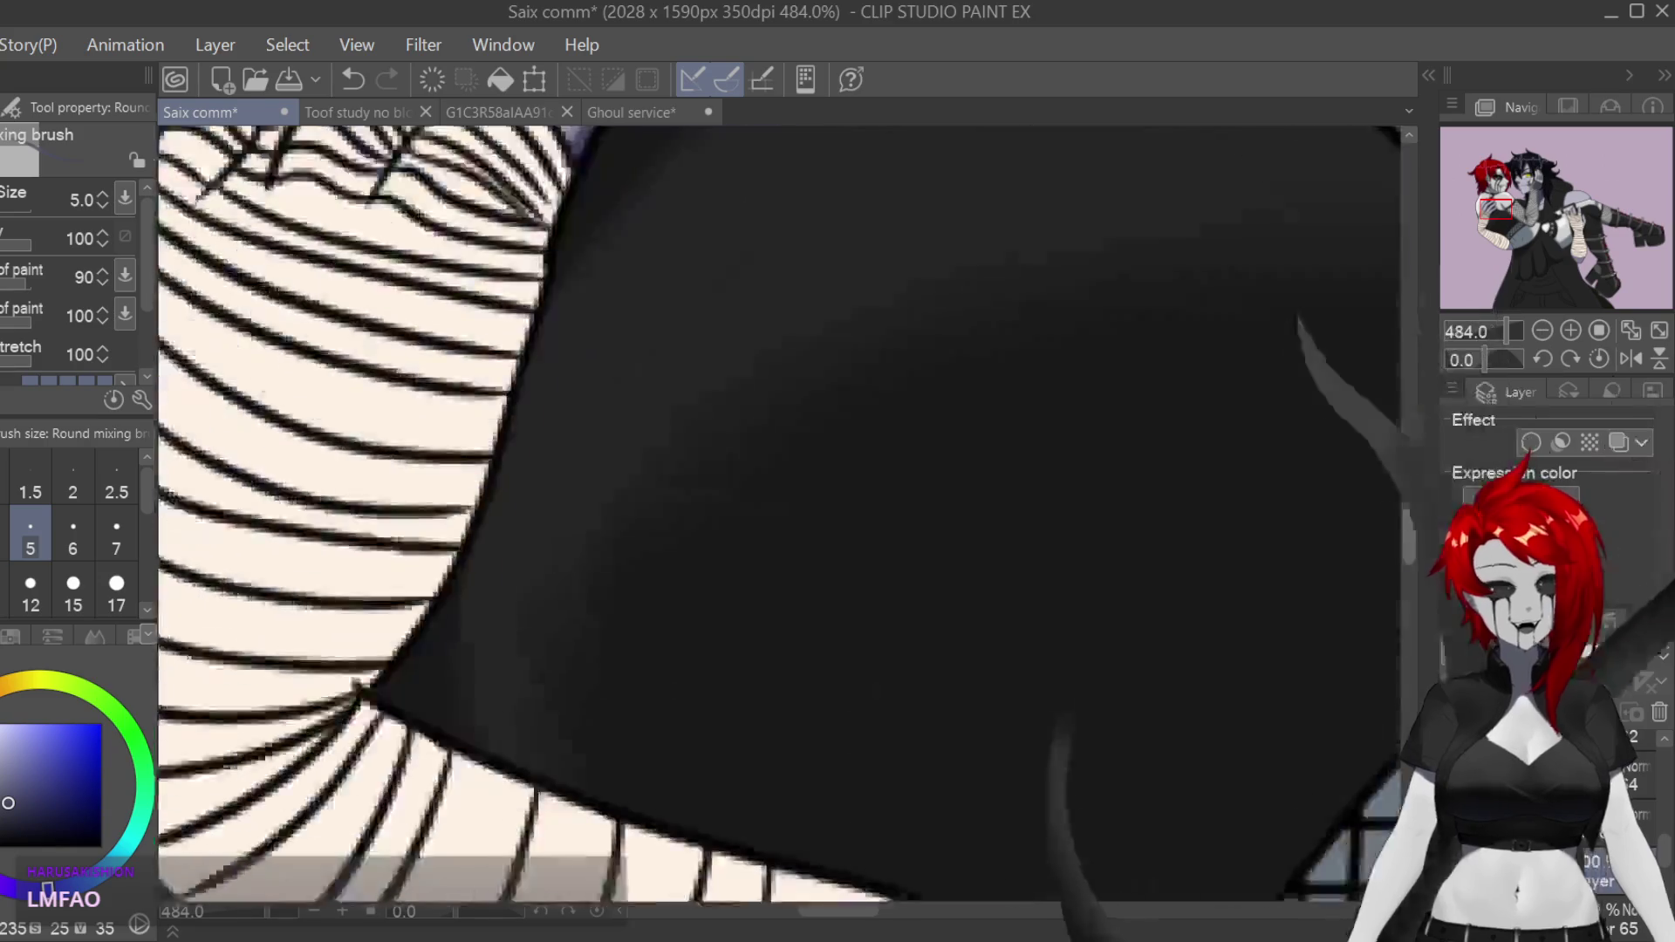
Step: At brush size 7, fill the lavender skin wedge past the forearm bandages with dark purple
{"action": "scroll", "coordinate": [1294, 601], "scroll_direction": "right", "scroll_amount": 5}
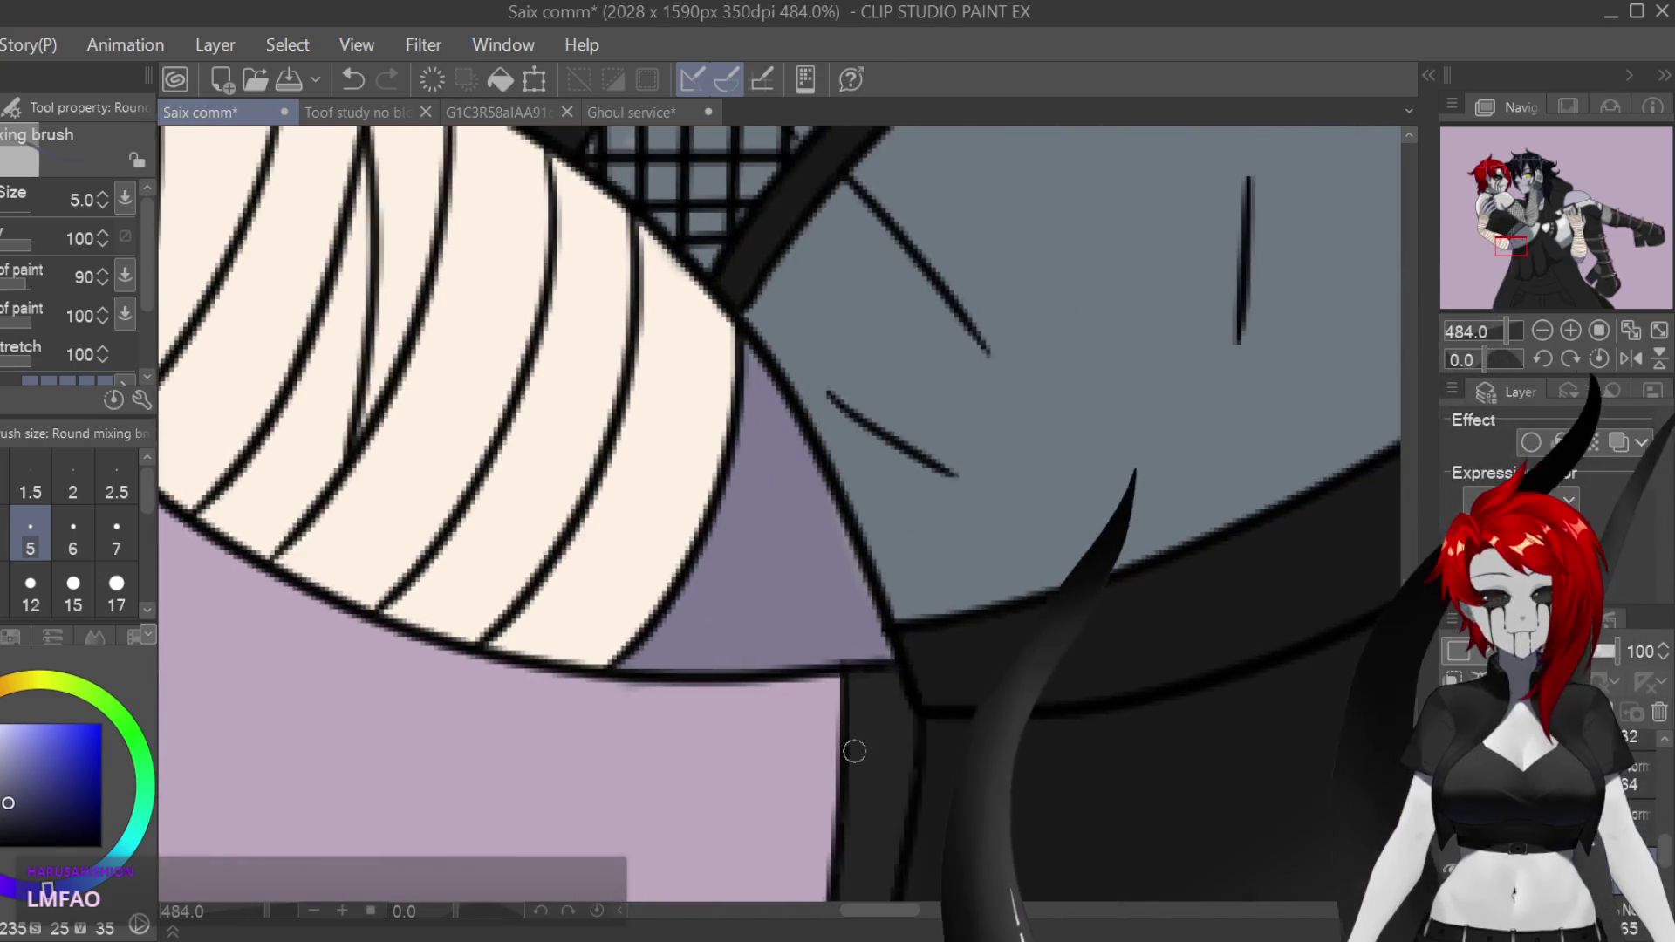
{"action": "key", "text": "bracketright"}
{"action": "key", "text": "bracketright"}
{"action": "left_click_drag", "start_coordinate": [728, 532], "coordinate": [750, 410]}
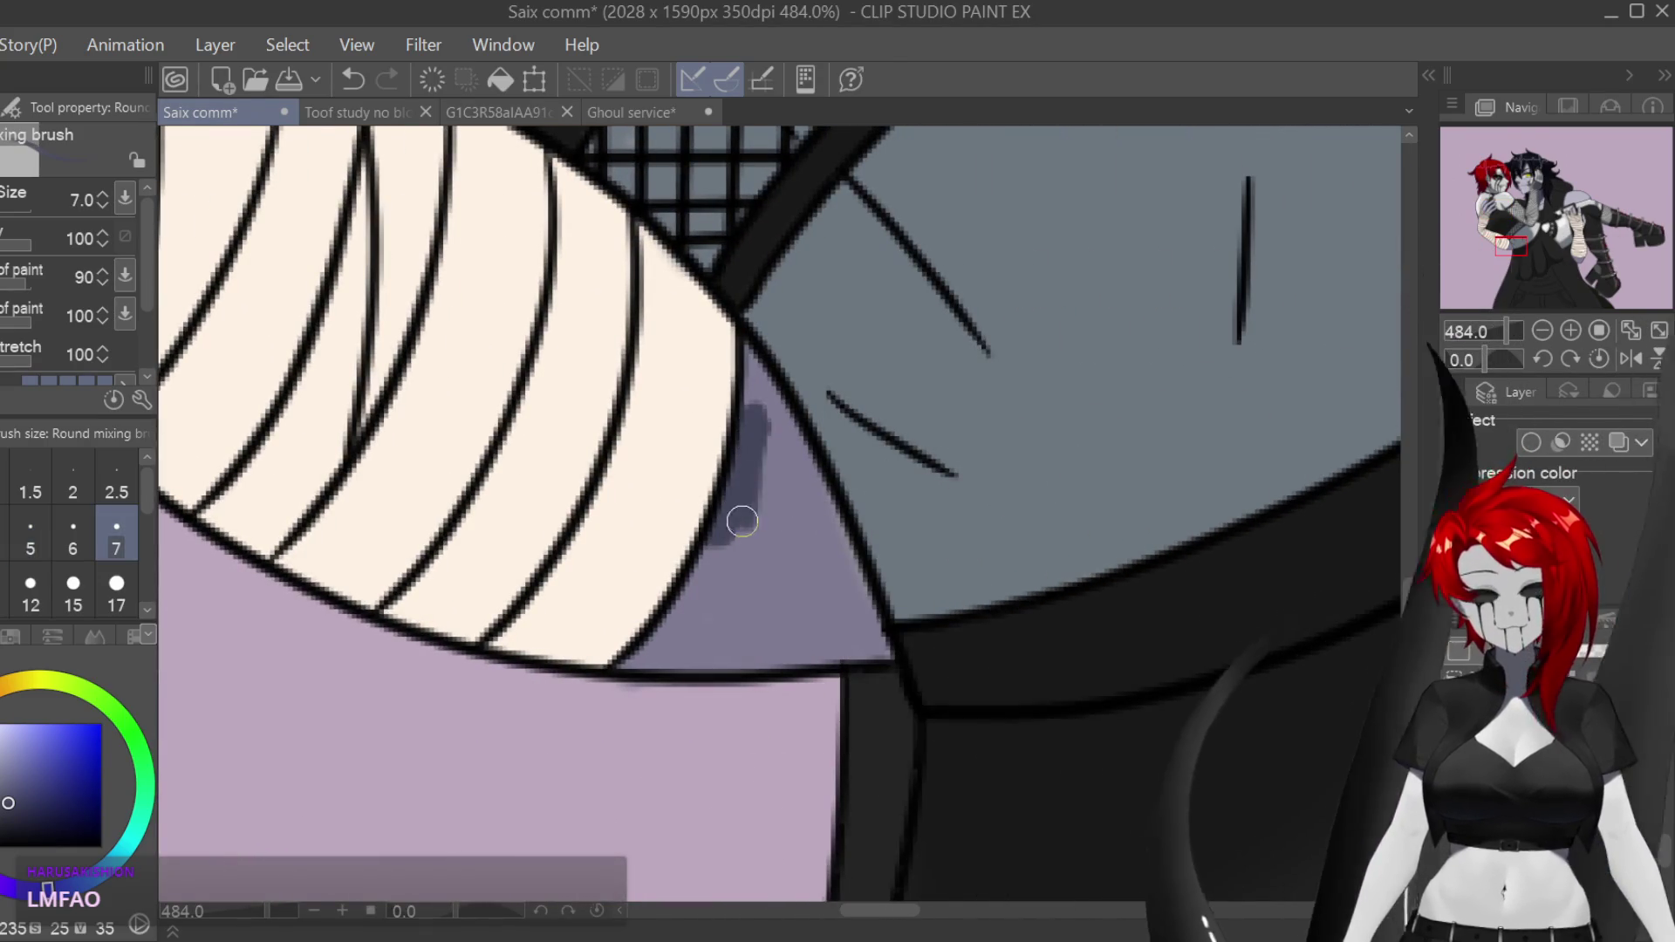
{"action": "mouse_move", "coordinate": [752, 349]}
{"action": "left_mouse_down"}
{"action": "mouse_move", "coordinate": [815, 587]}
{"action": "mouse_move", "coordinate": [759, 389]}
{"action": "left_mouse_up"}
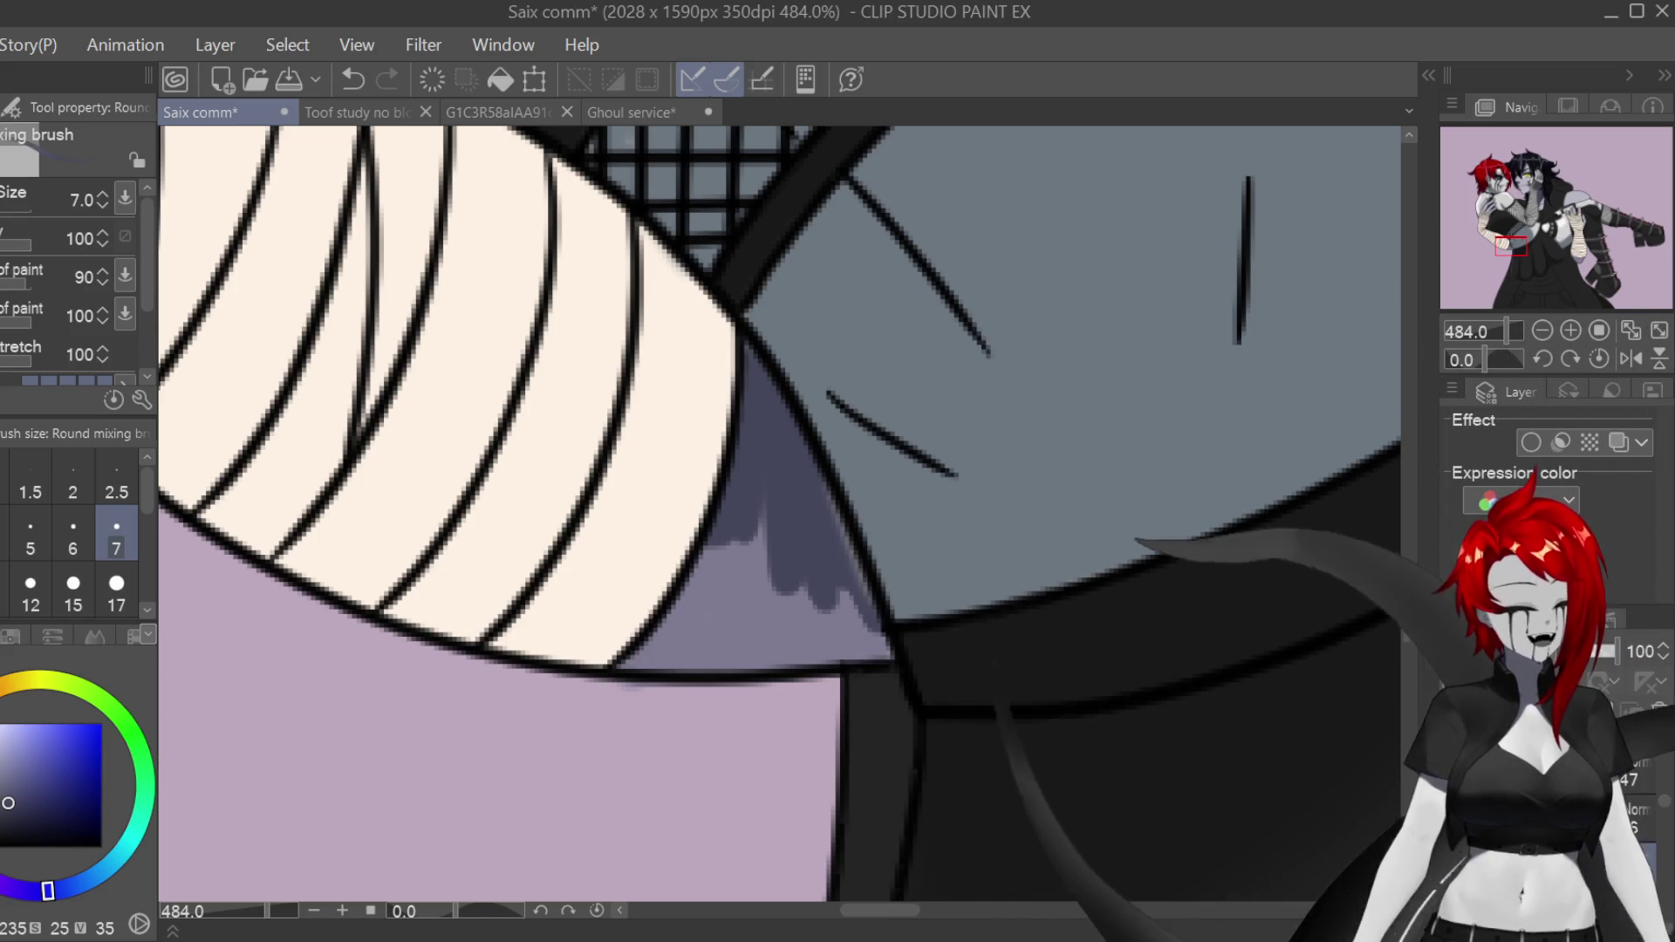
{"action": "key", "text": "e"}
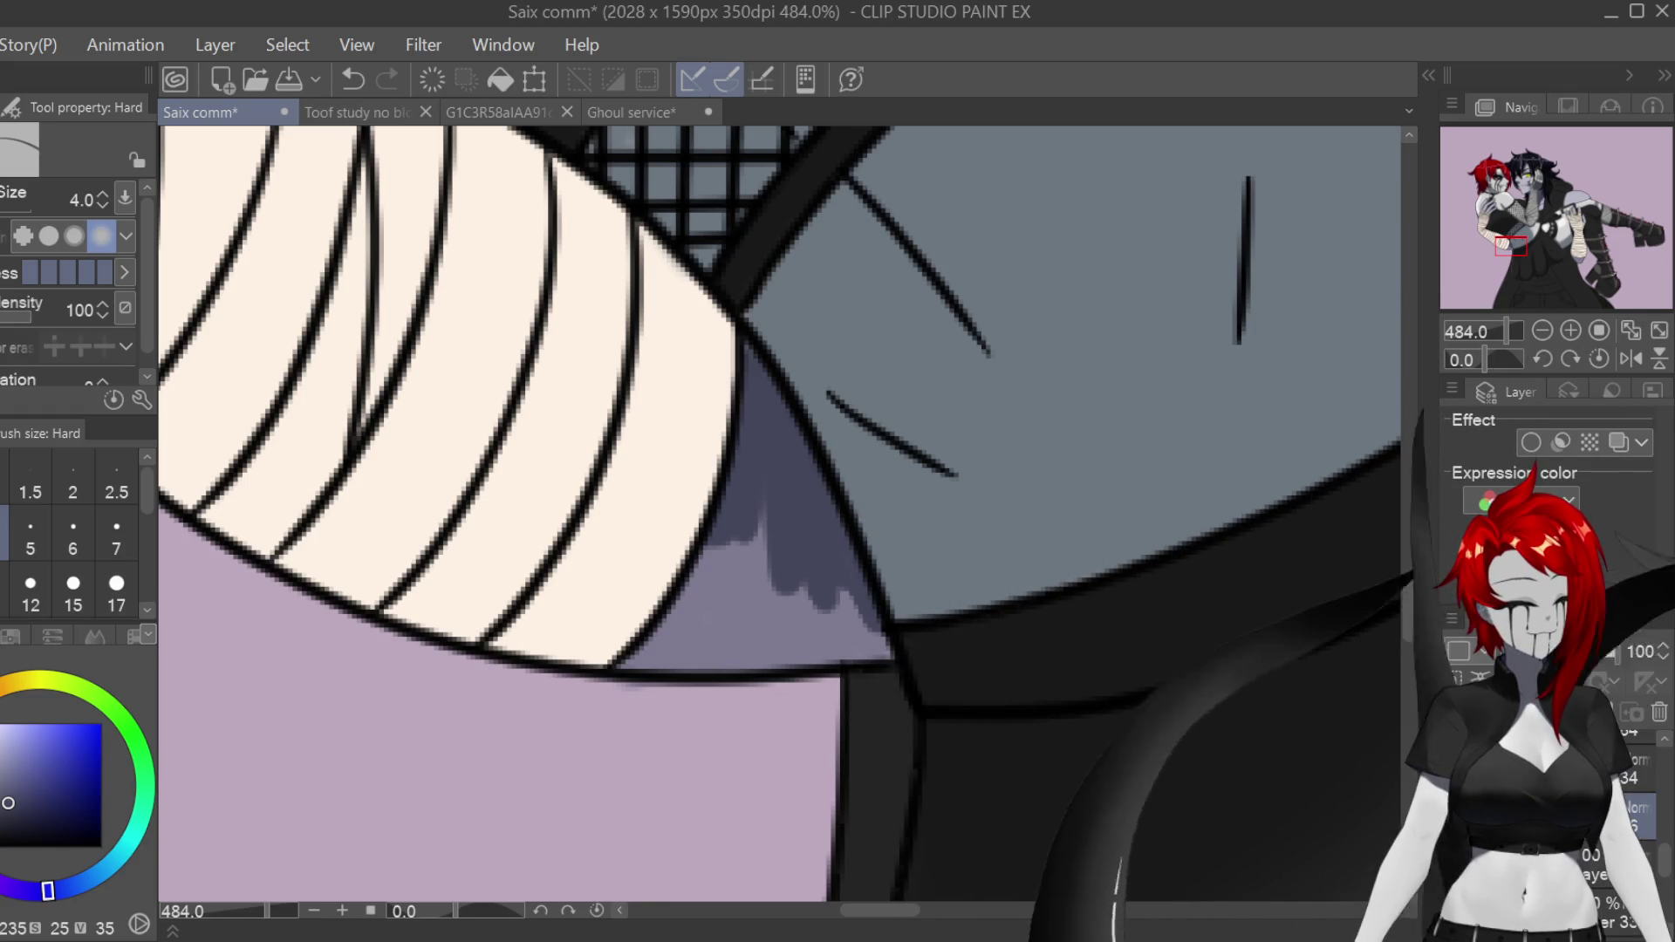
{"action": "key", "text": "b"}
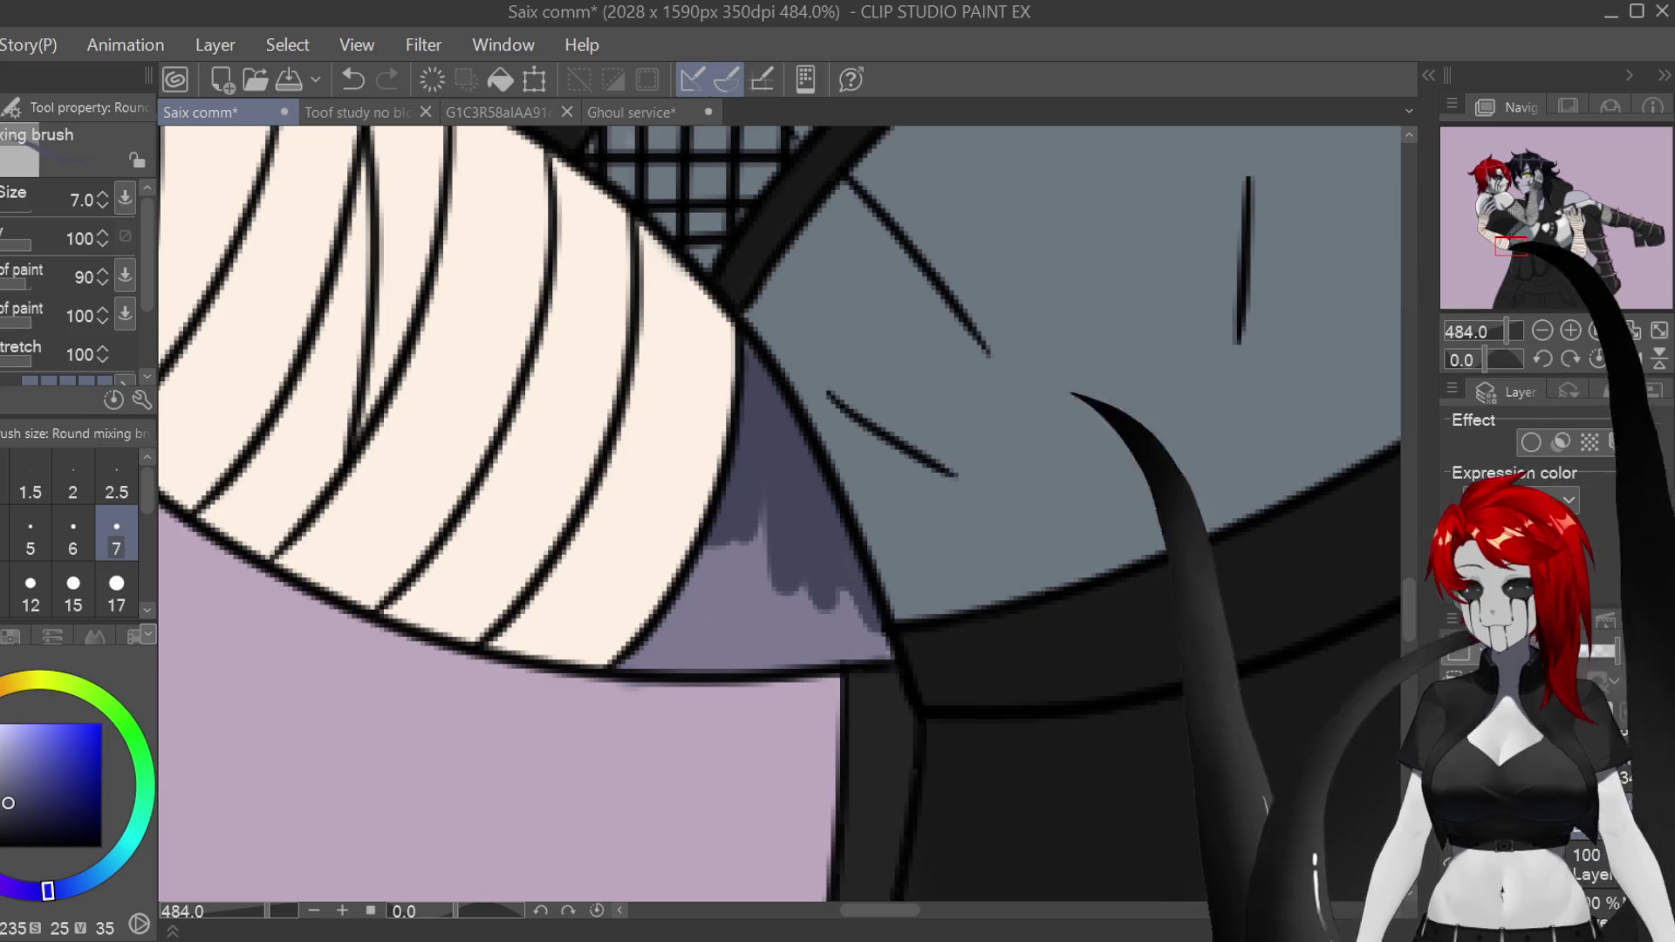
{"action": "left_click_drag", "start_coordinate": [752, 600], "coordinate": [762, 479]}
{"action": "left_click_drag", "start_coordinate": [723, 648], "coordinate": [738, 535]}
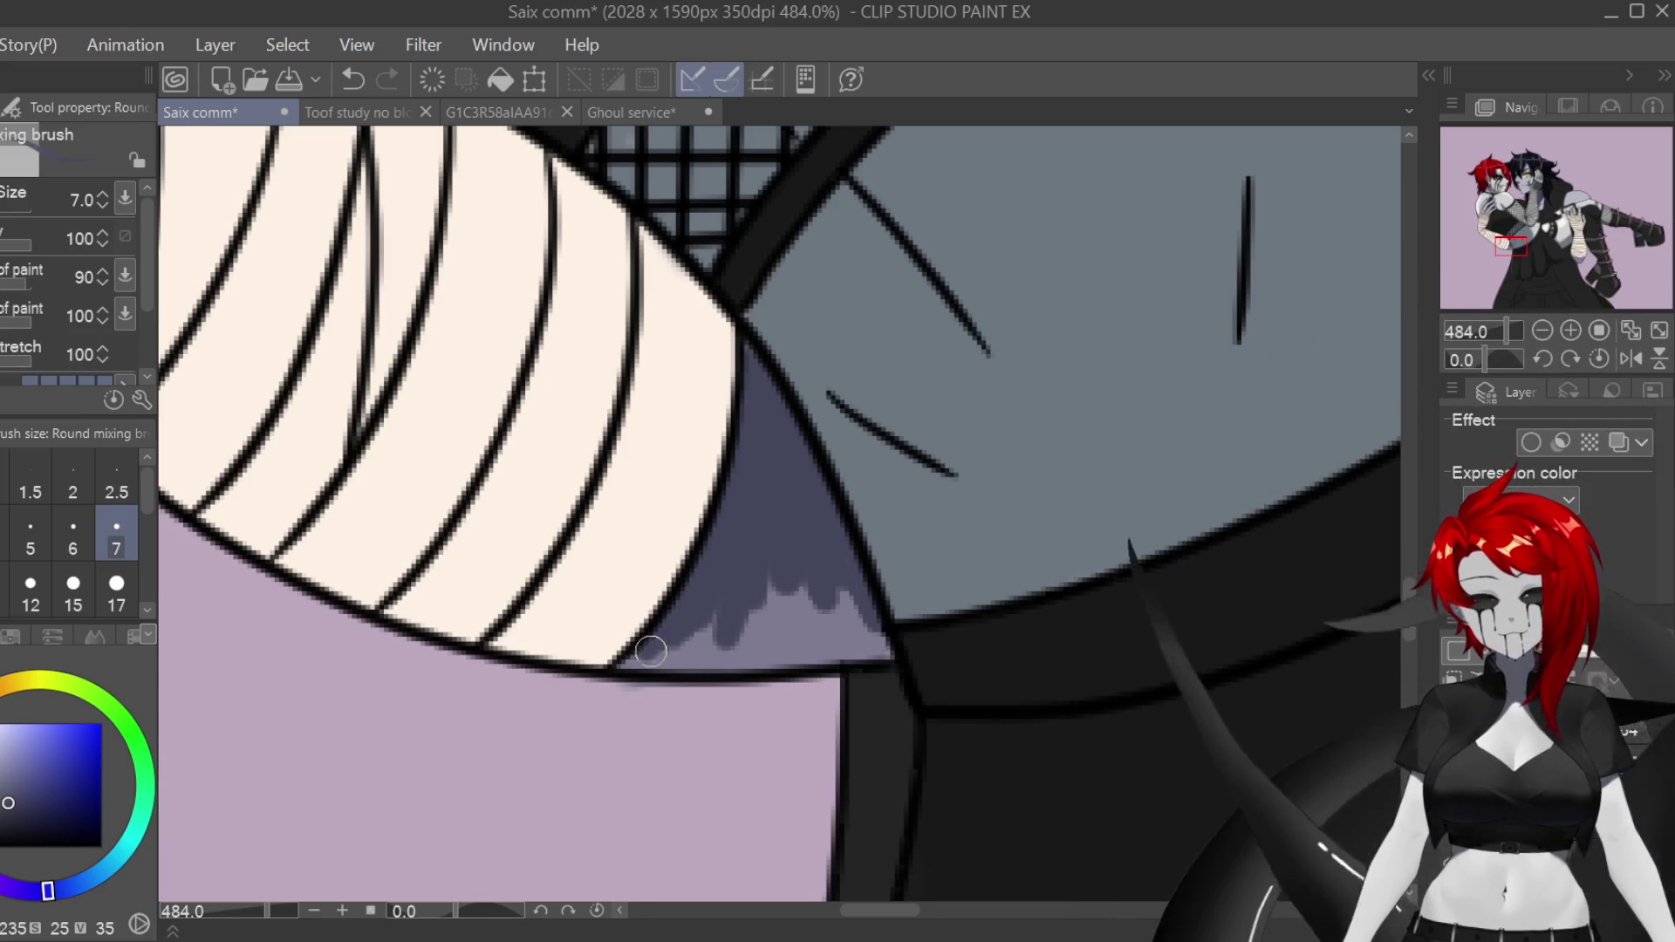
{"action": "mouse_move", "coordinate": [622, 667]}
{"action": "left_mouse_down"}
{"action": "mouse_move", "coordinate": [714, 632]}
{"action": "mouse_move", "coordinate": [770, 553]}
{"action": "mouse_move", "coordinate": [870, 644]}
{"action": "left_mouse_up"}
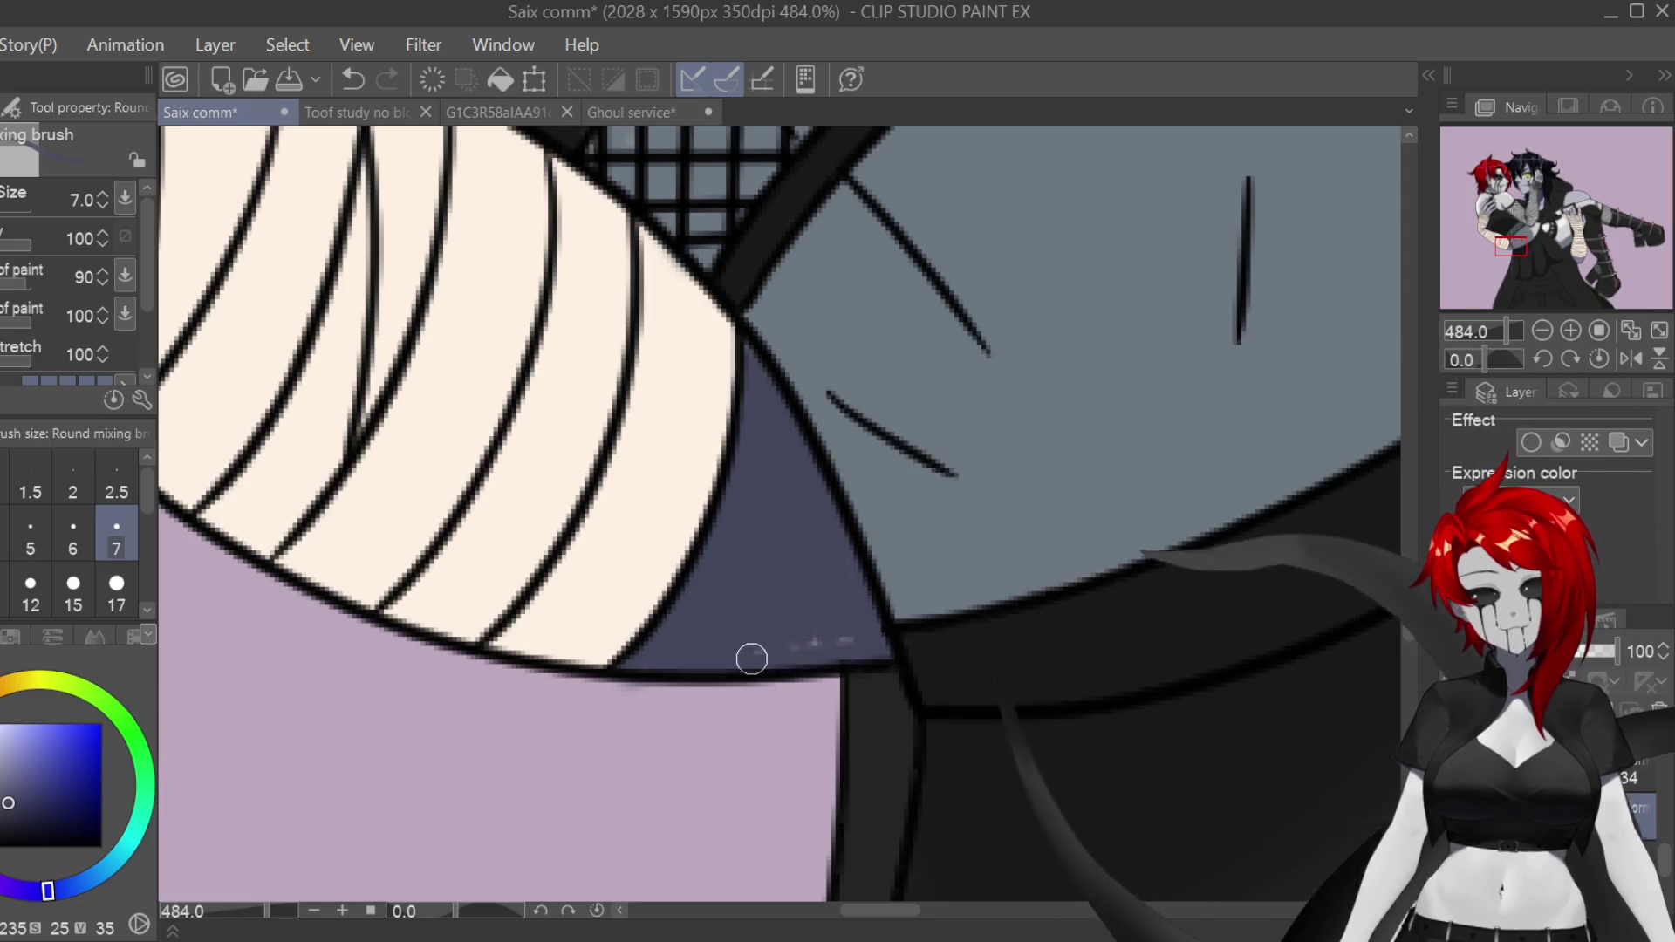
{"action": "scroll", "coordinate": [757, 585], "scroll_direction": "down", "scroll_amount": 10}
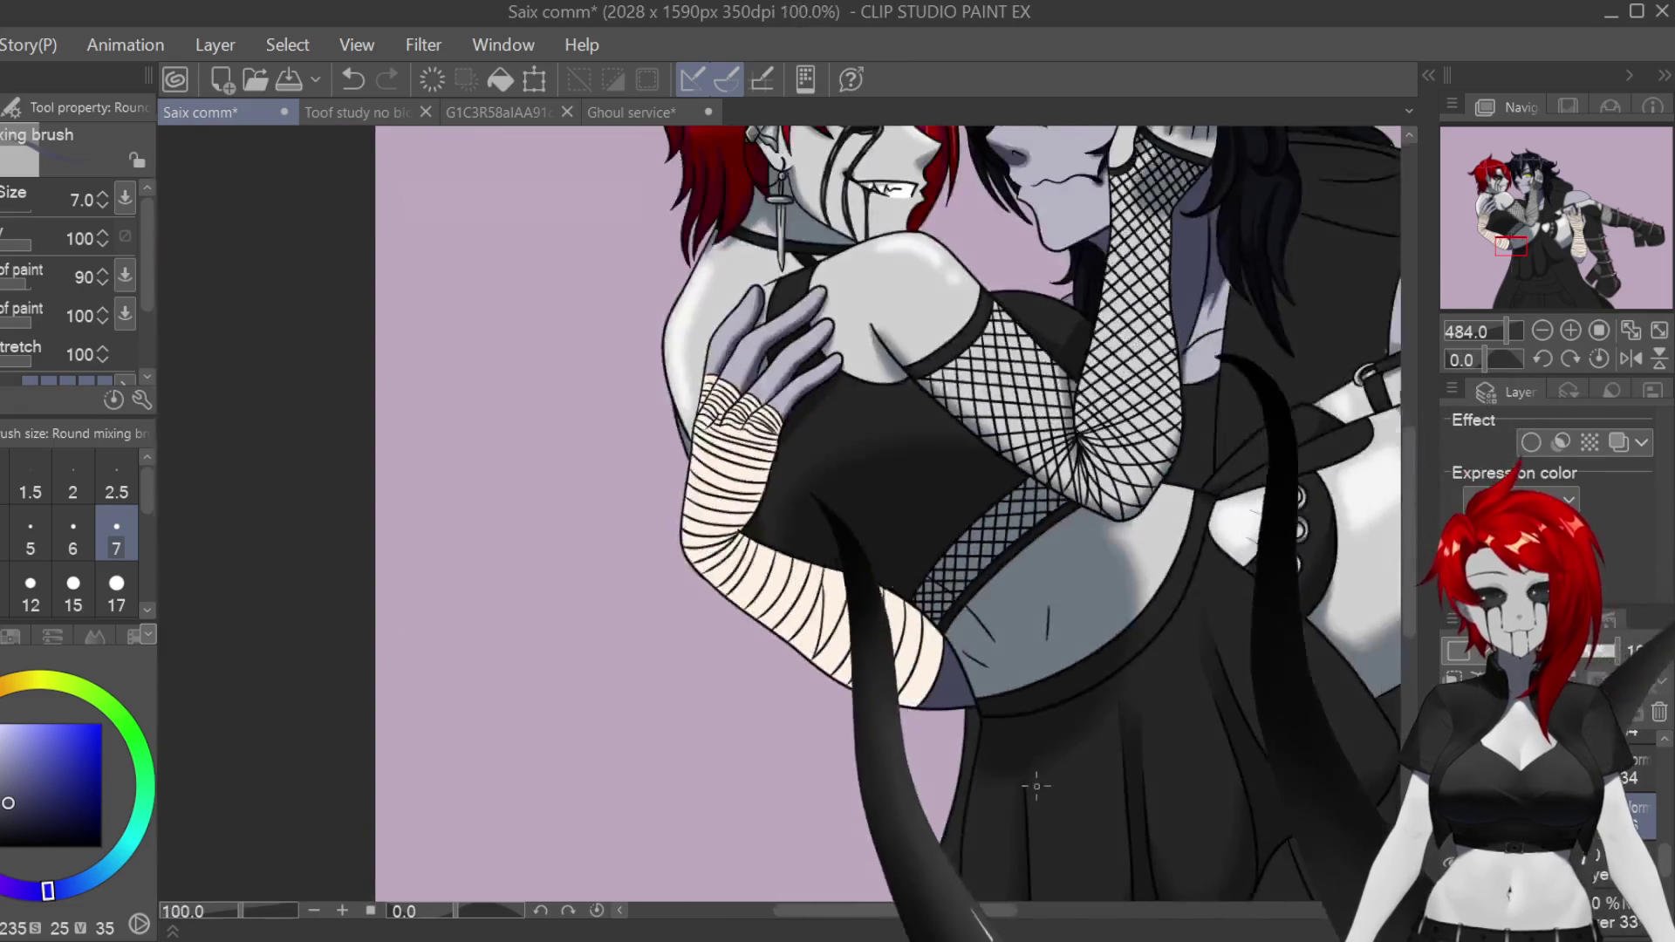
Step: Zoom to 400% on the bandaged hand on the thigh, briefly toggling the Hard eraser
{"action": "scroll", "coordinate": [923, 475], "scroll_direction": "up", "scroll_amount": 8}
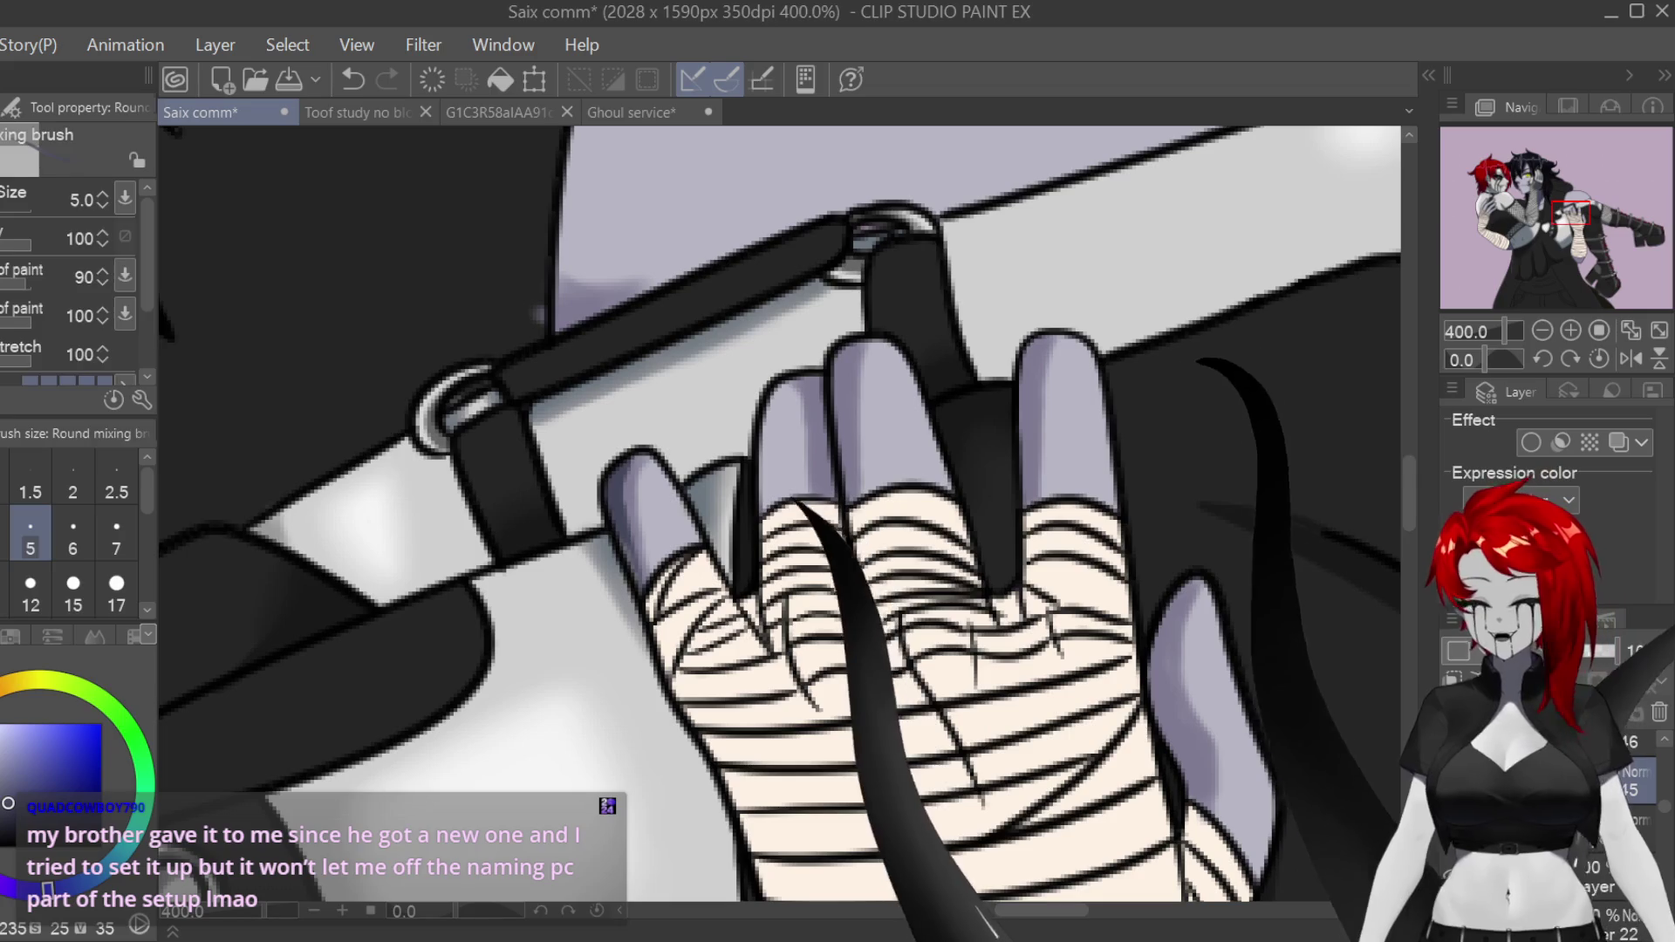
{"action": "key", "text": "e"}
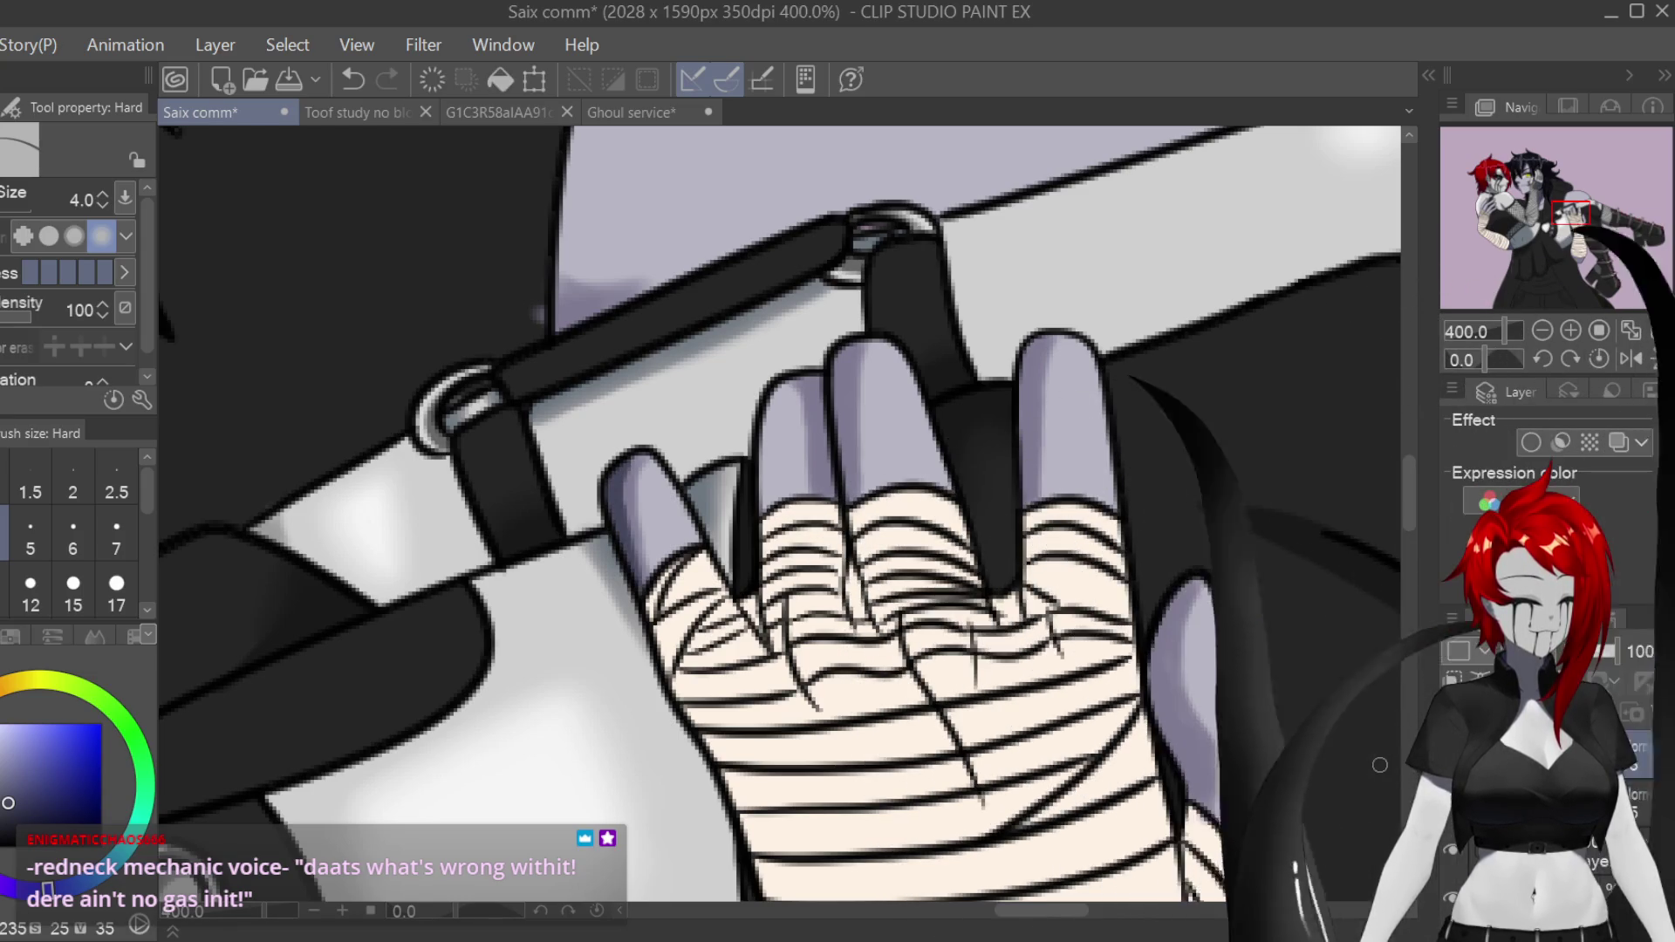
{"action": "key", "text": "b"}
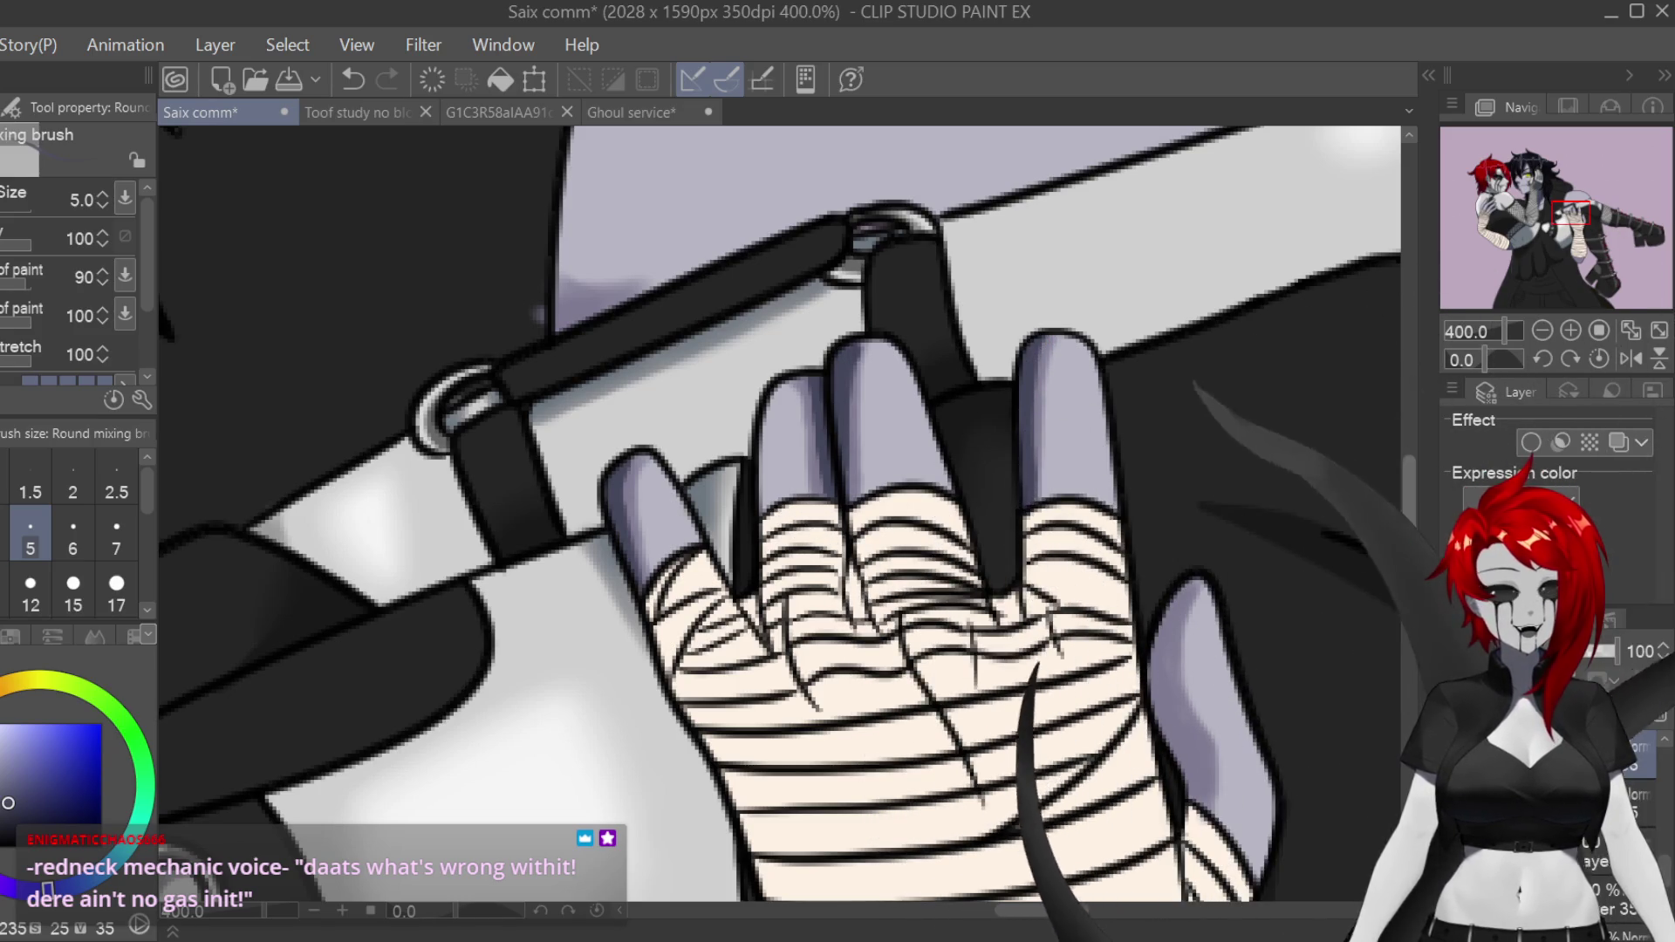
{"action": "scroll", "coordinate": [1327, 420], "scroll_direction": "down", "scroll_amount": 3}
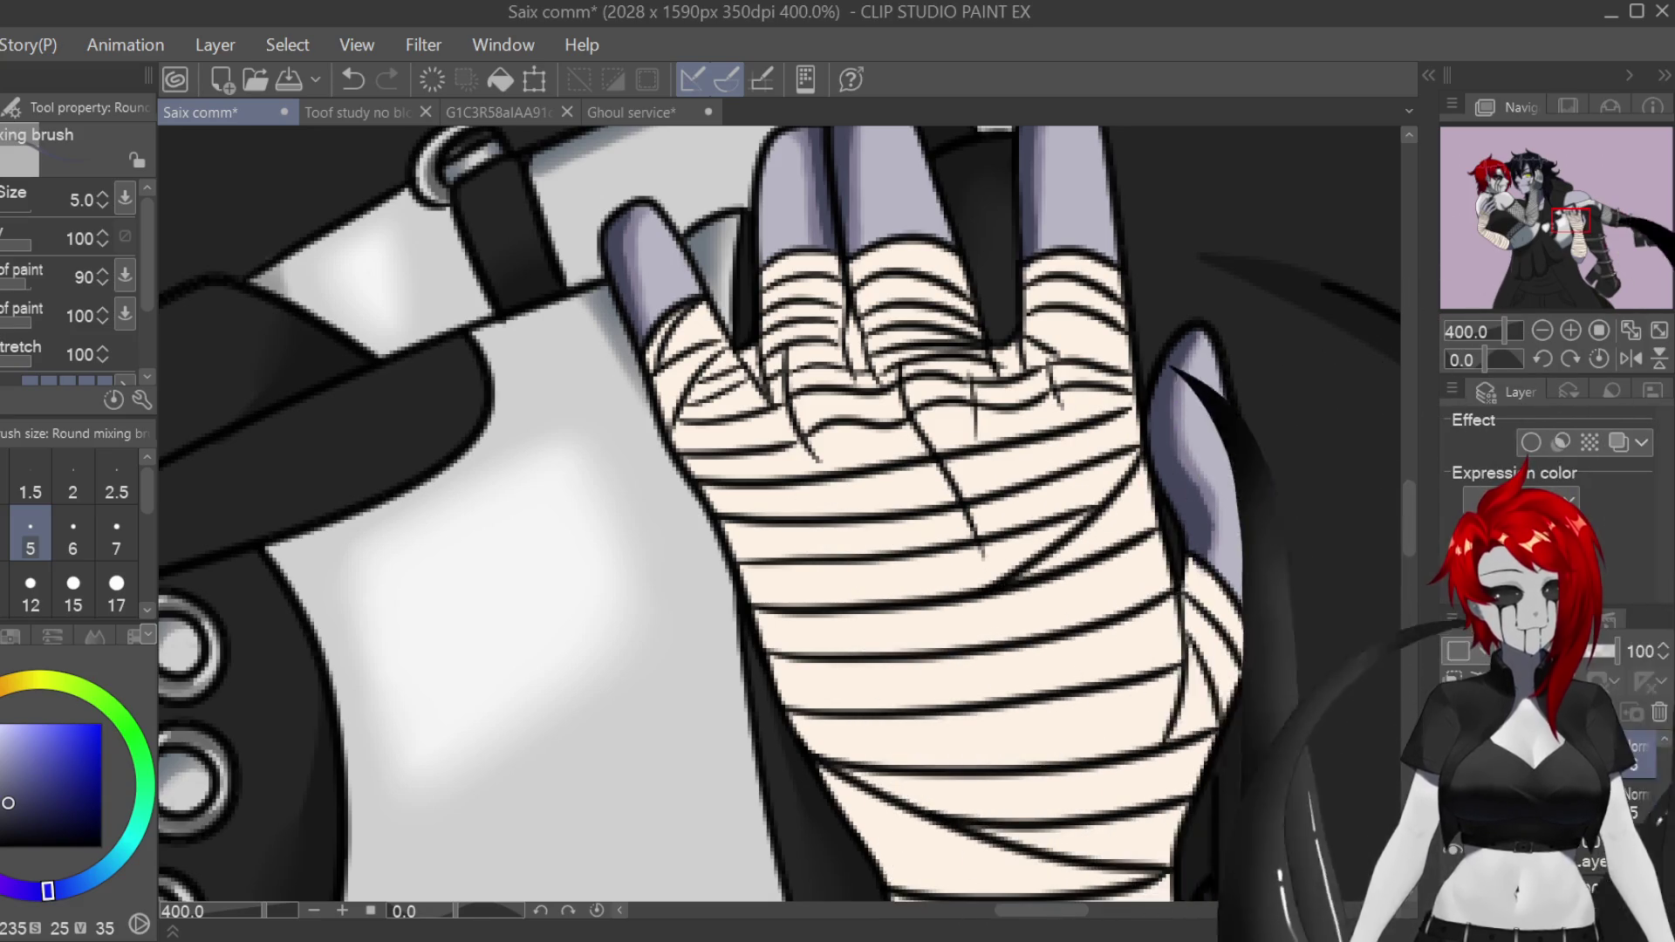
Step: Paint dark blue-grey shadow over the bare wrist patch with the Round mixing brush at size 8
{"action": "scroll", "coordinate": [1306, 638], "scroll_direction": "down", "scroll_amount": 8}
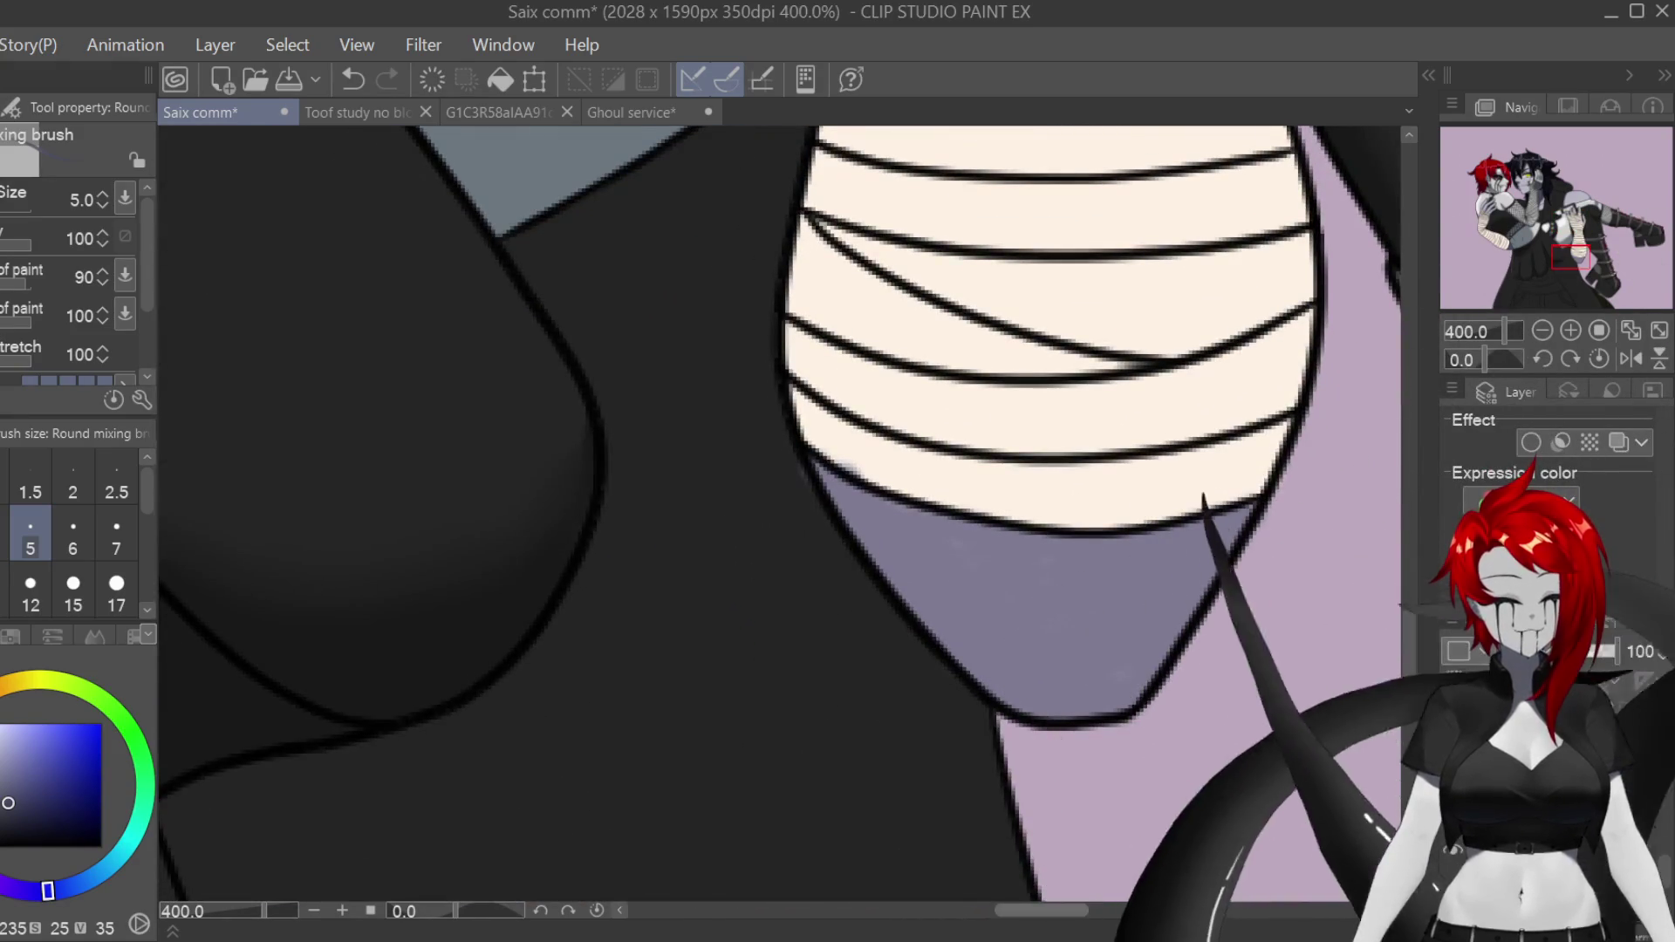
{"action": "scroll", "coordinate": [755, 515], "scroll_direction": "right", "scroll_amount": 4}
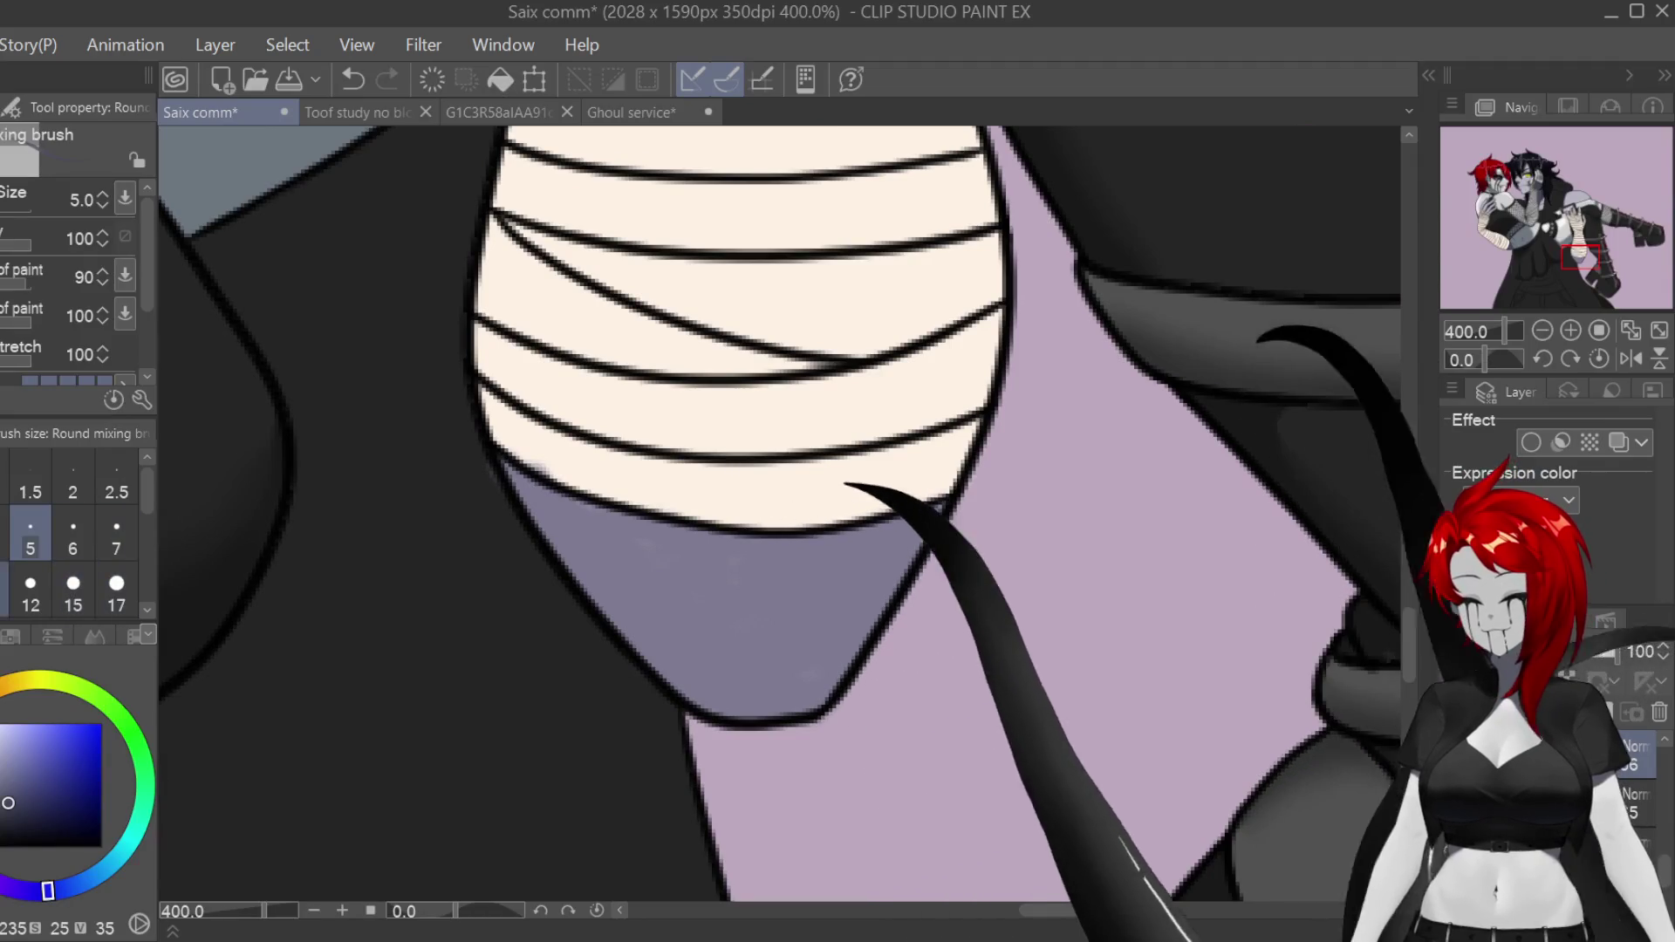
{"action": "key", "text": "bracketright"}
{"action": "key", "text": "bracketright"}
{"action": "key", "text": "bracketright"}
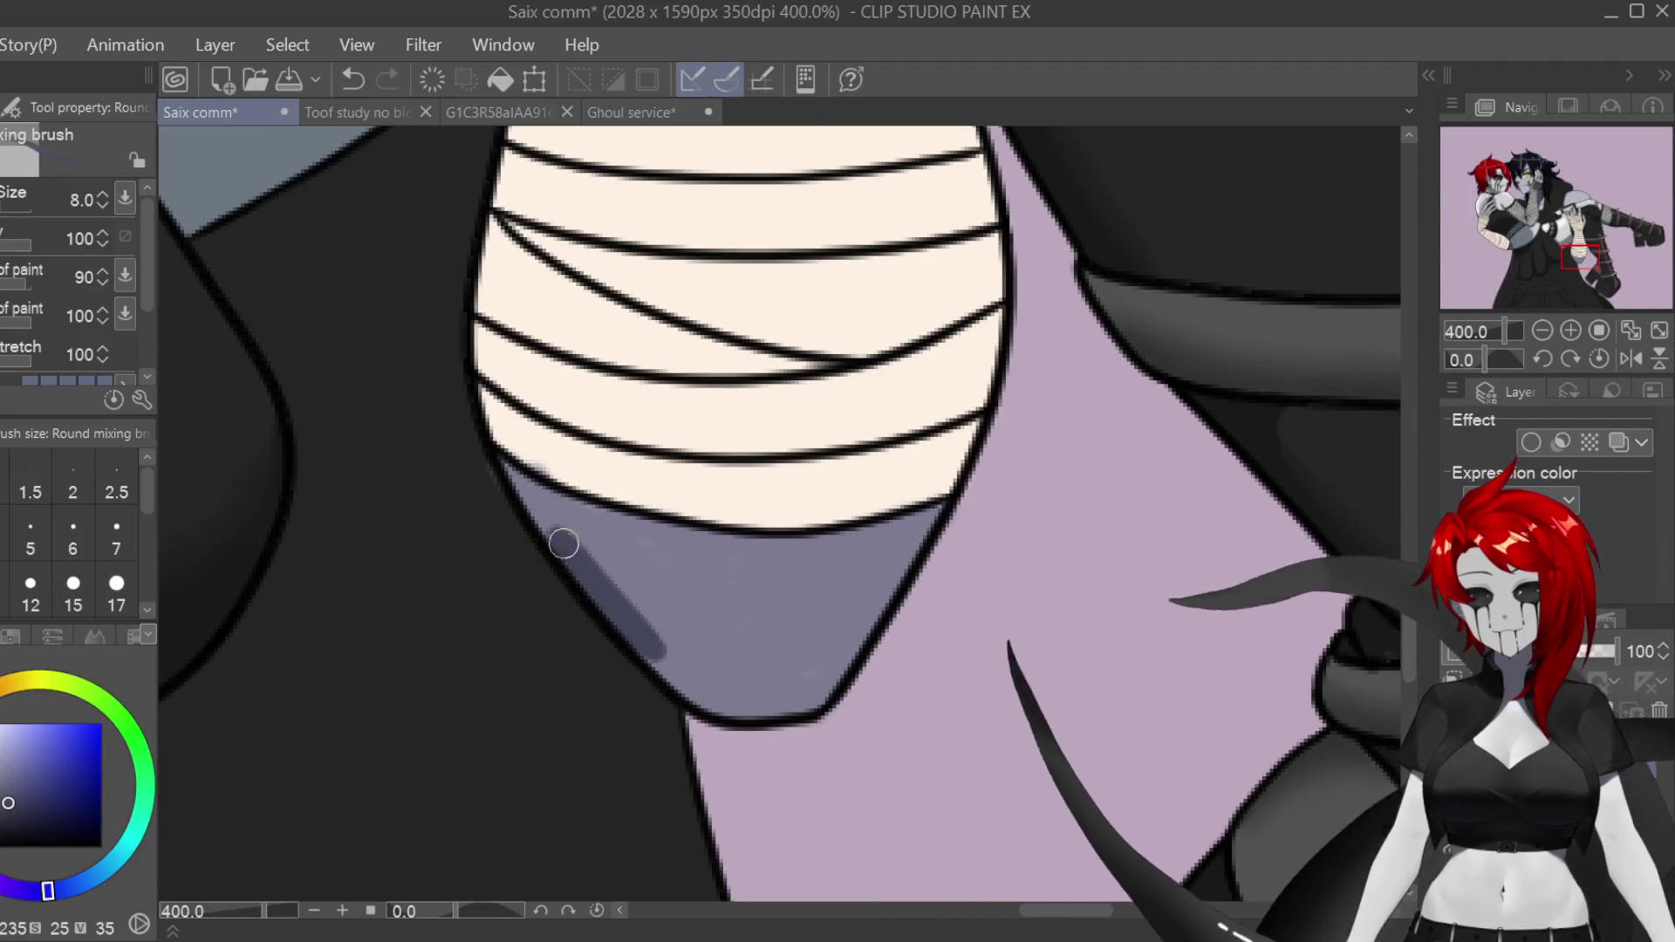
{"action": "left_click_drag", "start_coordinate": [618, 562], "coordinate": [512, 475]}
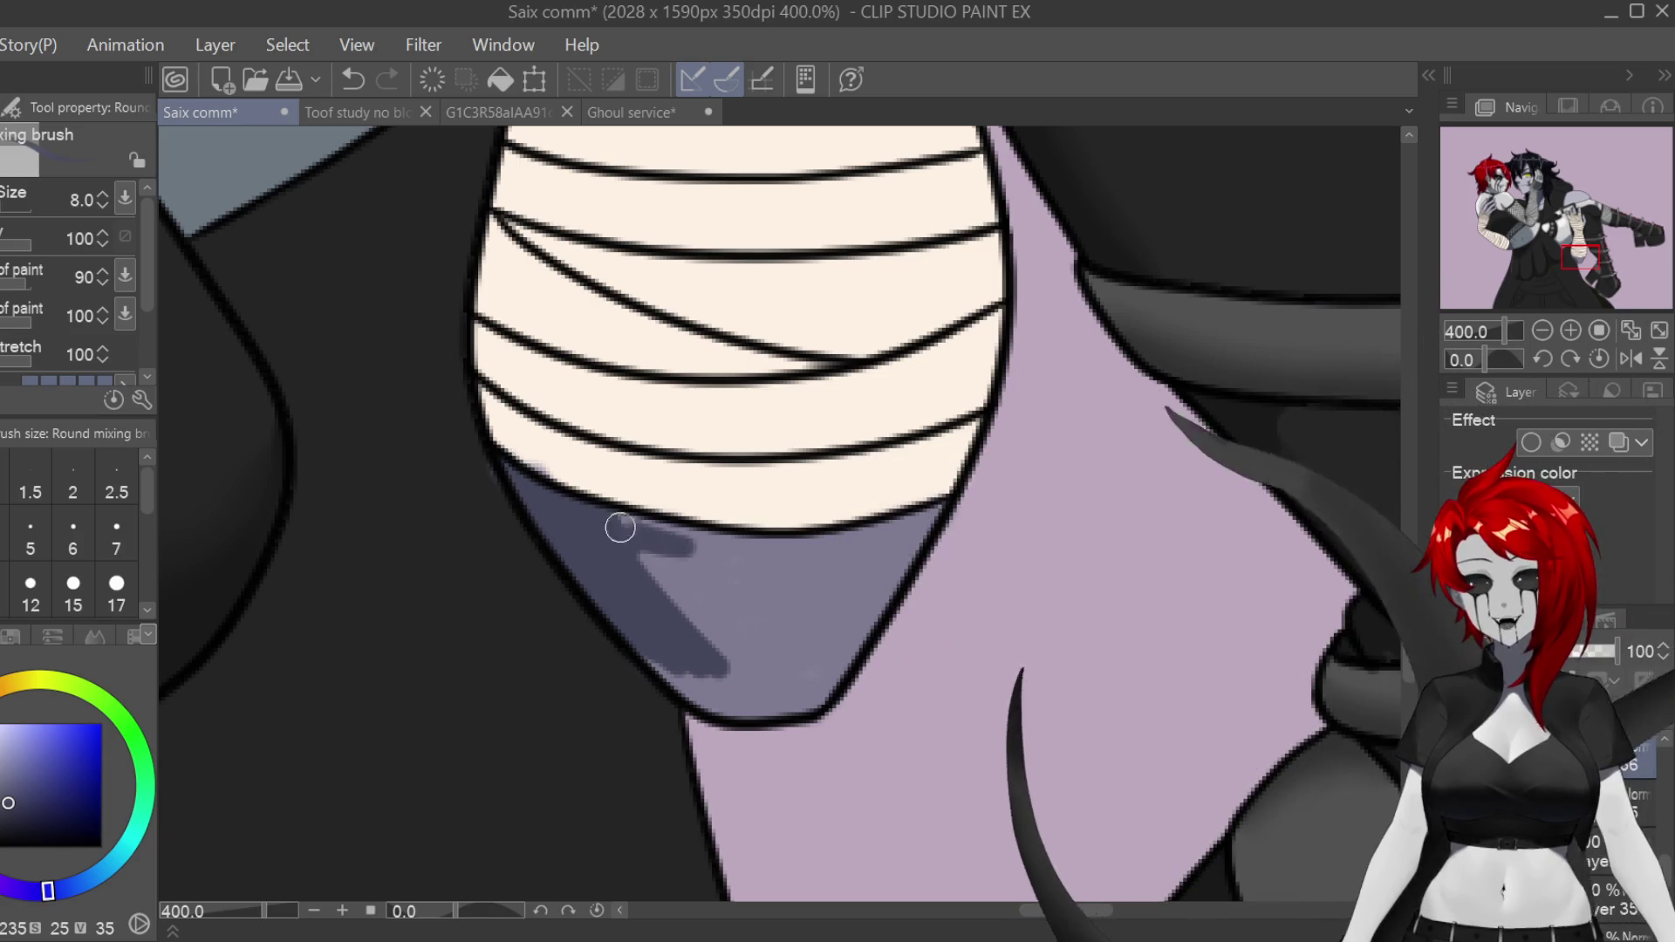
{"action": "mouse_move", "coordinate": [684, 617]}
{"action": "left_mouse_down"}
{"action": "mouse_move", "coordinate": [647, 643]}
{"action": "mouse_move", "coordinate": [733, 699]}
{"action": "left_mouse_up"}
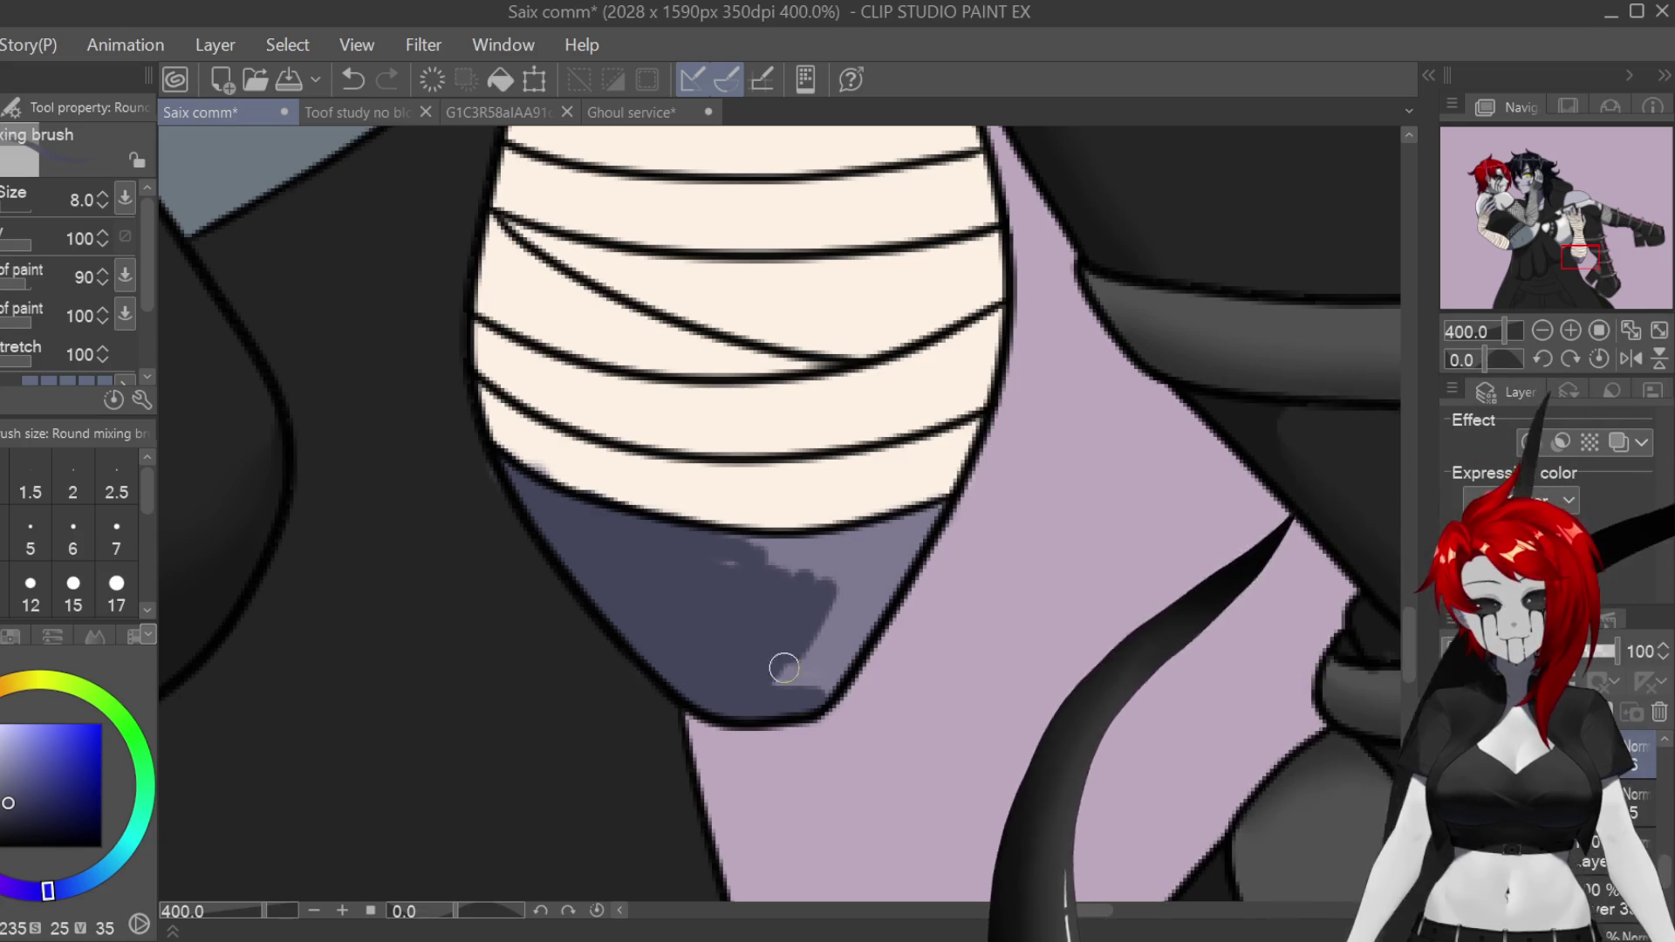
{"action": "left_click_drag", "start_coordinate": [799, 646], "coordinate": [829, 672]}
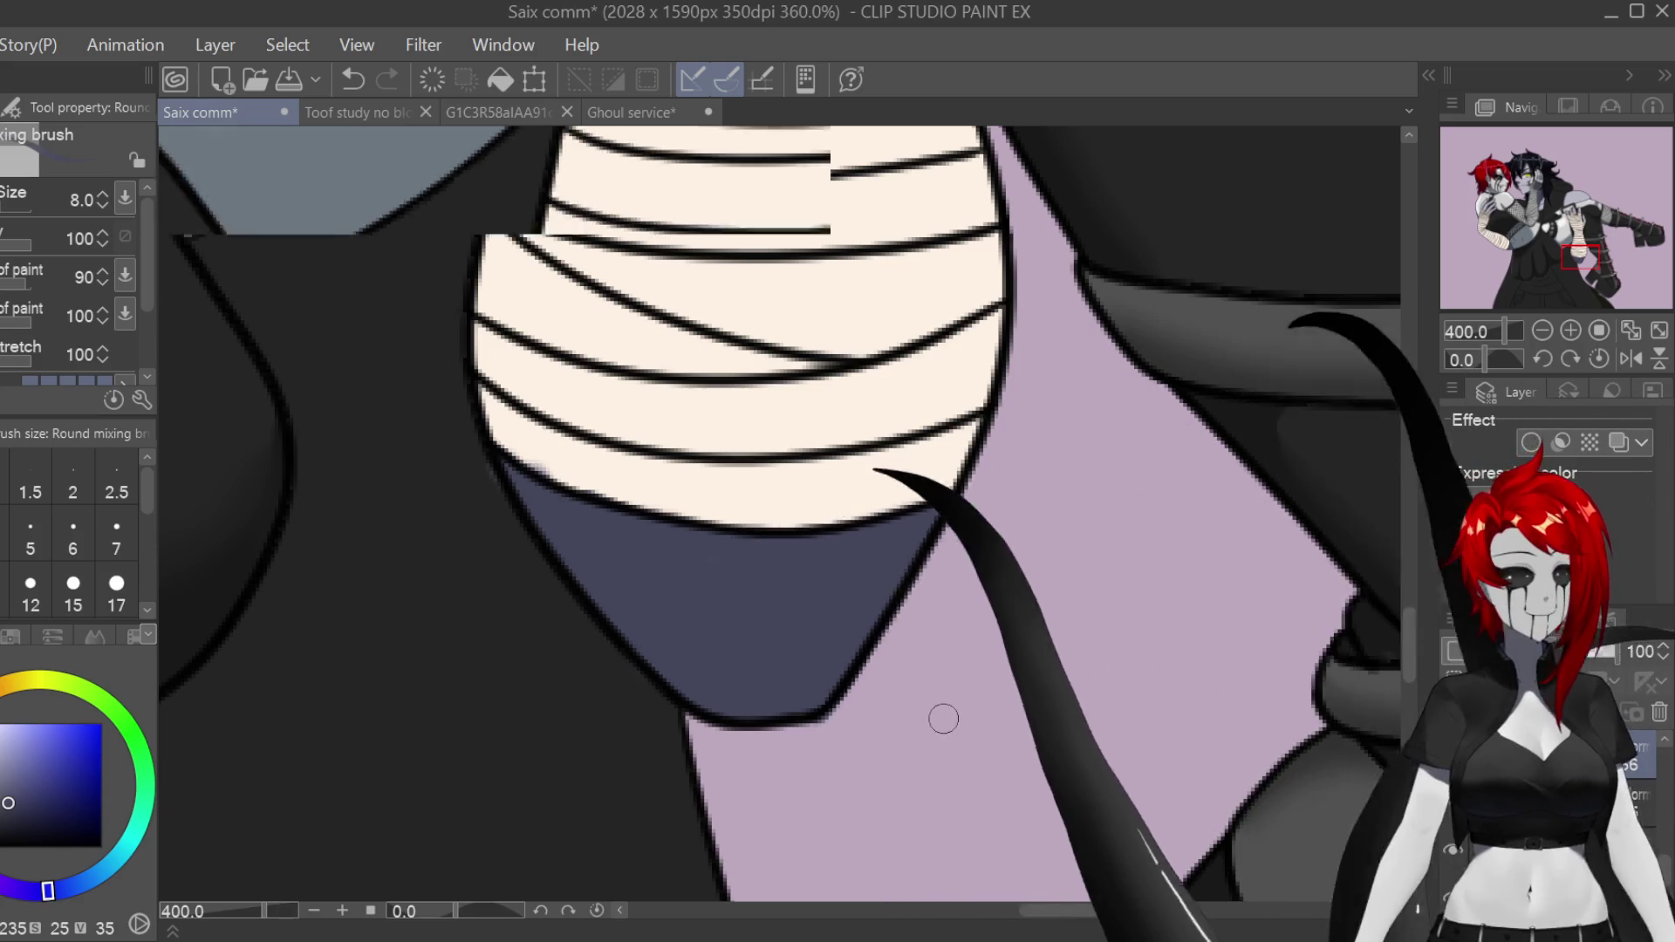
{"action": "scroll", "coordinate": [955, 722], "scroll_direction": "down", "scroll_amount": 3}
{"action": "scroll", "coordinate": [956, 723], "scroll_direction": "down", "scroll_amount": 3}
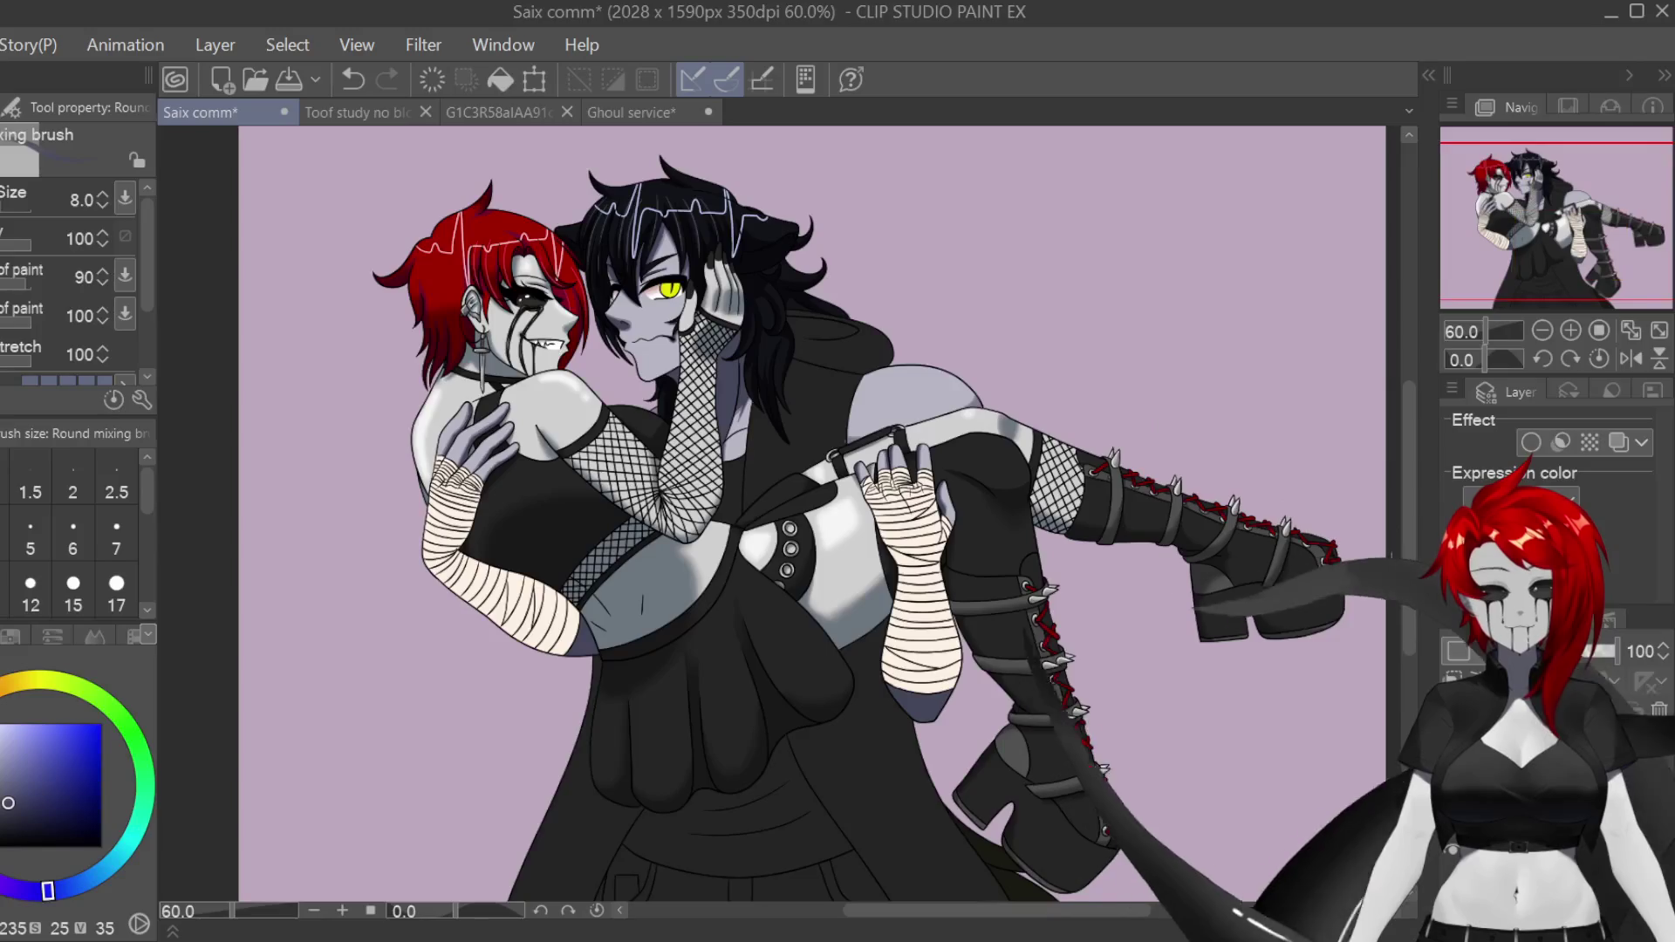
Step: Blur the eyebrow stroke above the yellow eye and the shading around the nose
{"action": "scroll", "coordinate": [661, 300], "scroll_direction": "up", "scroll_amount": 5}
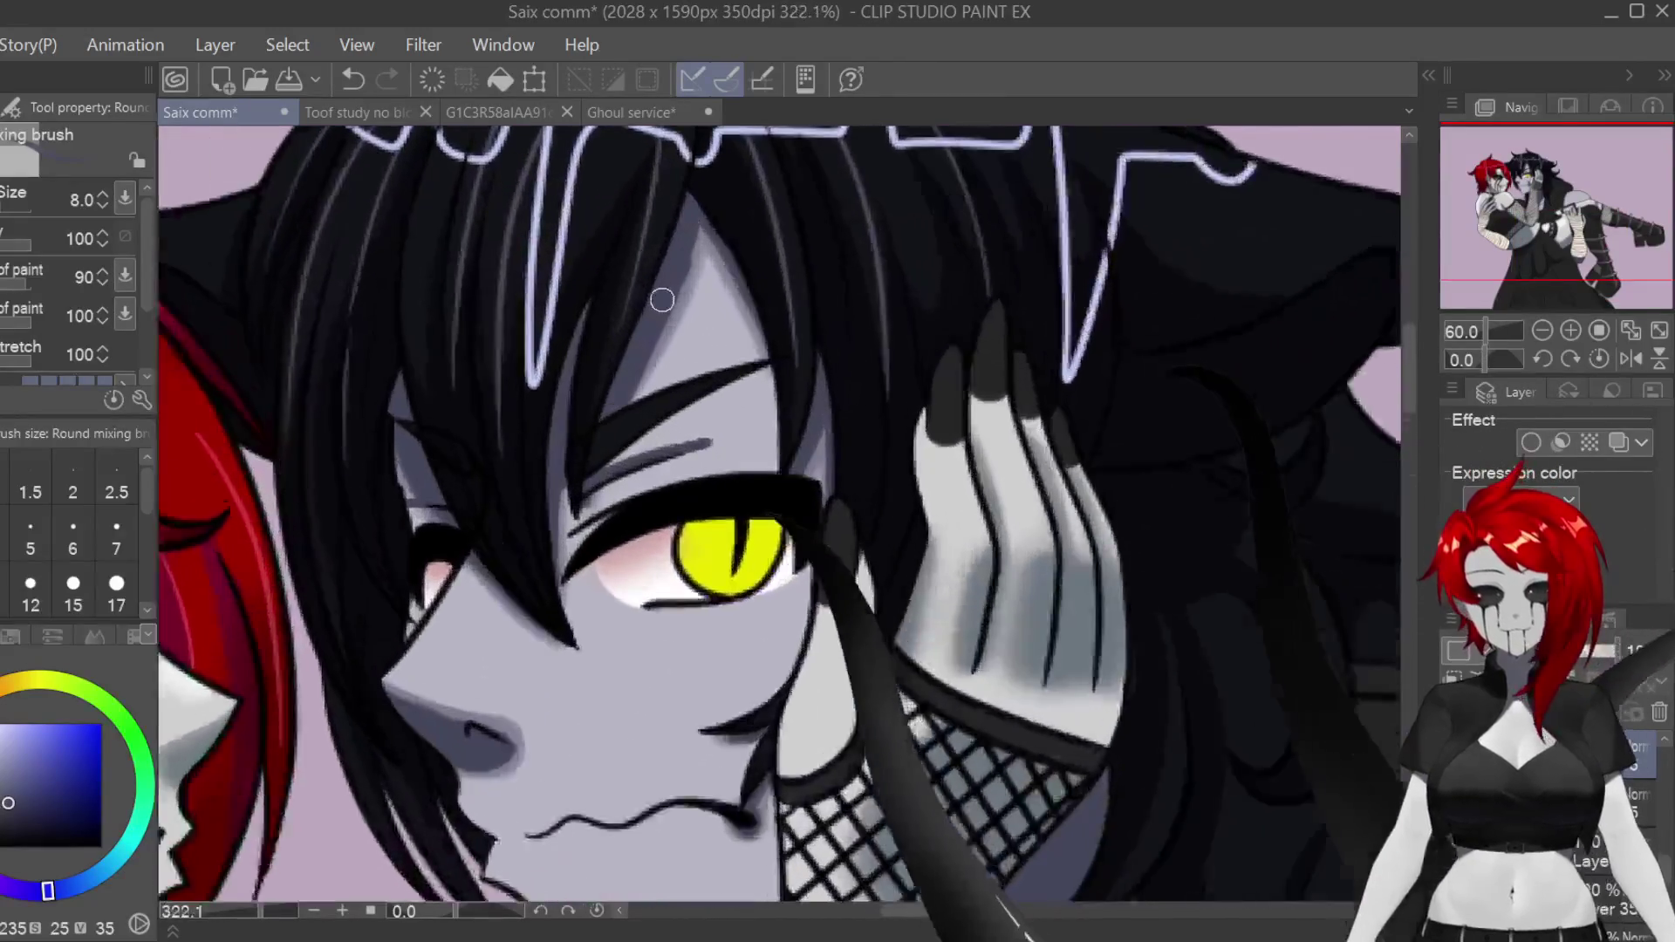
{"action": "scroll", "coordinate": [662, 301], "scroll_direction": "up", "scroll_amount": 1}
{"action": "key", "text": "j"}
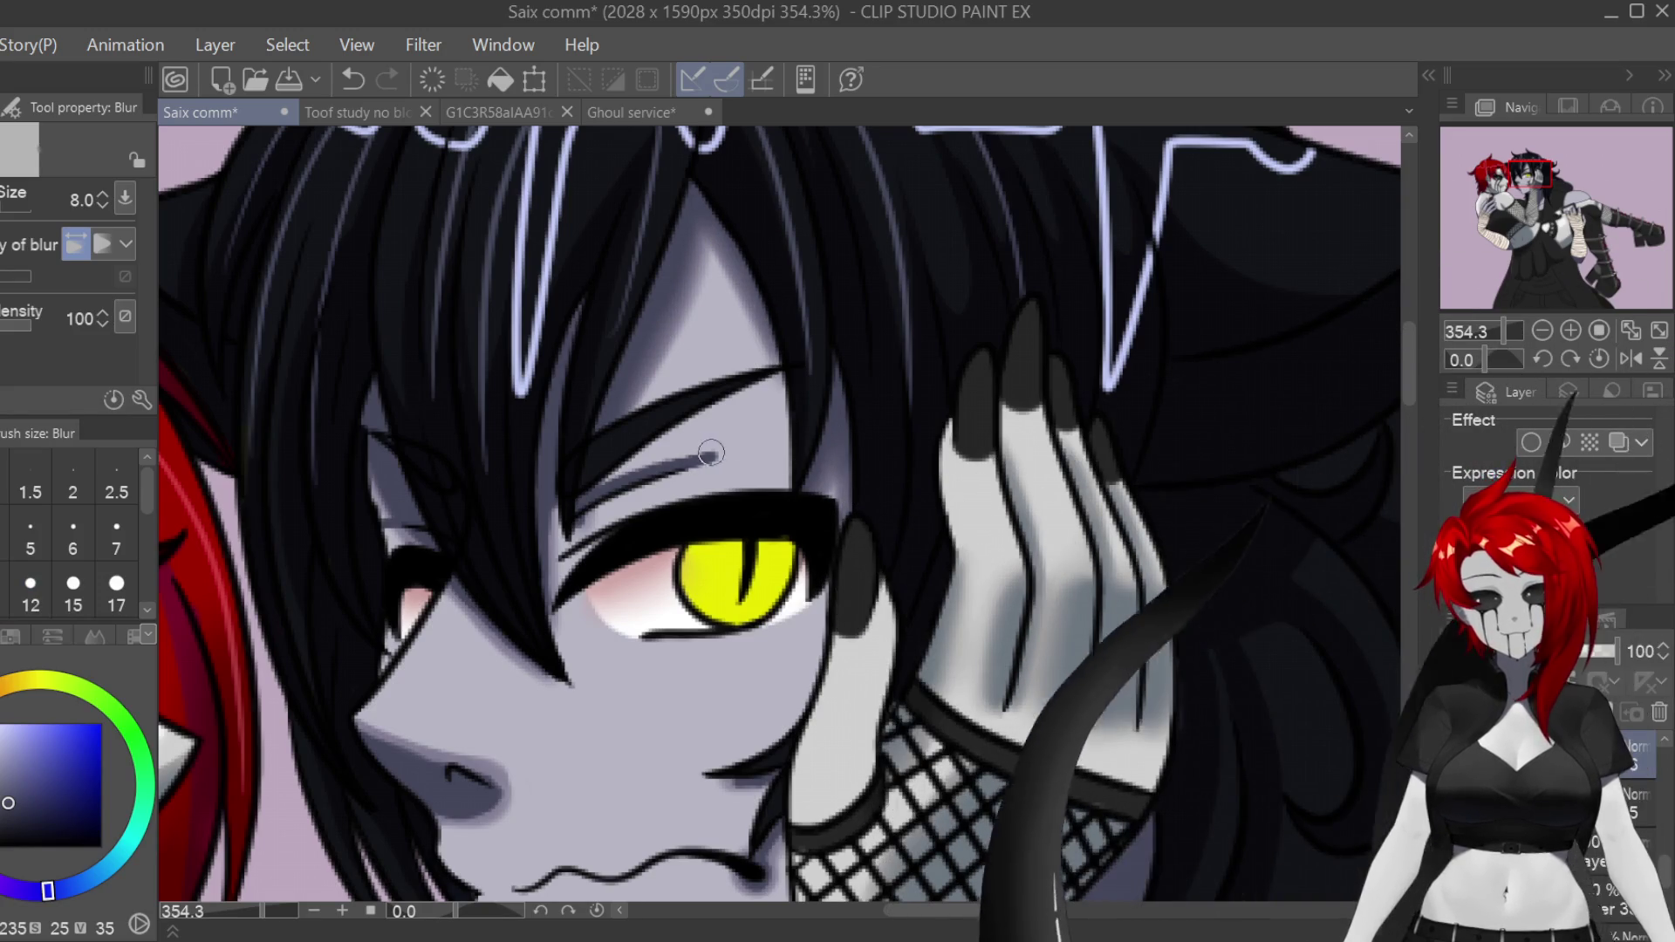
{"action": "left_click_drag", "start_coordinate": [709, 453], "coordinate": [609, 493]}
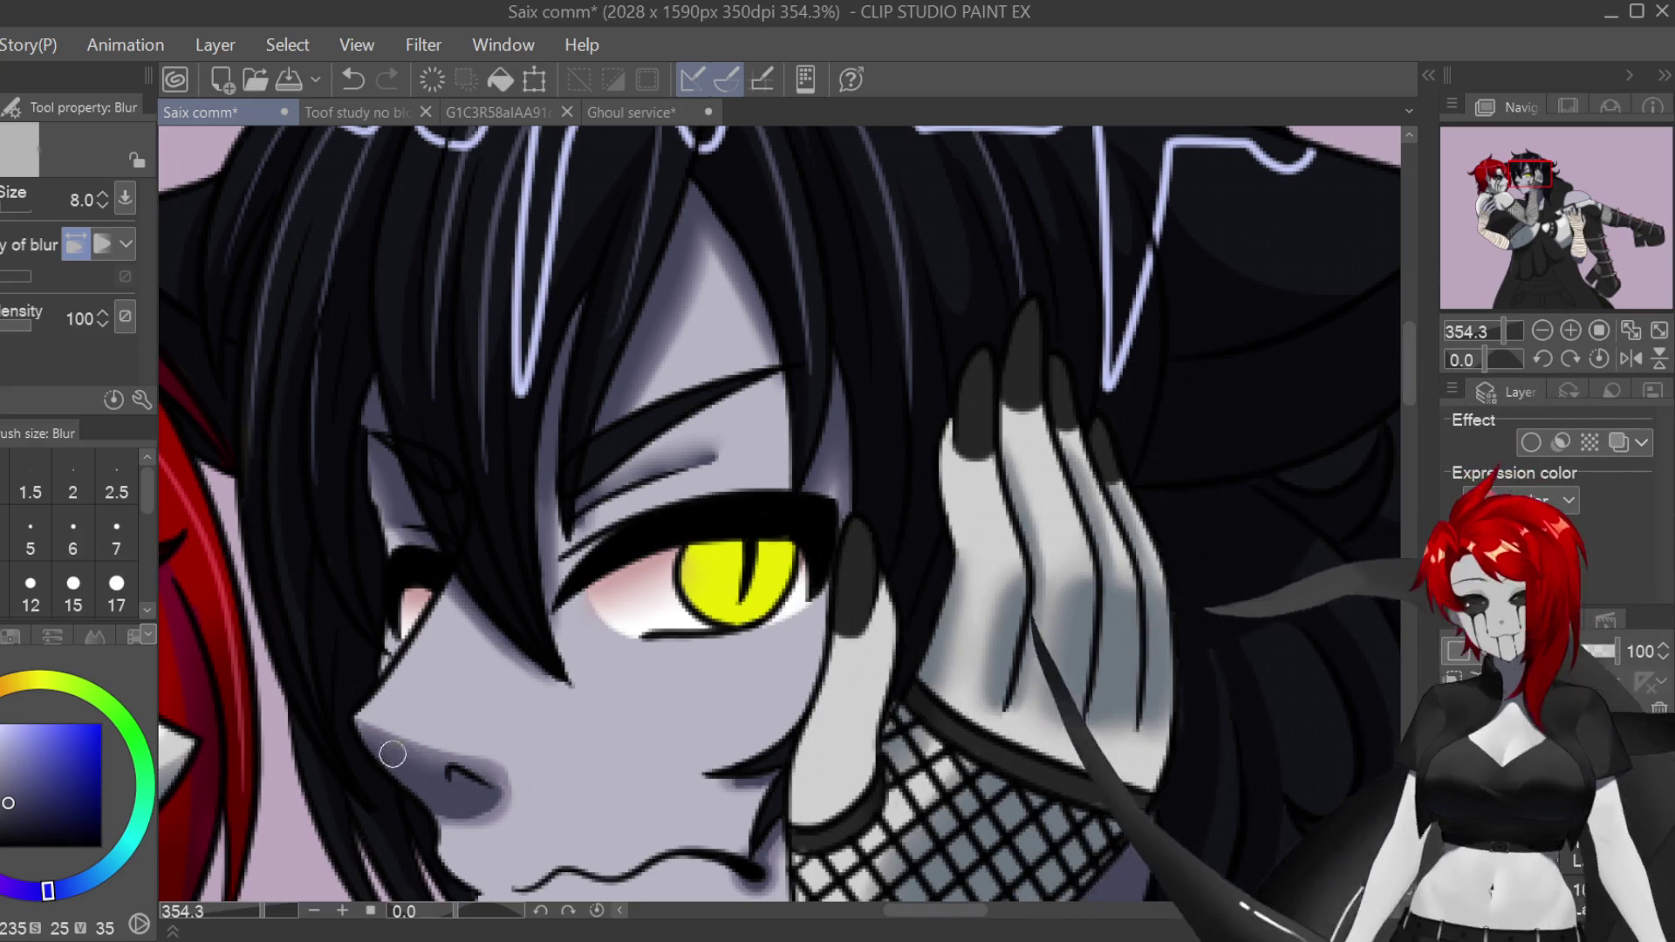
{"action": "left_click_drag", "start_coordinate": [434, 768], "coordinate": [472, 790]}
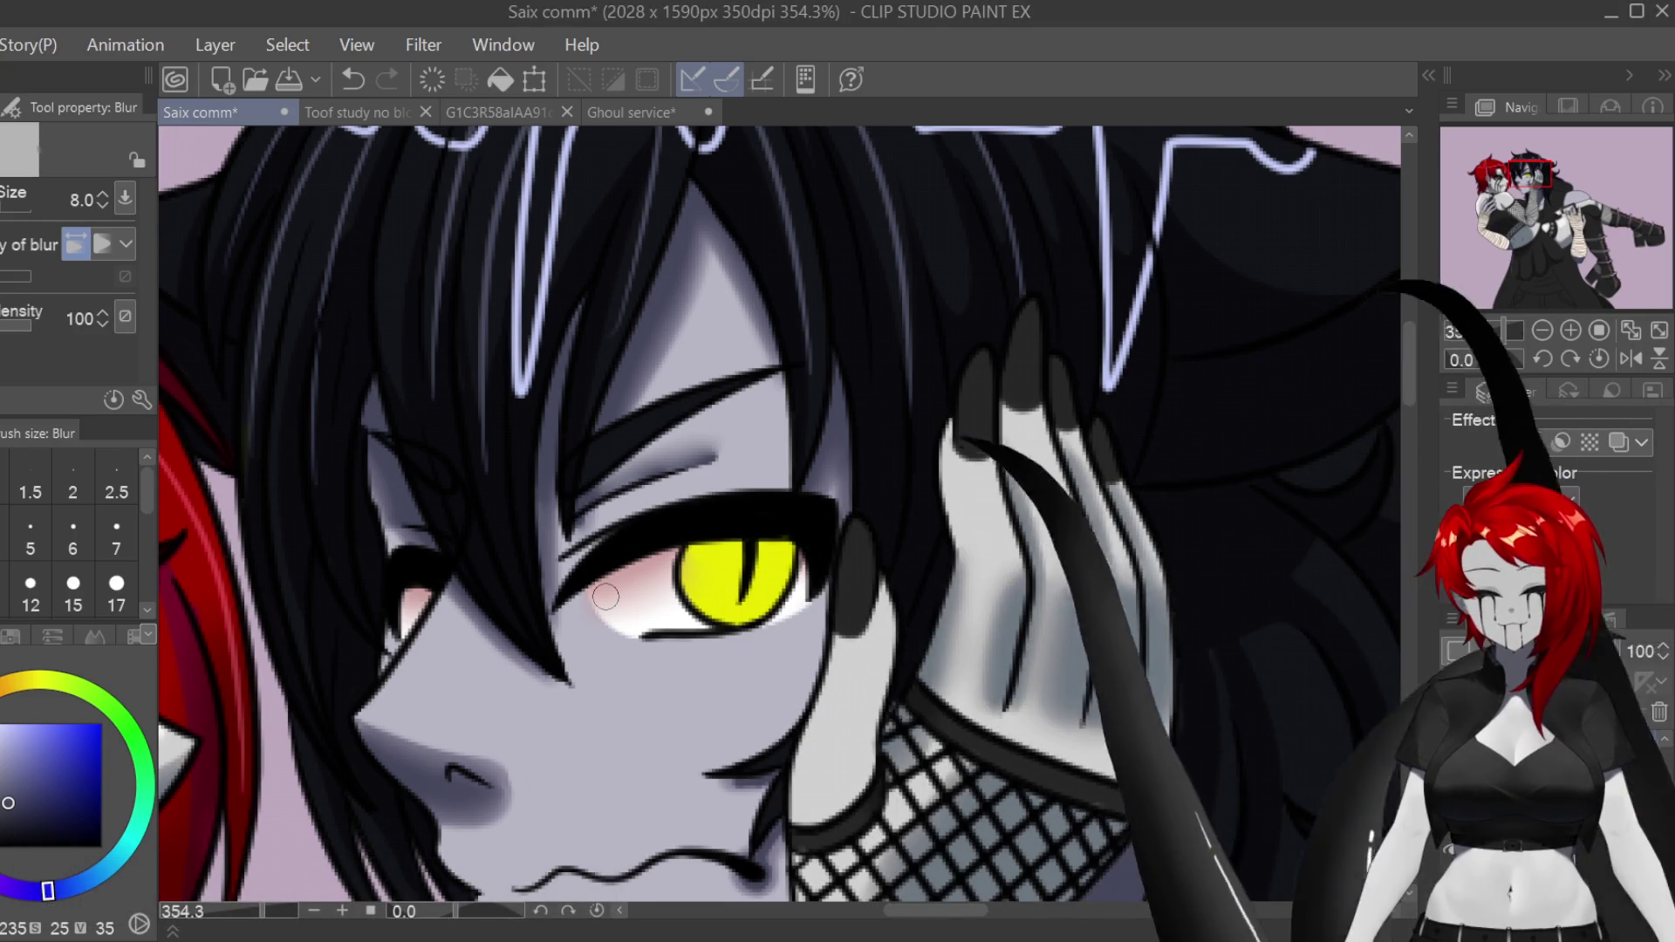
Step: Enlarge the blur brush to 12 and zoom in near the chin with the Round mixing brush
{"action": "scroll", "coordinate": [1346, 354], "scroll_direction": "down", "scroll_amount": 3}
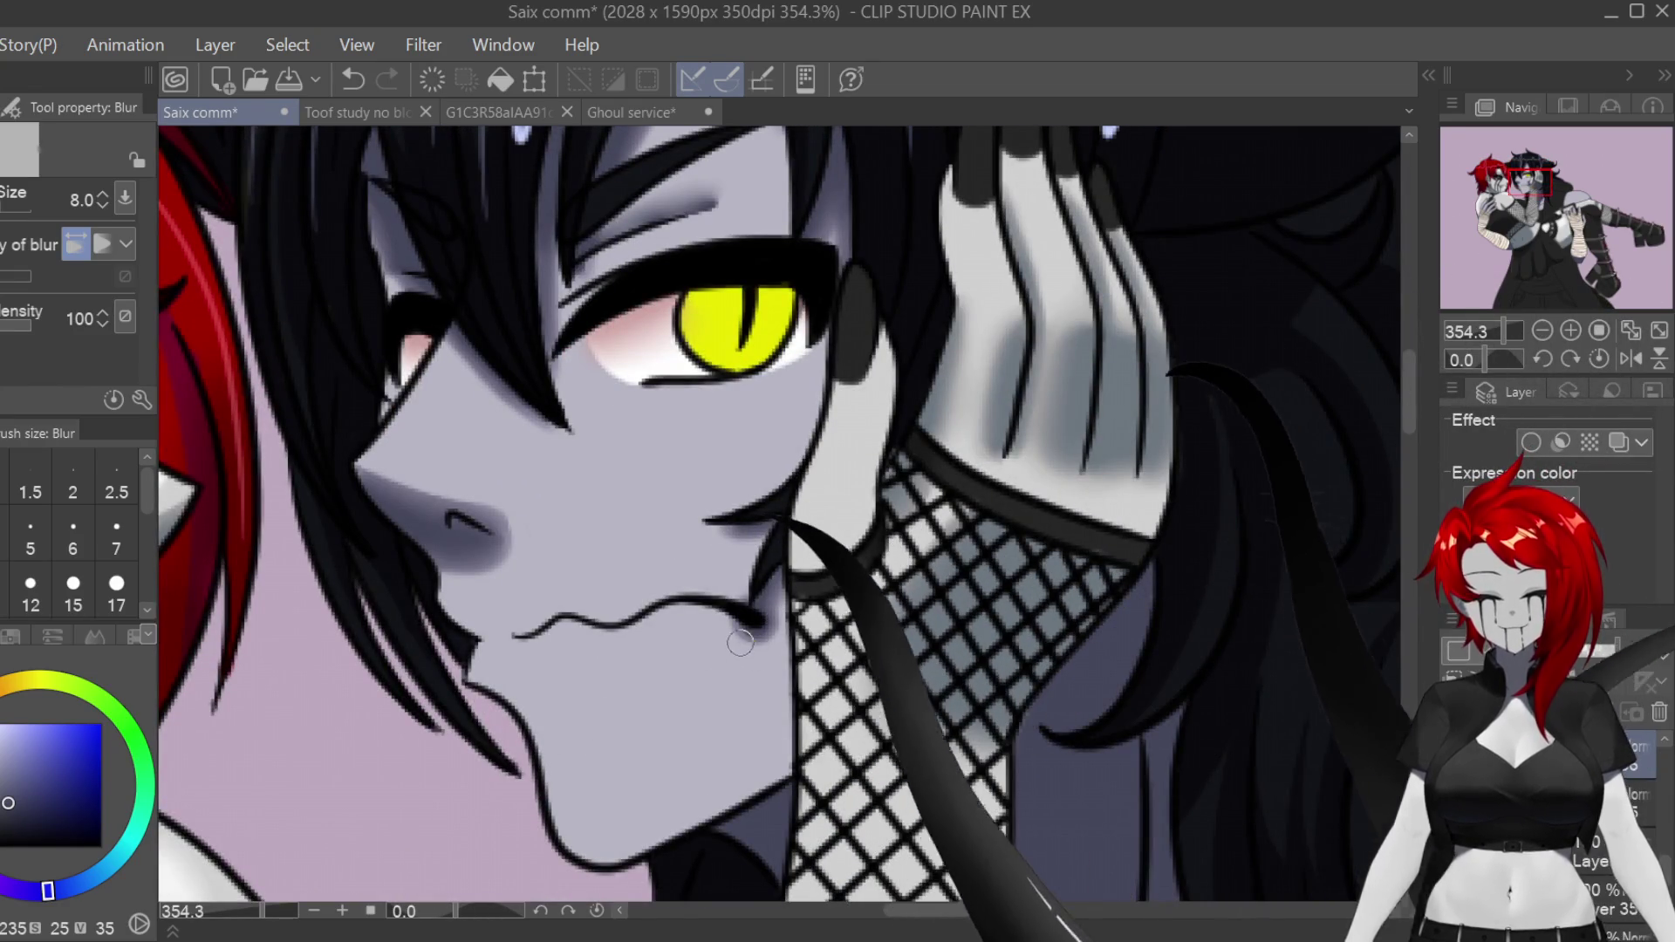
{"action": "scroll", "coordinate": [1345, 494], "scroll_direction": "down", "scroll_amount": 7}
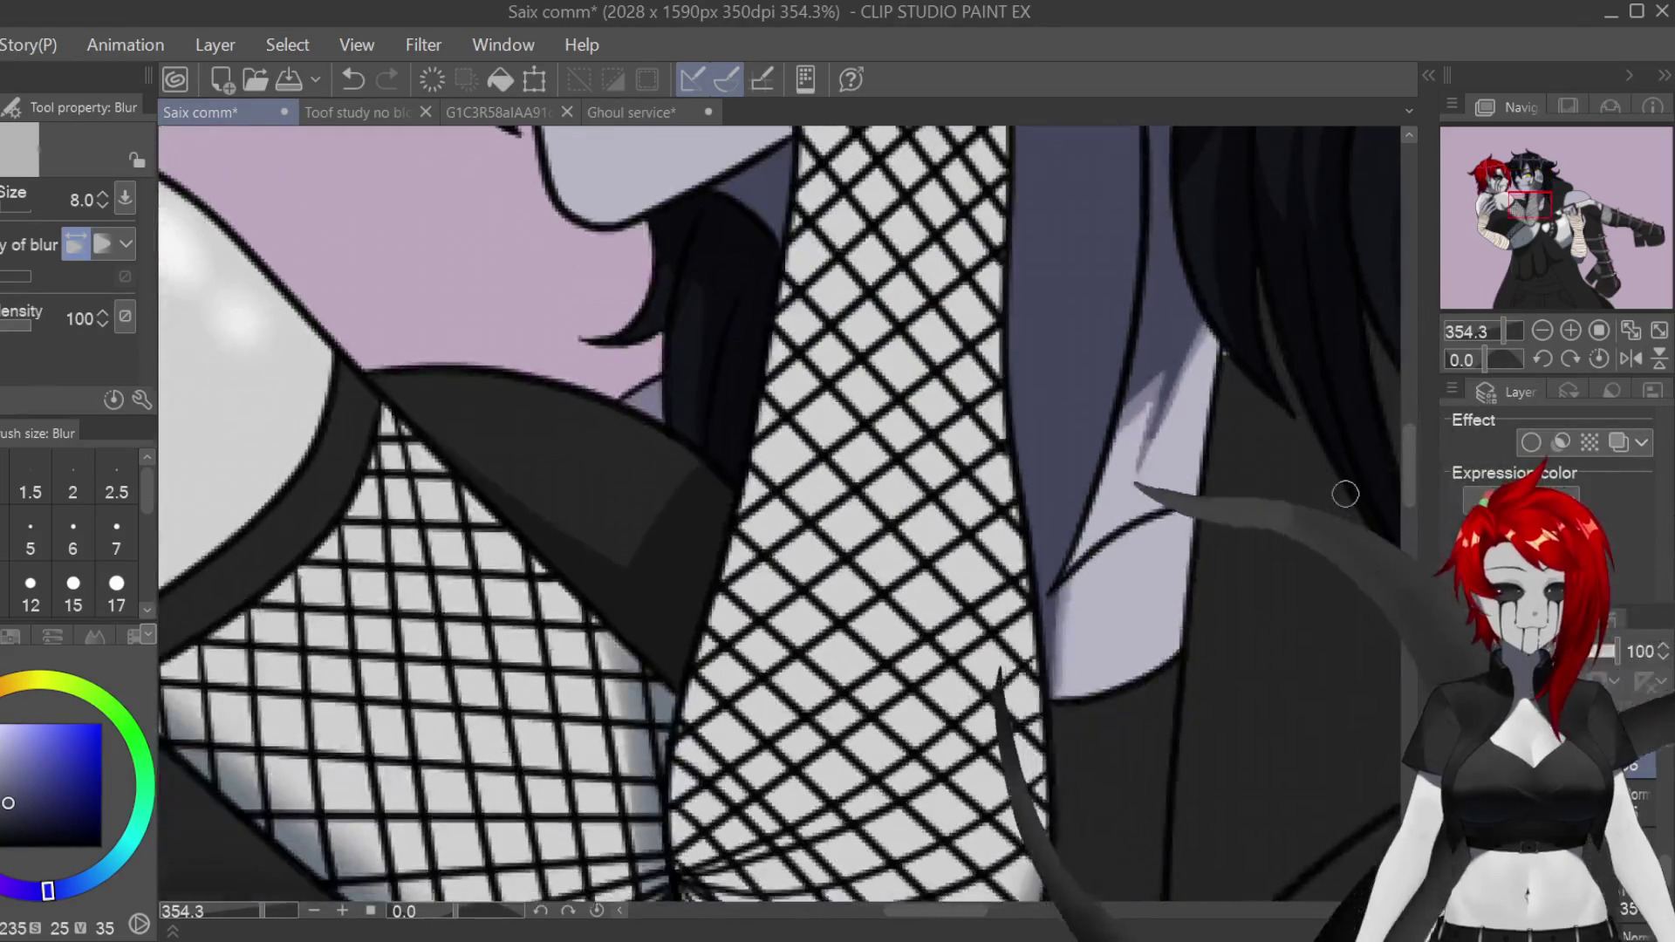
{"action": "scroll", "coordinate": [898, 835], "scroll_direction": "right", "scroll_amount": 4}
{"action": "key", "text": "bracketright"}
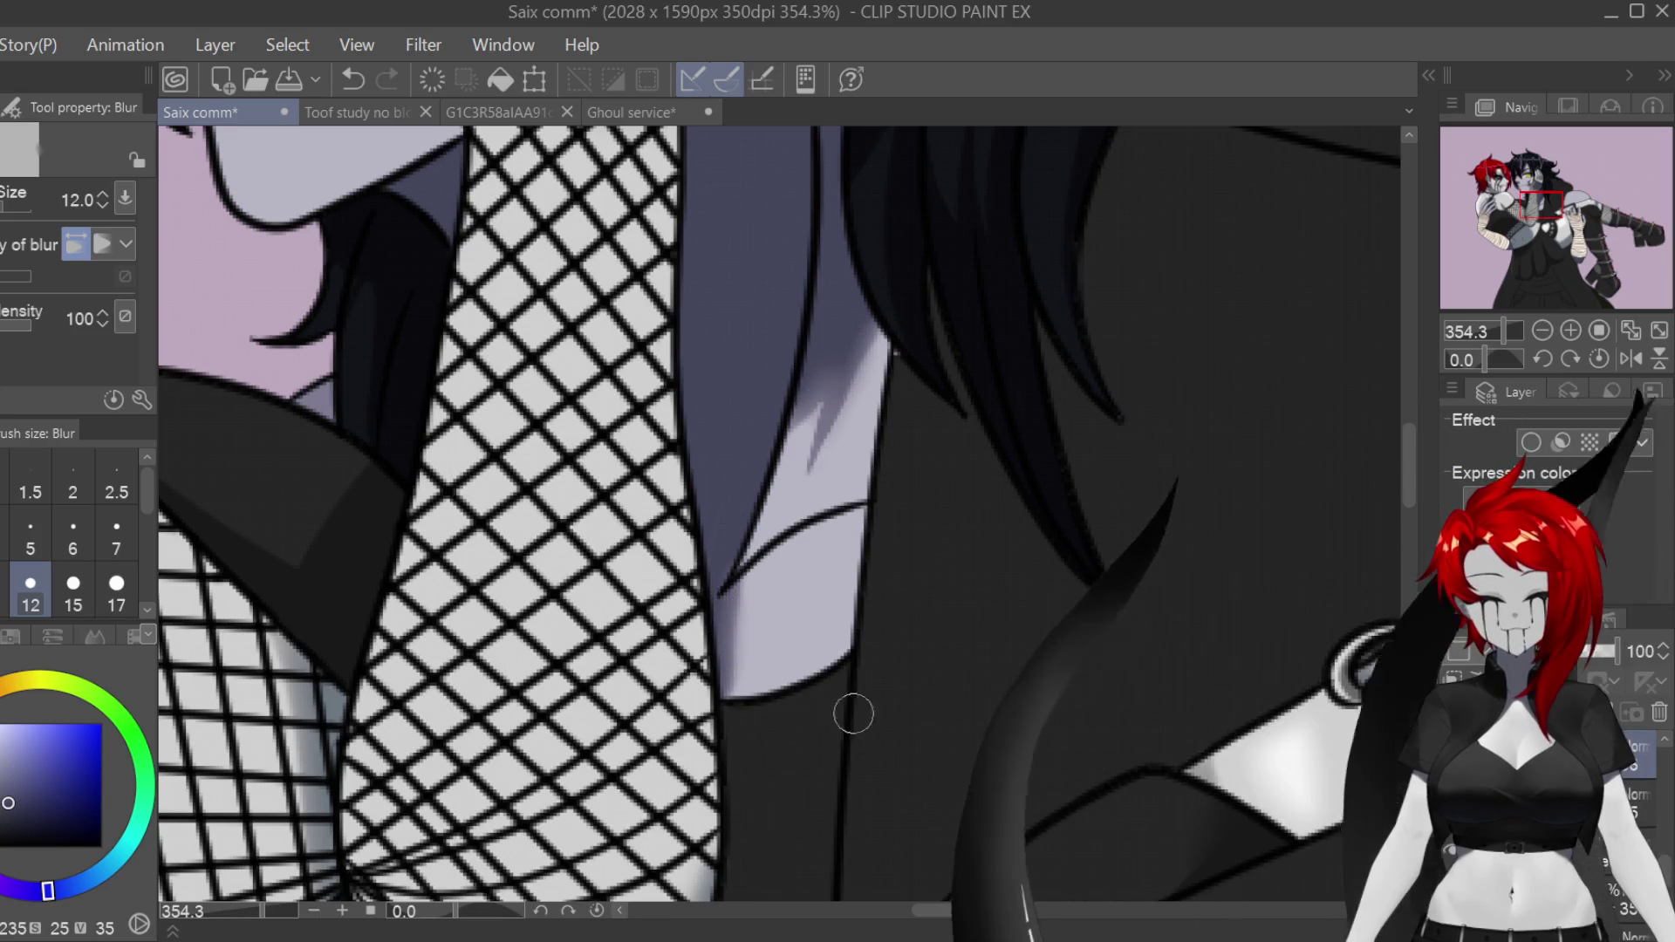
{"action": "scroll", "coordinate": [841, 704], "scroll_direction": "down", "scroll_amount": 3}
{"action": "scroll", "coordinate": [942, 866], "scroll_direction": "right", "scroll_amount": 8}
{"action": "scroll", "coordinate": [942, 867], "scroll_direction": "left", "scroll_amount": 8}
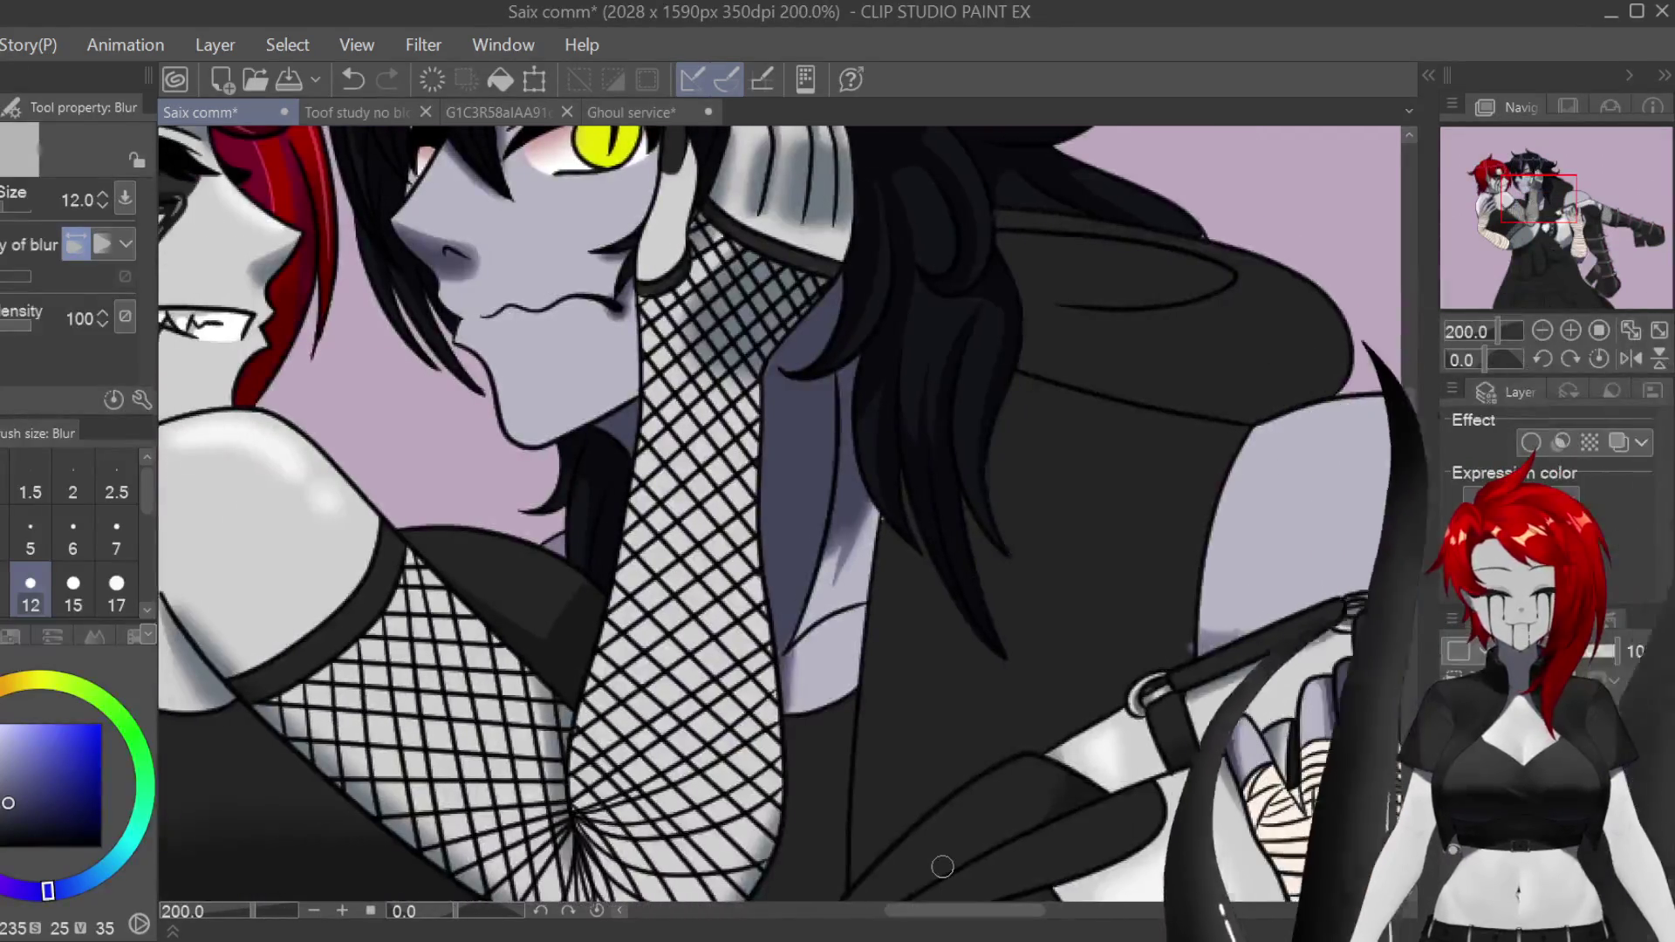
{"action": "key", "text": "b"}
{"action": "scroll", "coordinate": [611, 489], "scroll_direction": "up", "scroll_amount": 5}
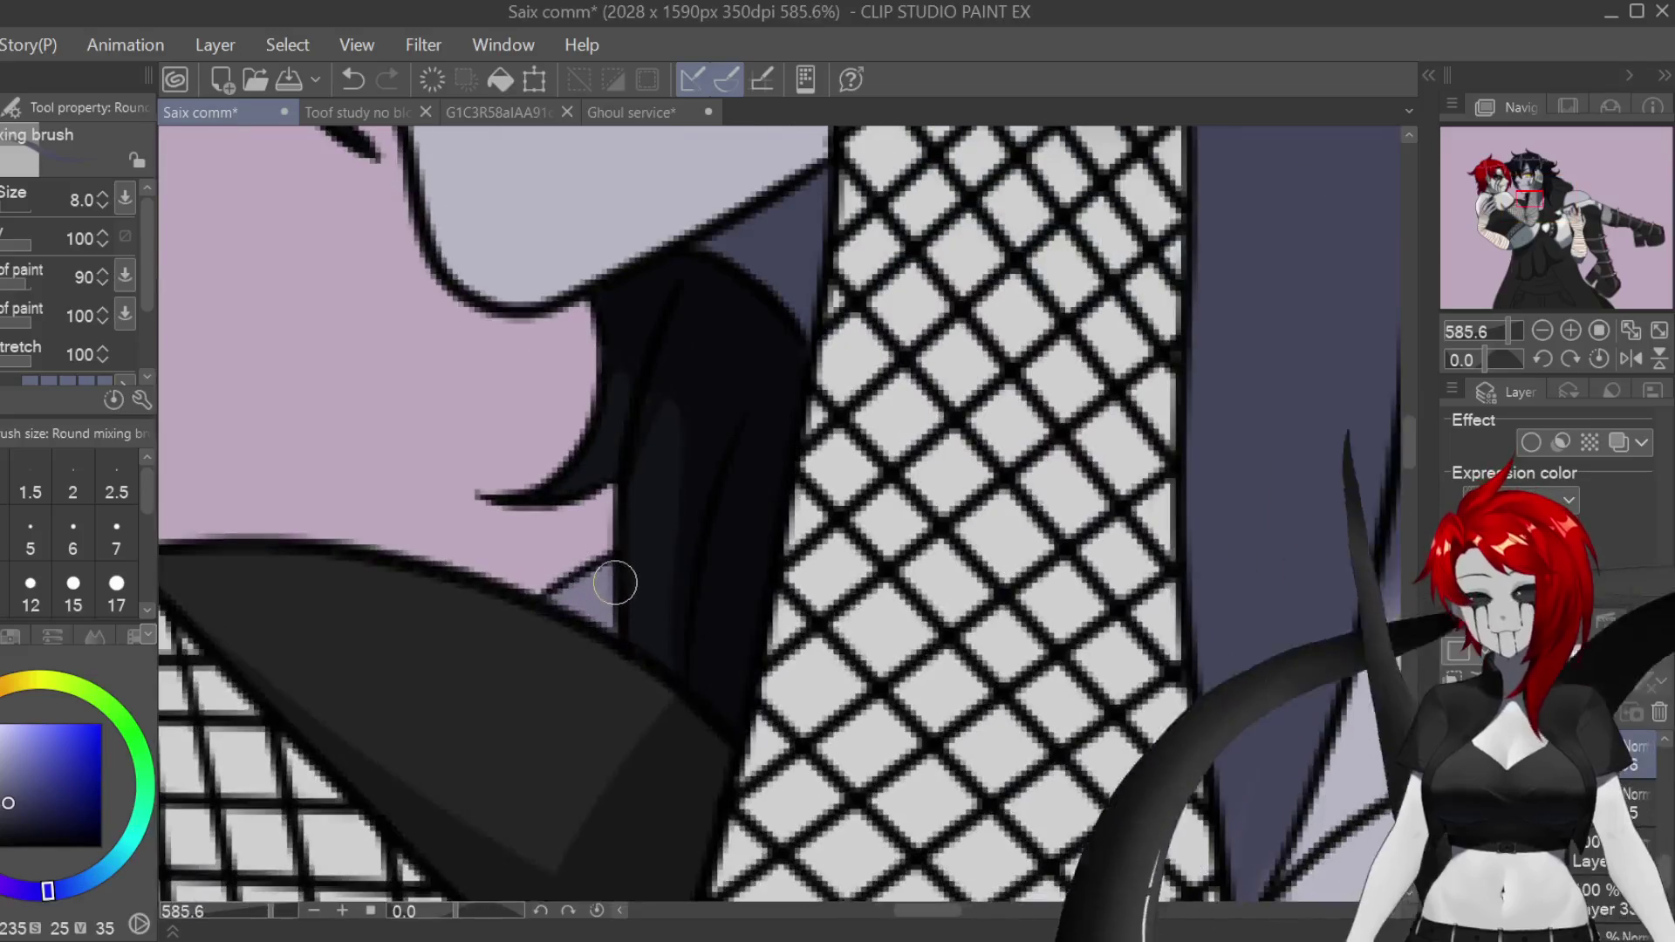
{"action": "scroll", "coordinate": [628, 584], "scroll_direction": "down", "scroll_amount": 5}
{"action": "scroll", "coordinate": [983, 866], "scroll_direction": "right", "scroll_amount": 10}
{"action": "scroll", "coordinate": [890, 760], "scroll_direction": "up", "scroll_amount": 5}
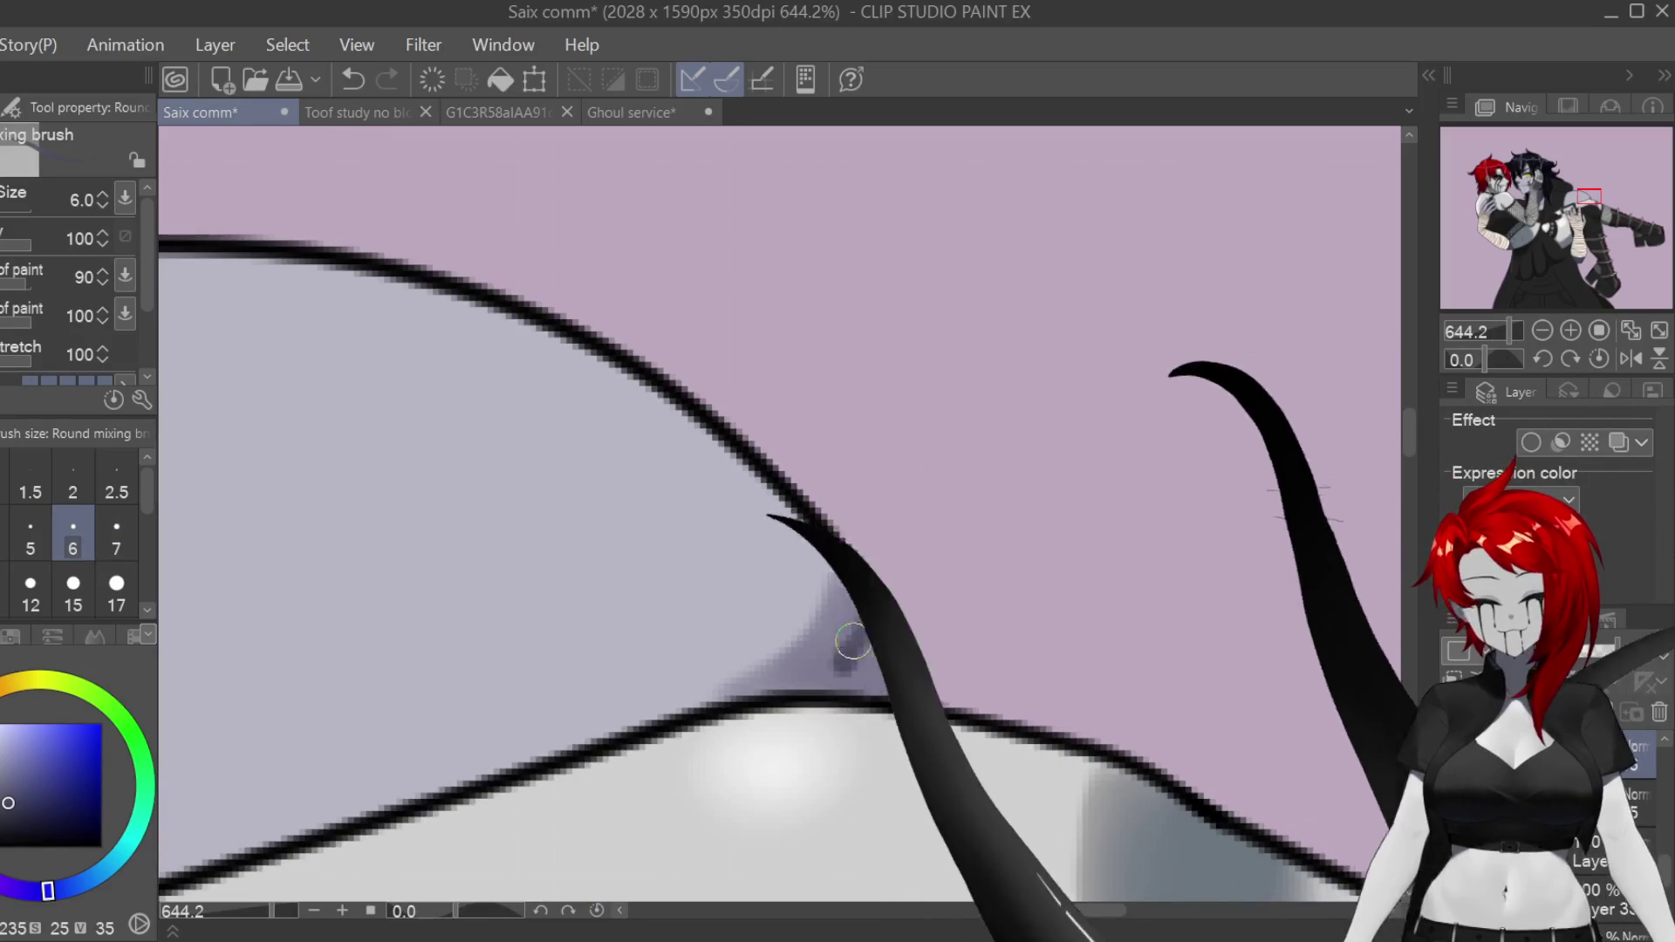
Step: Paint darker shadows in the corner under the curve and along the limb's lower edge
{"action": "left_click_drag", "start_coordinate": [797, 666], "coordinate": [841, 683]}
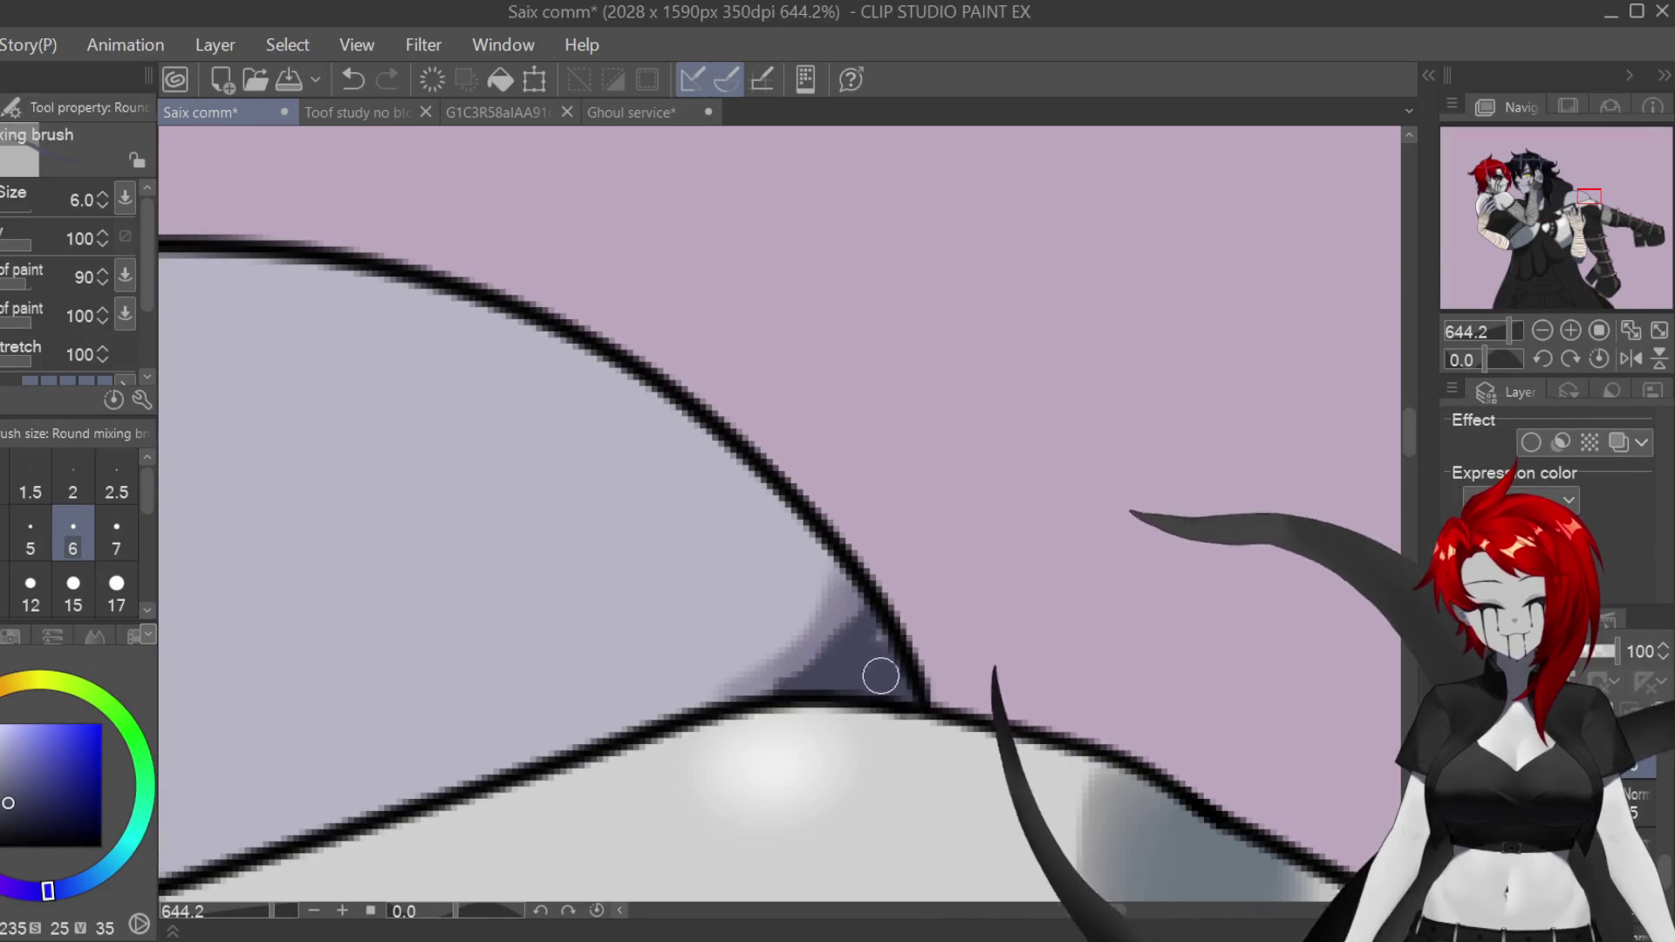
{"action": "scroll", "coordinate": [898, 684], "scroll_direction": "down", "scroll_amount": 4}
{"action": "scroll", "coordinate": [379, 850], "scroll_direction": "up", "scroll_amount": 2}
{"action": "scroll", "coordinate": [380, 851], "scroll_direction": "up", "scroll_amount": 3}
{"action": "key", "text": "e"}
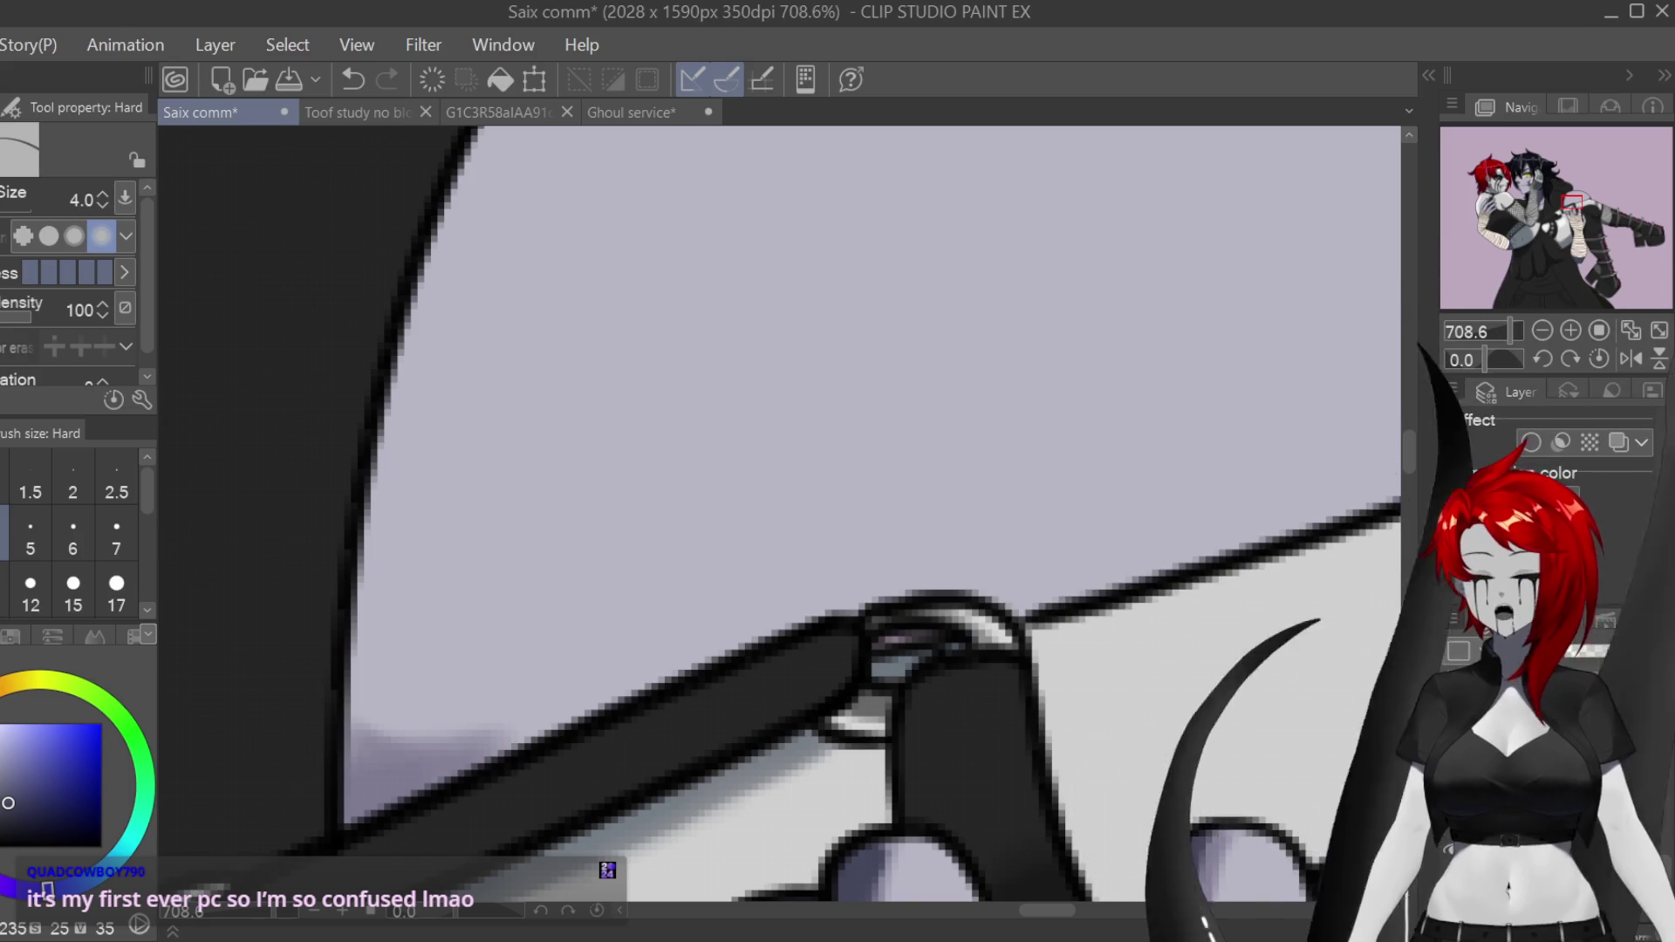
{"action": "key", "text": "b"}
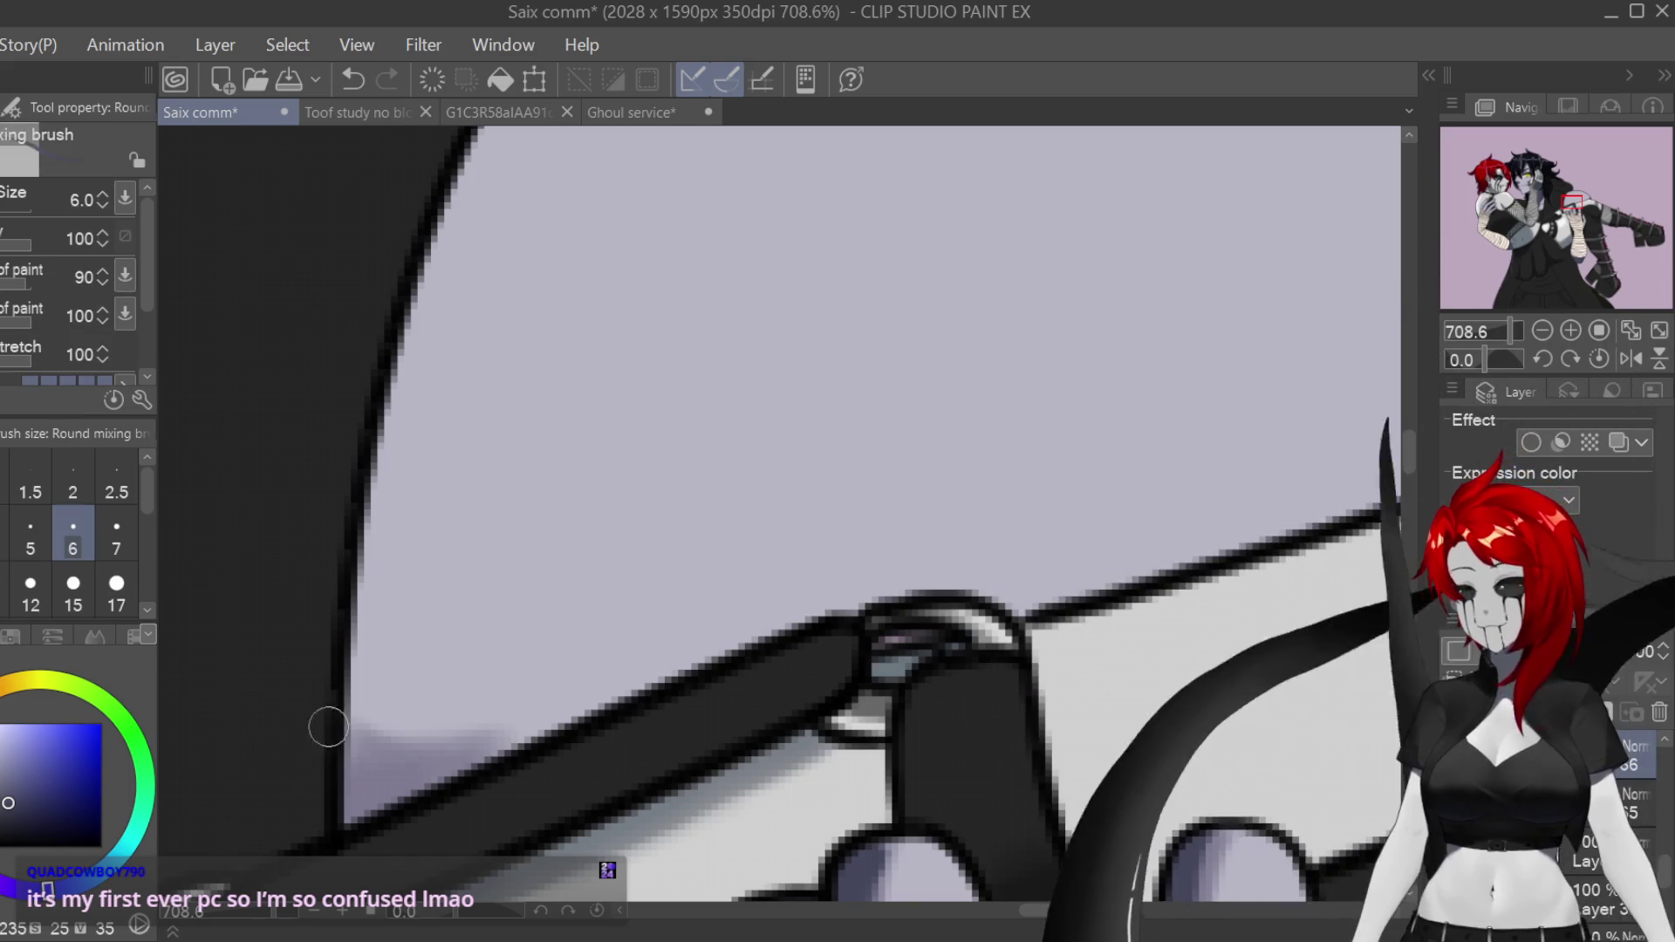
{"action": "mouse_move", "coordinate": [346, 742]}
{"action": "left_mouse_down"}
{"action": "mouse_move", "coordinate": [362, 759]}
{"action": "mouse_move", "coordinate": [352, 792]}
{"action": "mouse_move", "coordinate": [422, 796]}
{"action": "left_mouse_up"}
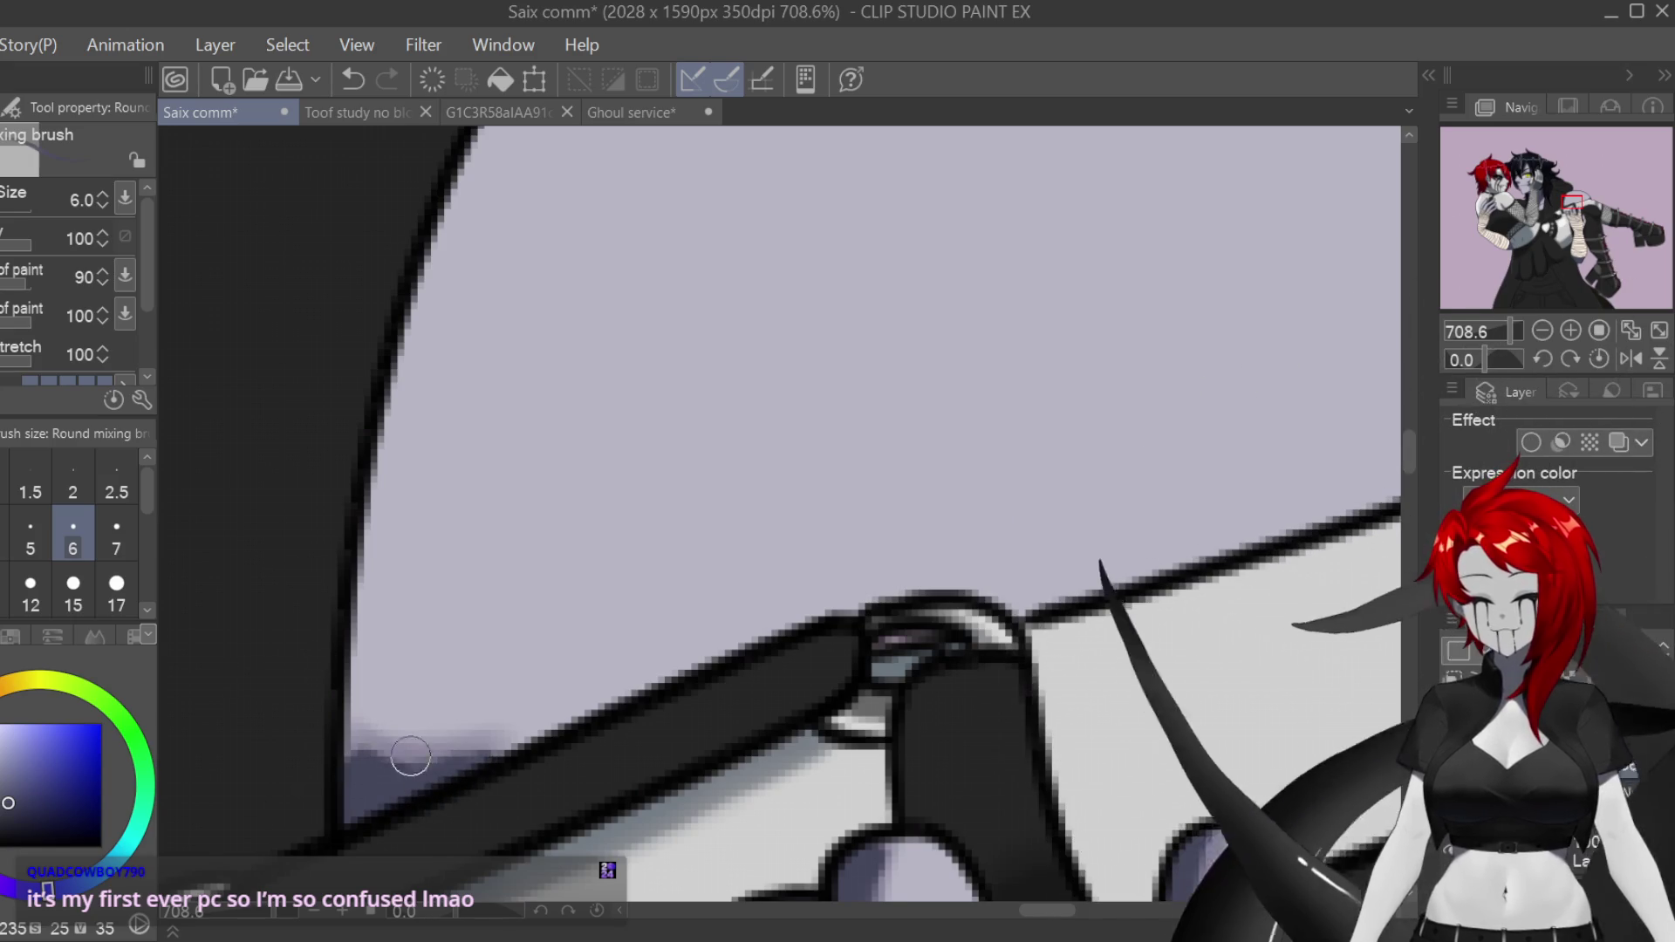
Step: Blur the new edge shadow and the dark wedge under the outline
{"action": "key", "text": "j"}
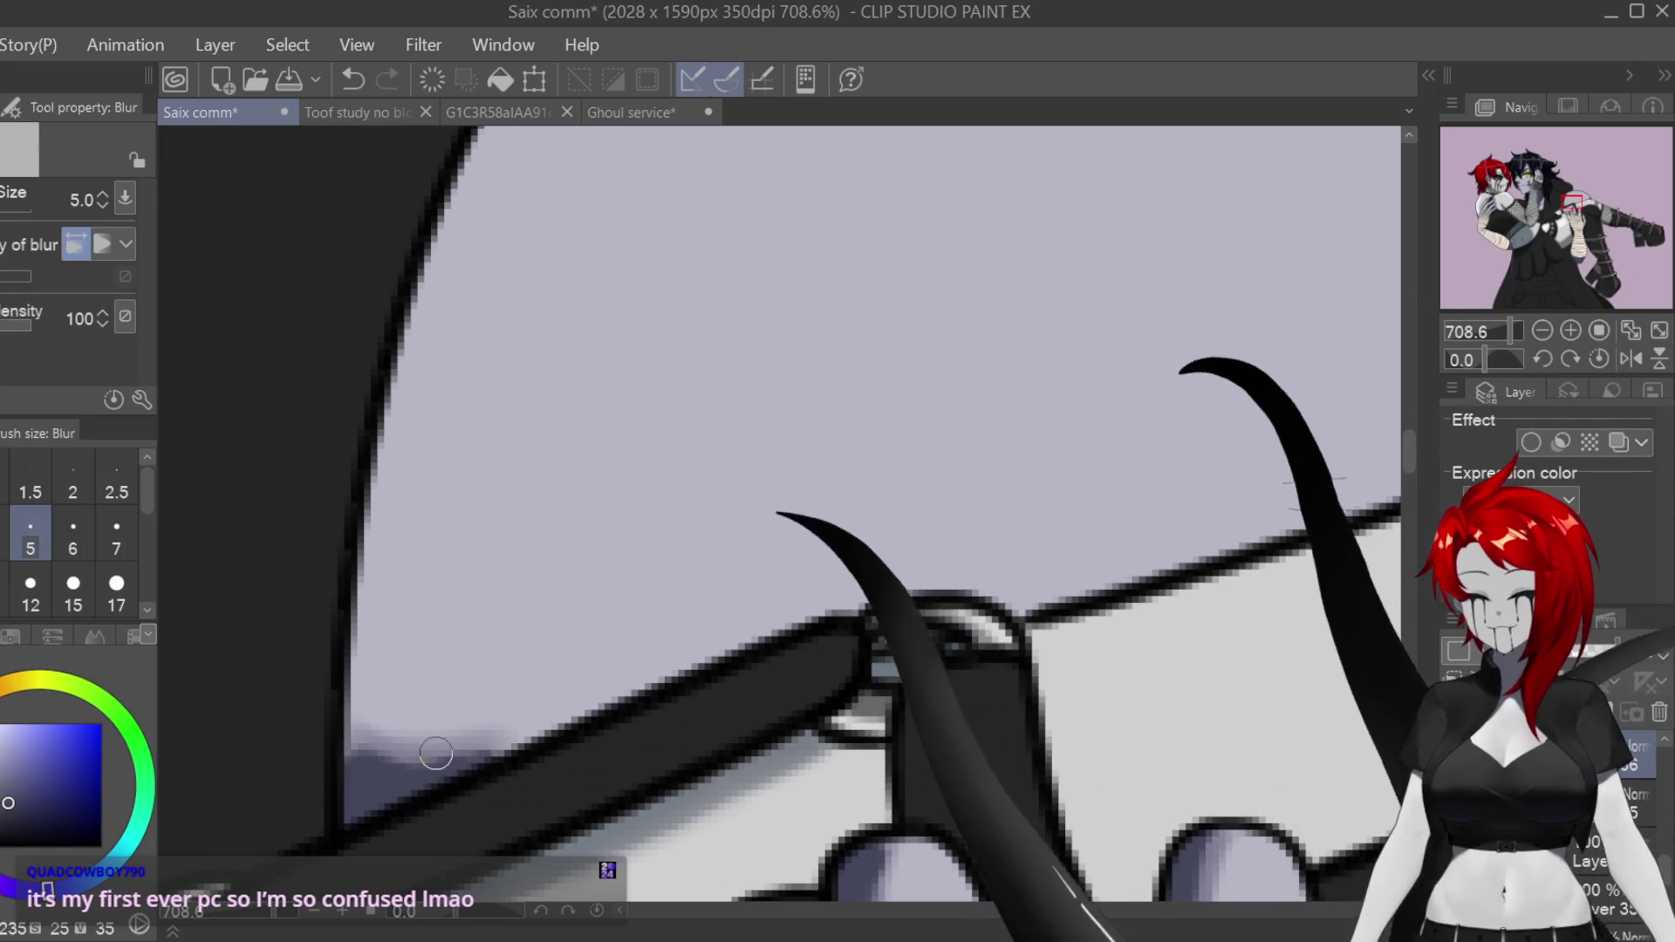
{"action": "left_click_drag", "start_coordinate": [487, 751], "coordinate": [335, 724]}
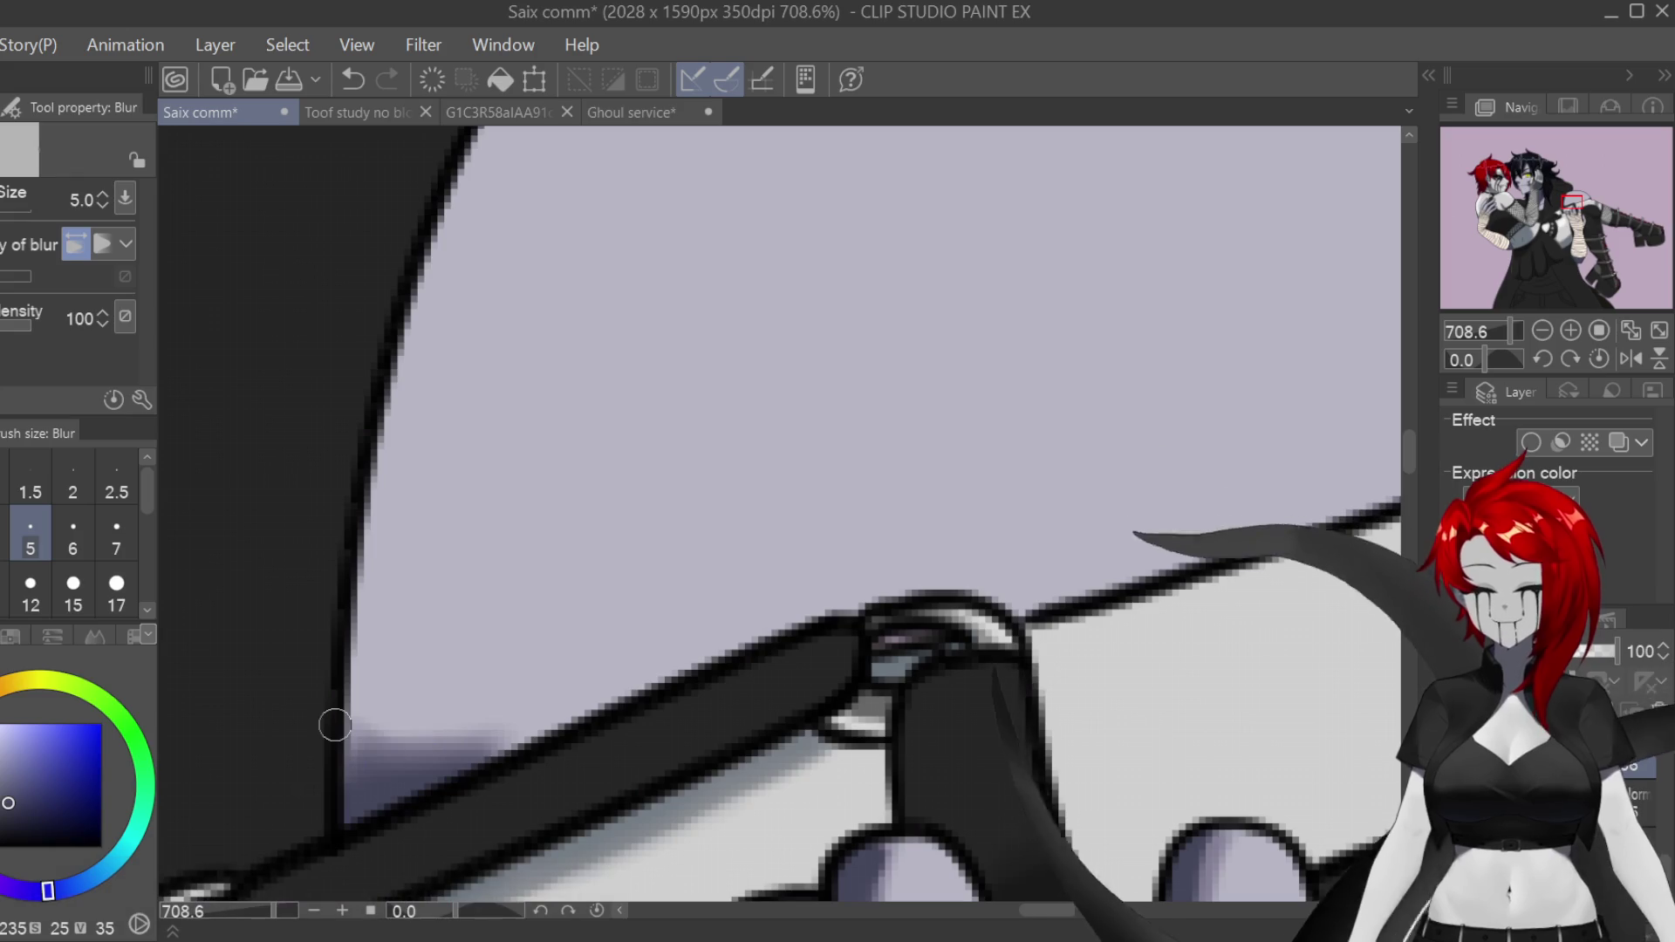
{"action": "scroll", "coordinate": [335, 724], "scroll_direction": "down", "scroll_amount": 5}
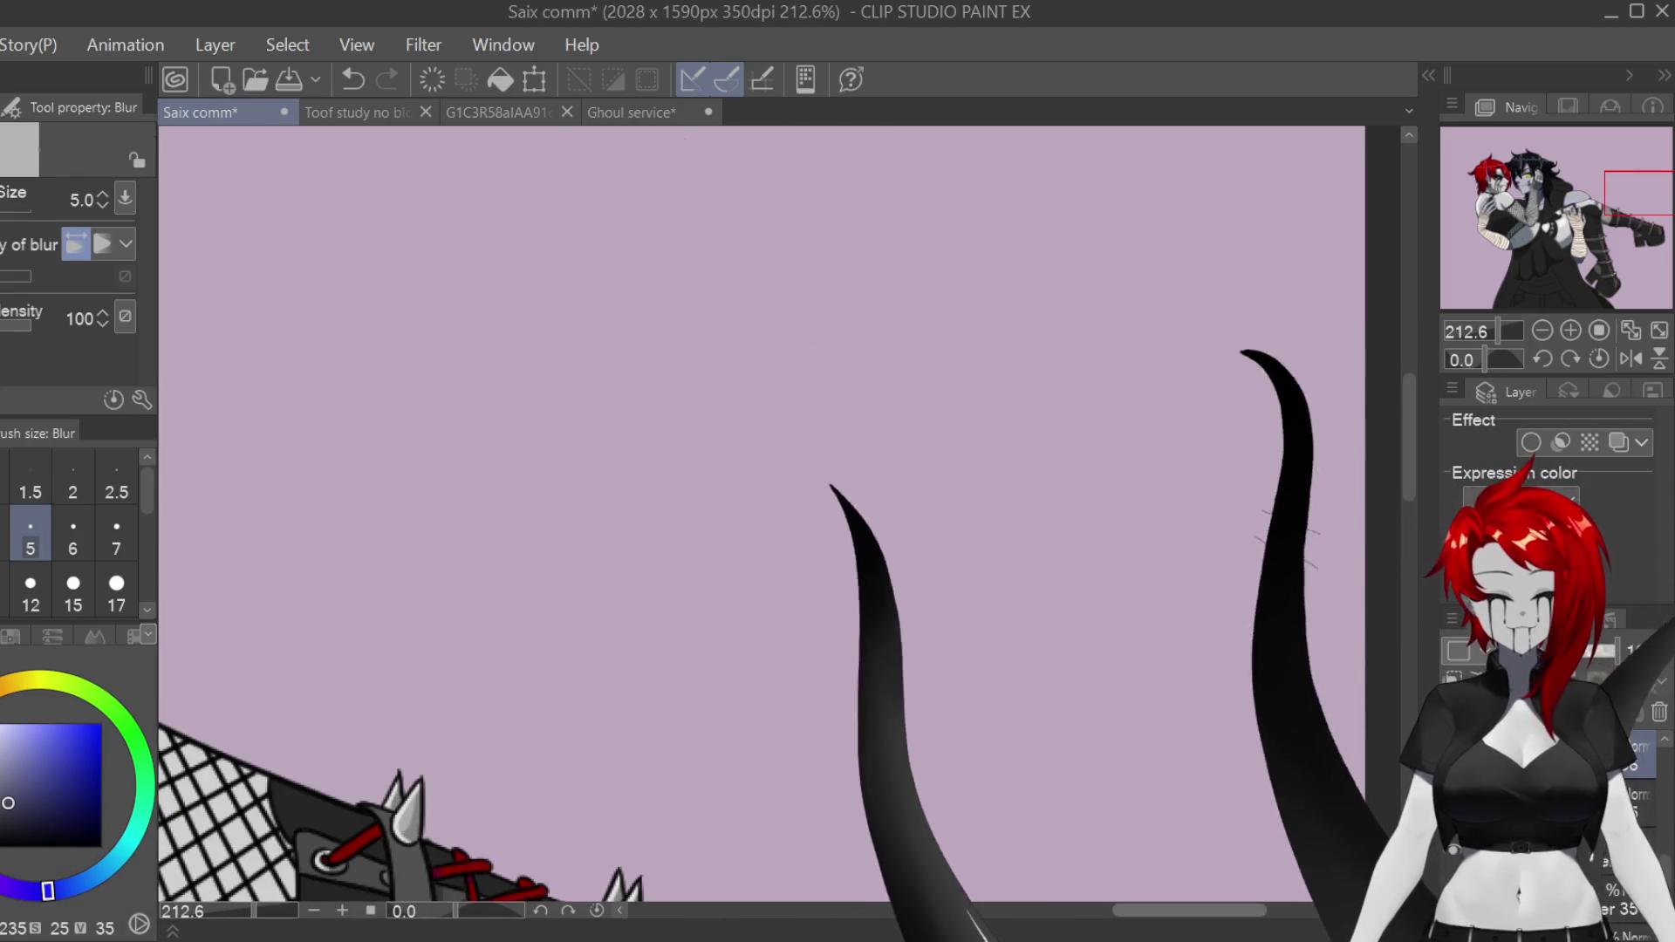
{"action": "scroll", "coordinate": [1114, 561], "scroll_direction": "up", "scroll_amount": 4}
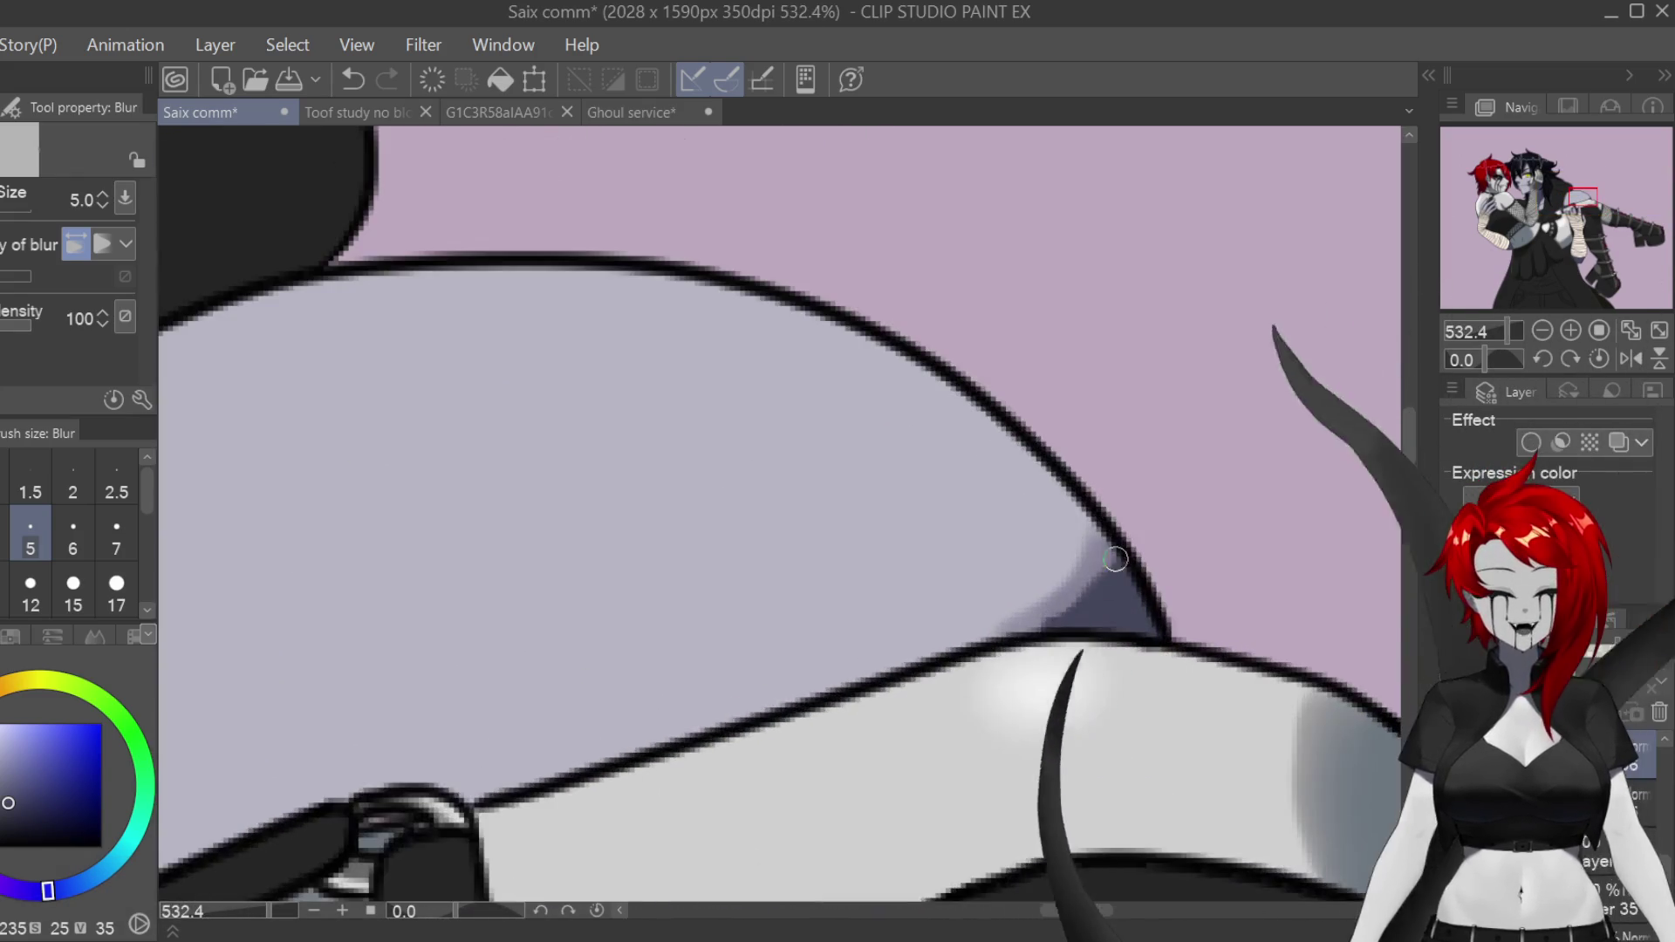
{"action": "mouse_move", "coordinate": [1146, 595]}
{"action": "left_mouse_down"}
{"action": "mouse_move", "coordinate": [1092, 598]}
{"action": "mouse_move", "coordinate": [1114, 561]}
{"action": "mouse_move", "coordinate": [1075, 592]}
{"action": "left_mouse_up"}
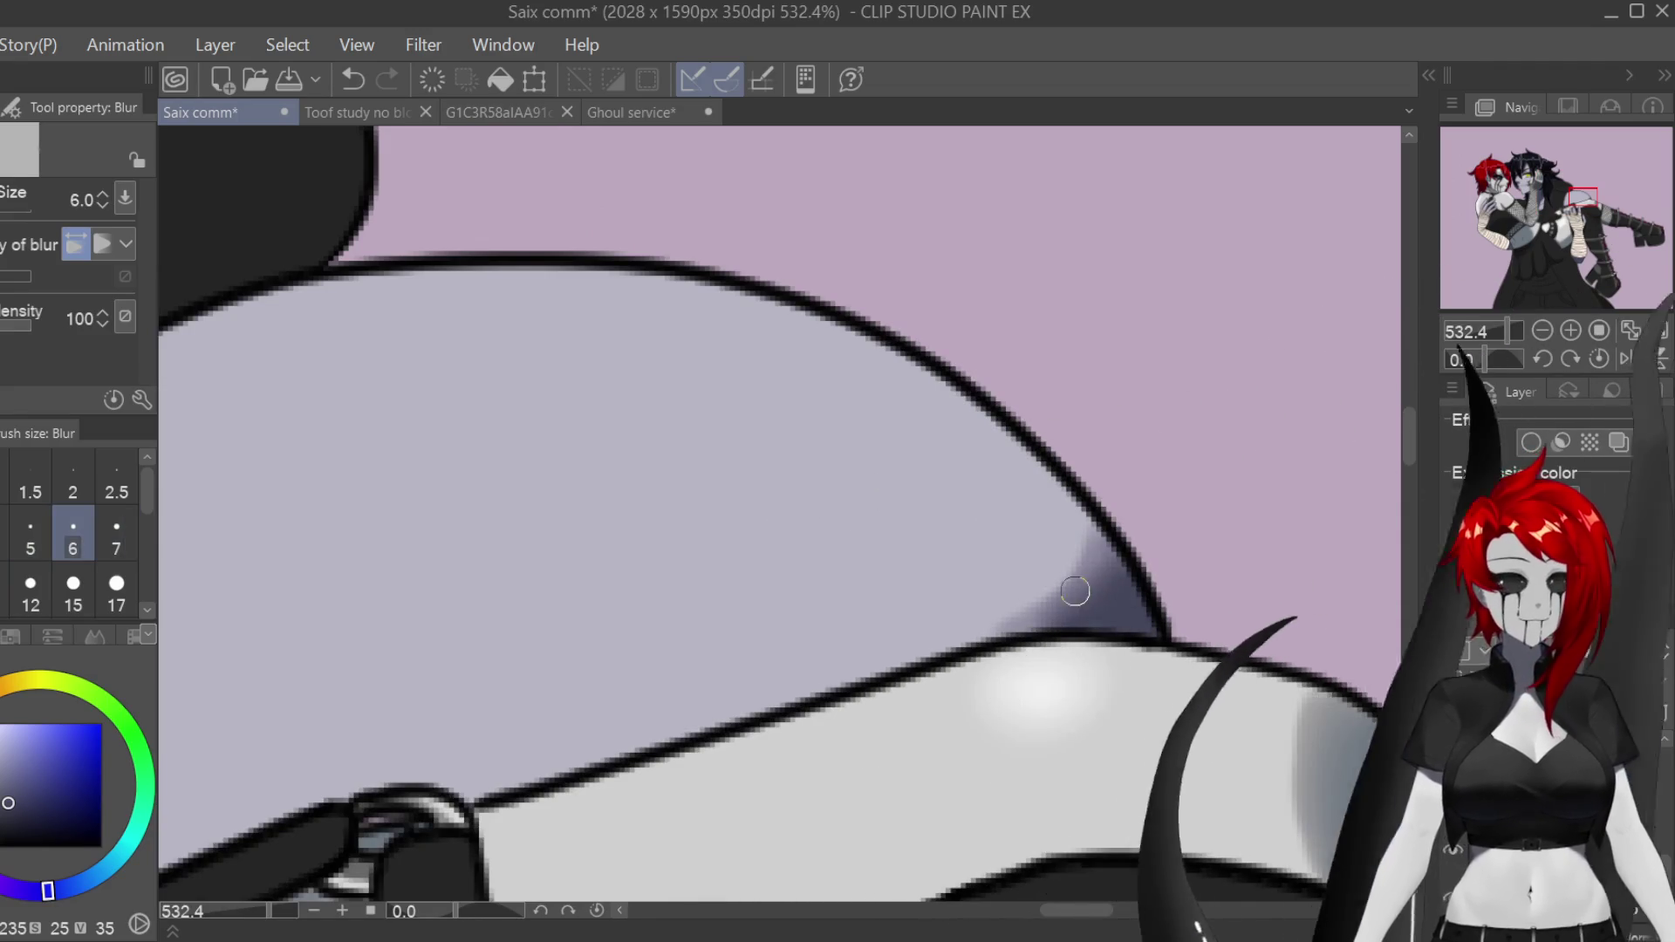
{"action": "scroll", "coordinate": [1048, 603], "scroll_direction": "down", "scroll_amount": 6}
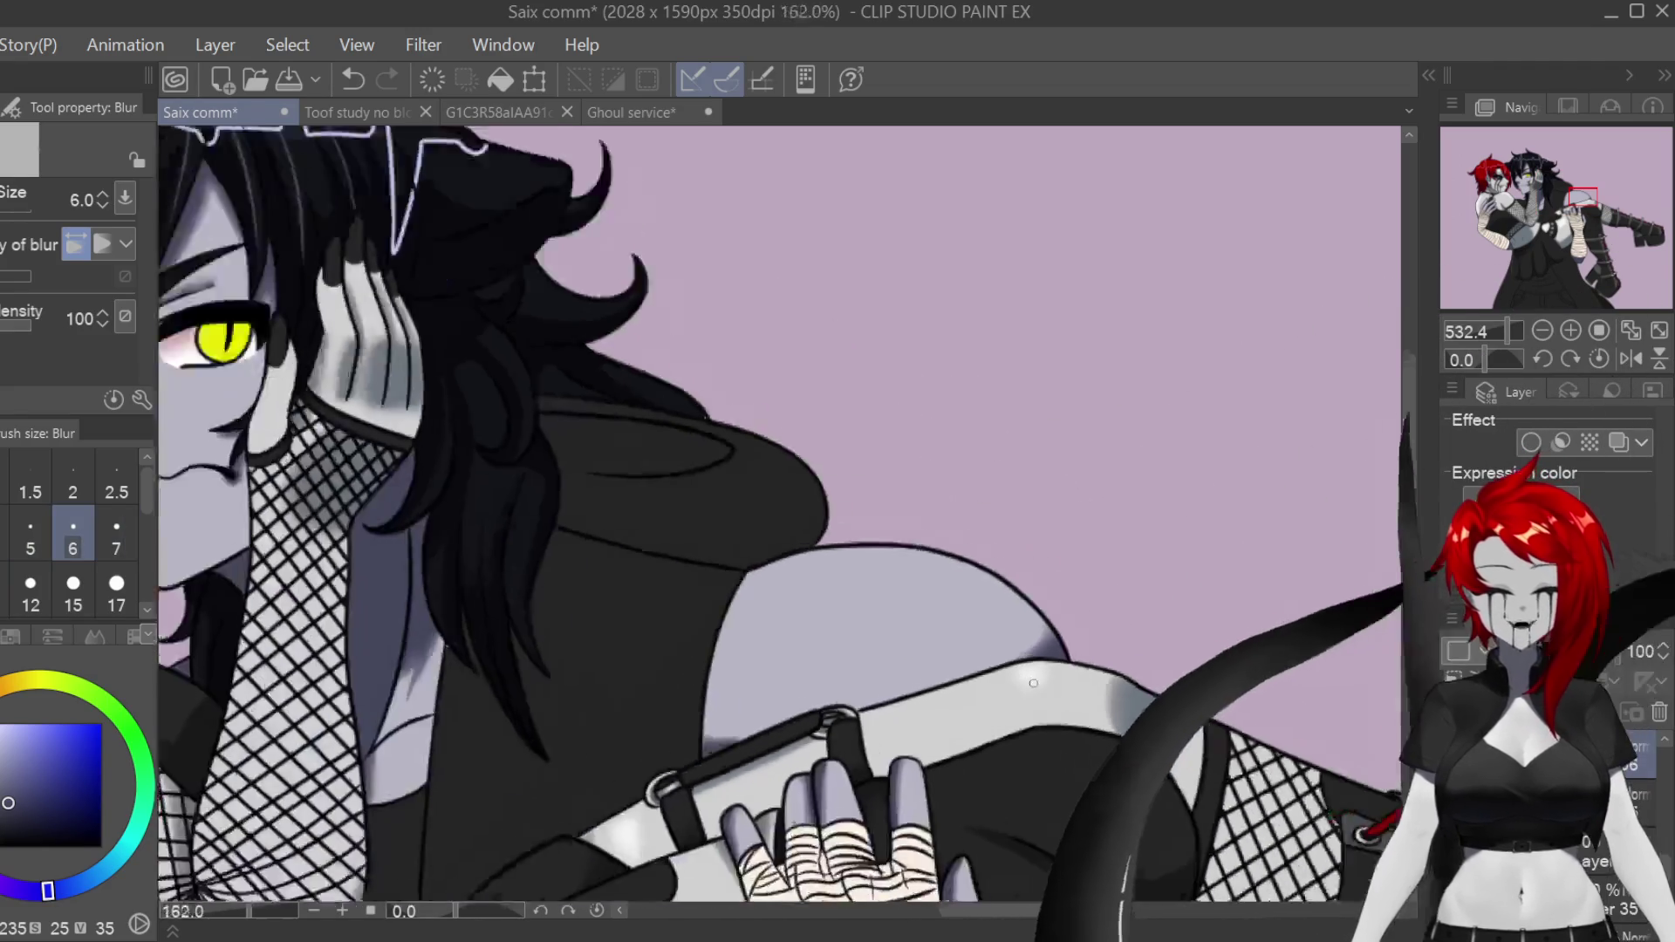
{"action": "scroll", "coordinate": [776, 515], "scroll_direction": "down", "scroll_amount": 5}
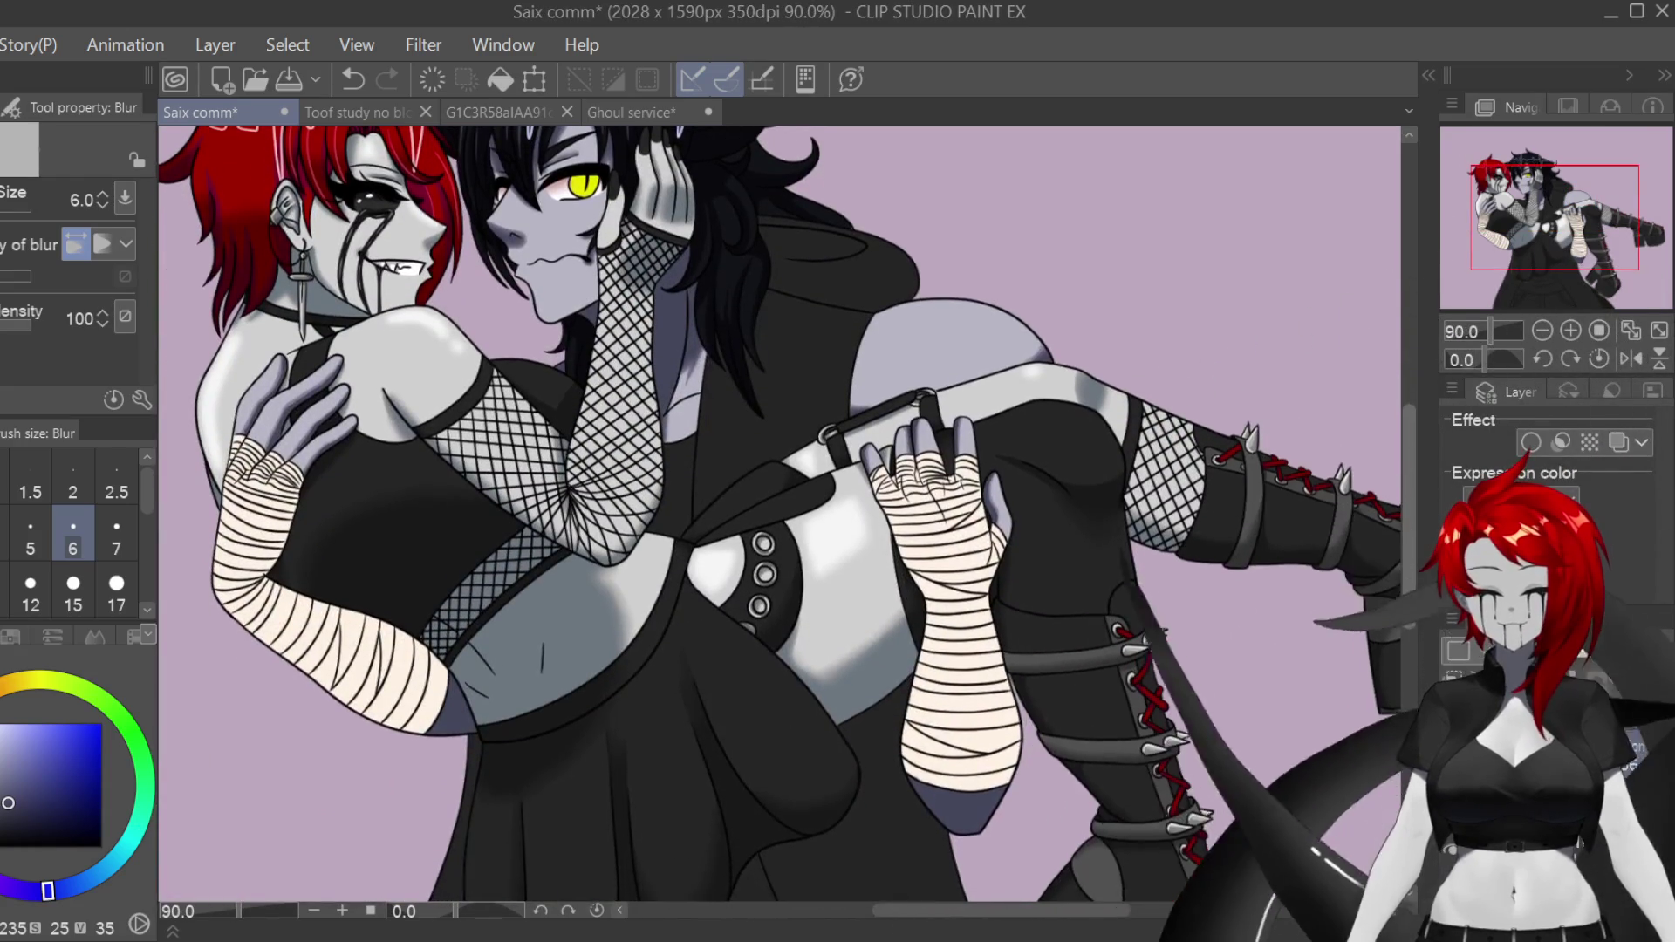
{"action": "scroll", "coordinate": [993, 505], "scroll_direction": "up", "scroll_amount": 5}
{"action": "scroll", "coordinate": [993, 504], "scroll_direction": "up", "scroll_amount": 2}
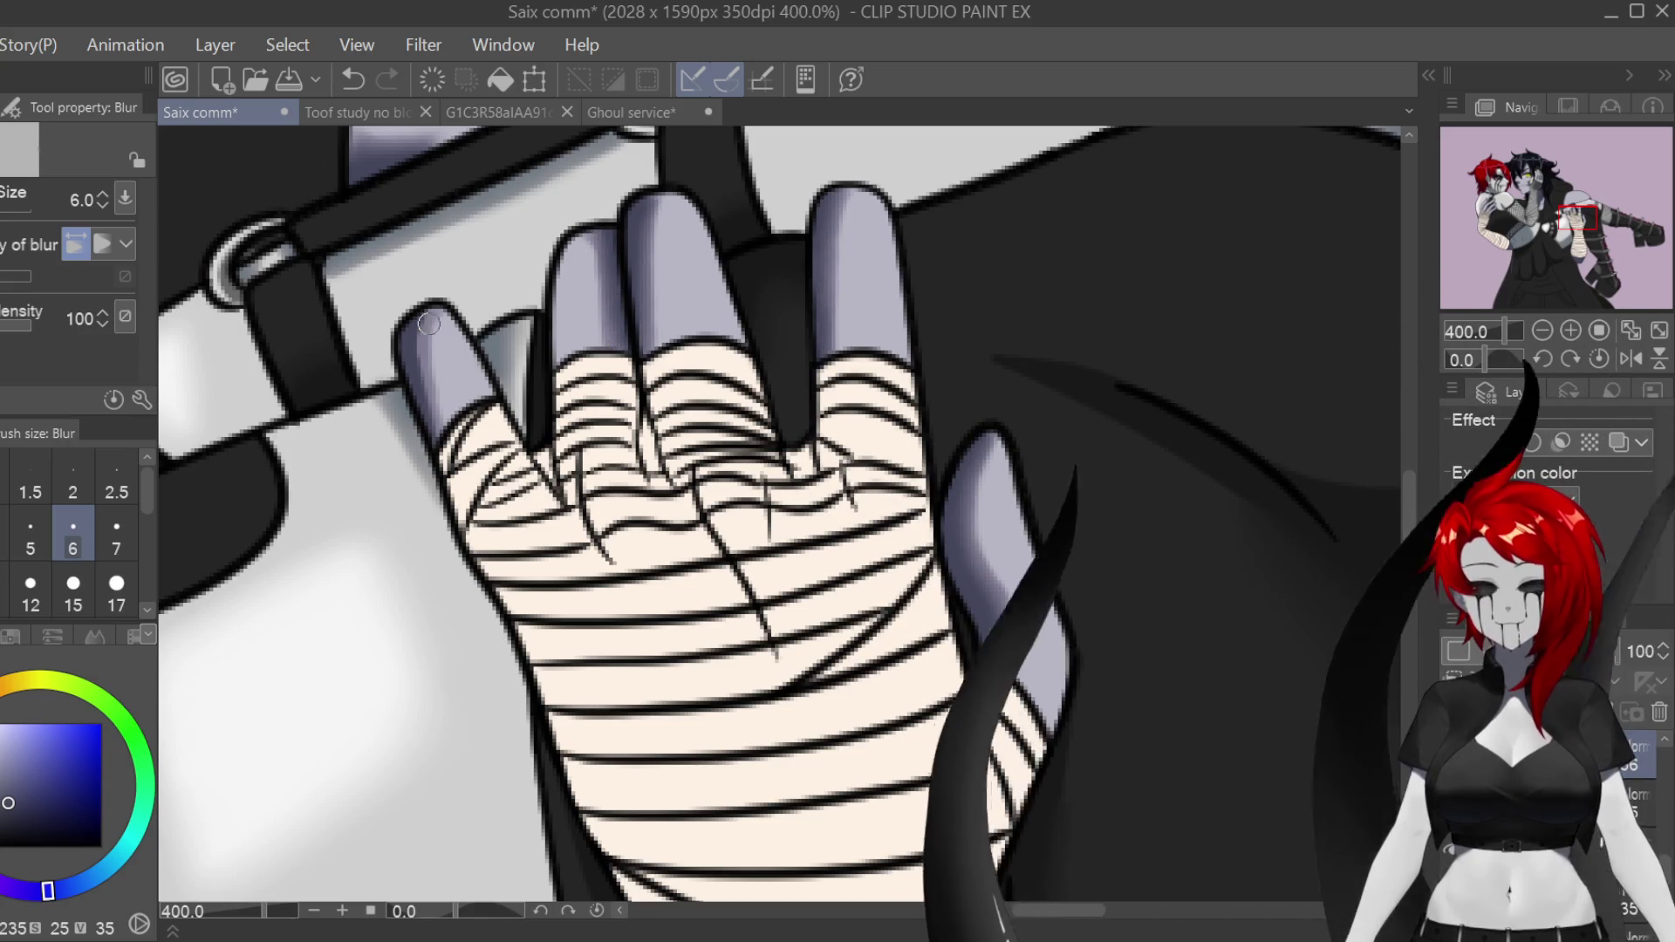
{"action": "scroll", "coordinate": [431, 322], "scroll_direction": "down", "scroll_amount": 6}
{"action": "scroll", "coordinate": [340, 420], "scroll_direction": "down", "scroll_amount": 2}
{"action": "scroll", "coordinate": [339, 420], "scroll_direction": "up", "scroll_amount": 7}
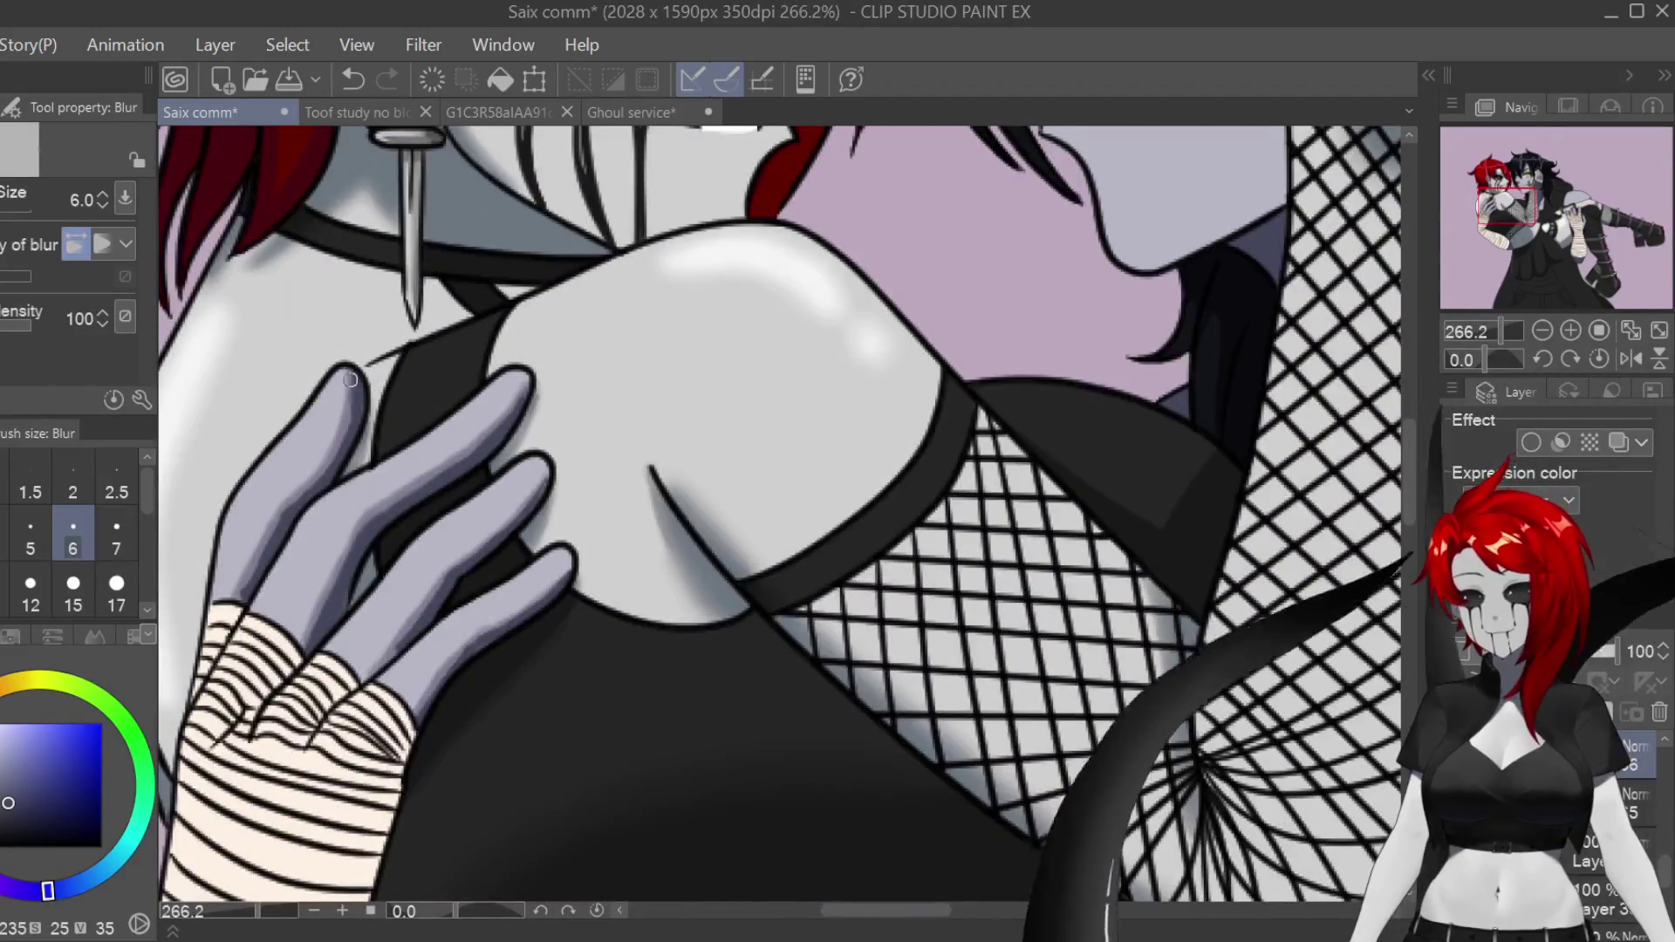
Step: Raise the blur size to 7 and bring the fishnet and chest area into view
{"action": "key", "text": "bracketright"}
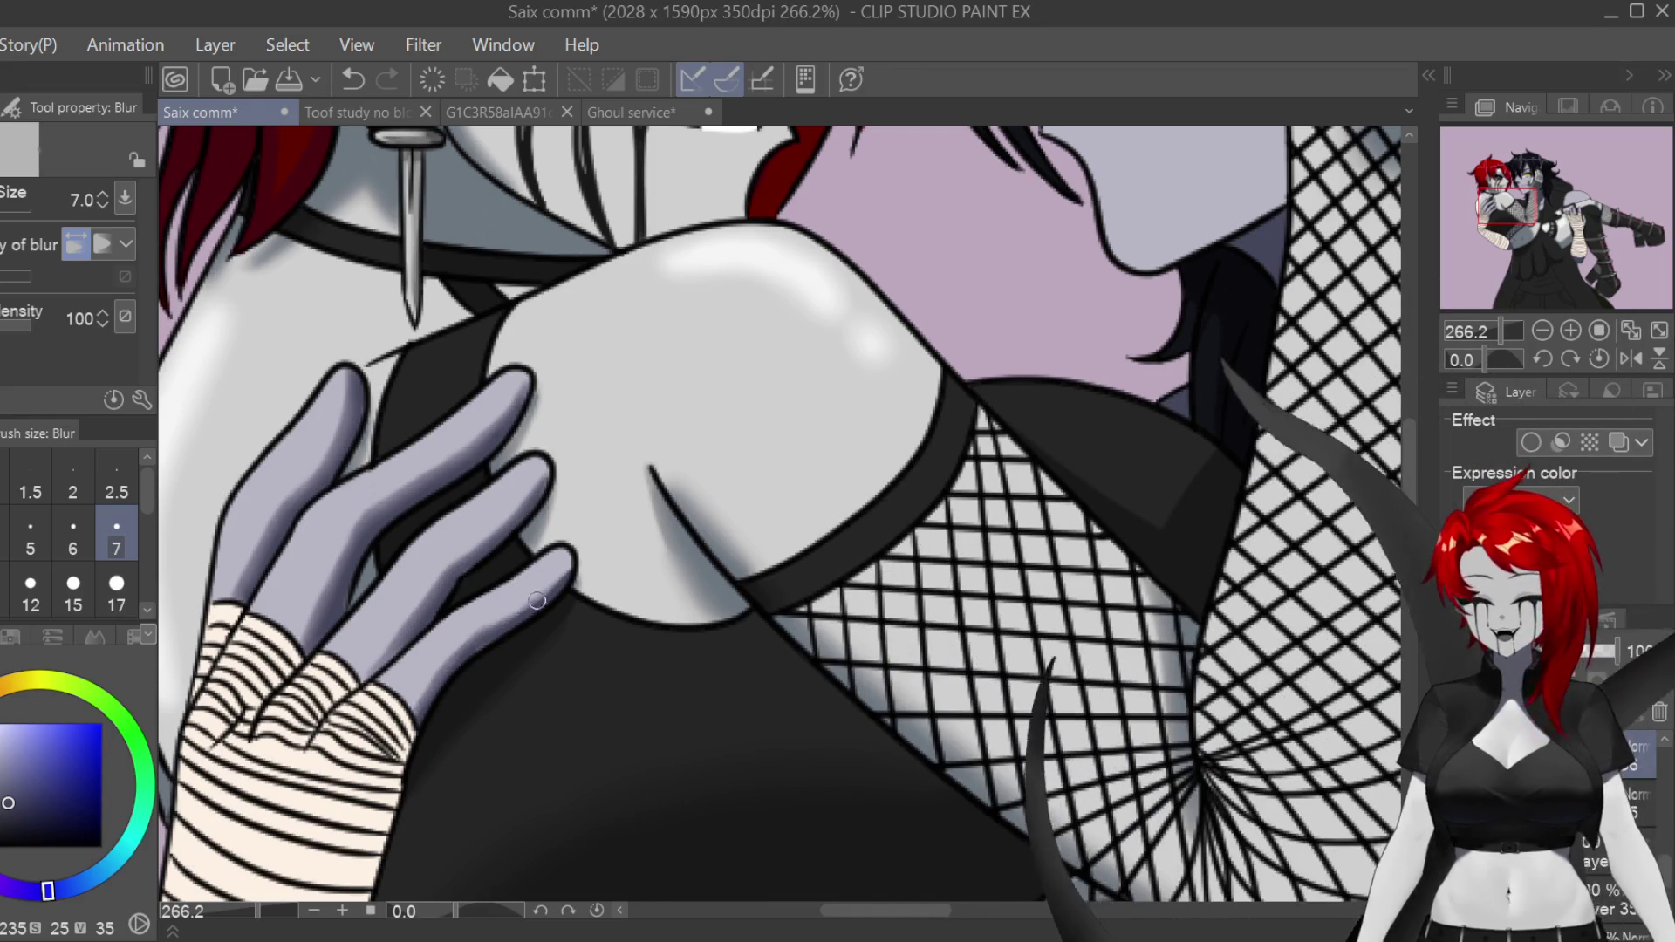
{"action": "mouse_move", "coordinate": [786, 524]}
{"action": "left_mouse_down"}
{"action": "mouse_move", "coordinate": [568, 515]}
{"action": "mouse_move", "coordinate": [453, 453]}
{"action": "mouse_move", "coordinate": [375, 488]}
{"action": "mouse_move", "coordinate": [305, 479]}
{"action": "left_mouse_up"}
{"action": "left_click_drag", "start_coordinate": [964, 836], "coordinate": [990, 836]}
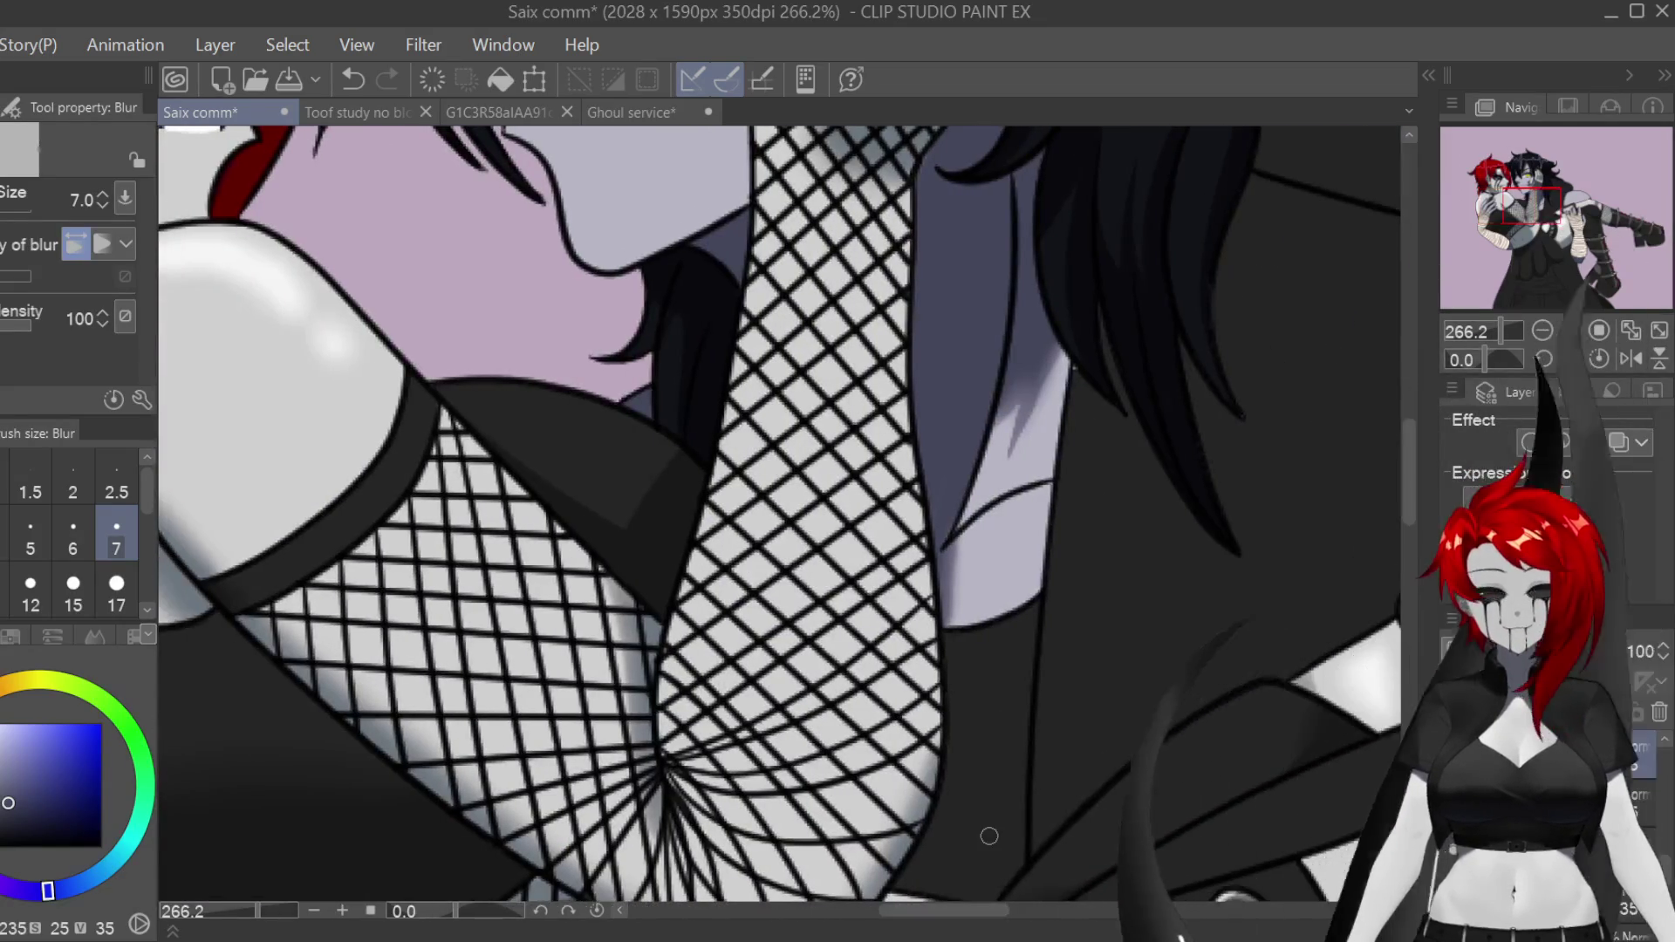
{"action": "scroll", "coordinate": [785, 515], "scroll_direction": "up", "scroll_amount": 5}
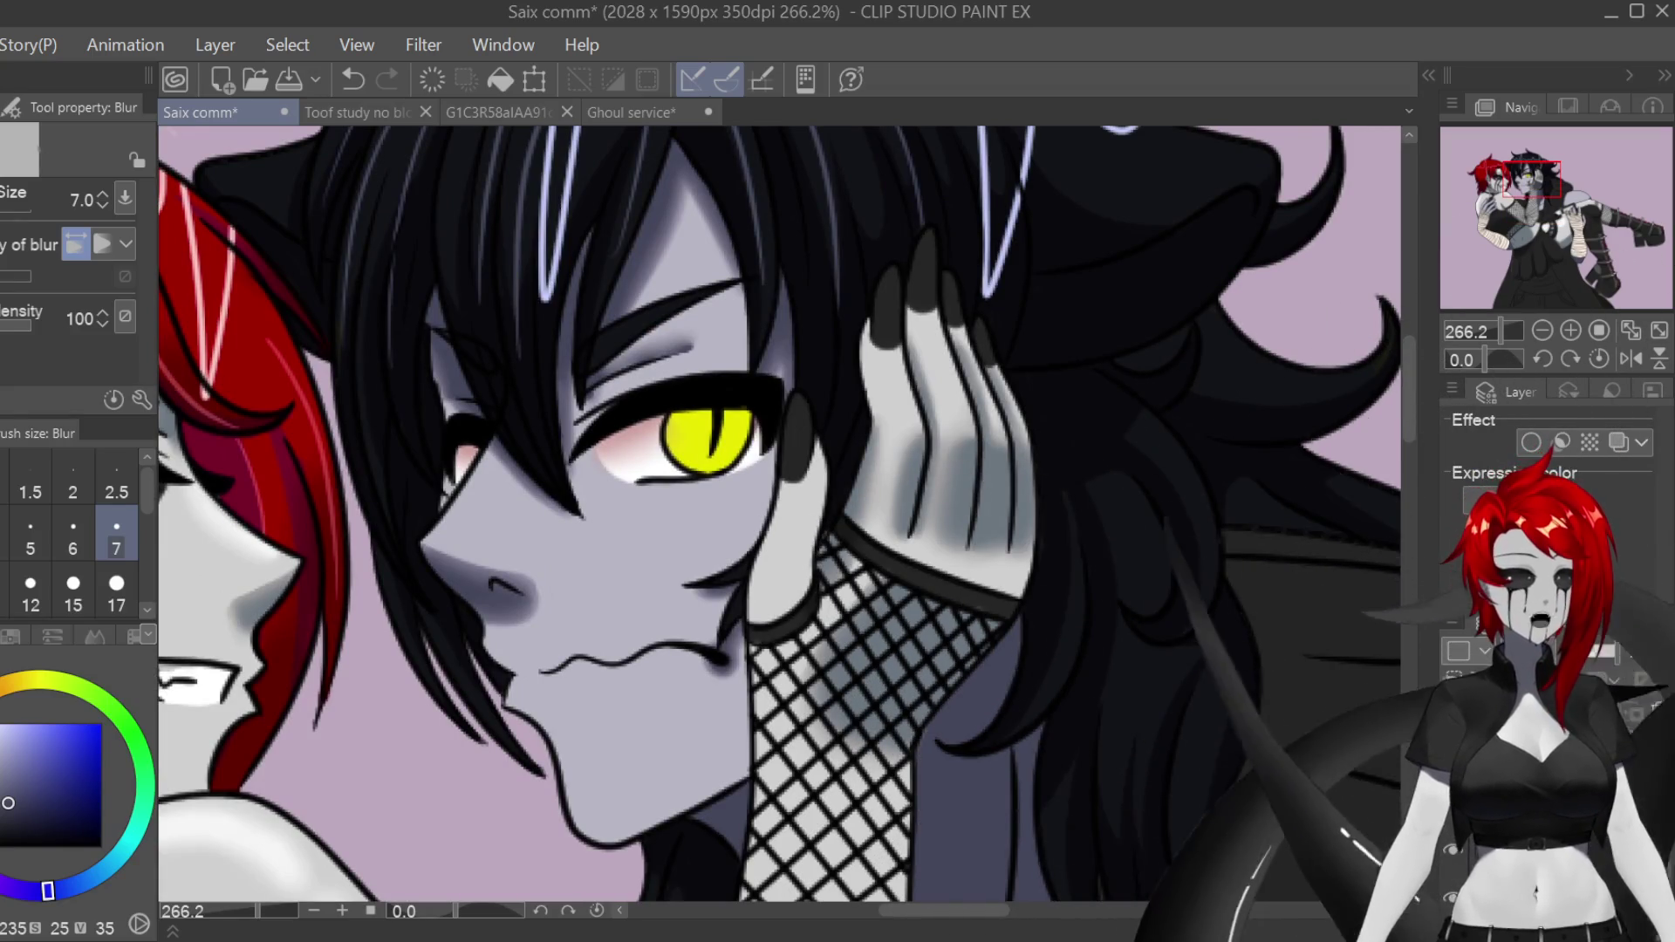
{"action": "key", "text": "i"}
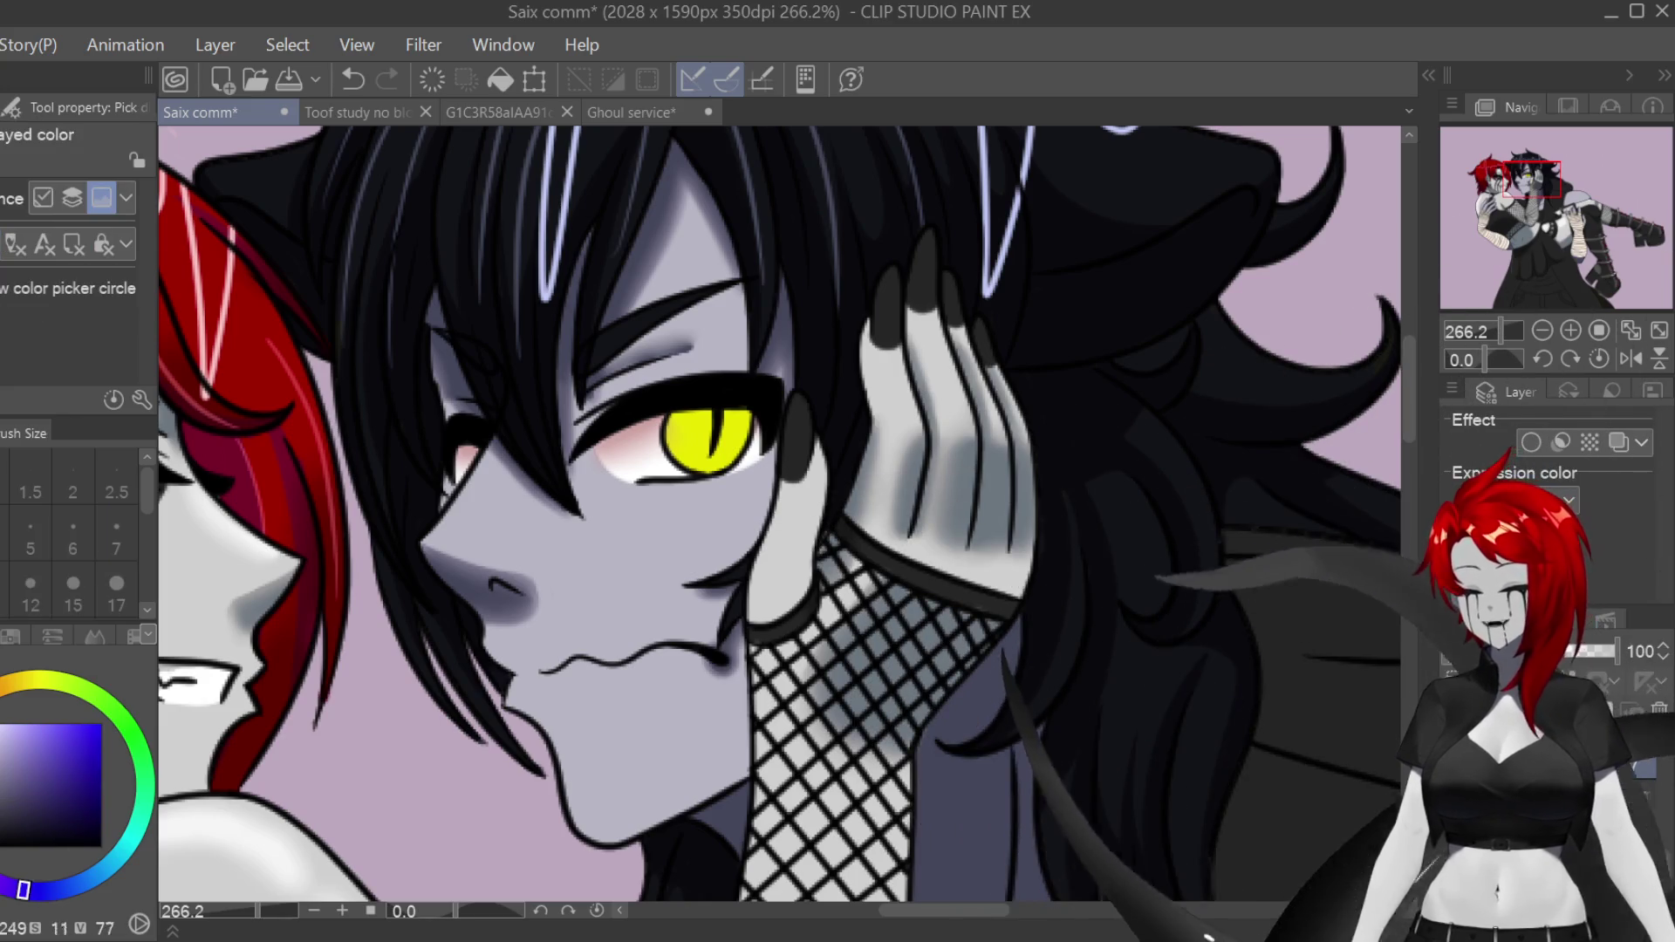
Step: Draw two light lavender highlight strokes by the demon's eye corner with the Turnip pen
{"action": "key", "text": "p"}
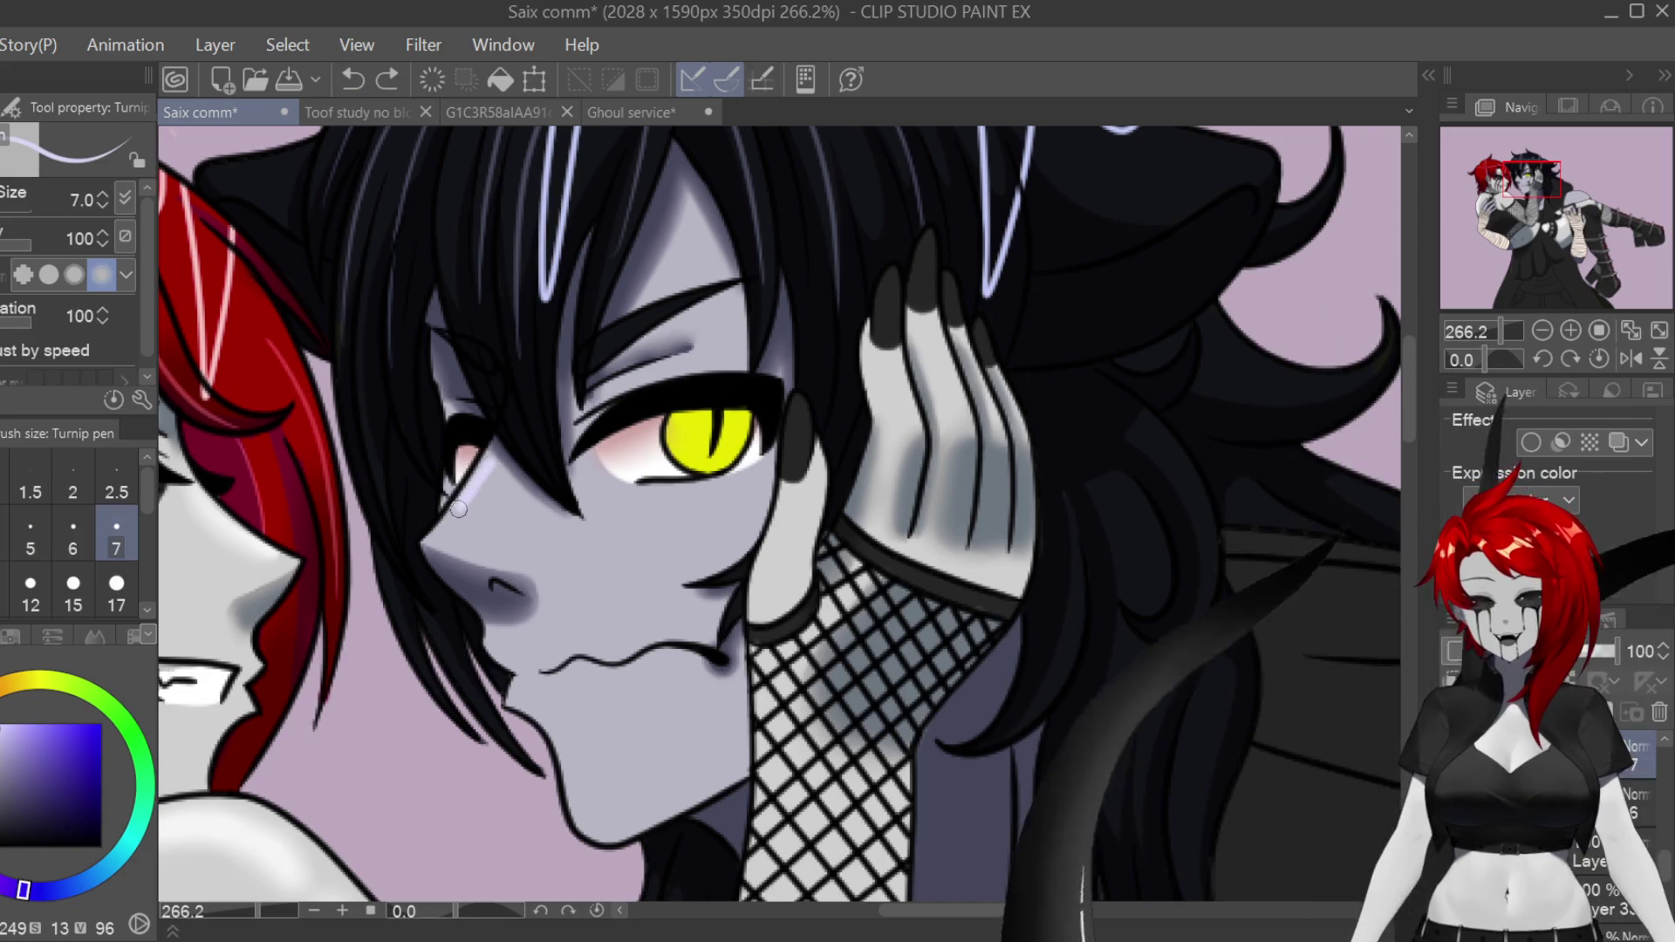
{"action": "left_click_drag", "start_coordinate": [476, 467], "coordinate": [445, 523]}
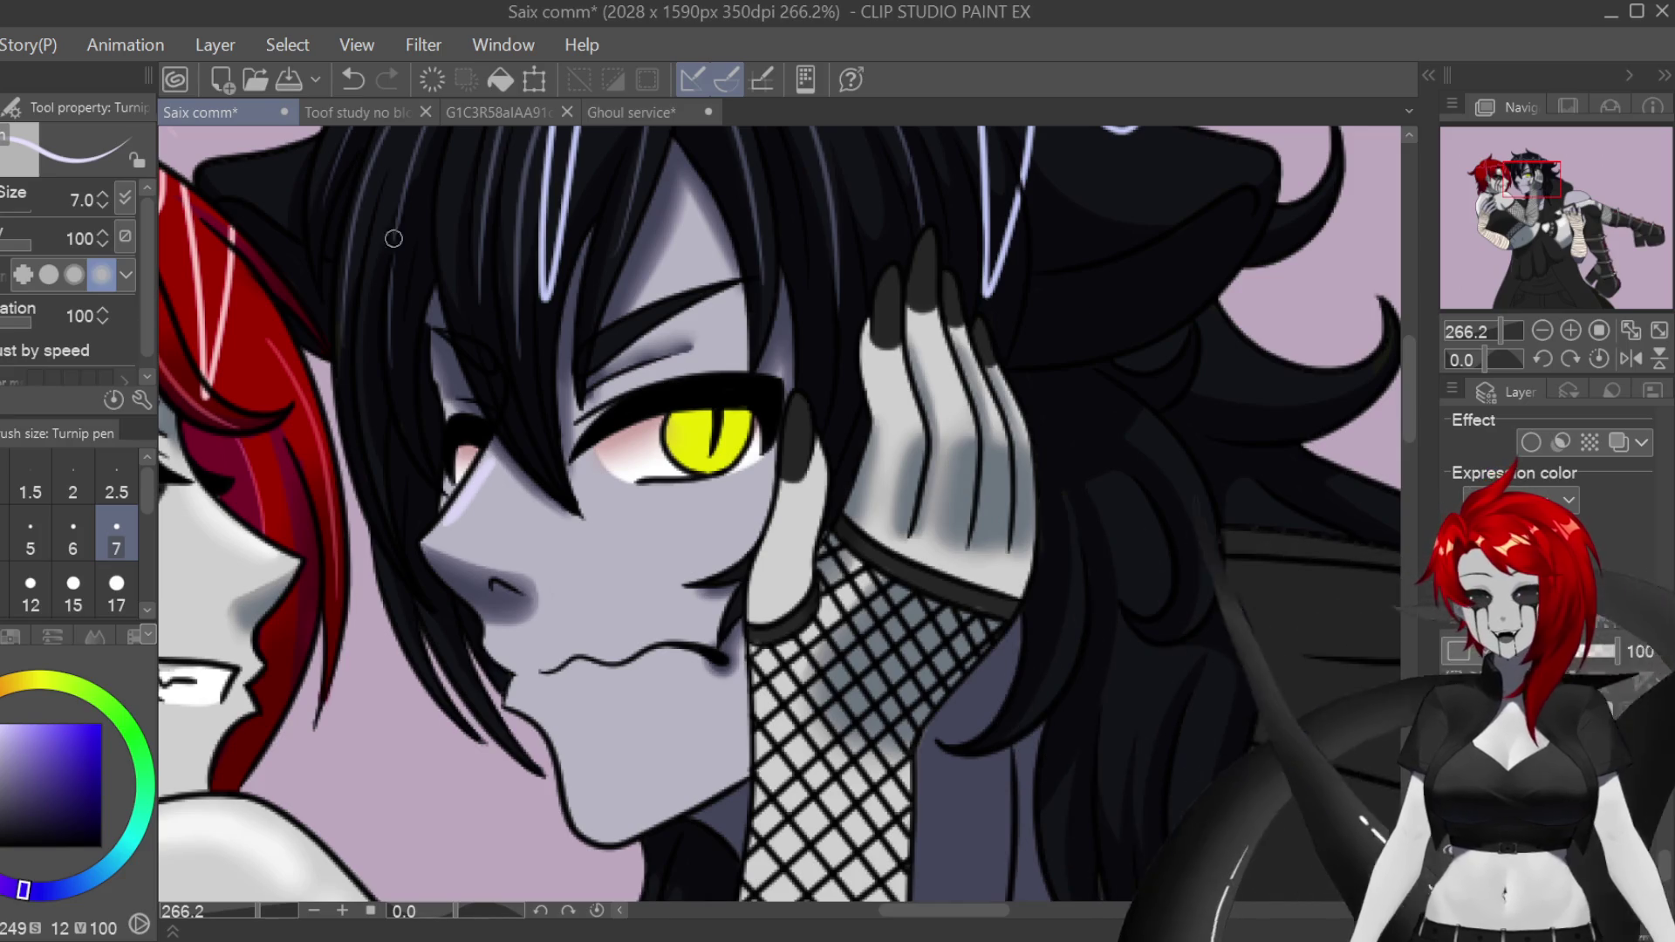
{"action": "left_click_drag", "start_coordinate": [495, 442], "coordinate": [450, 521]}
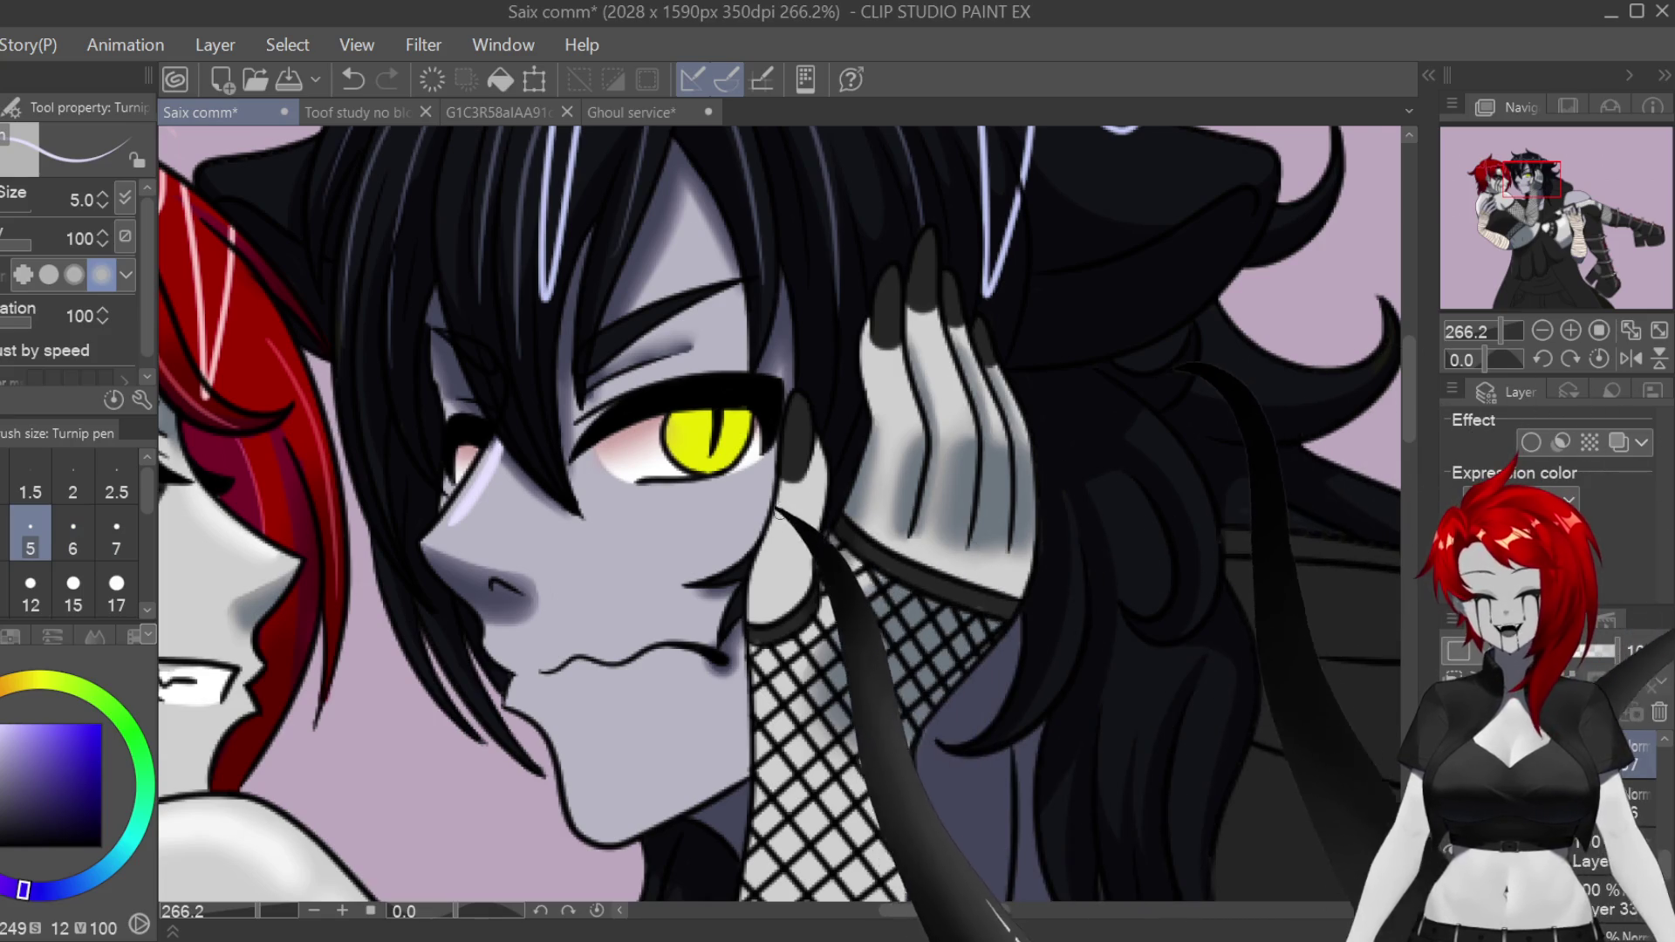
Step: Extend the white highlight up the demon's chin
{"action": "scroll", "coordinate": [682, 236], "scroll_direction": "up", "scroll_amount": 3}
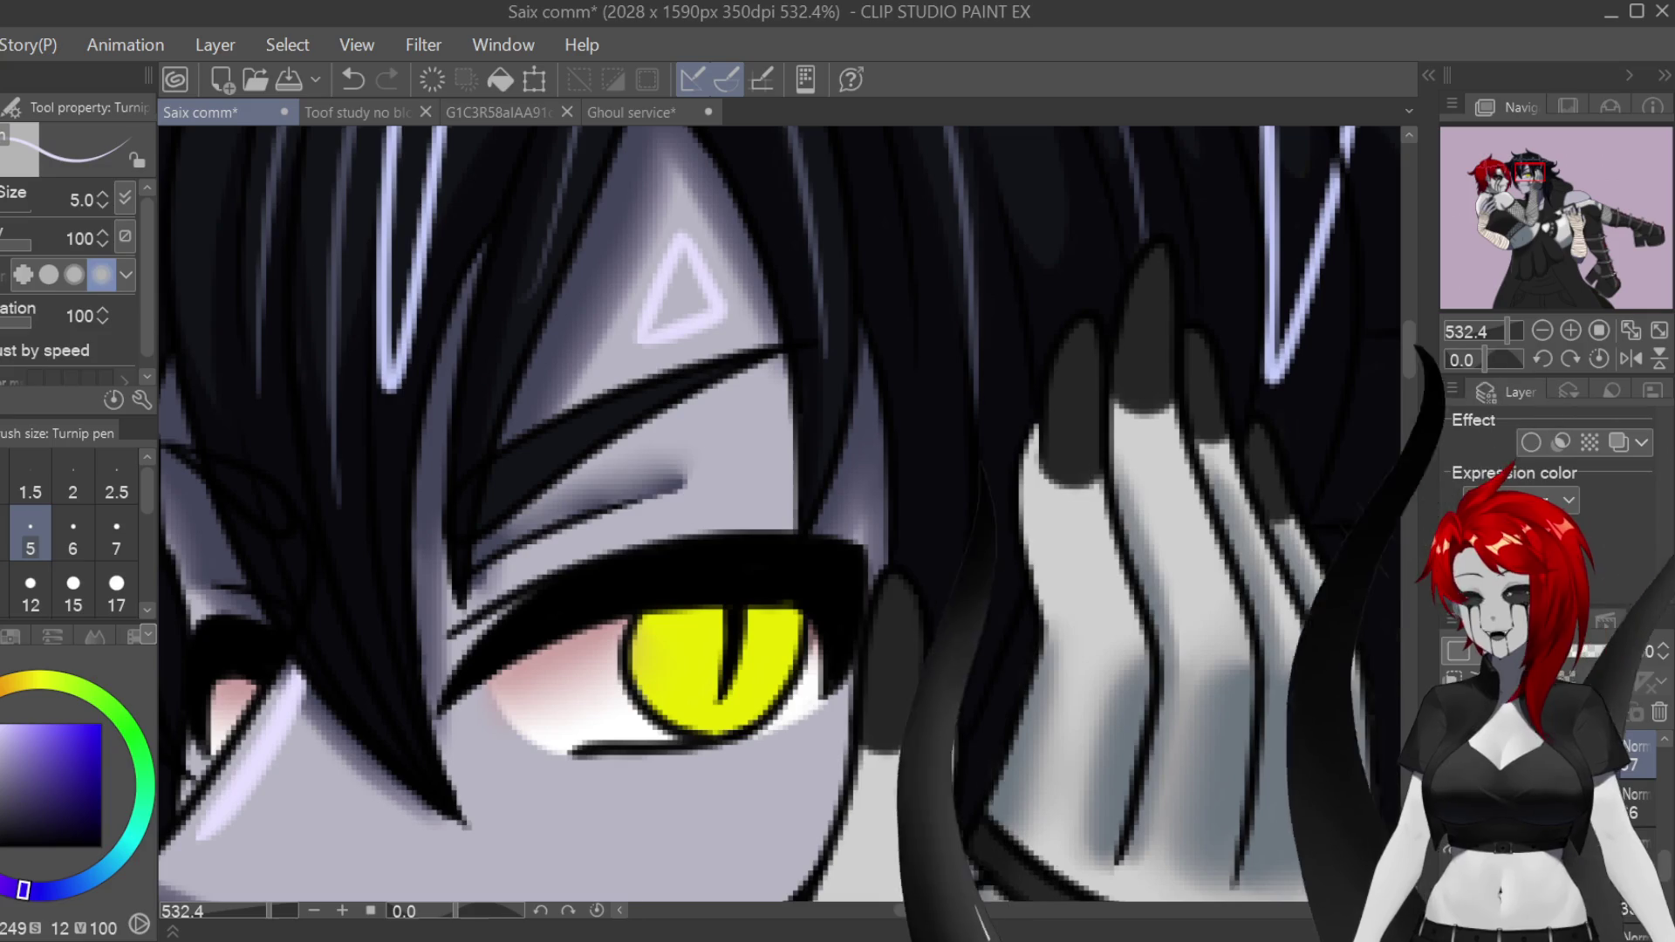
{"action": "scroll", "coordinate": [927, 725], "scroll_direction": "down", "scroll_amount": 4}
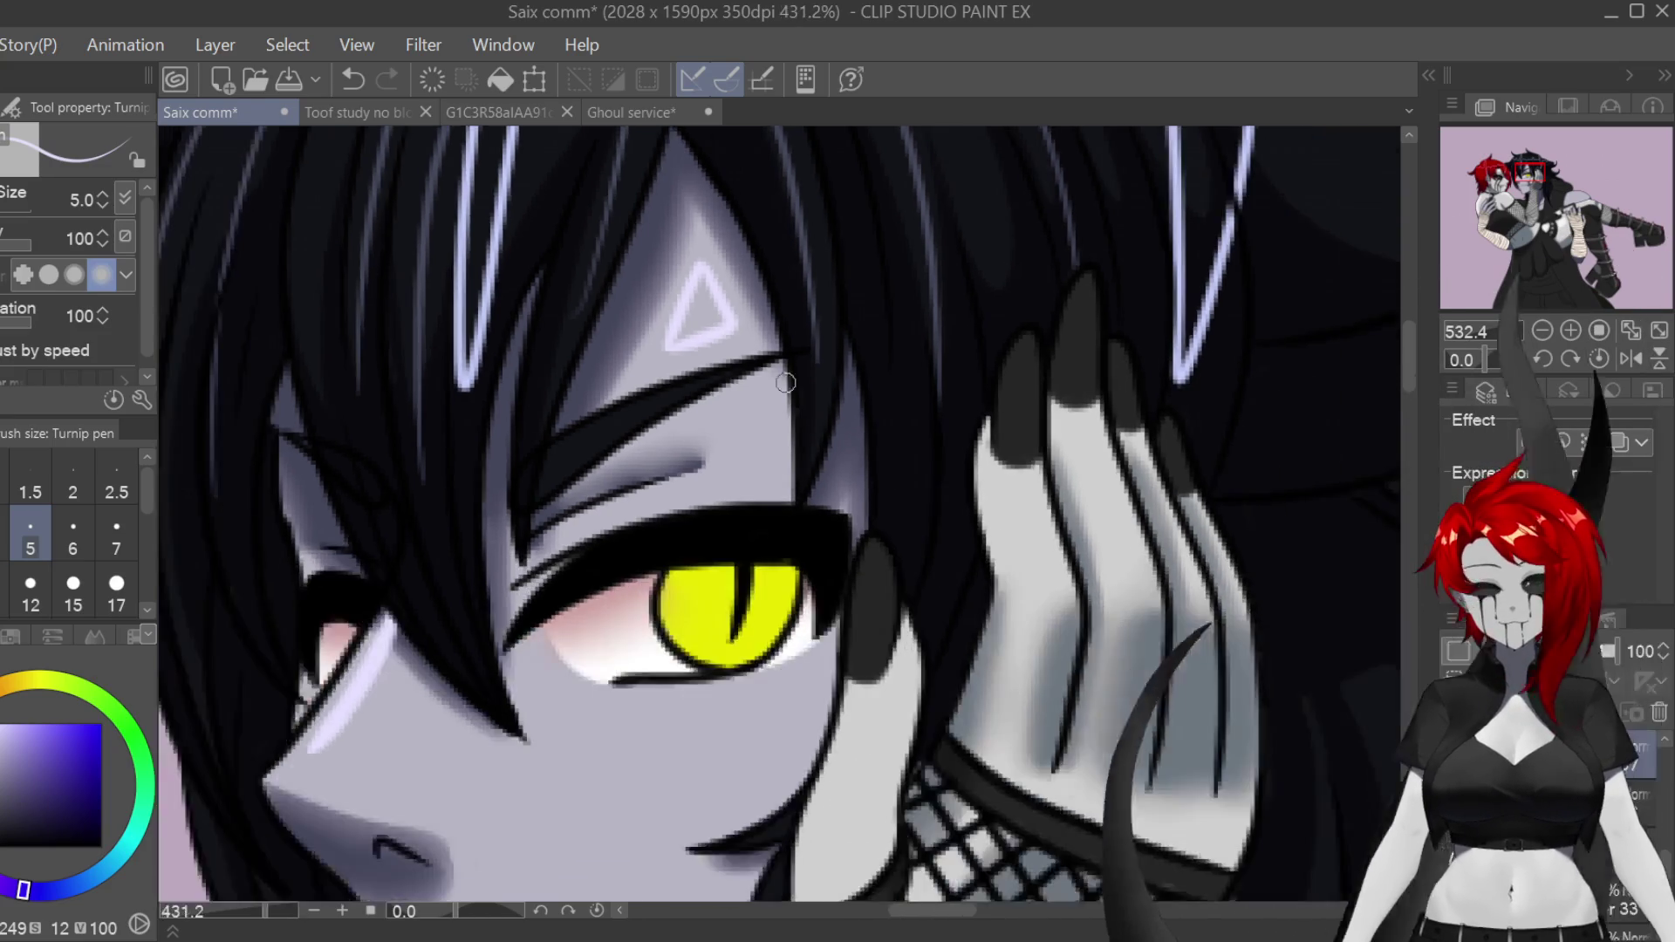
{"action": "scroll", "coordinate": [625, 573], "scroll_direction": "up", "scroll_amount": 4}
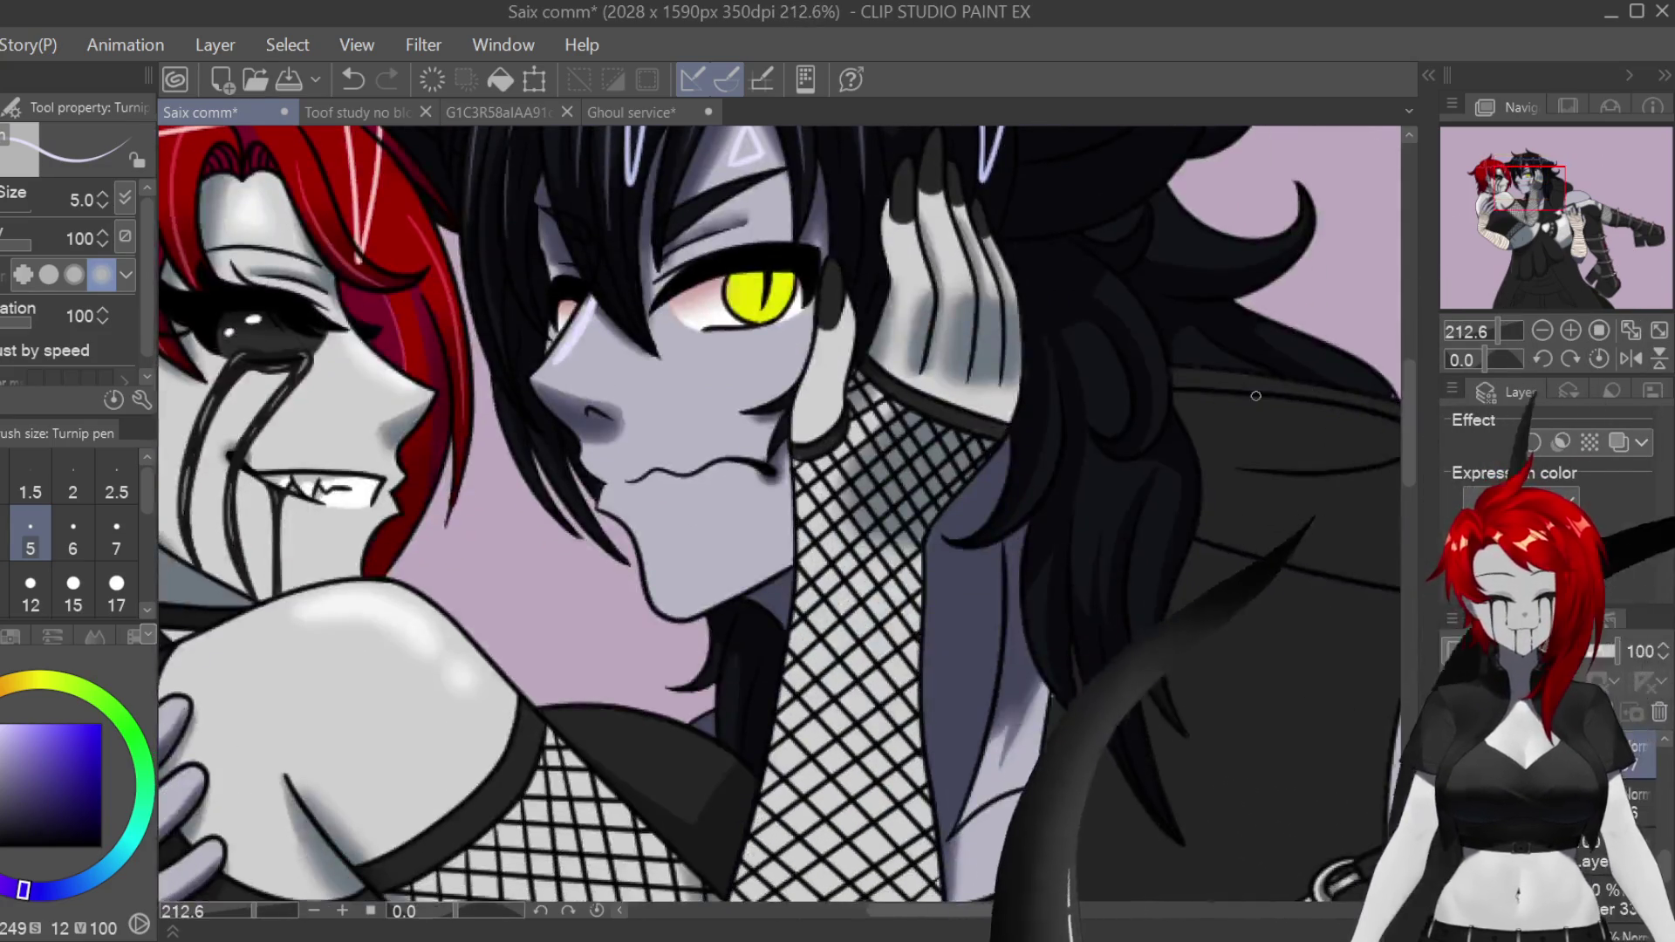
{"action": "left_click_drag", "start_coordinate": [532, 680], "coordinate": [519, 606]}
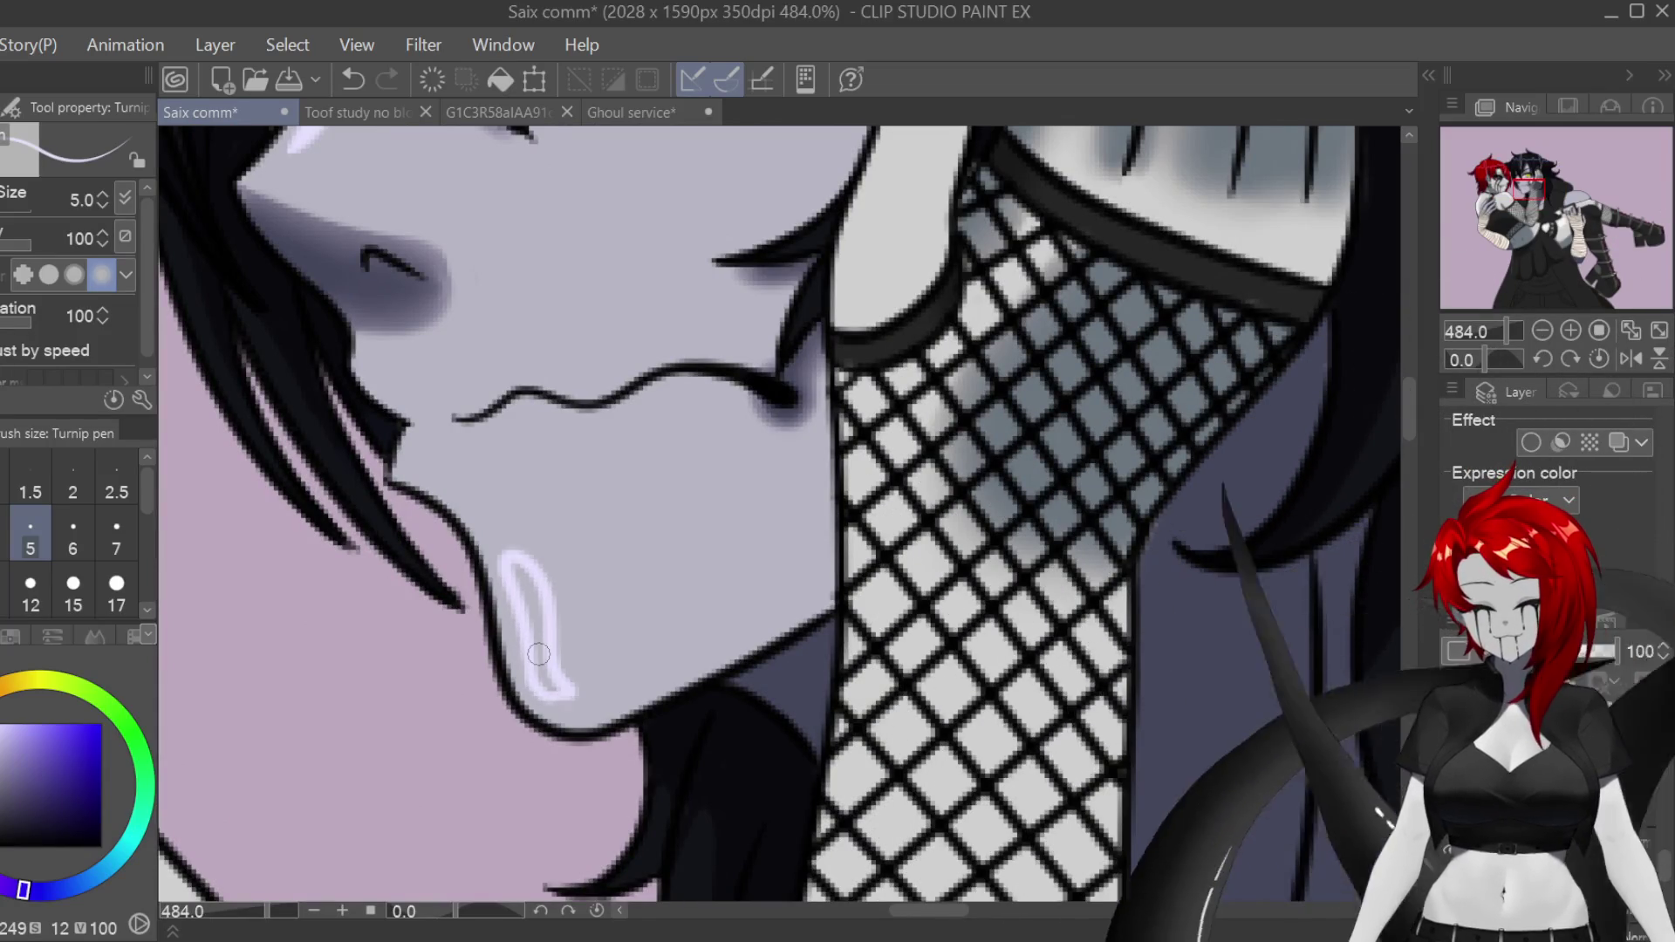
{"action": "scroll", "coordinate": [538, 654], "scroll_direction": "down", "scroll_amount": 6}
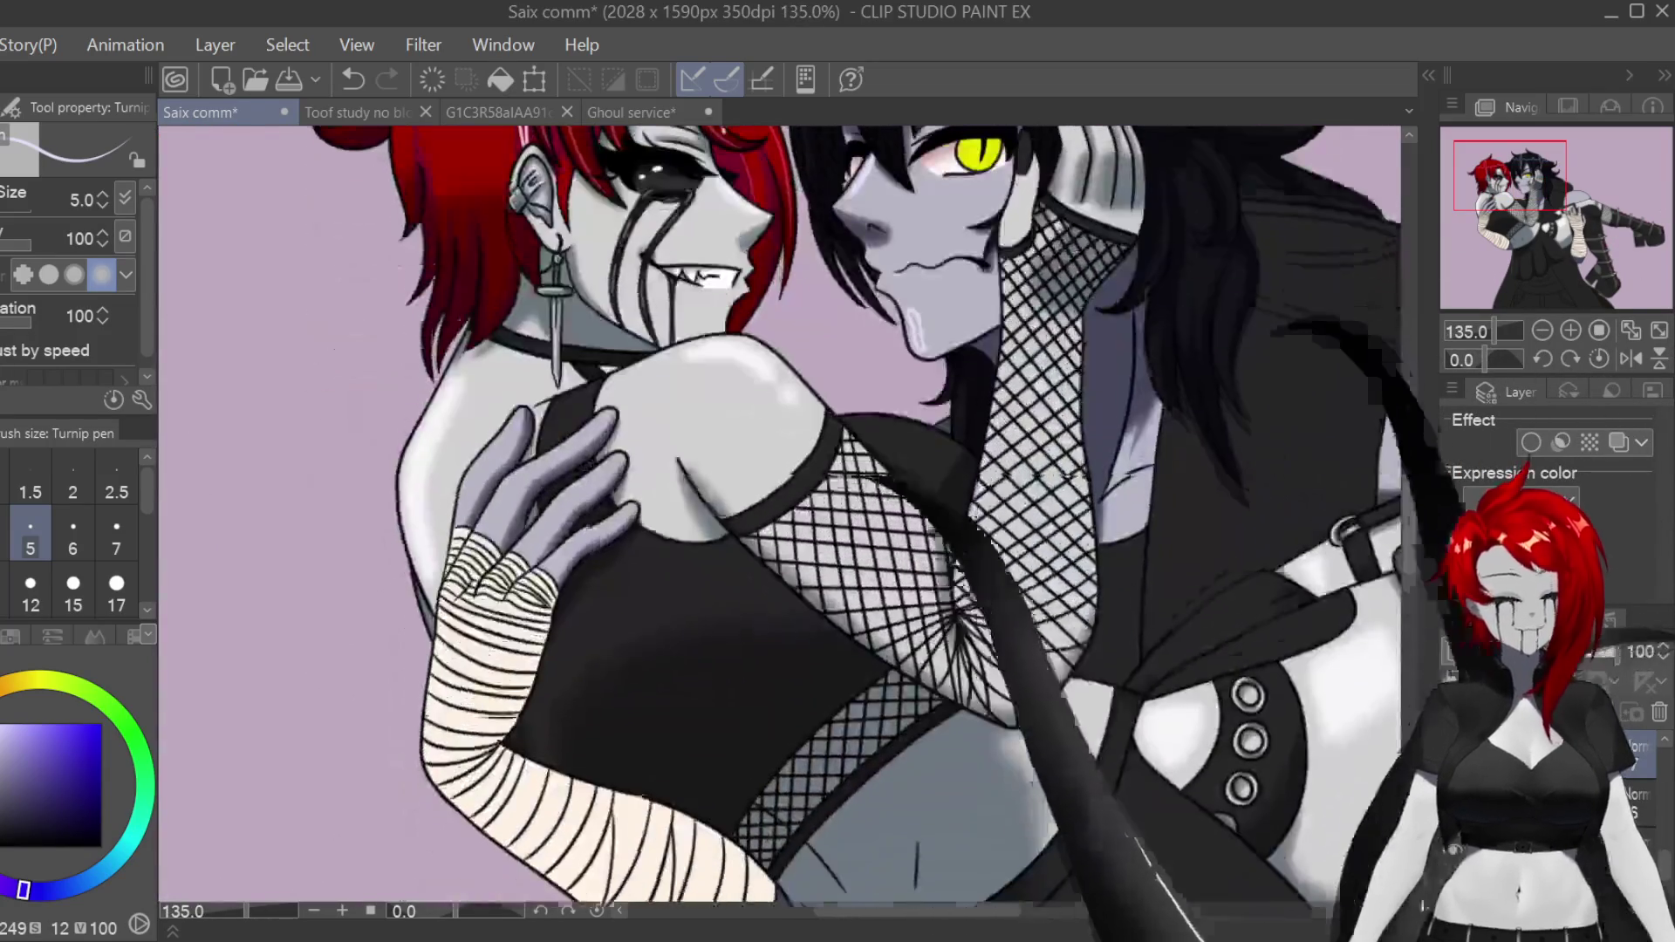
Step: With the canvas mirrored and pen size 6, highlight the shoulder's upper curve
{"action": "left_click_drag", "start_coordinate": [1361, 401], "coordinate": [1062, 379]}
{"action": "scroll", "coordinate": [1062, 380], "scroll_direction": "up", "scroll_amount": 1}
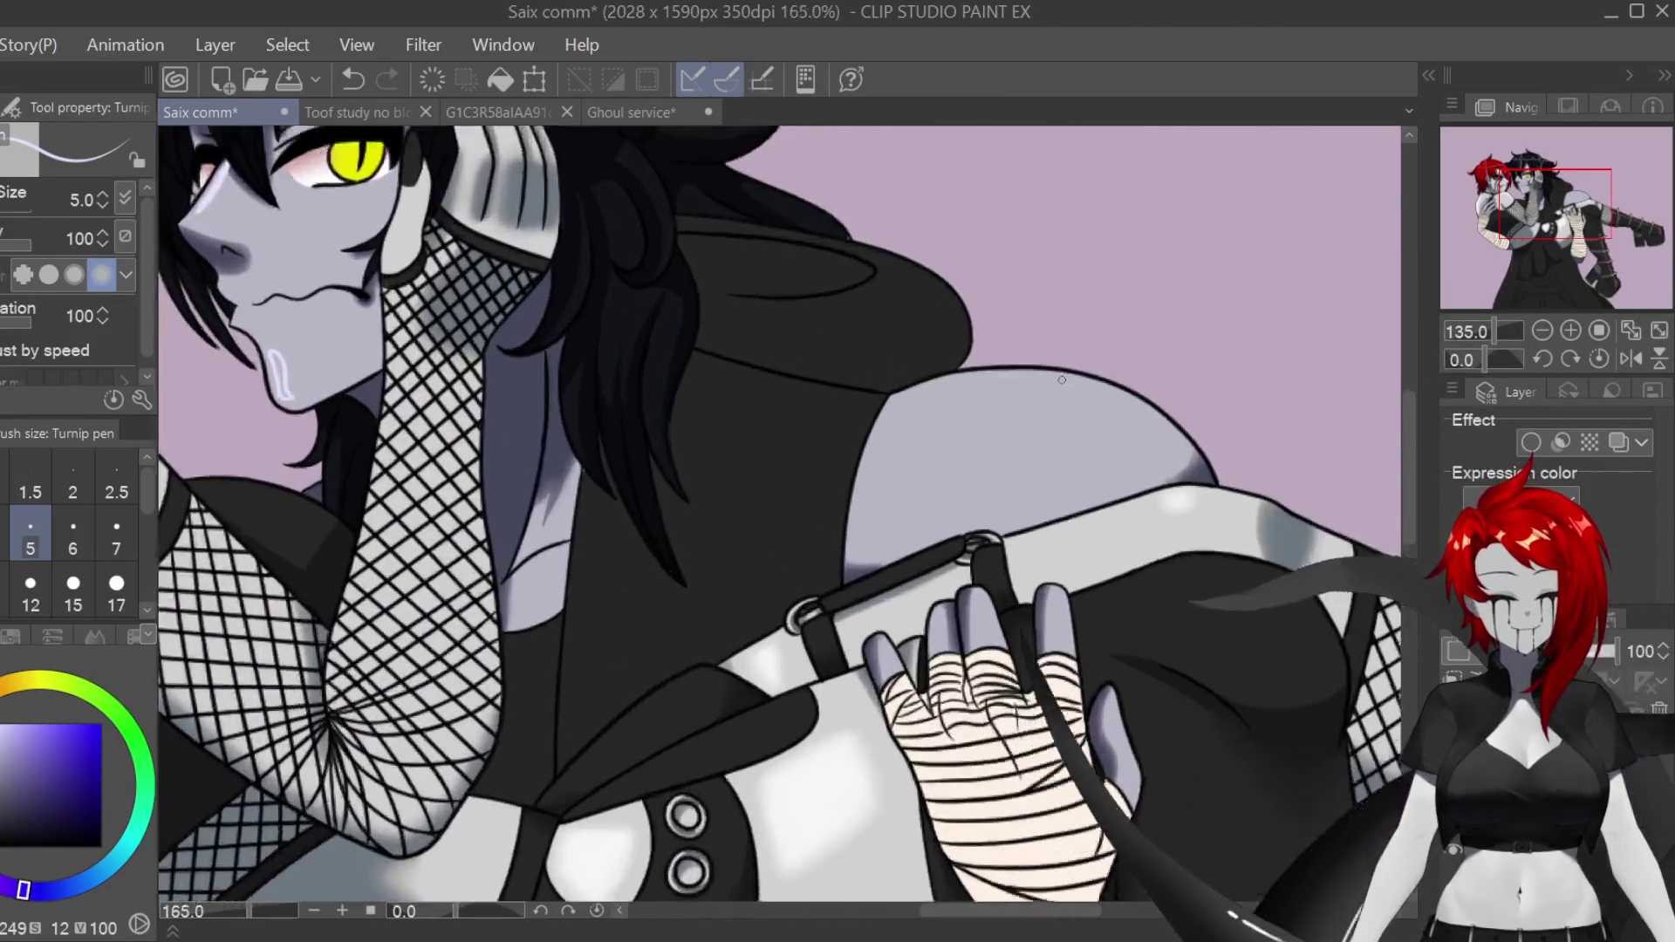
{"action": "scroll", "coordinate": [1062, 380], "scroll_direction": "up", "scroll_amount": 2}
{"action": "key", "text": "bracketright"}
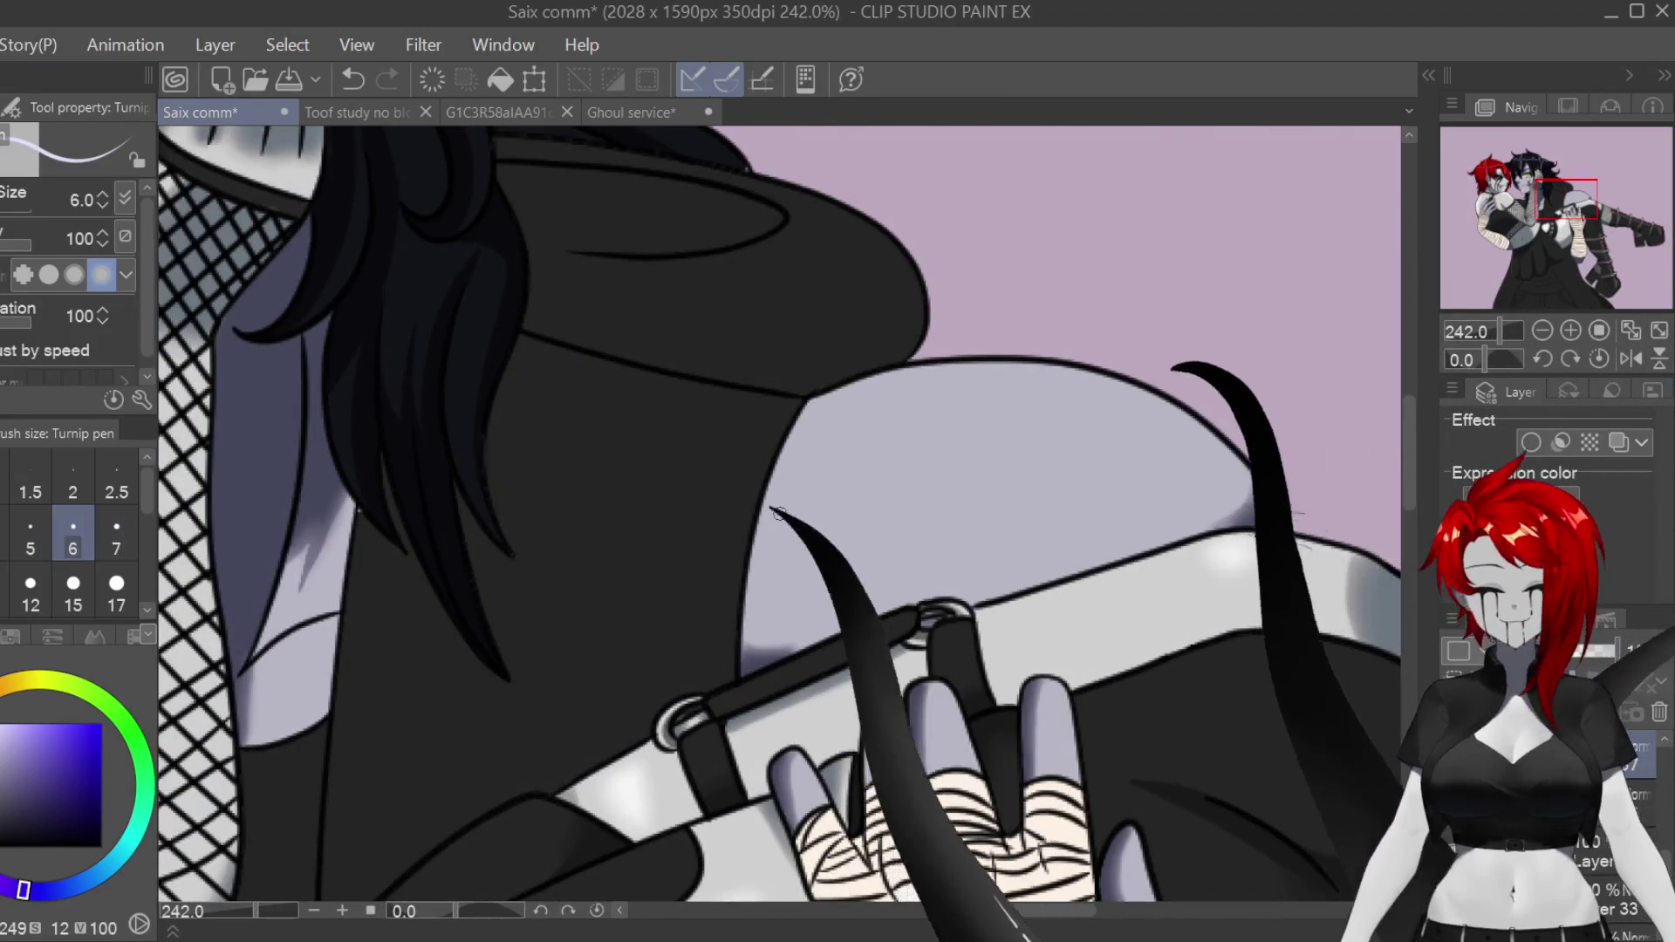
{"action": "key", "text": "h"}
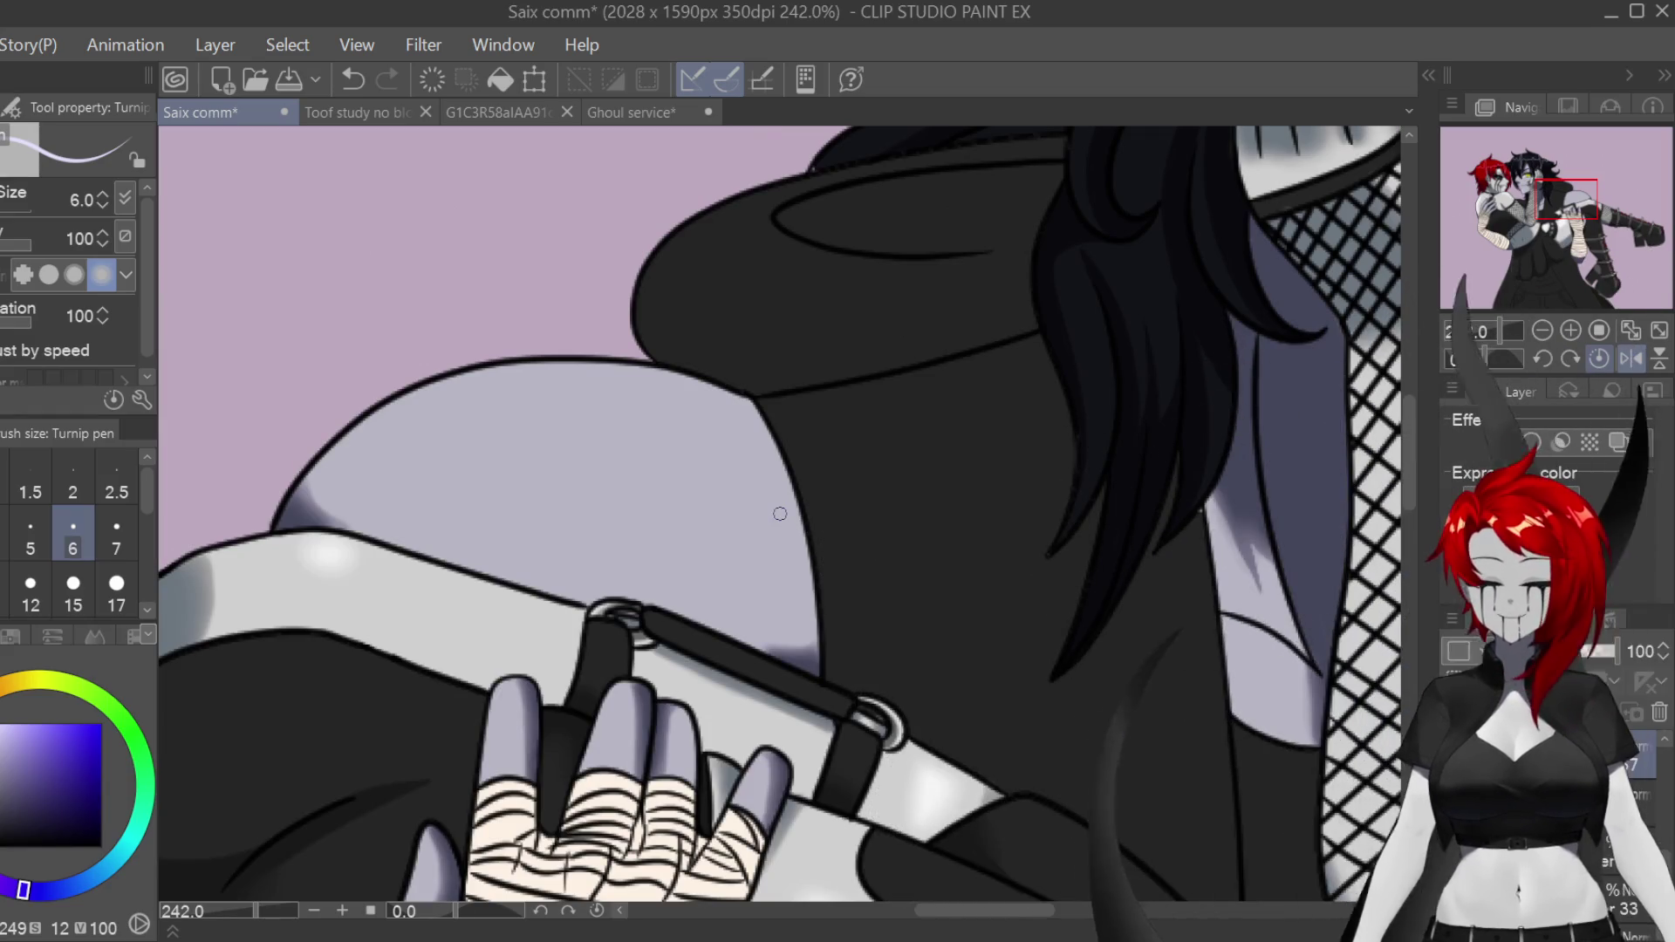
{"action": "scroll", "coordinate": [1001, 848], "scroll_direction": "left", "scroll_amount": 3}
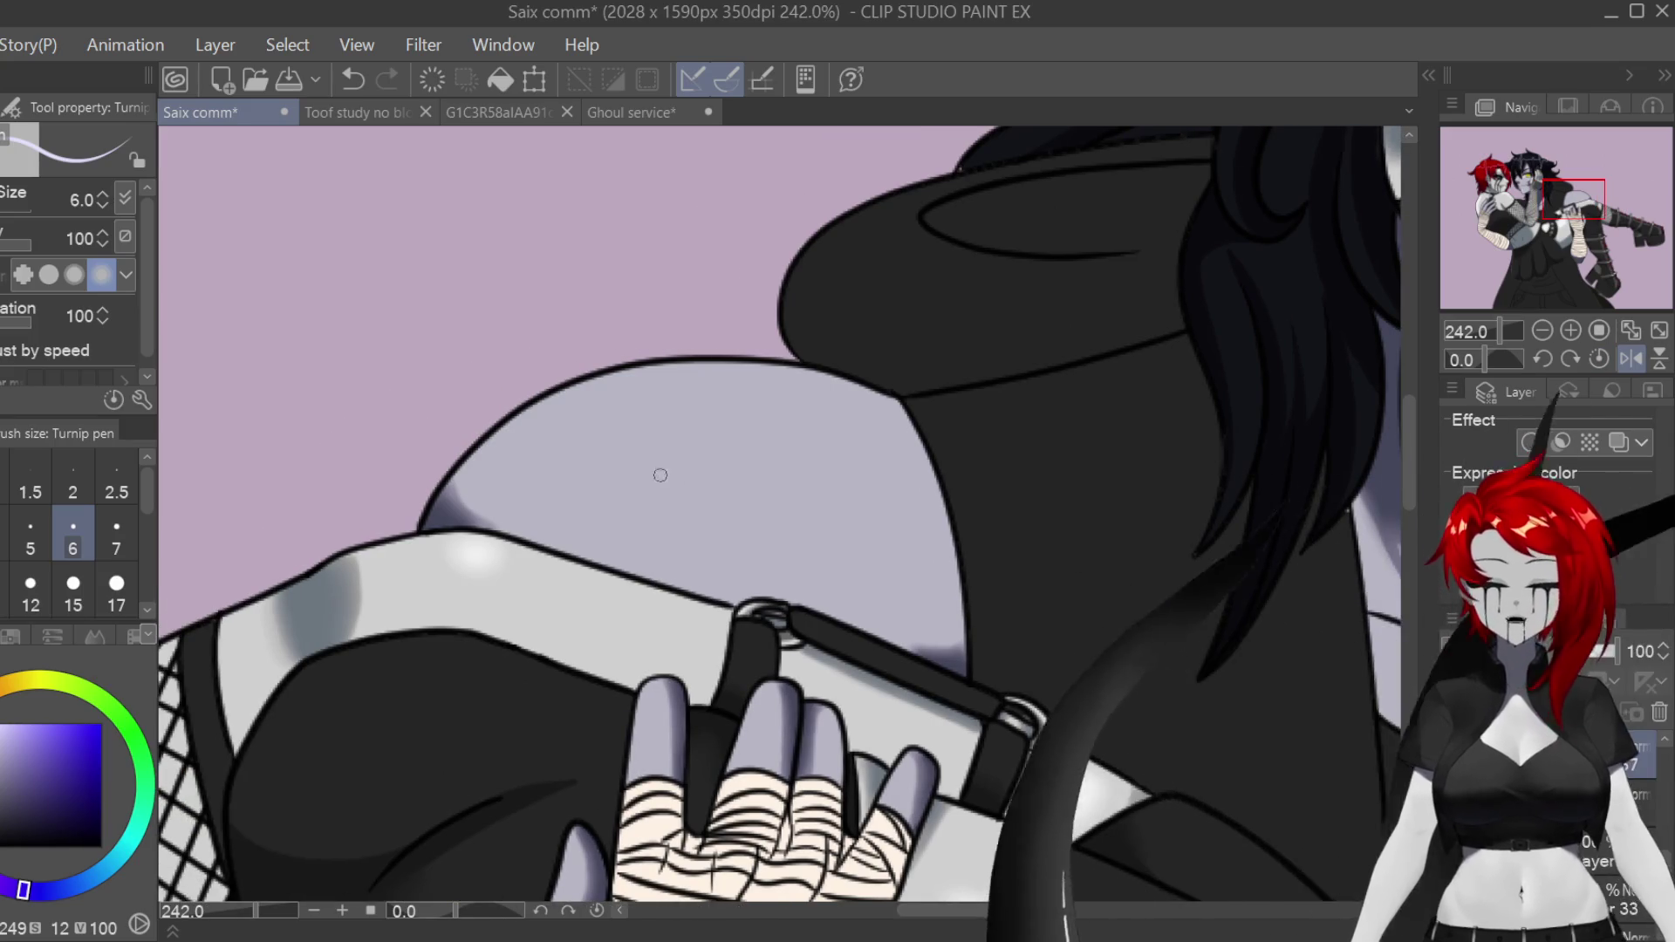
{"action": "left_click_drag", "start_coordinate": [672, 380], "coordinate": [510, 438]}
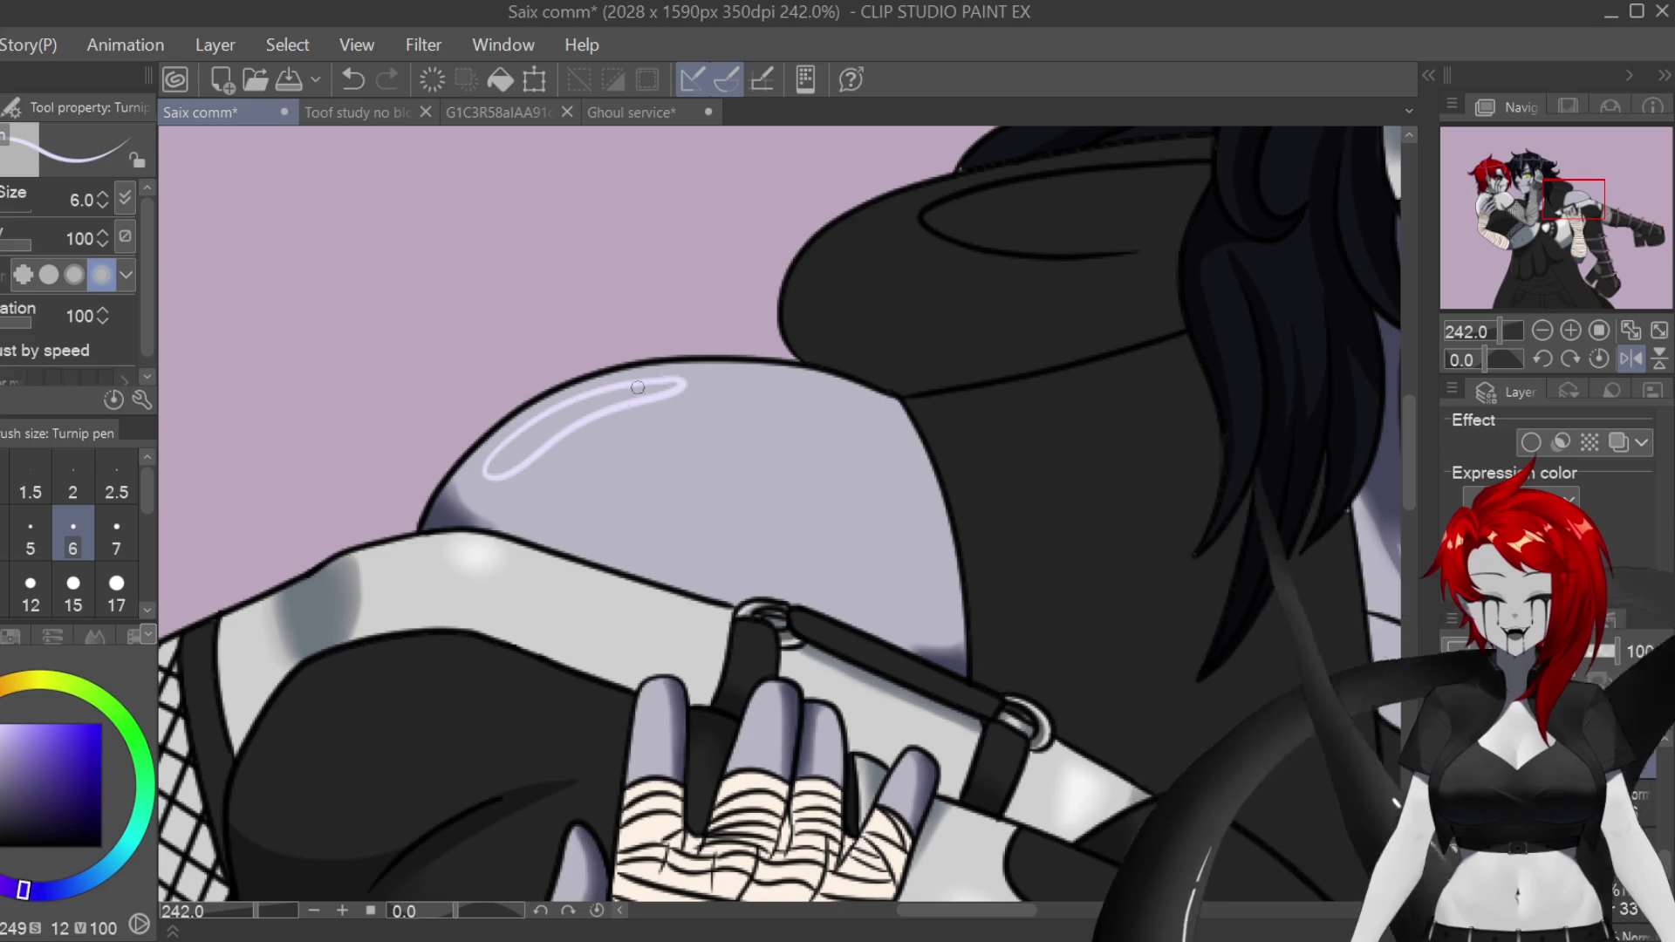
Step: Set Stabilization to 0, then fill the highlight loop and hair triangle solid lavender
{"action": "scroll", "coordinate": [621, 411], "scroll_direction": "left", "scroll_amount": 8}
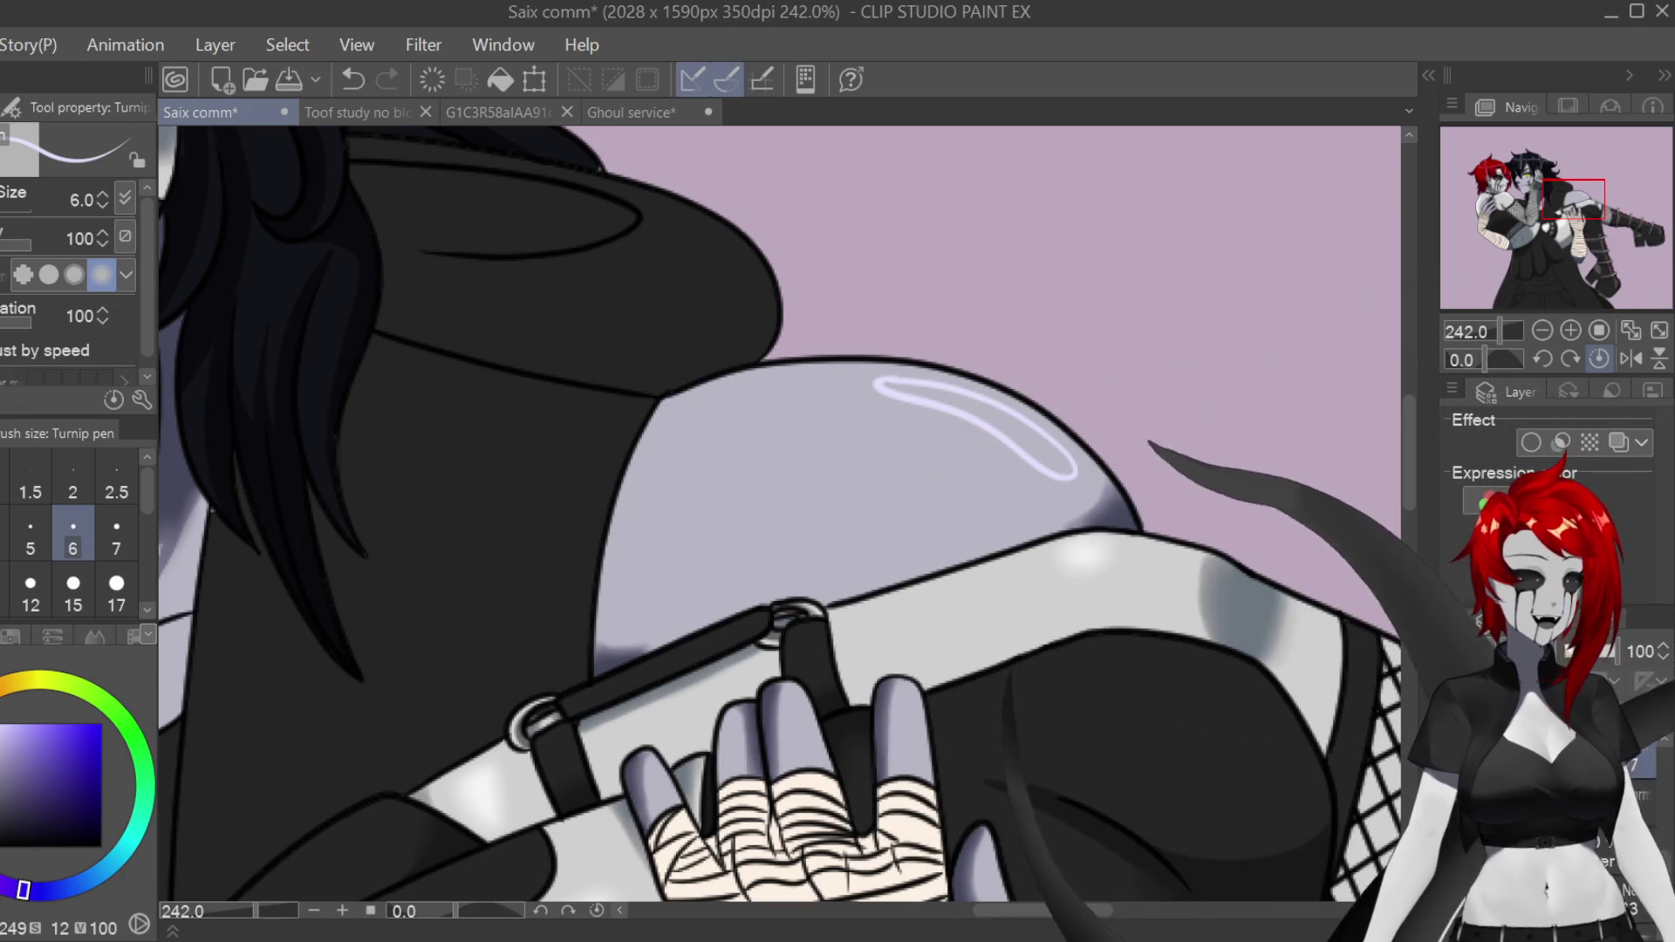
{"action": "left_click_drag", "start_coordinate": [88, 325], "coordinate": [4, 325]}
{"action": "scroll", "coordinate": [1010, 434], "scroll_direction": "up", "scroll_amount": 5}
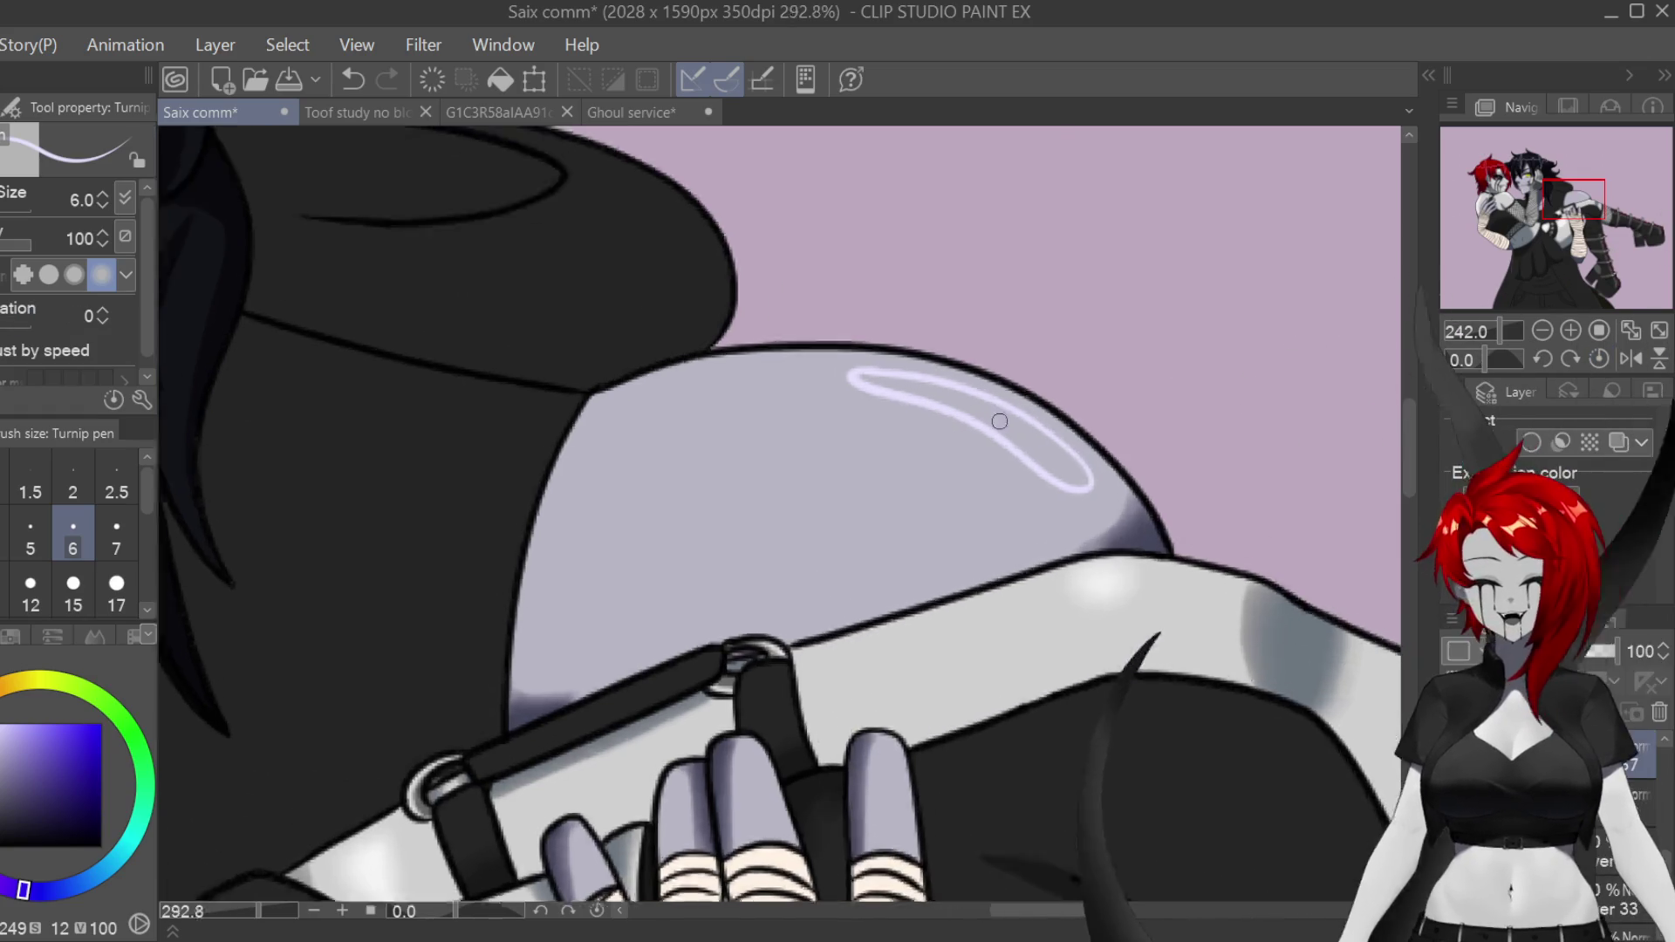
{"action": "left_click_drag", "start_coordinate": [1009, 419], "coordinate": [1097, 460]}
{"action": "left_click_drag", "start_coordinate": [1140, 507], "coordinate": [1128, 520]}
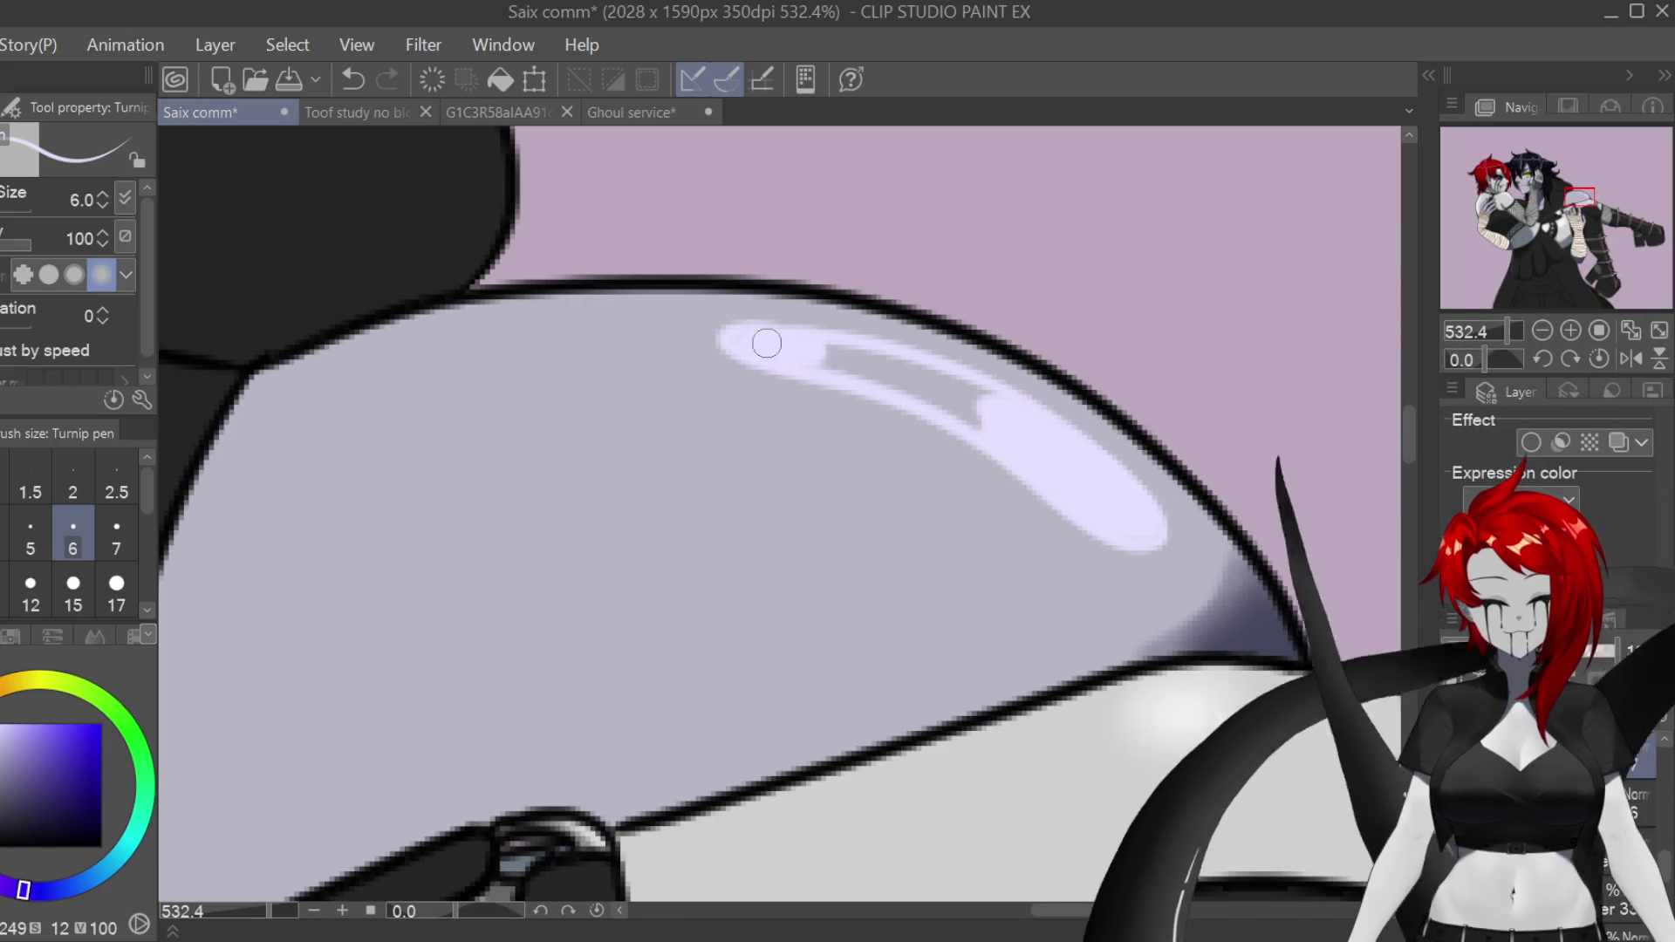
{"action": "mouse_move", "coordinate": [891, 359]}
{"action": "left_mouse_down"}
{"action": "mouse_move", "coordinate": [994, 427]}
{"action": "mouse_move", "coordinate": [802, 351]}
{"action": "left_mouse_up"}
{"action": "scroll", "coordinate": [778, 346], "scroll_direction": "down", "scroll_amount": 5}
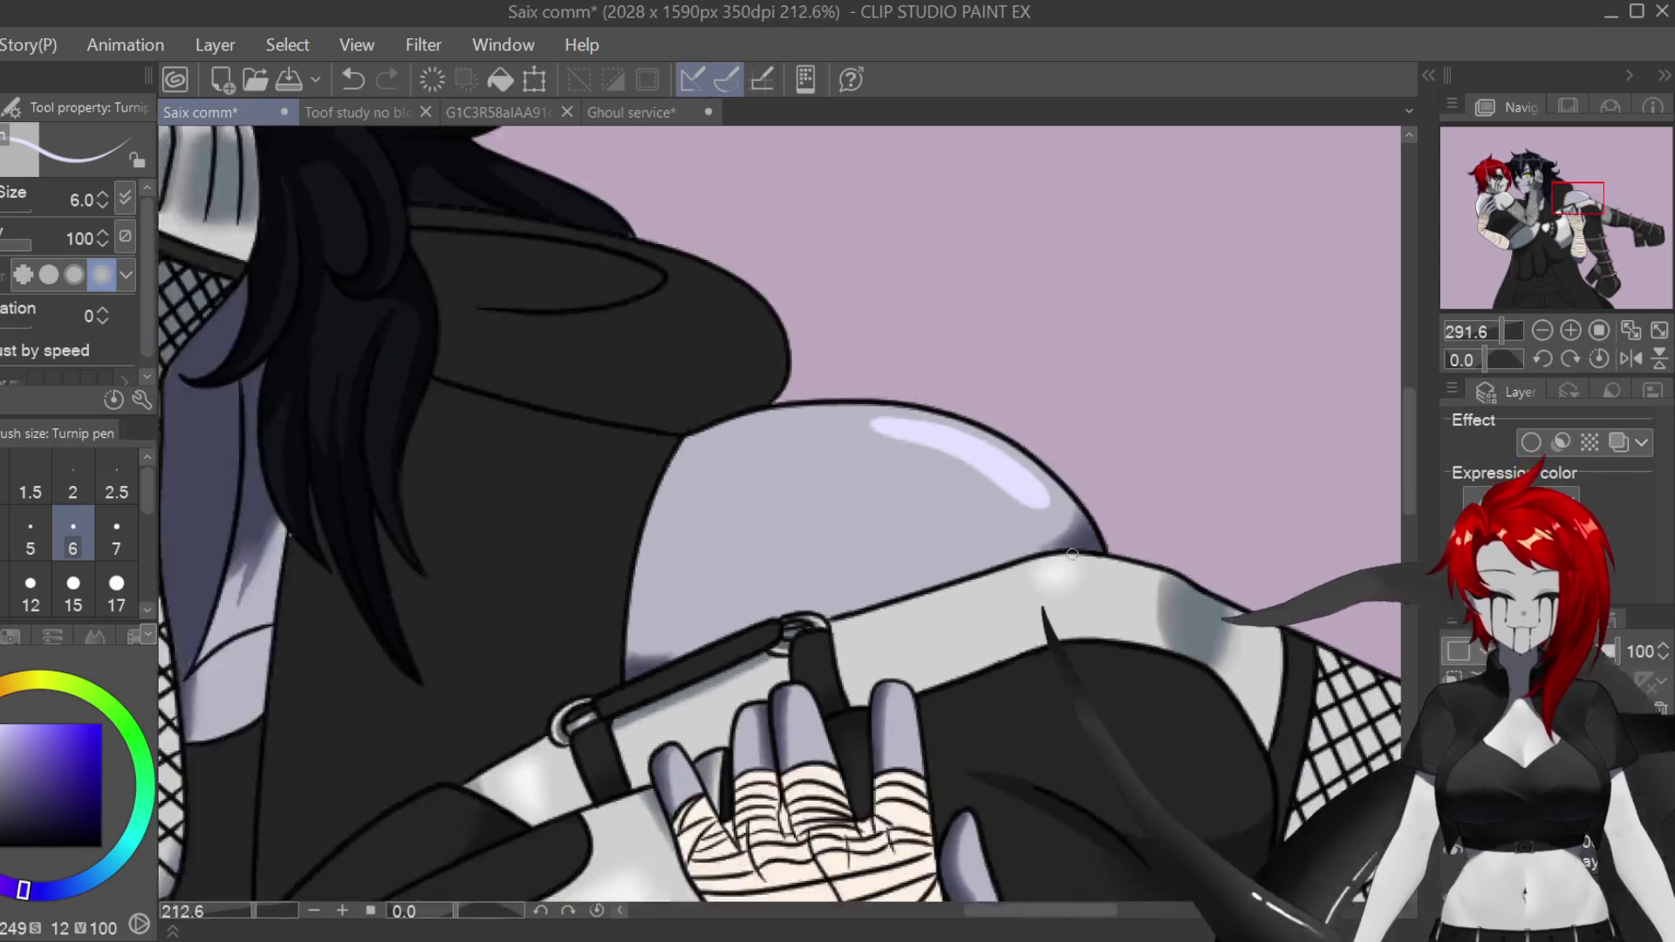
{"action": "scroll", "coordinate": [315, 429], "scroll_direction": "up", "scroll_amount": 7}
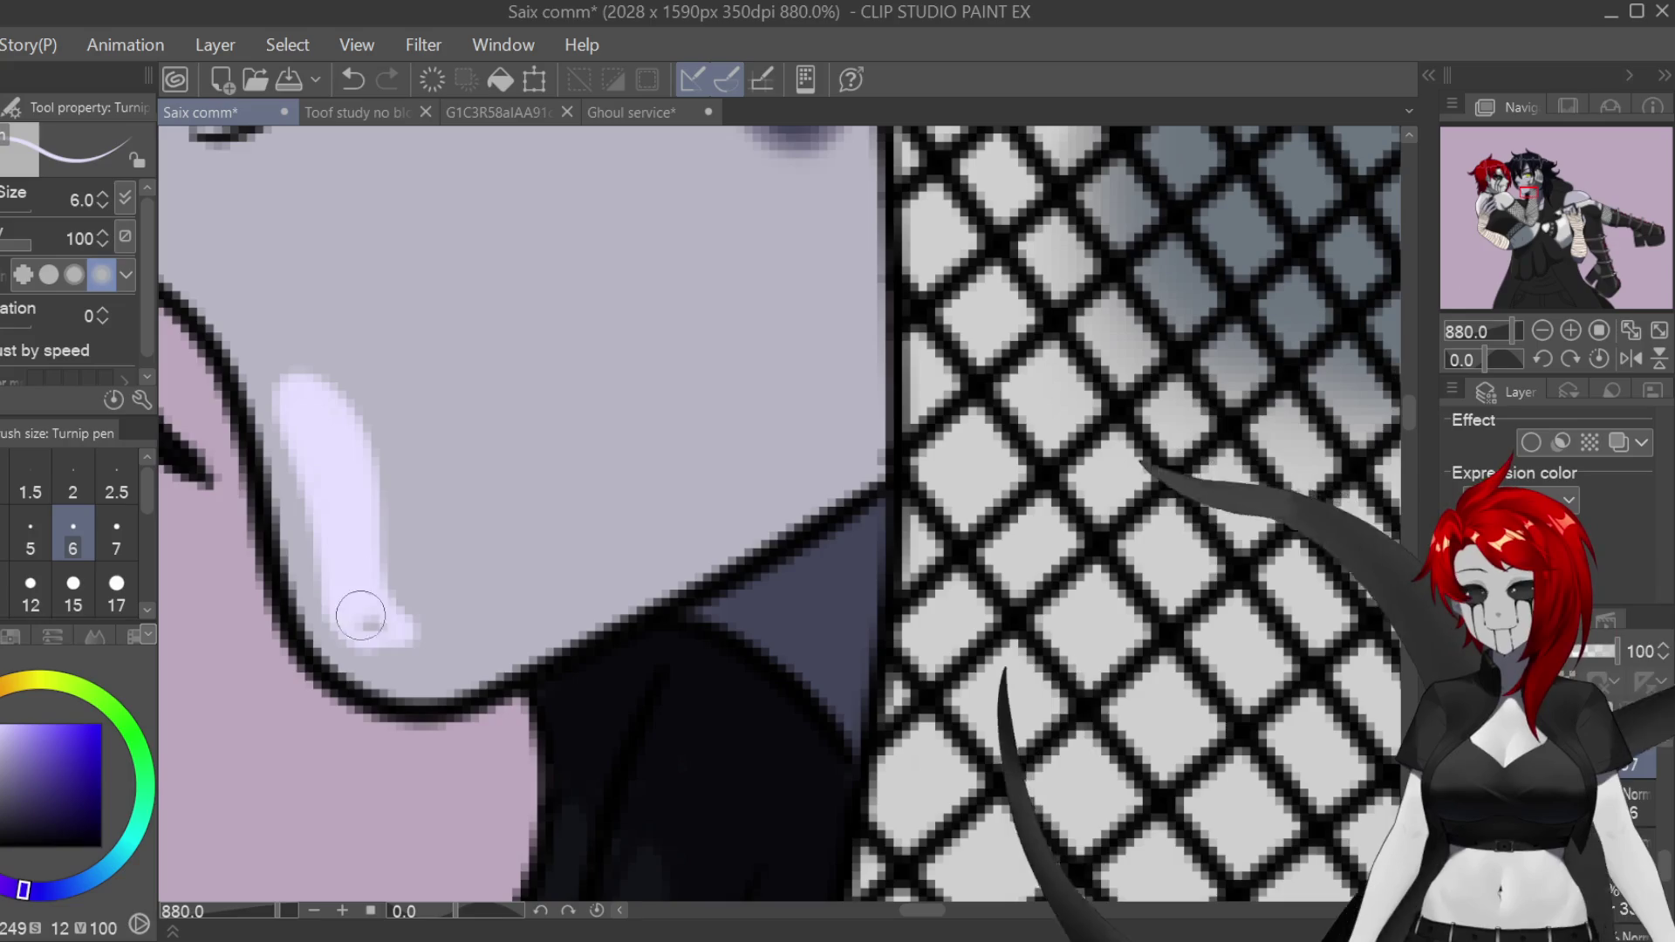
{"action": "scroll", "coordinate": [371, 611], "scroll_direction": "down", "scroll_amount": 4}
{"action": "scroll", "coordinate": [463, 266], "scroll_direction": "up", "scroll_amount": 5}
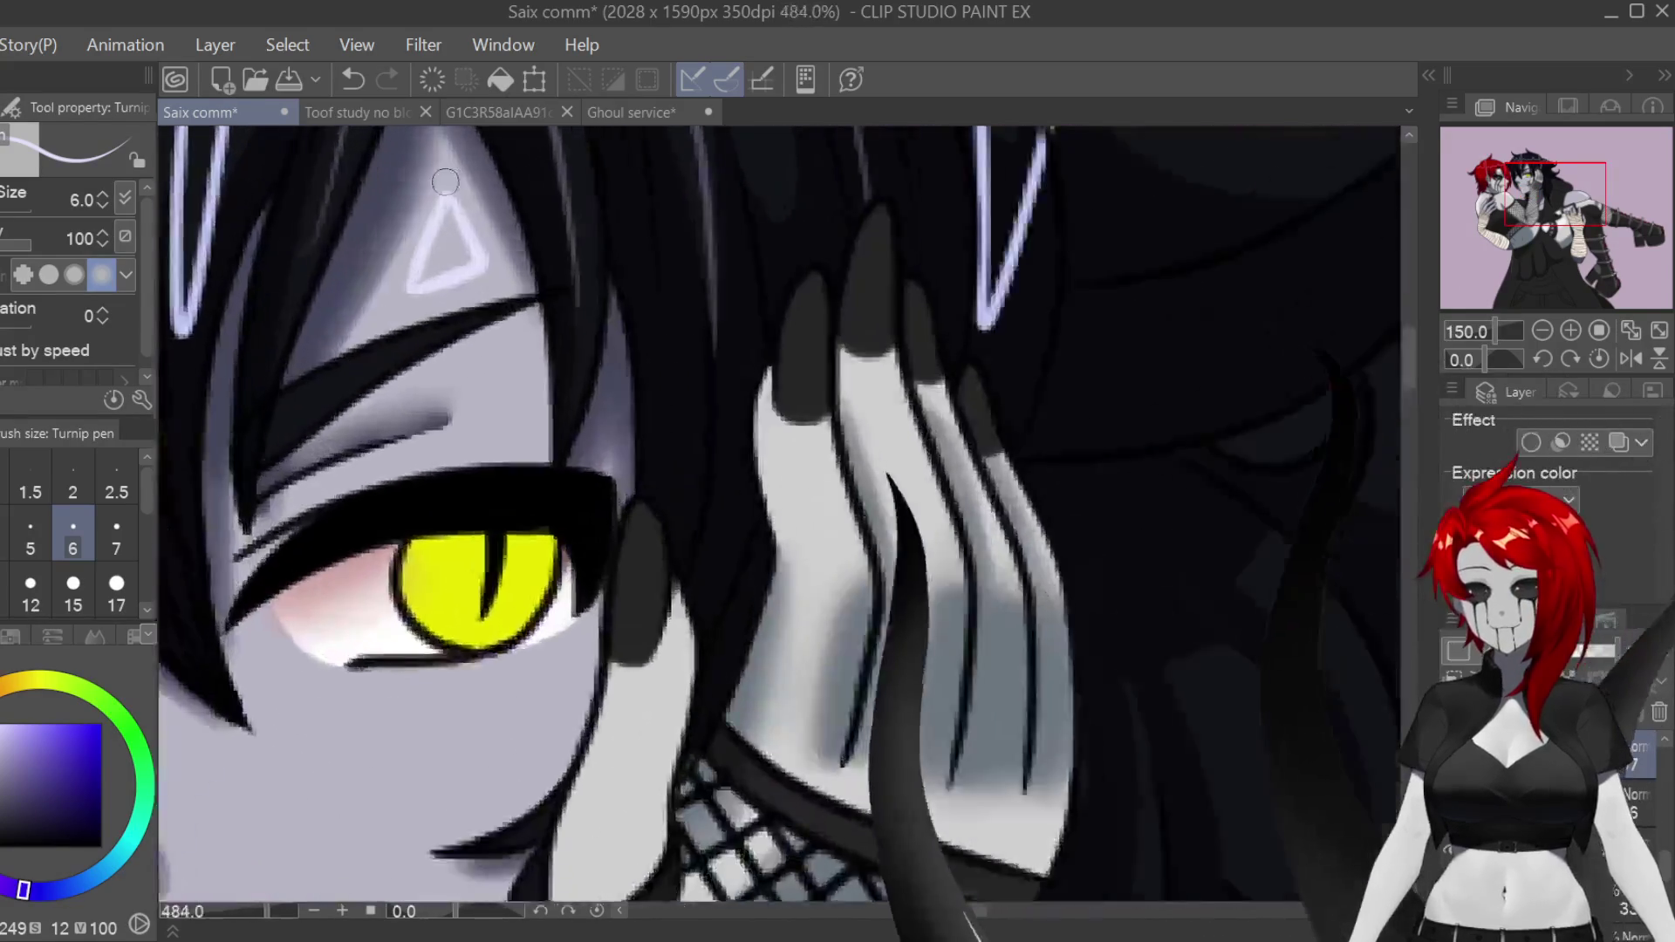
{"action": "left_click_drag", "start_coordinate": [463, 266], "coordinate": [485, 303]}
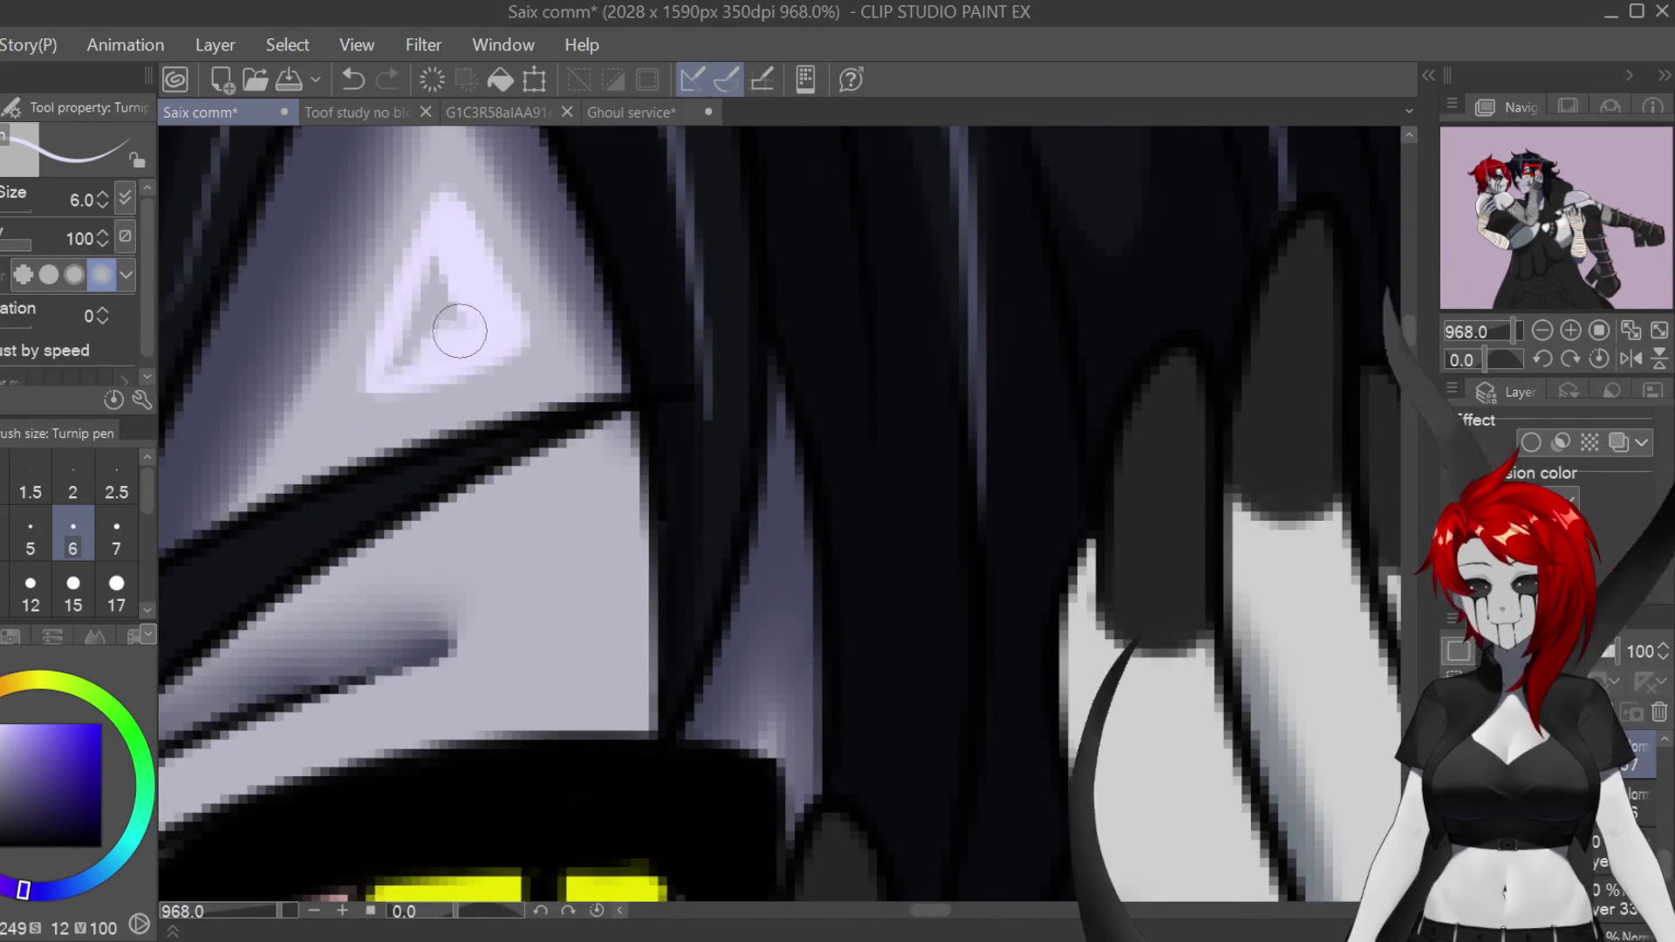
{"action": "scroll", "coordinate": [458, 280], "scroll_direction": "down", "scroll_amount": 5}
Step: Set up the Blur tool at size 10
{"action": "key", "text": "j"}
{"action": "scroll", "coordinate": [268, 295], "scroll_direction": "up", "scroll_amount": 1}
{"action": "key", "text": "bracketright"}
{"action": "key", "text": "bracketright"}
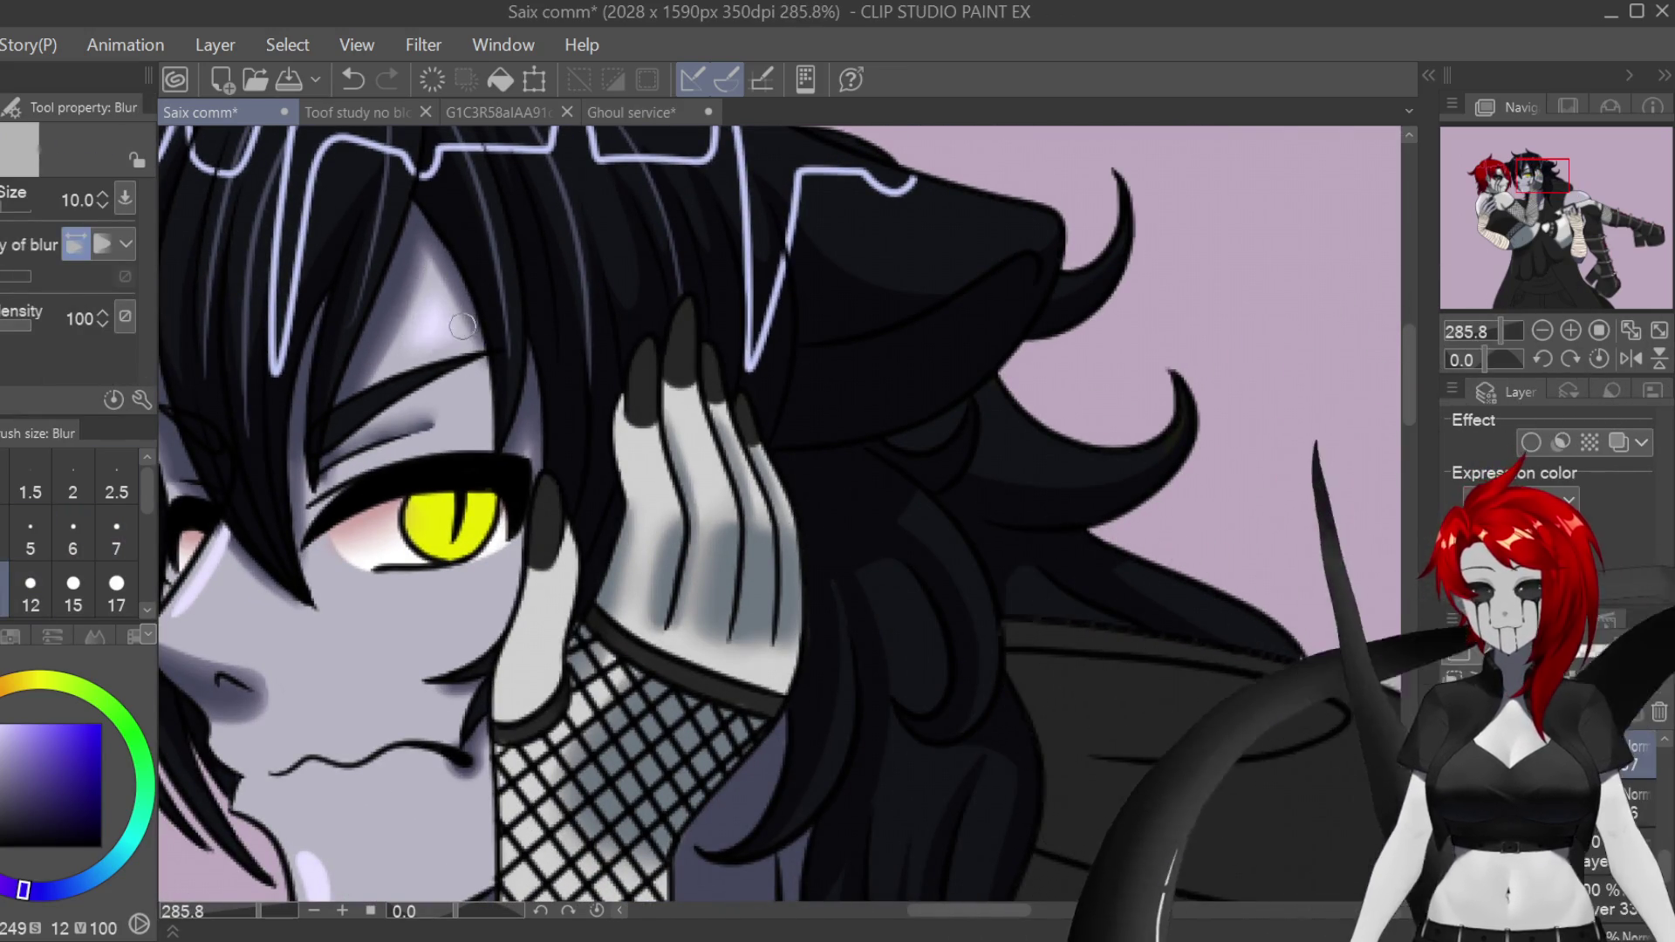
{"action": "scroll", "coordinate": [1006, 396], "scroll_direction": "down", "scroll_amount": 3}
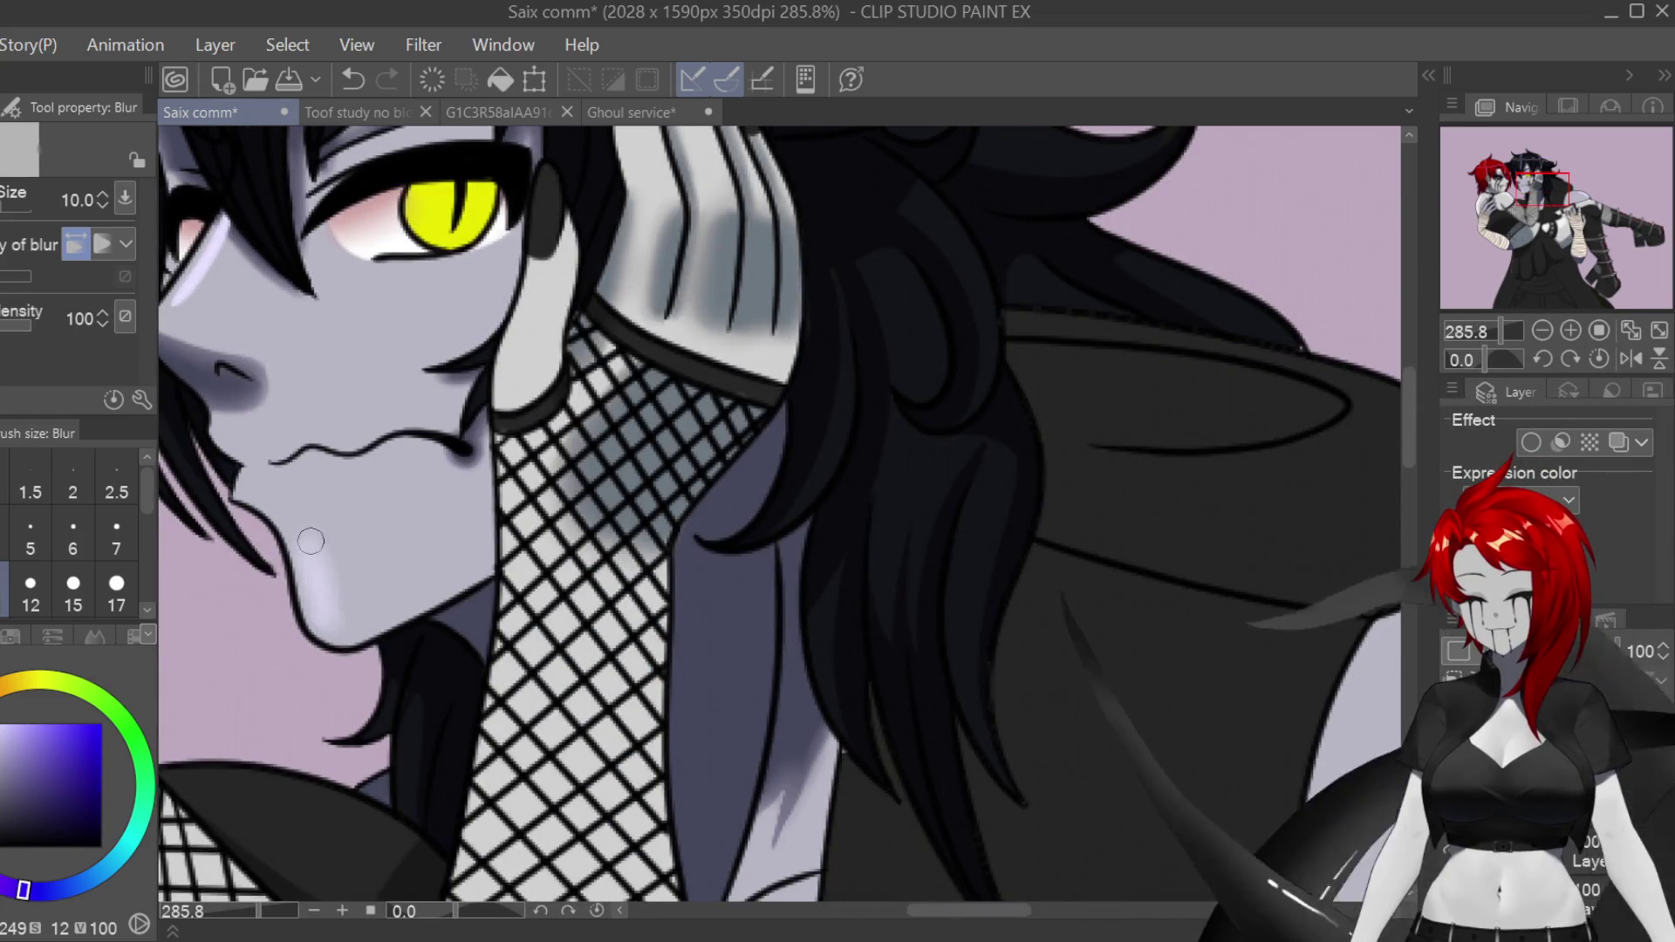
{"action": "scroll", "coordinate": [352, 490], "scroll_direction": "down", "scroll_amount": 4}
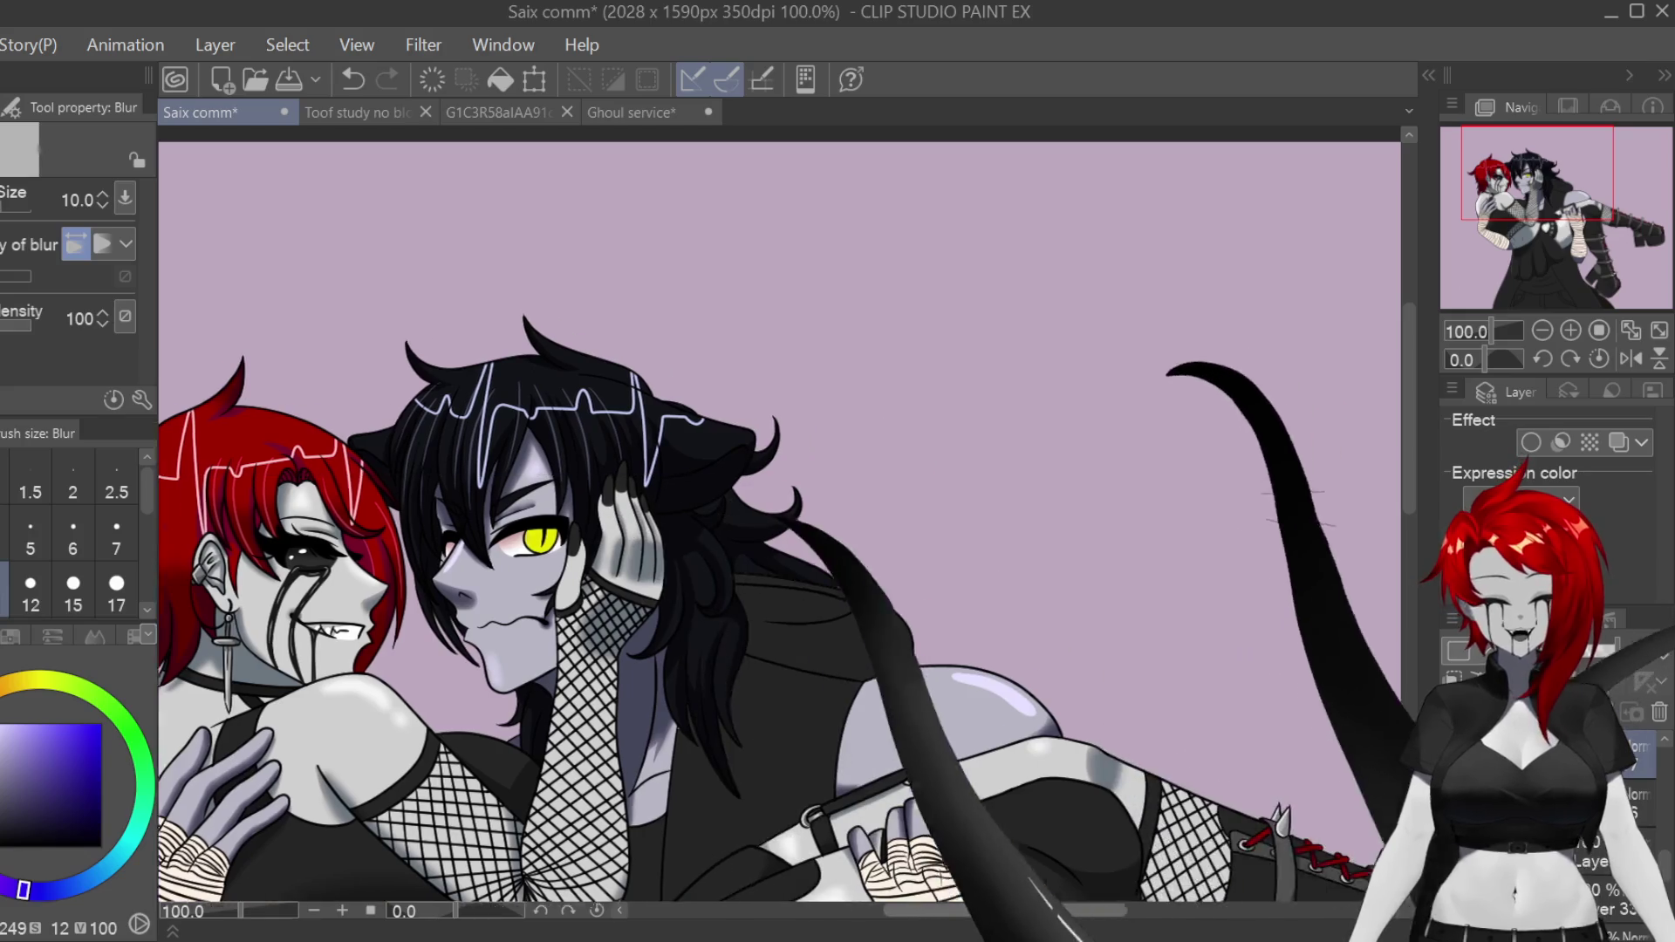
{"action": "scroll", "coordinate": [1008, 726], "scroll_direction": "up", "scroll_amount": 2}
{"action": "scroll", "coordinate": [1007, 726], "scroll_direction": "up", "scroll_amount": 3}
Step: Blur the lavender highlight streak on the rounded form with the canvas temporarily mirrored
{"action": "key", "text": "h"}
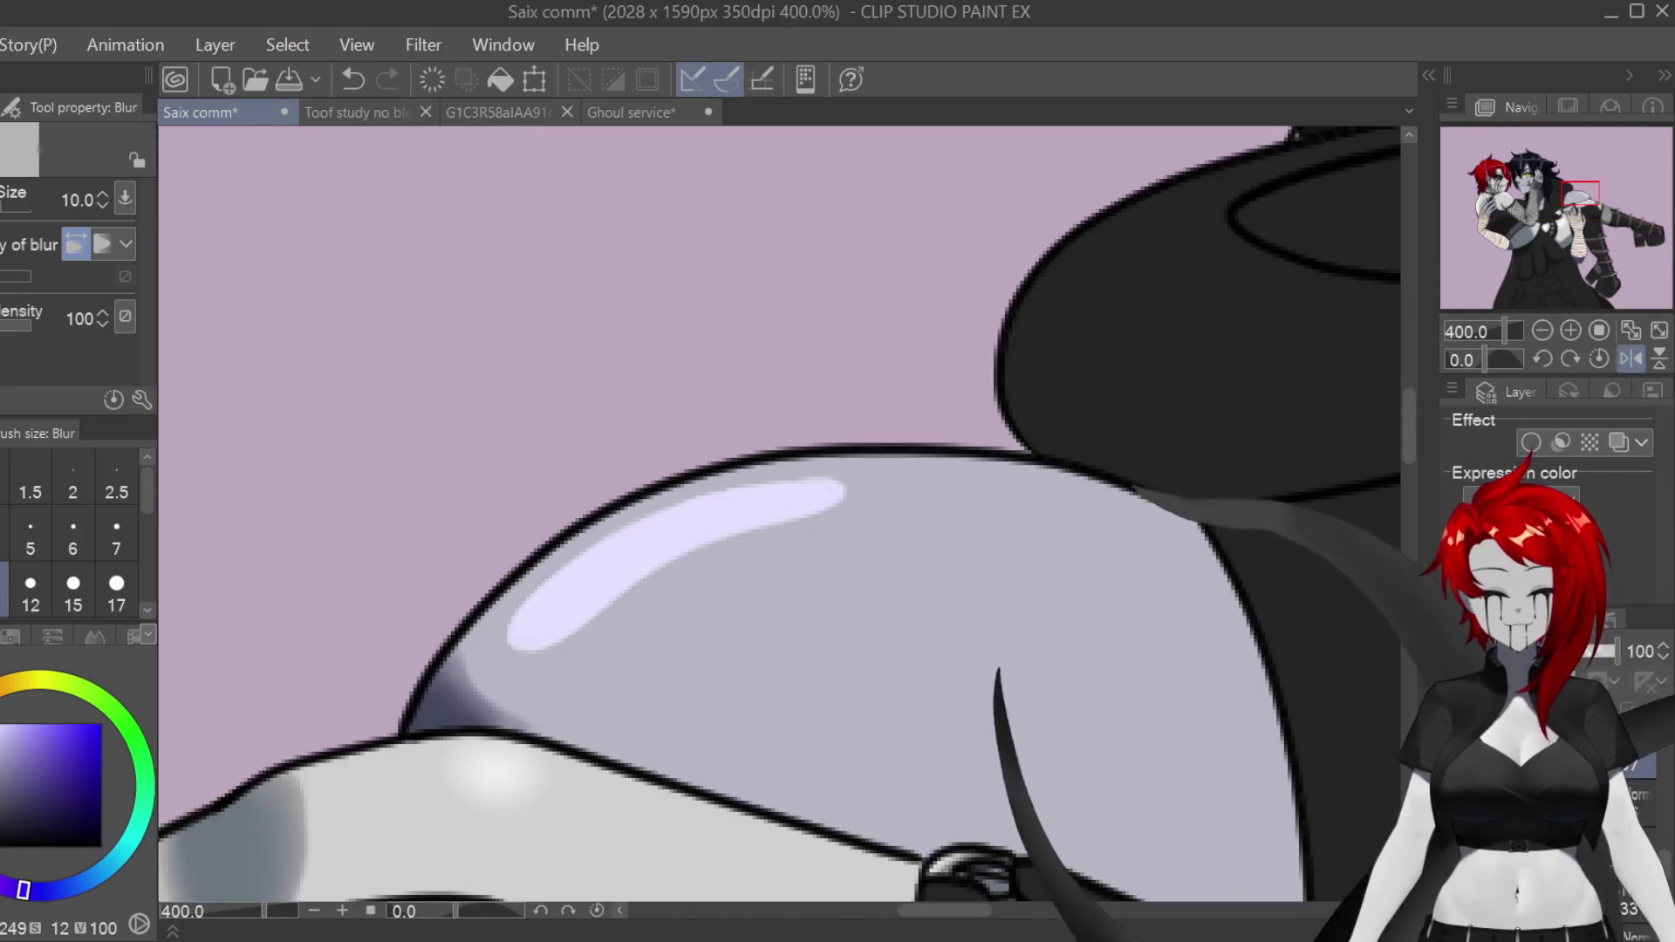
{"action": "mouse_move", "coordinate": [815, 517]}
{"action": "left_mouse_down"}
{"action": "mouse_move", "coordinate": [766, 486]}
{"action": "mouse_move", "coordinate": [568, 568]}
{"action": "mouse_move", "coordinate": [553, 628]}
{"action": "mouse_move", "coordinate": [639, 587]}
{"action": "left_mouse_up"}
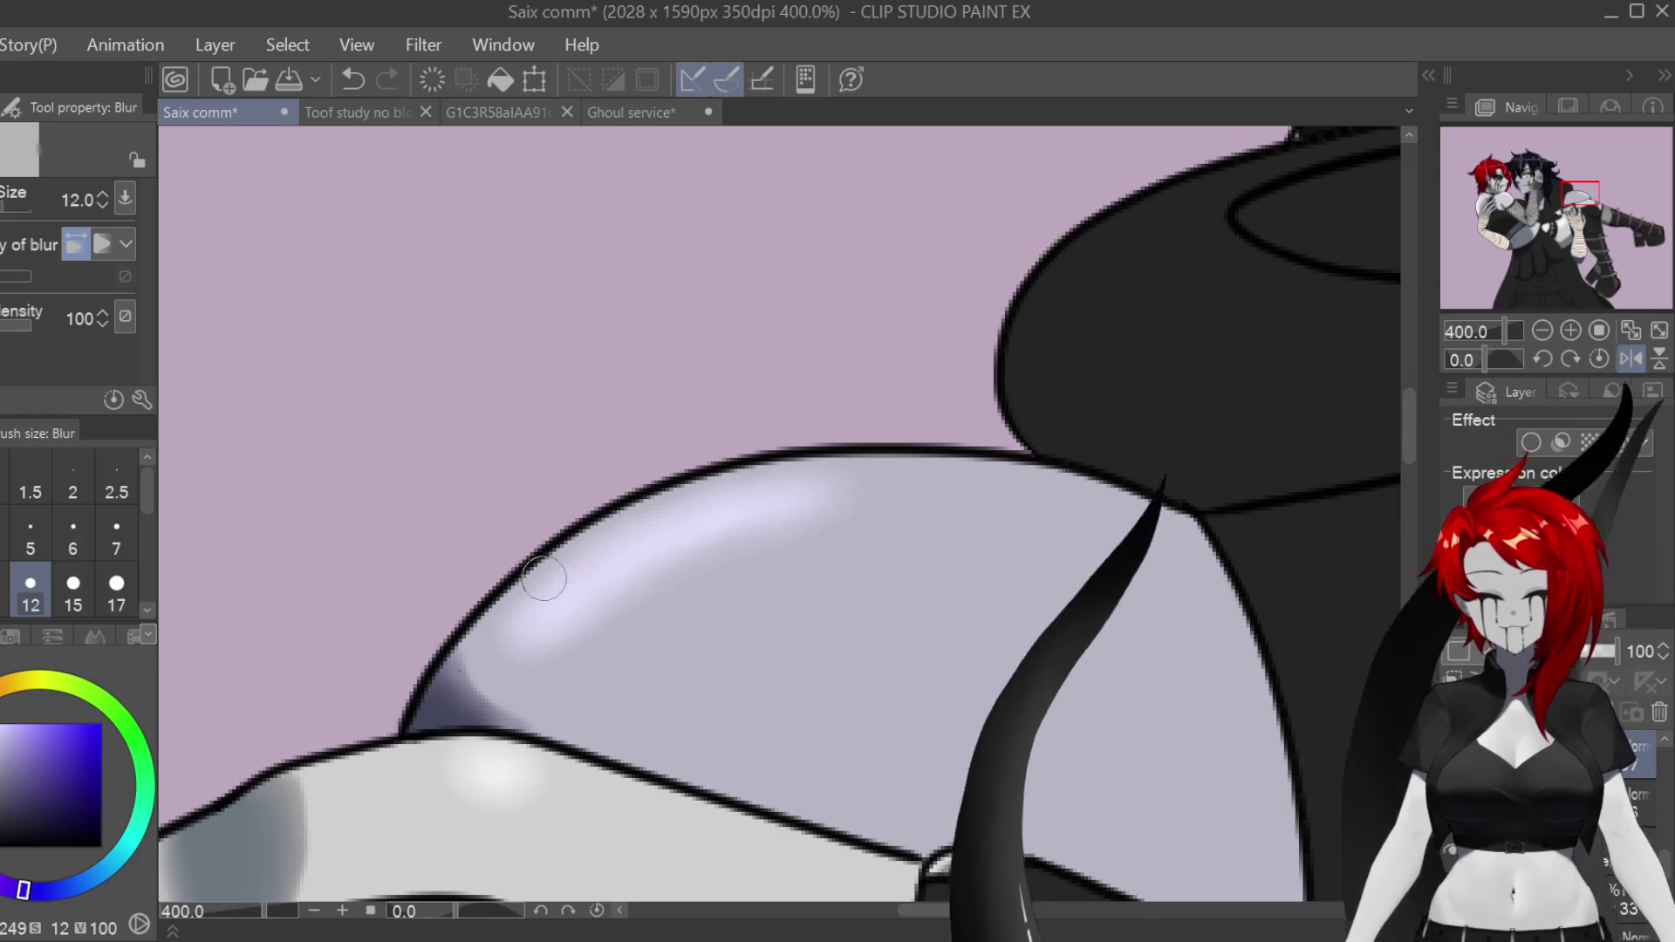
{"action": "key", "text": "h"}
{"action": "scroll", "coordinate": [953, 699], "scroll_direction": "down", "scroll_amount": 4}
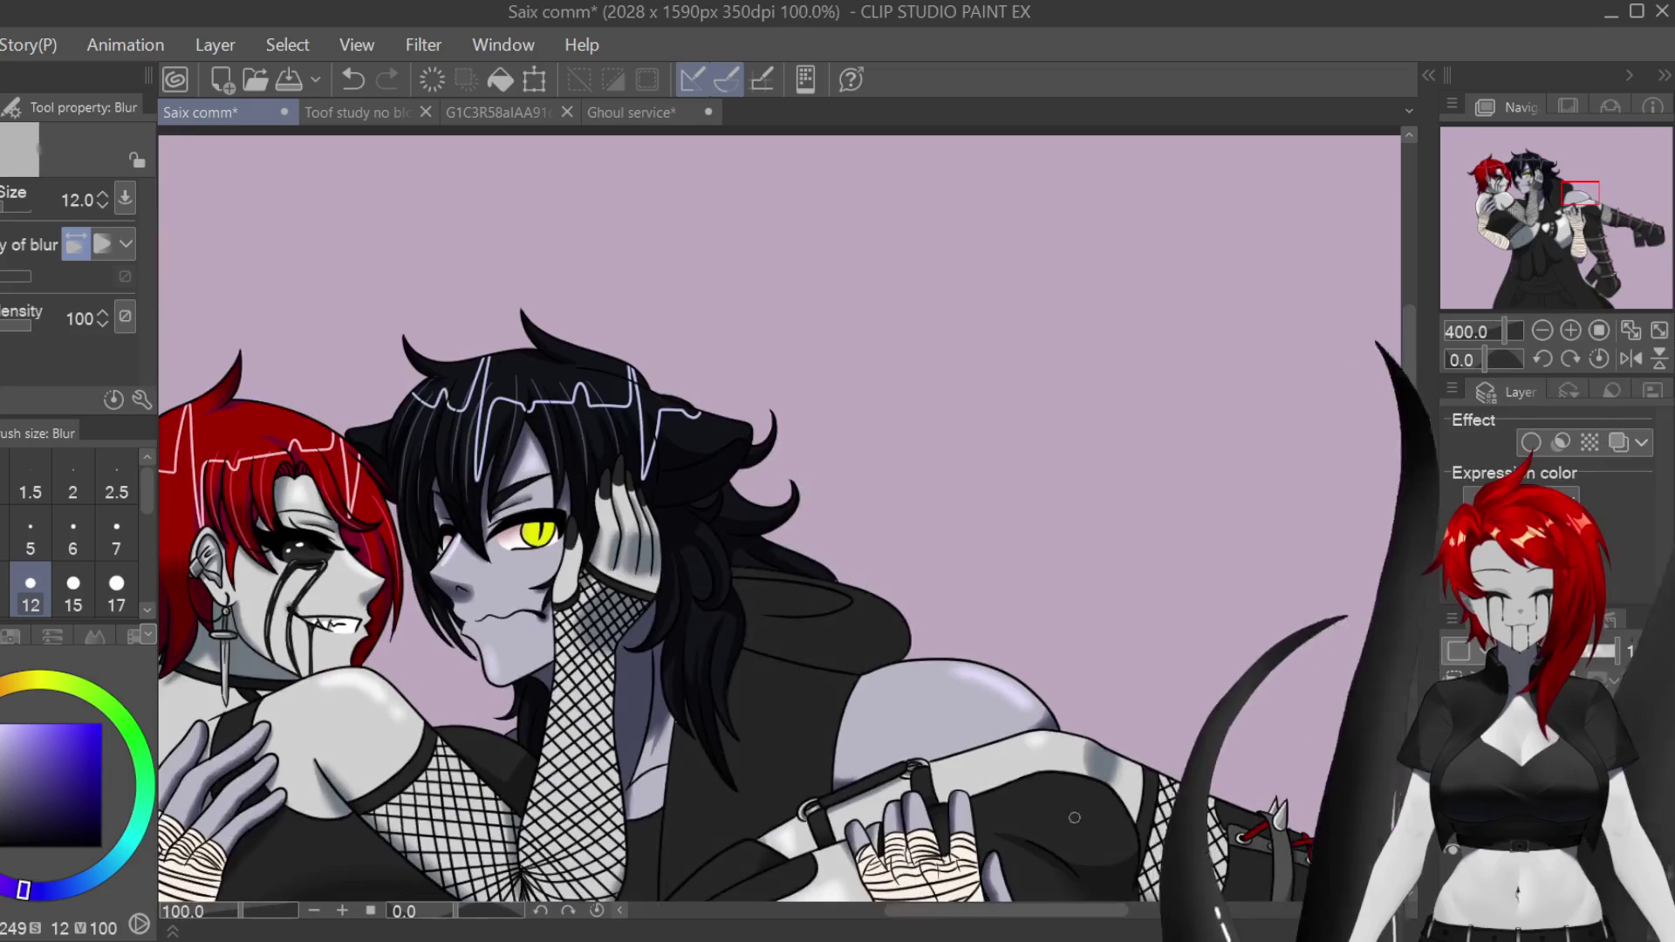
{"action": "scroll", "coordinate": [615, 519], "scroll_direction": "up", "scroll_amount": 6}
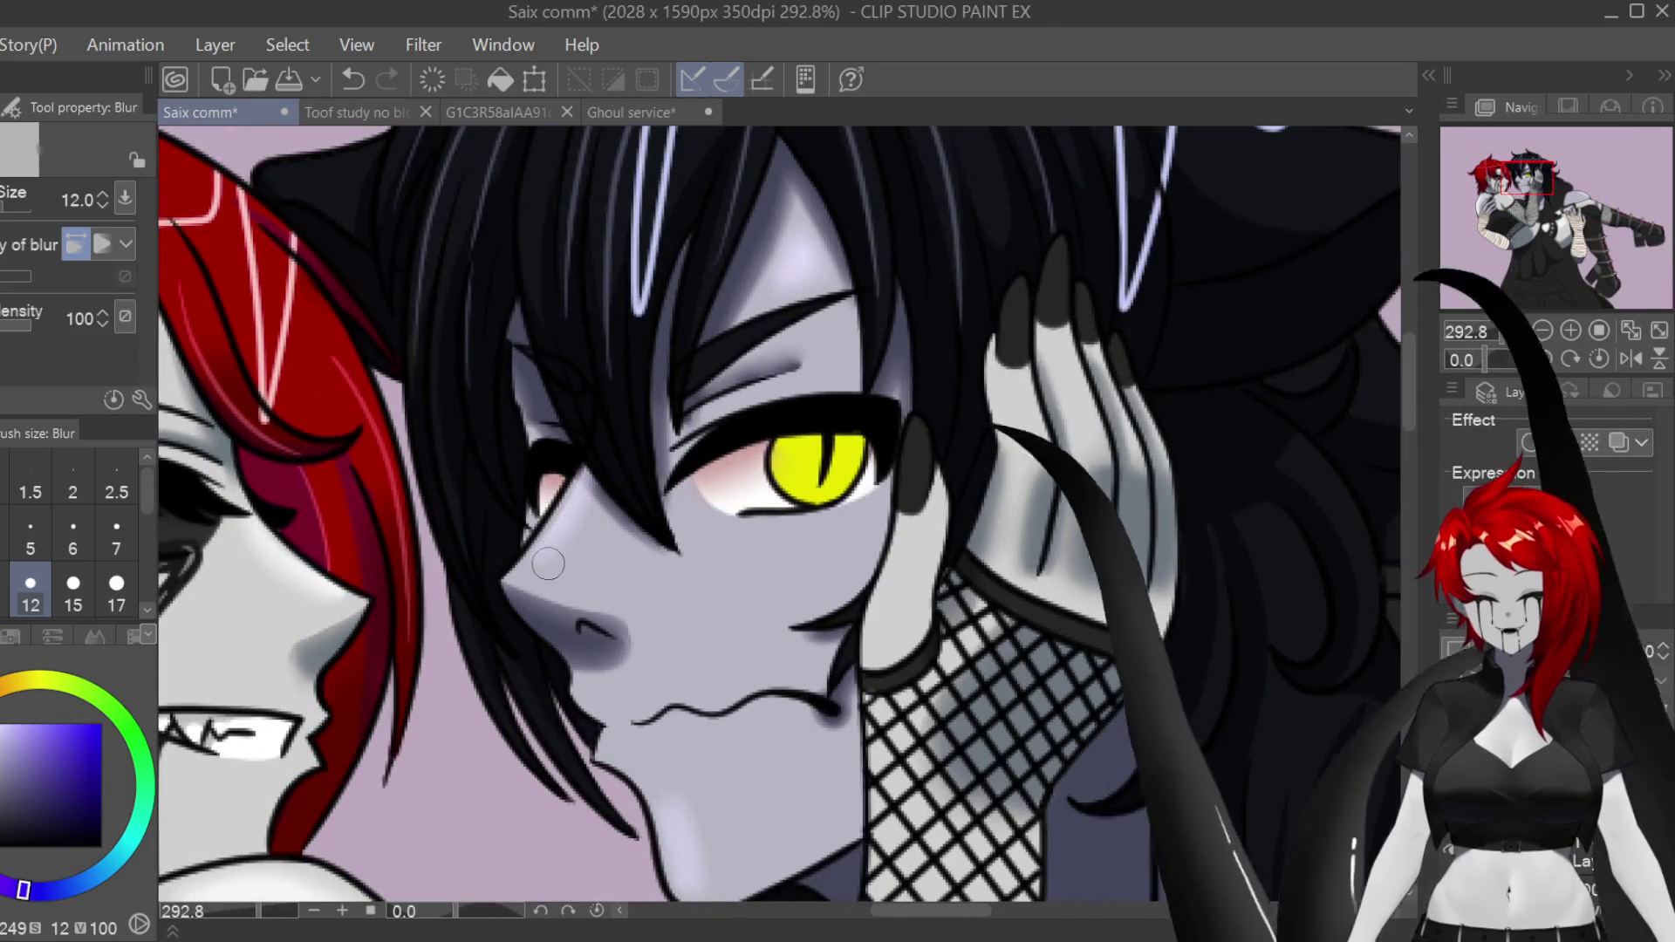
{"action": "scroll", "coordinate": [872, 785], "scroll_direction": "down", "scroll_amount": 3}
{"action": "scroll", "coordinate": [785, 515], "scroll_direction": "down", "scroll_amount": 5}
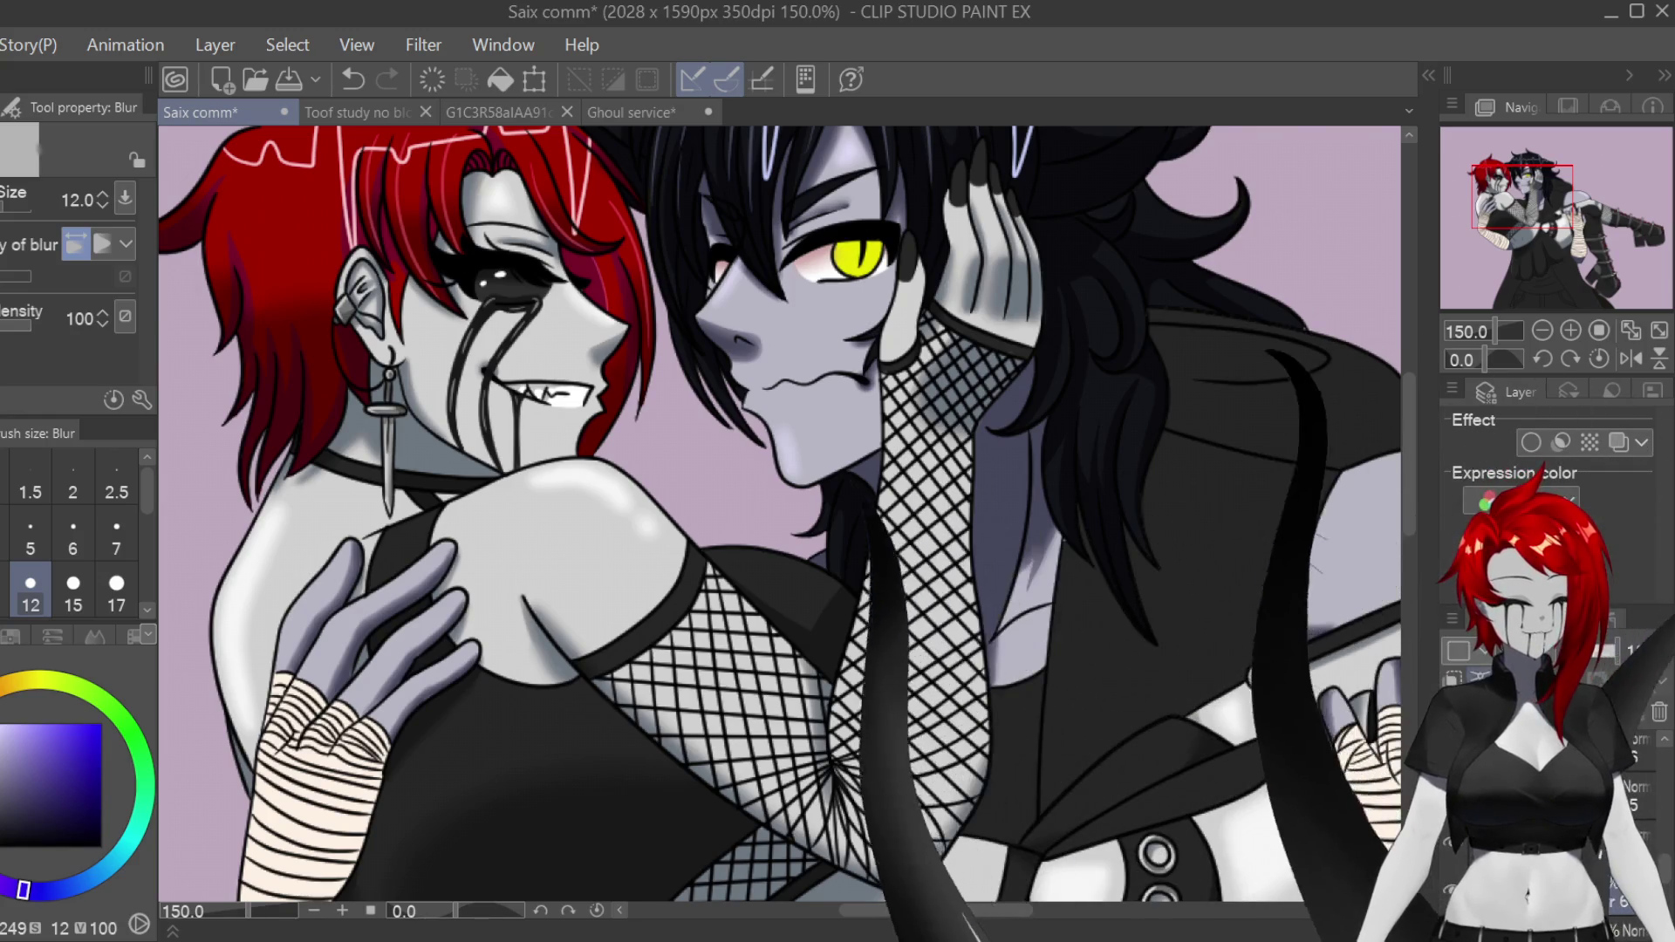
{"action": "scroll", "coordinate": [861, 247], "scroll_direction": "up", "scroll_amount": 6}
{"action": "scroll", "coordinate": [861, 248], "scroll_direction": "up", "scroll_amount": 1}
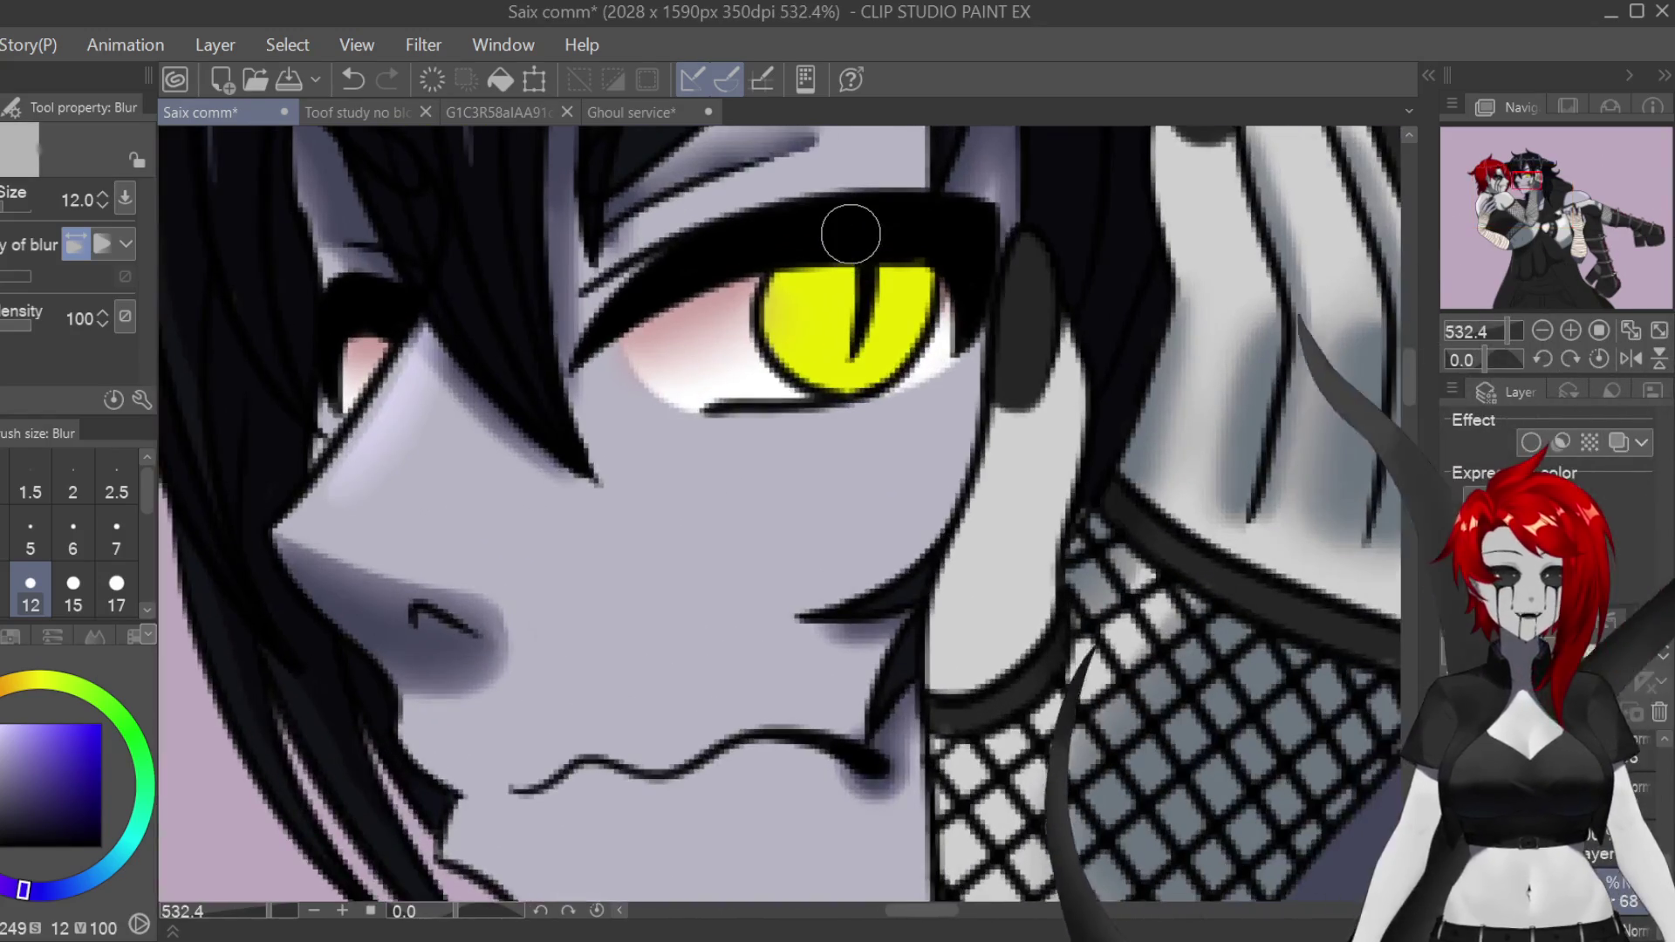
Step: Sample the iris yellow, shift it to orange, and shade the iris top at pen size 5
{"action": "key", "text": "i"}
{"action": "left_click", "coordinate": [837, 323]}
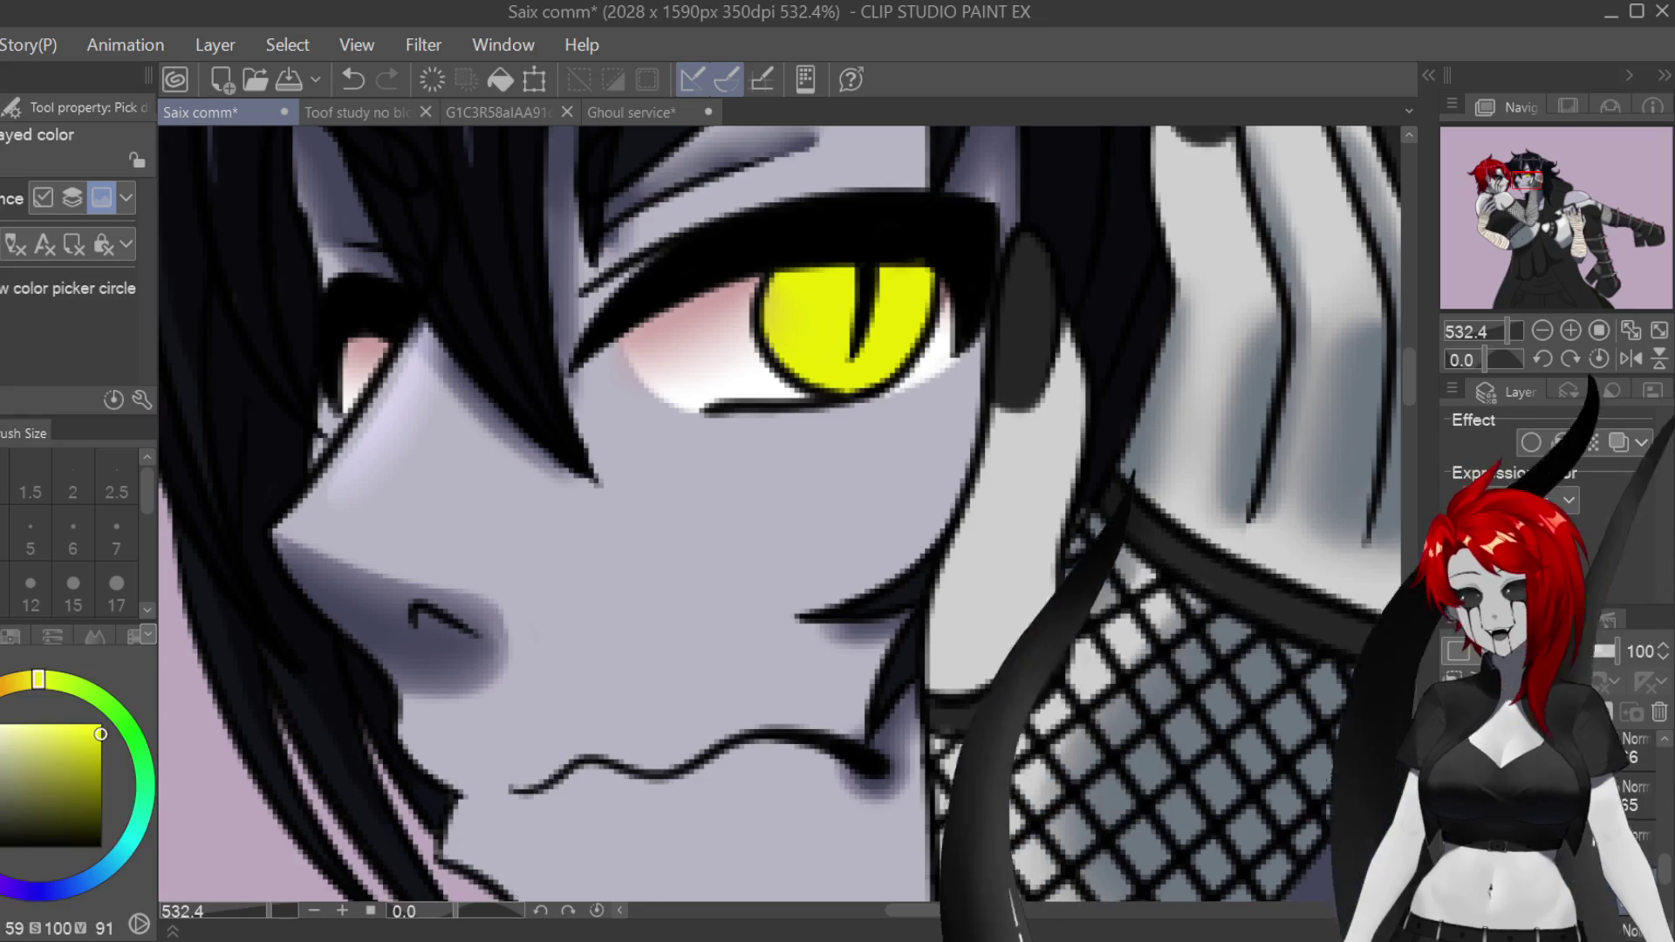
{"action": "left_click_drag", "start_coordinate": [39, 679], "coordinate": [13, 683]}
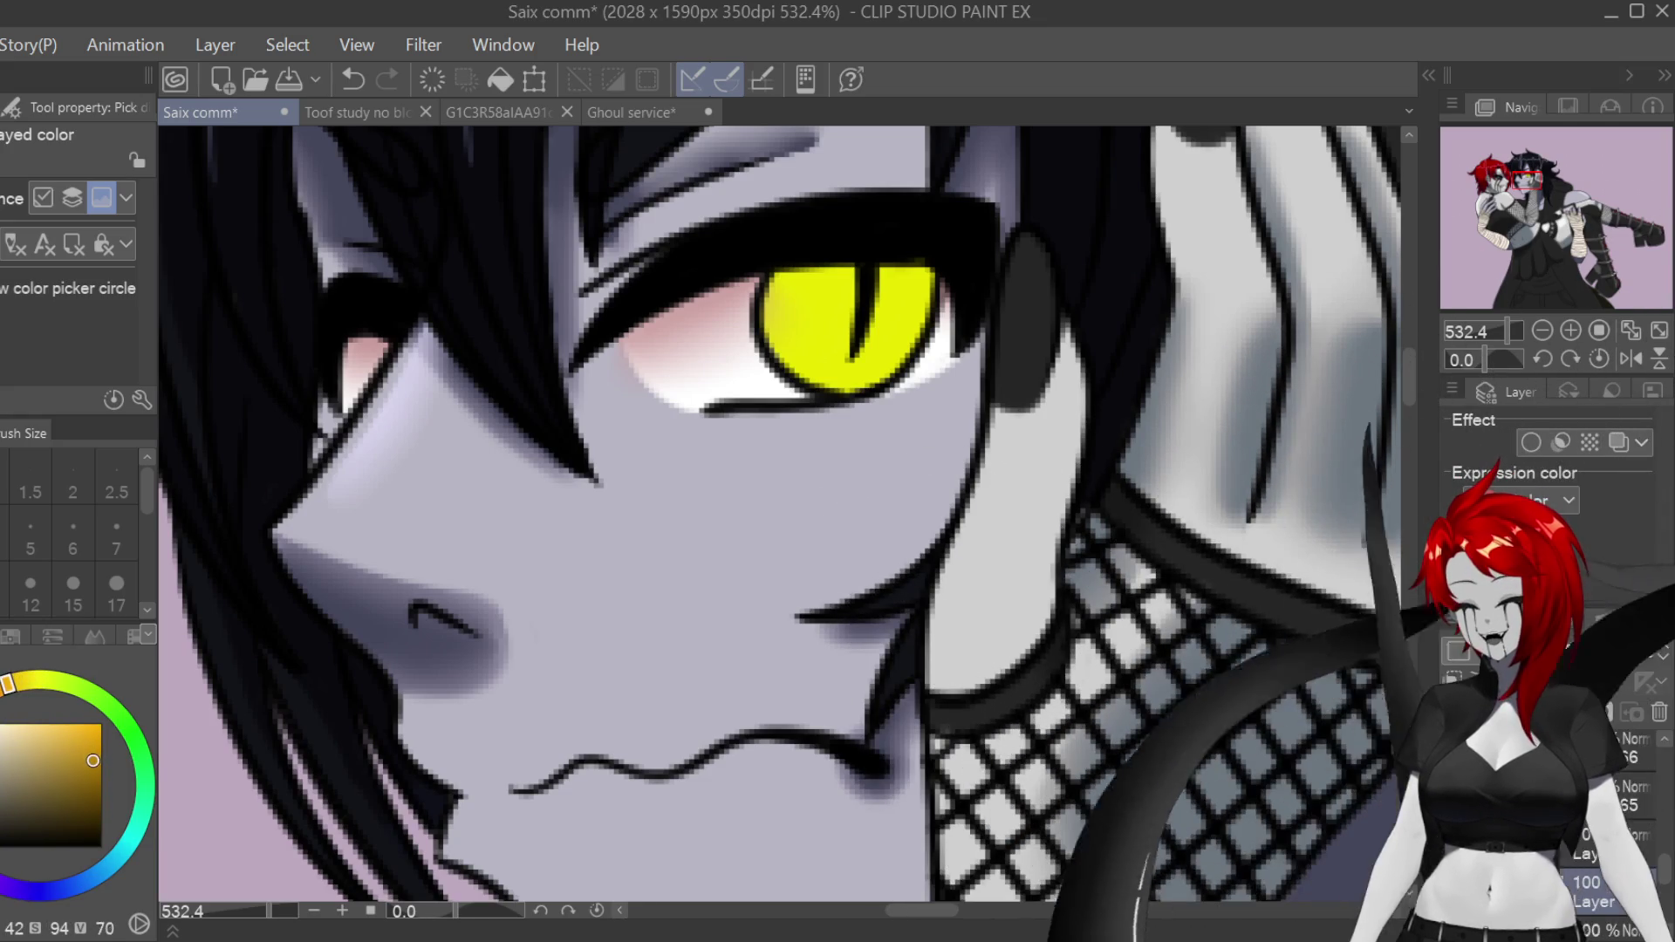
{"action": "key", "text": "p"}
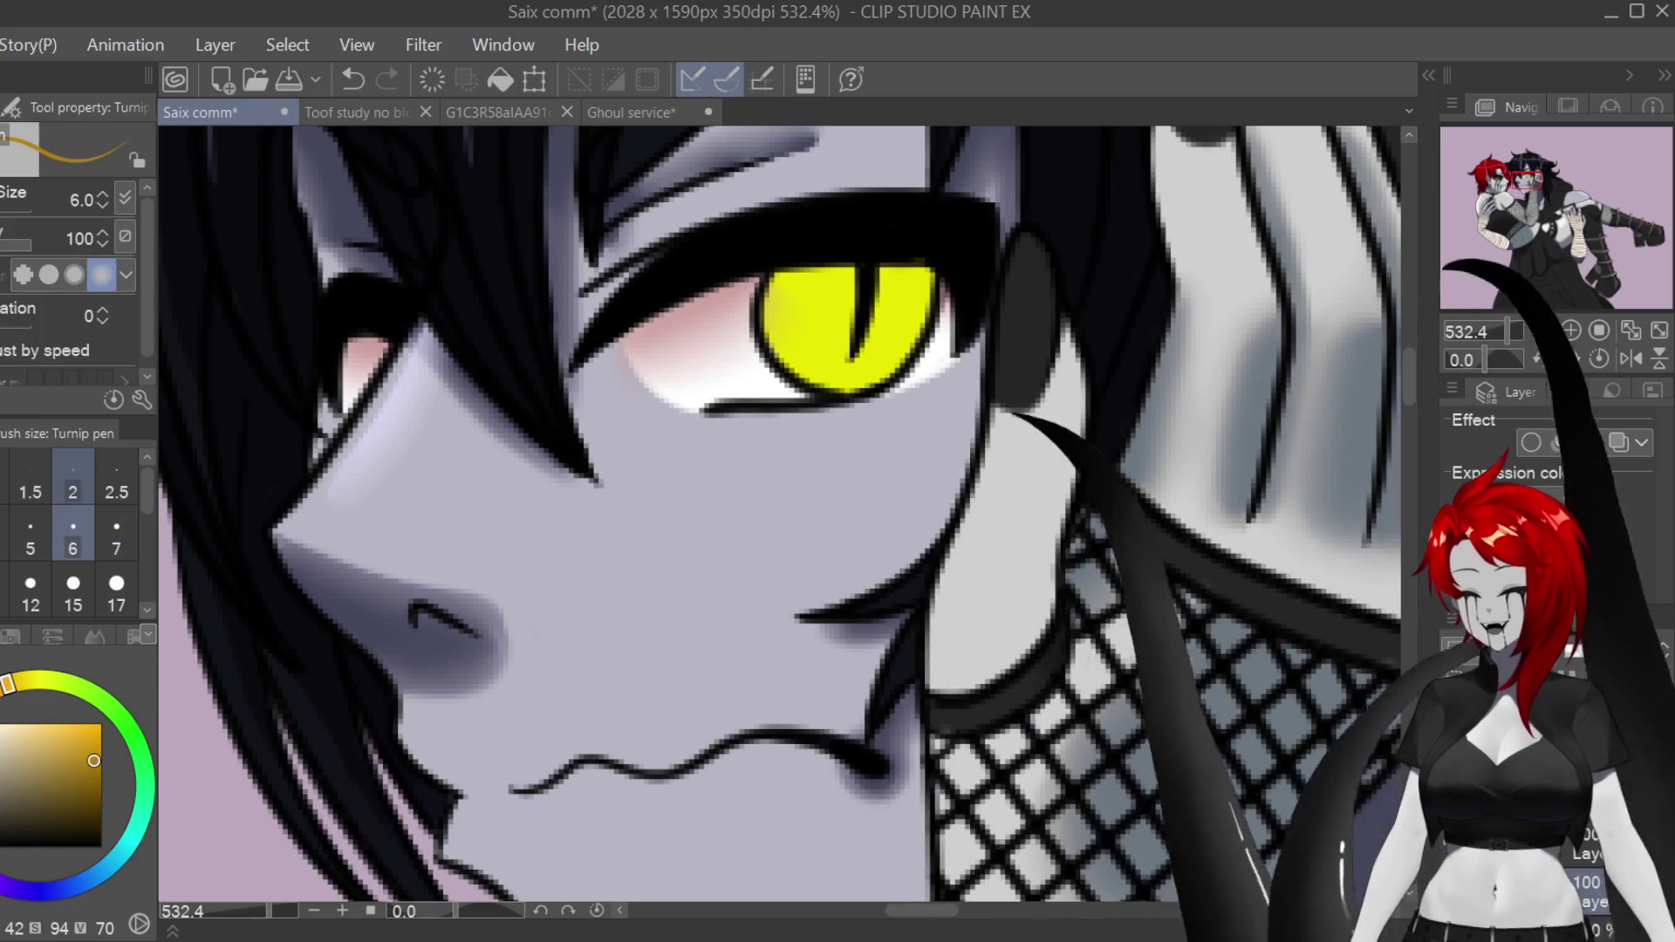
{"action": "key", "text": "bracketleft"}
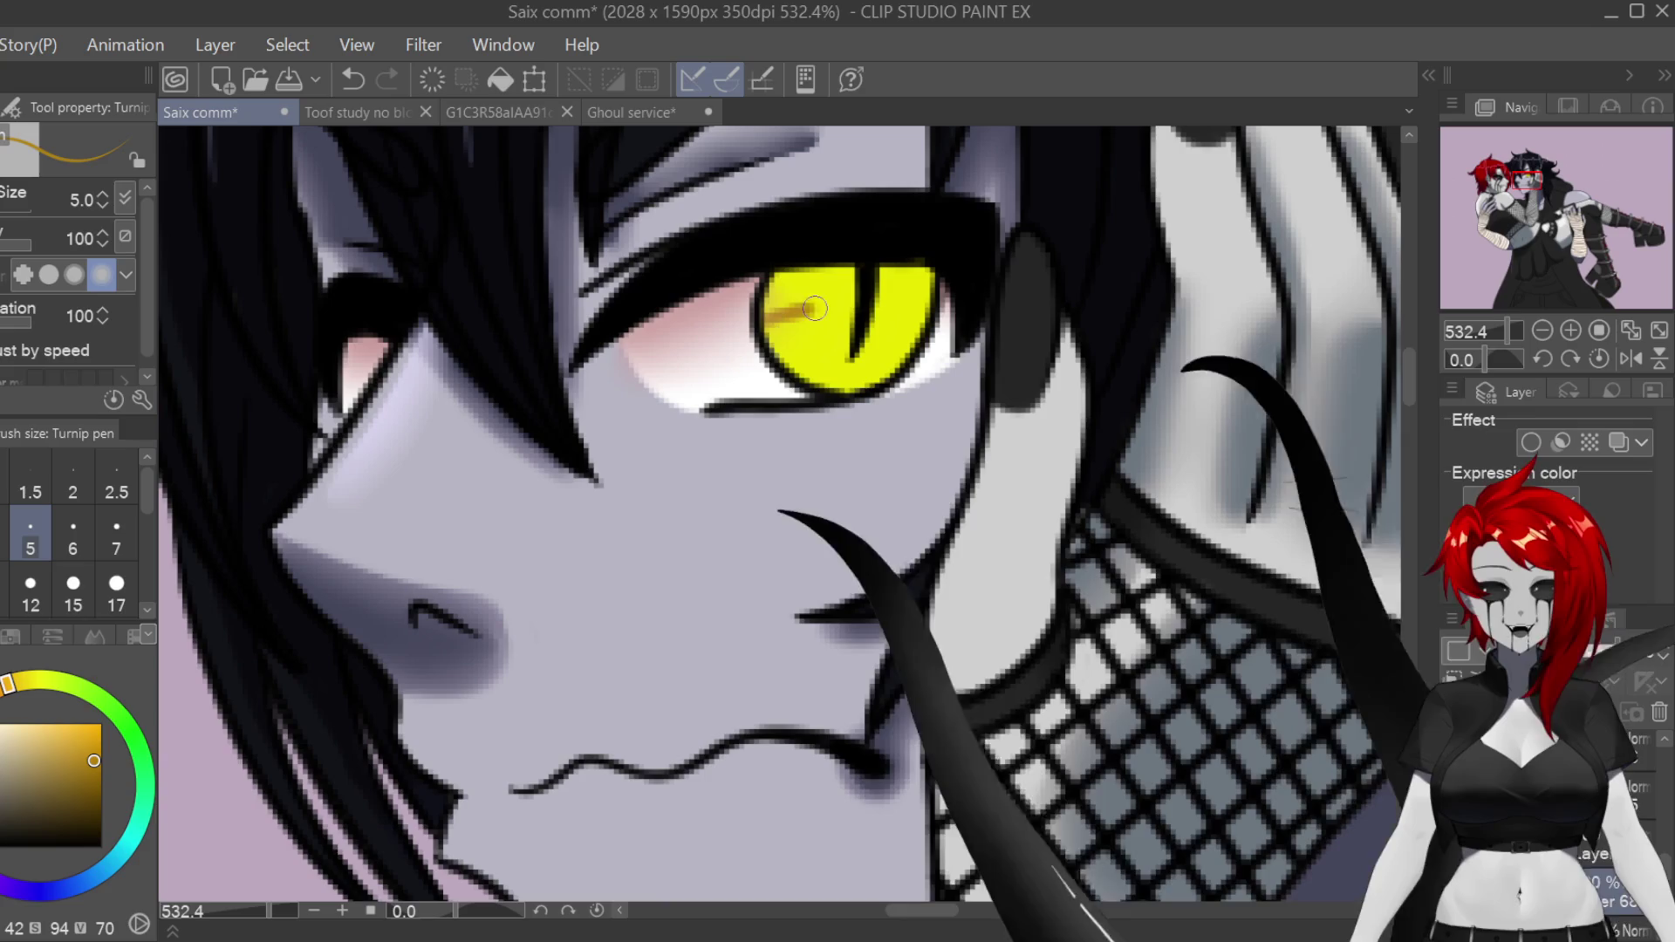
{"action": "left_click_drag", "start_coordinate": [764, 316], "coordinate": [903, 303]}
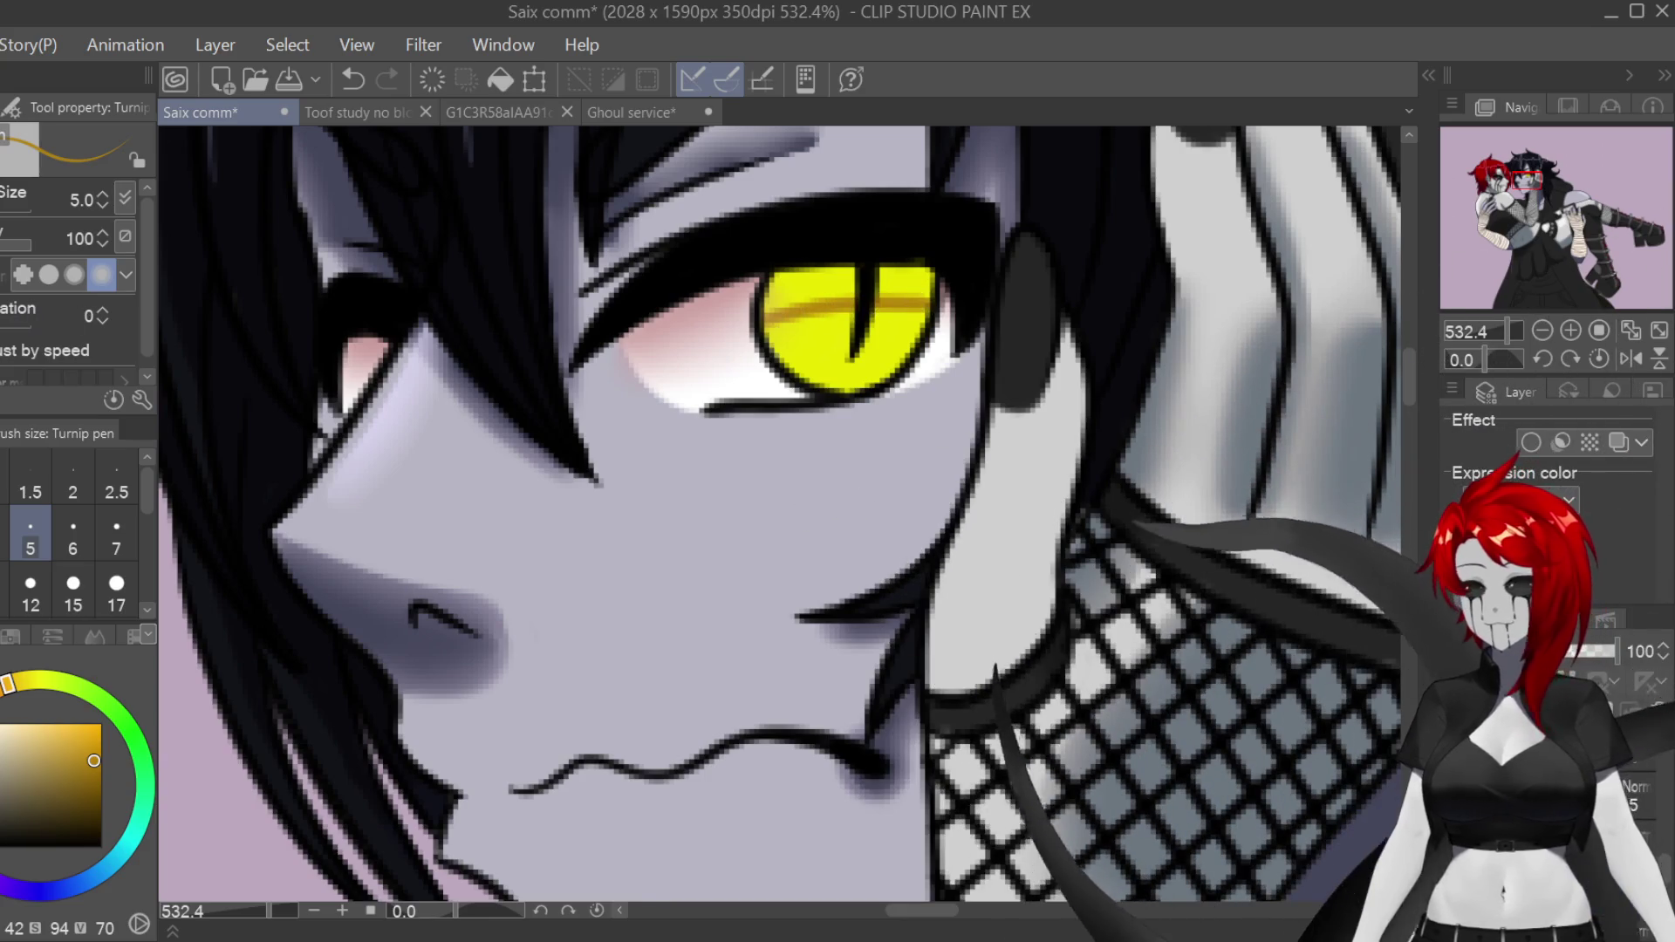
{"action": "left_click_drag", "start_coordinate": [790, 280], "coordinate": [805, 291]}
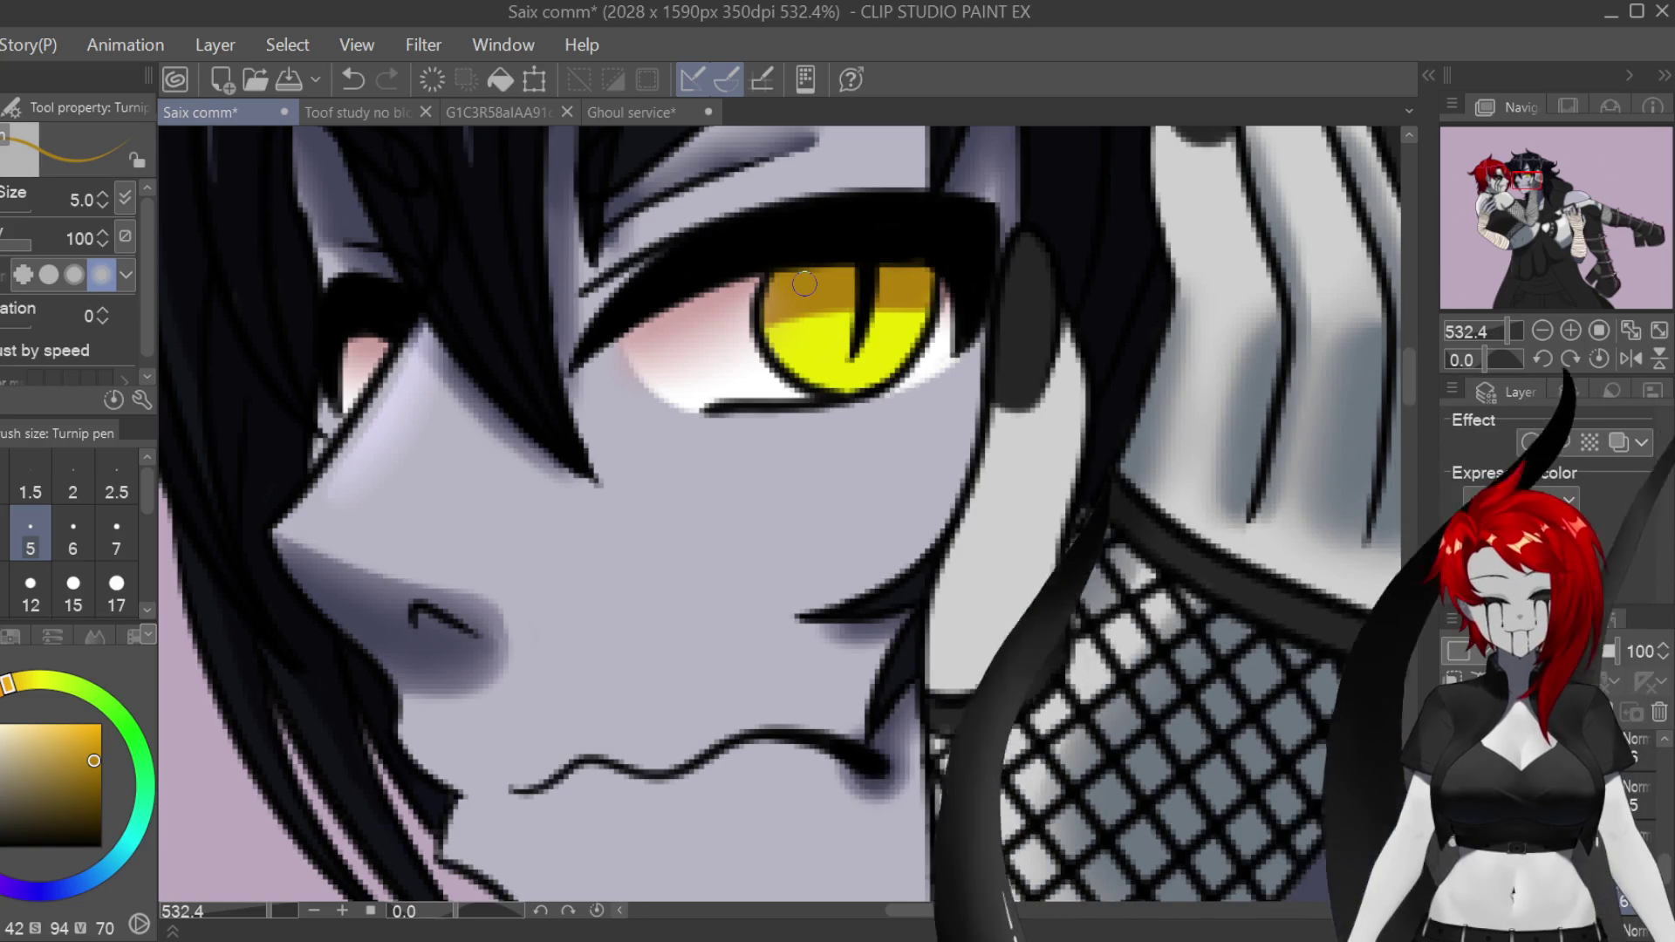
Step: Blur the orange band at size 8, then sample the iris and choose a paler yellow
{"action": "key", "text": "j"}
{"action": "key", "text": "bracketleft"}
{"action": "key", "text": "bracketleft"}
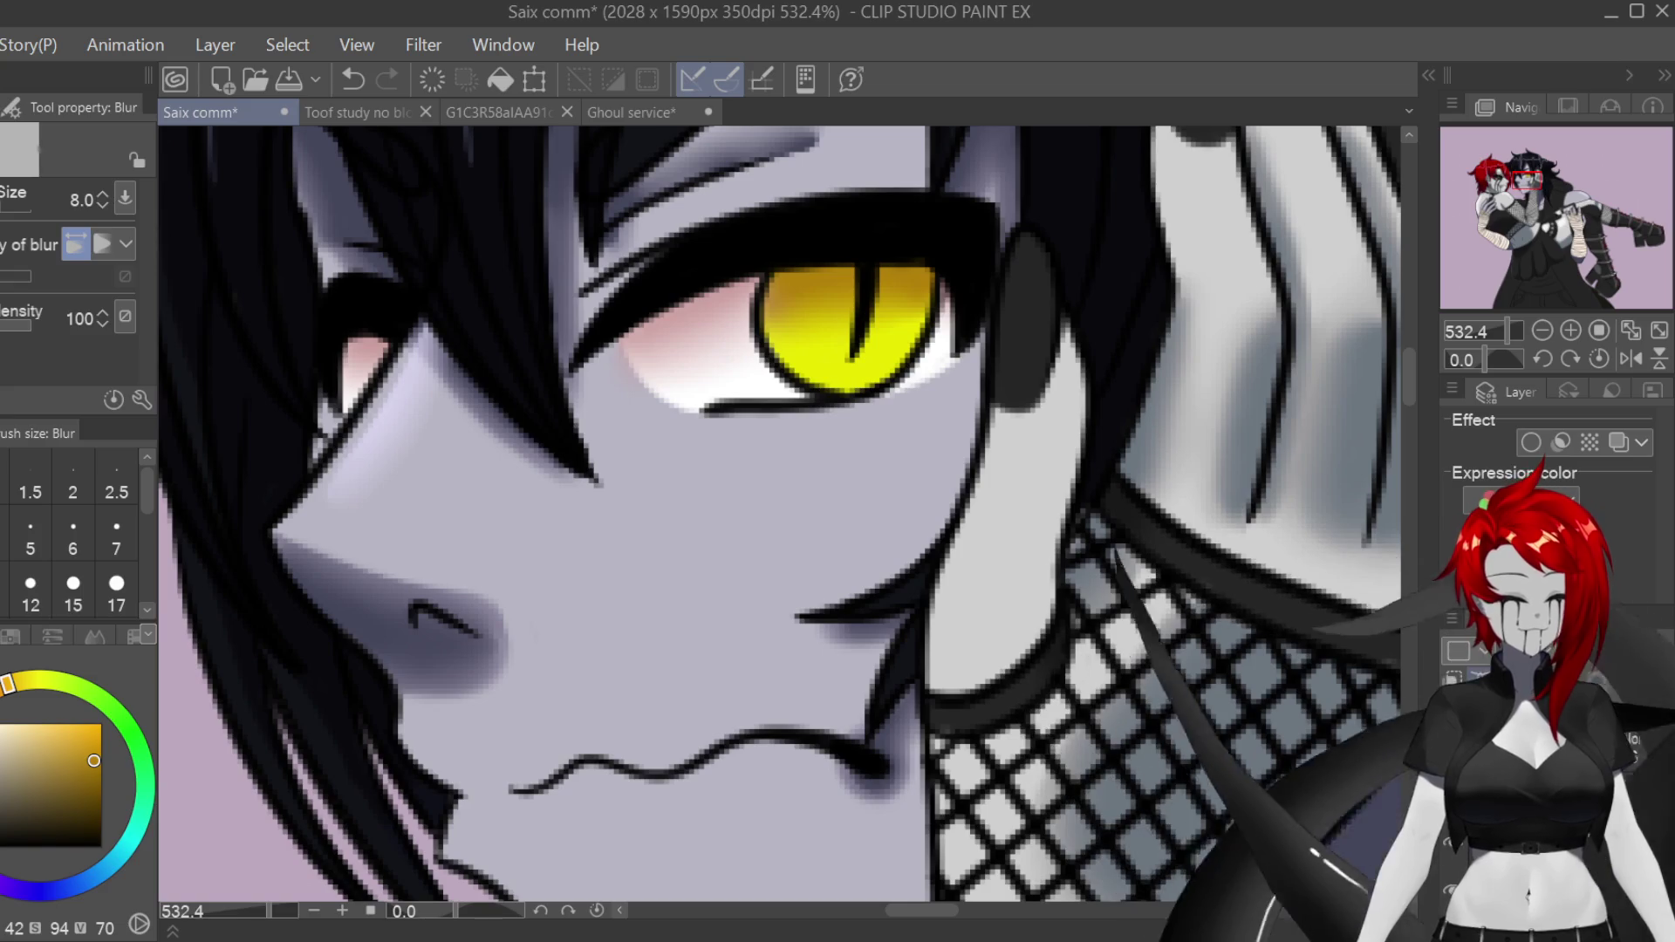
{"action": "key", "text": "i"}
{"action": "left_click", "coordinate": [837, 332]}
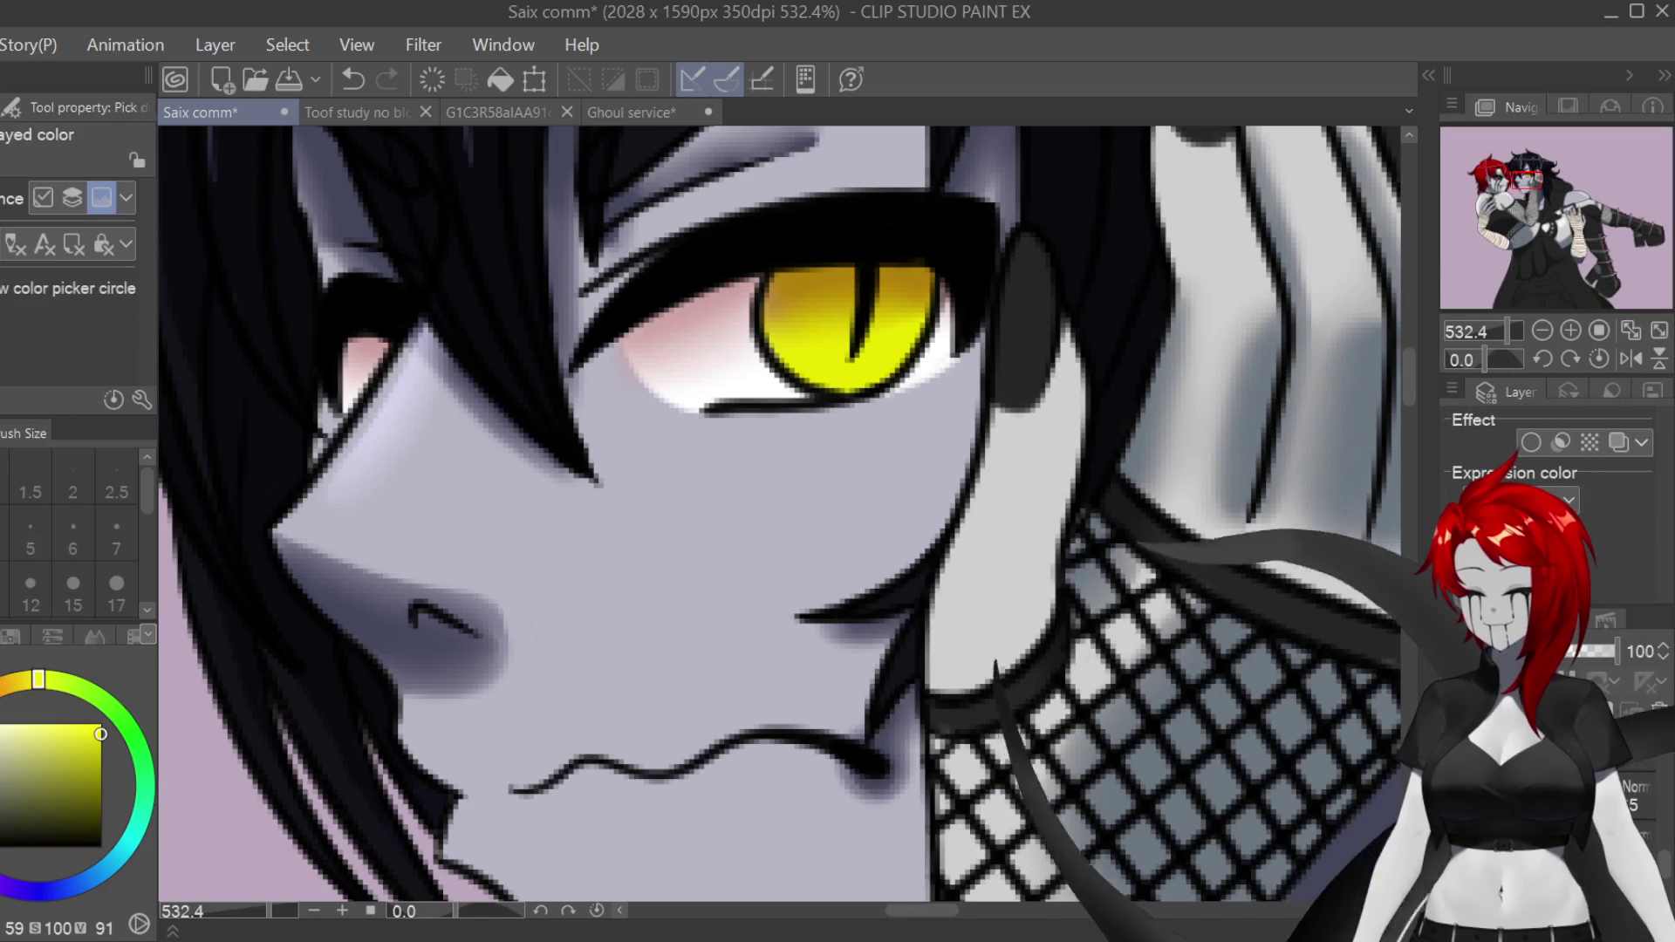
{"action": "left_click", "coordinate": [938, 323]}
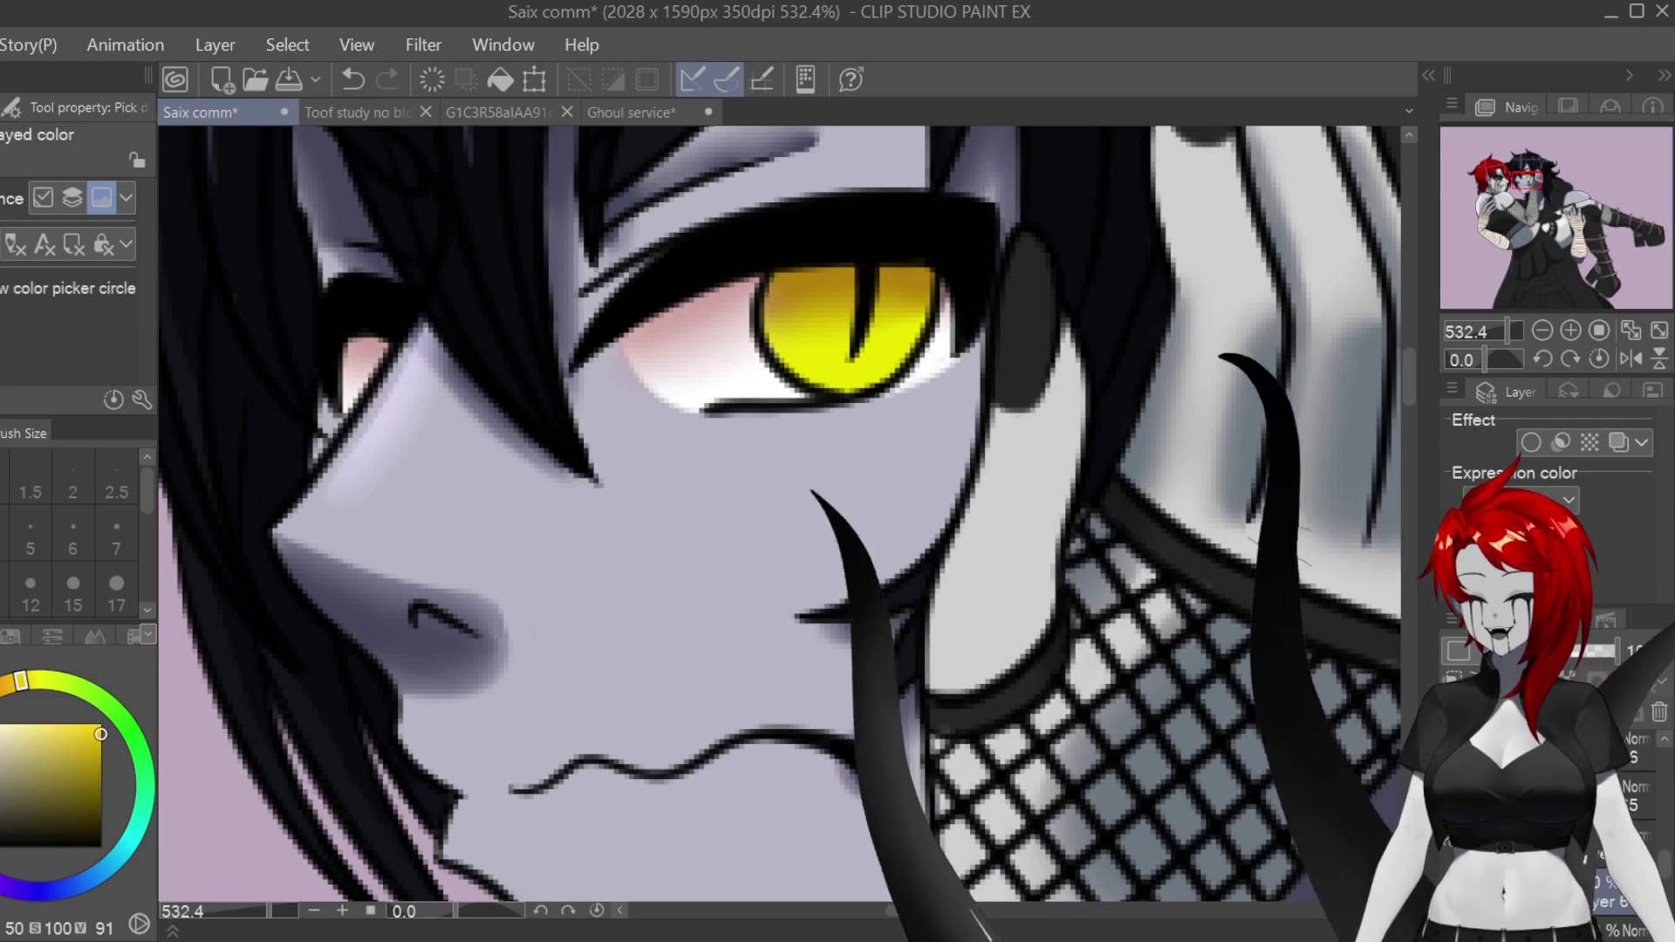
{"action": "left_click", "coordinate": [872, 371]}
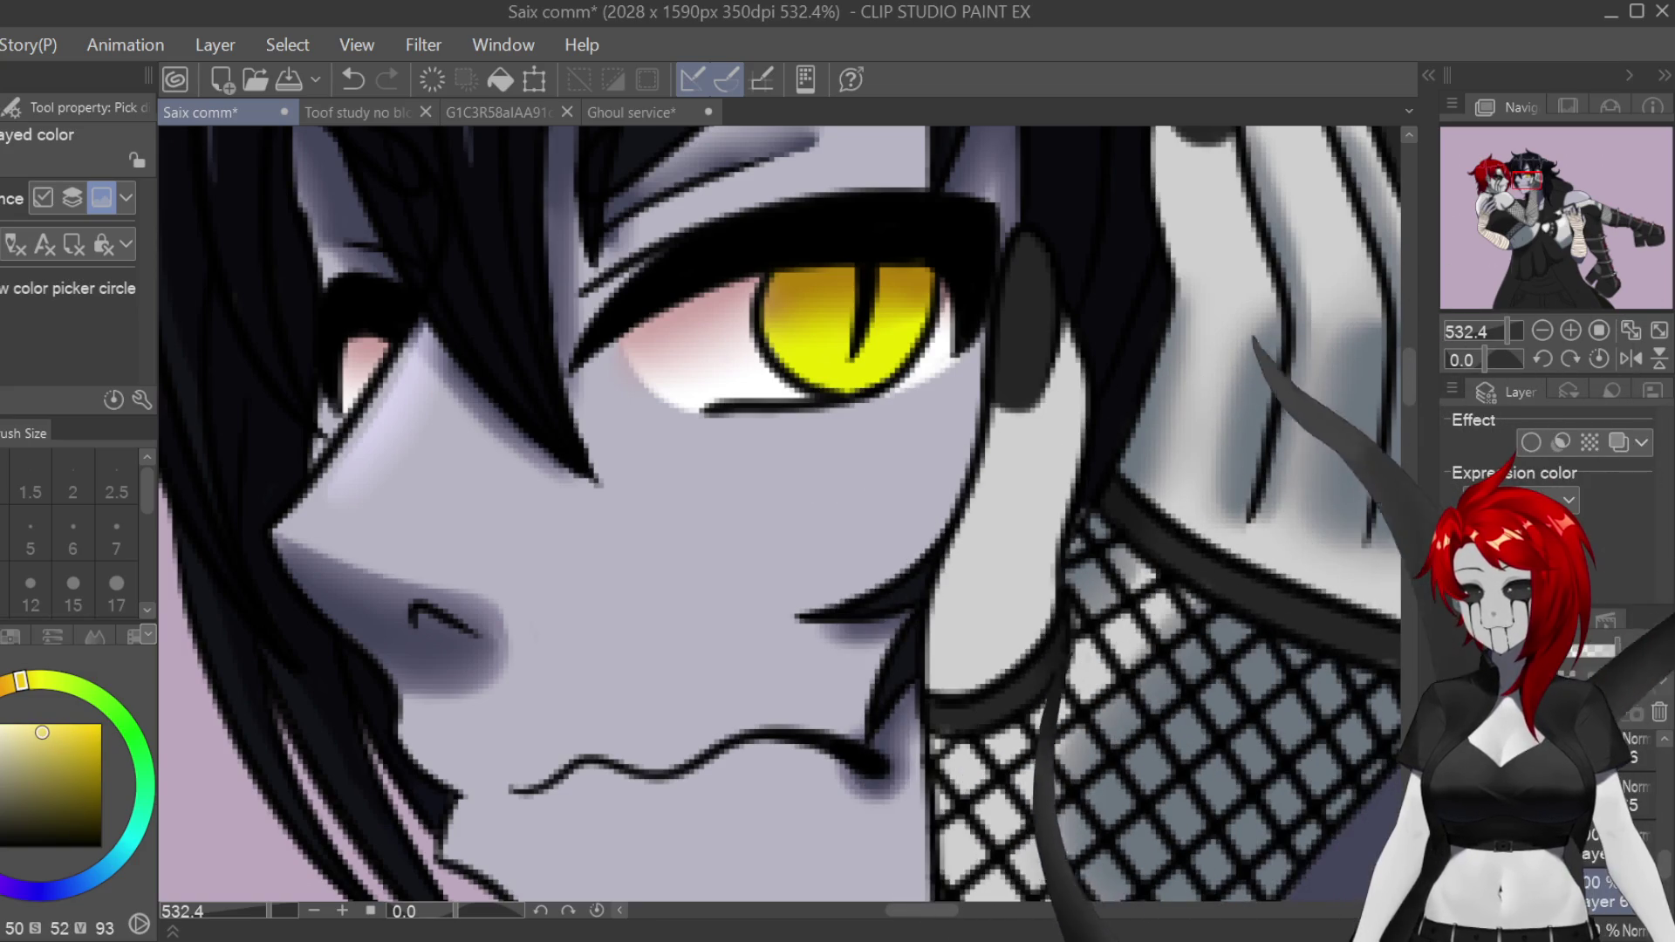
Step: Paint pale yellow zigzag highlight strokes in the iris using a lightened sampled yellow
{"action": "key", "text": "p"}
{"action": "key", "text": "p"}
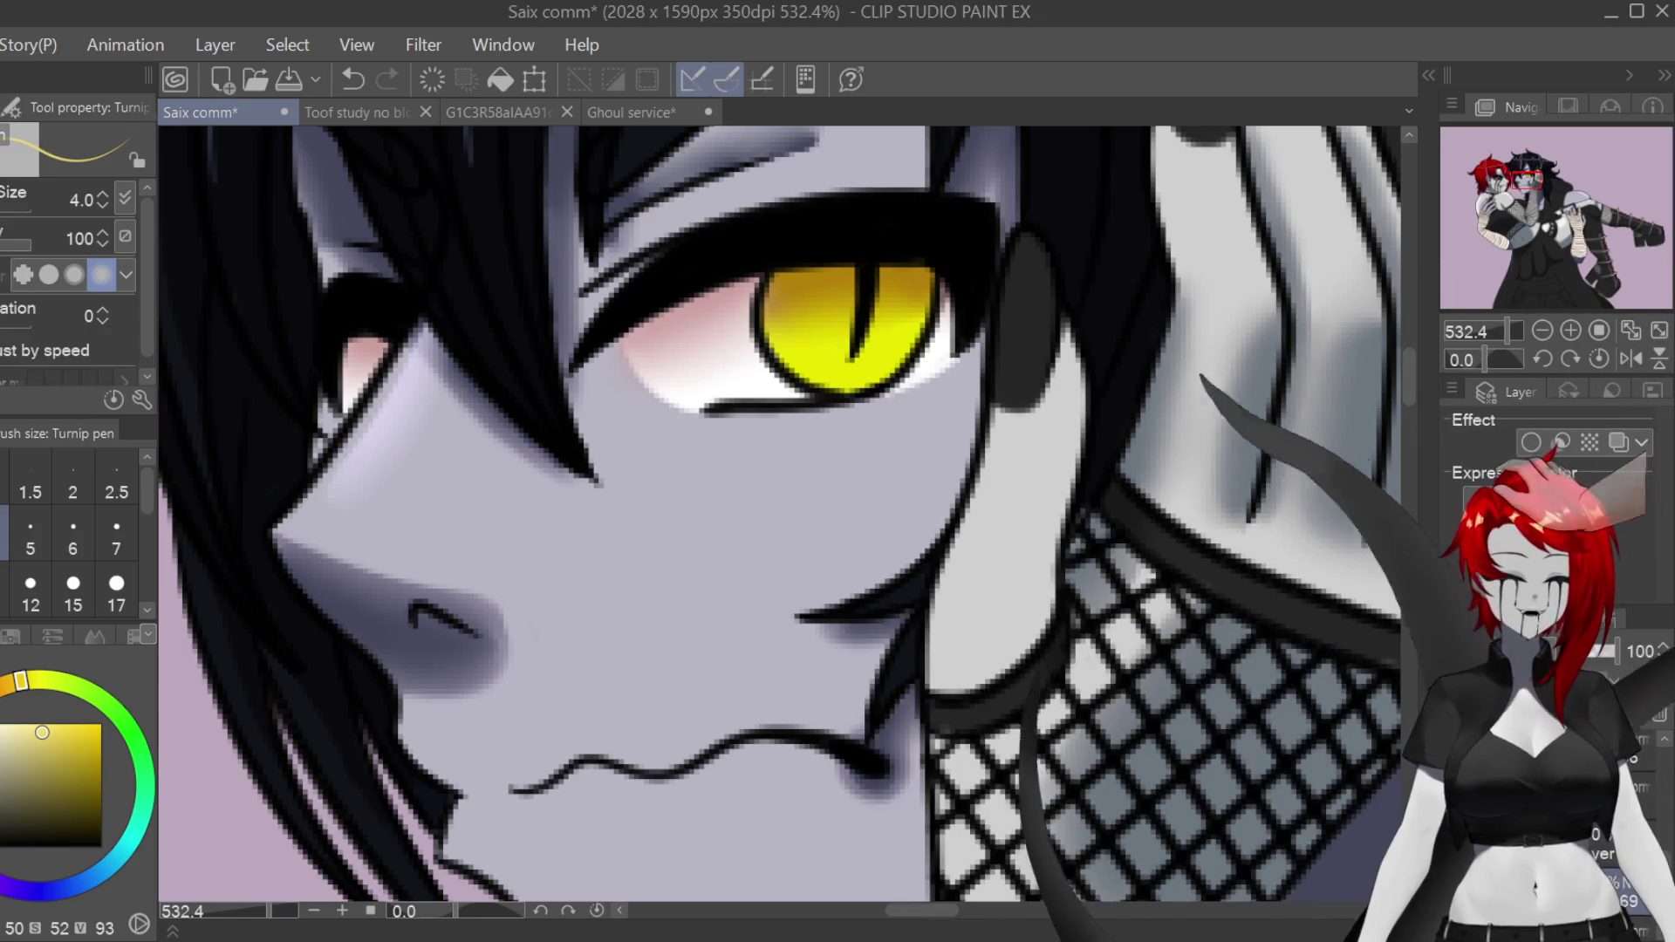
{"action": "scroll", "coordinate": [891, 338], "scroll_direction": "up", "scroll_amount": 3}
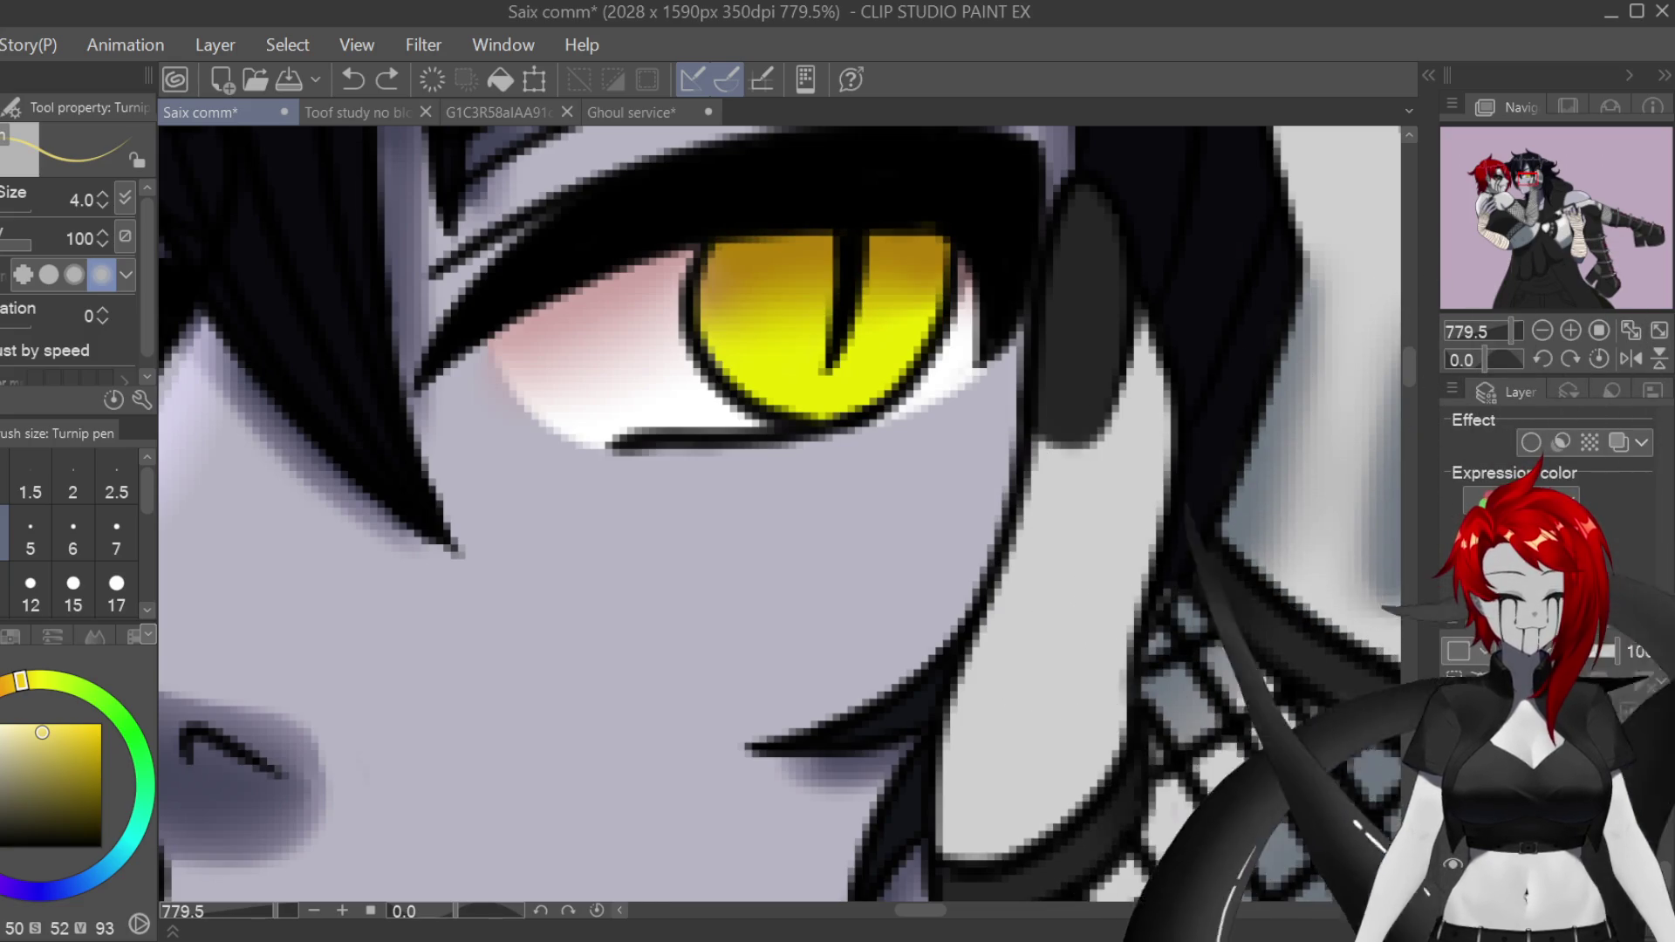
{"action": "left_click_drag", "start_coordinate": [773, 305], "coordinate": [726, 358]}
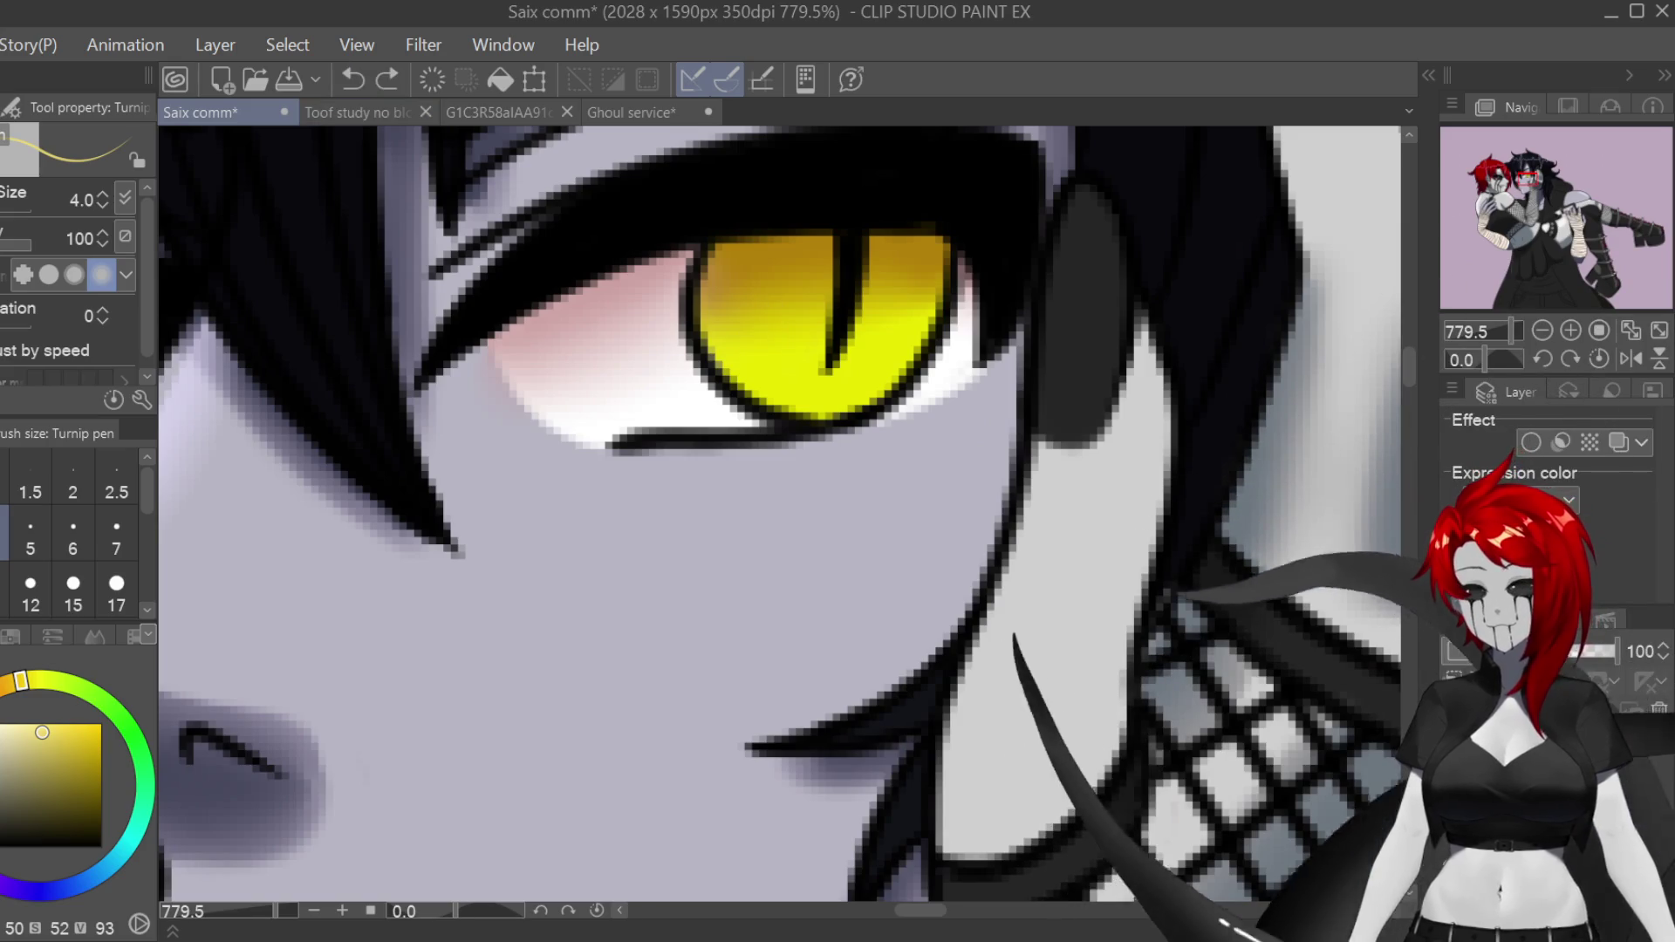
{"action": "key", "text": "i"}
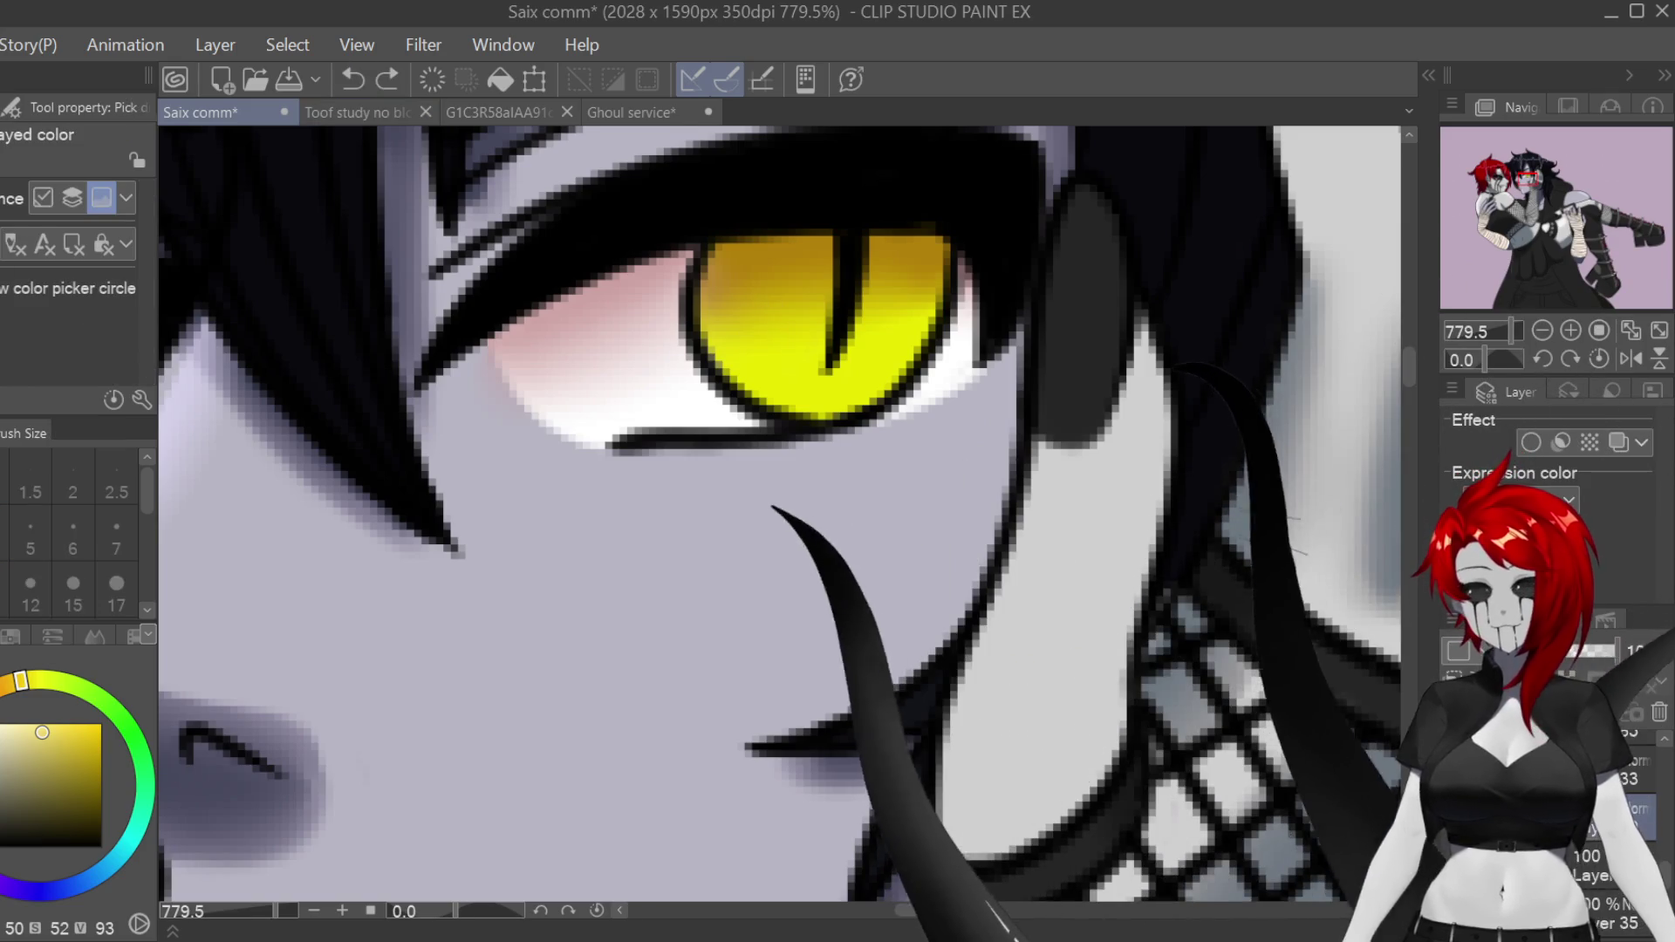
{"action": "left_click", "coordinate": [855, 349]}
{"action": "left_click", "coordinate": [908, 349]}
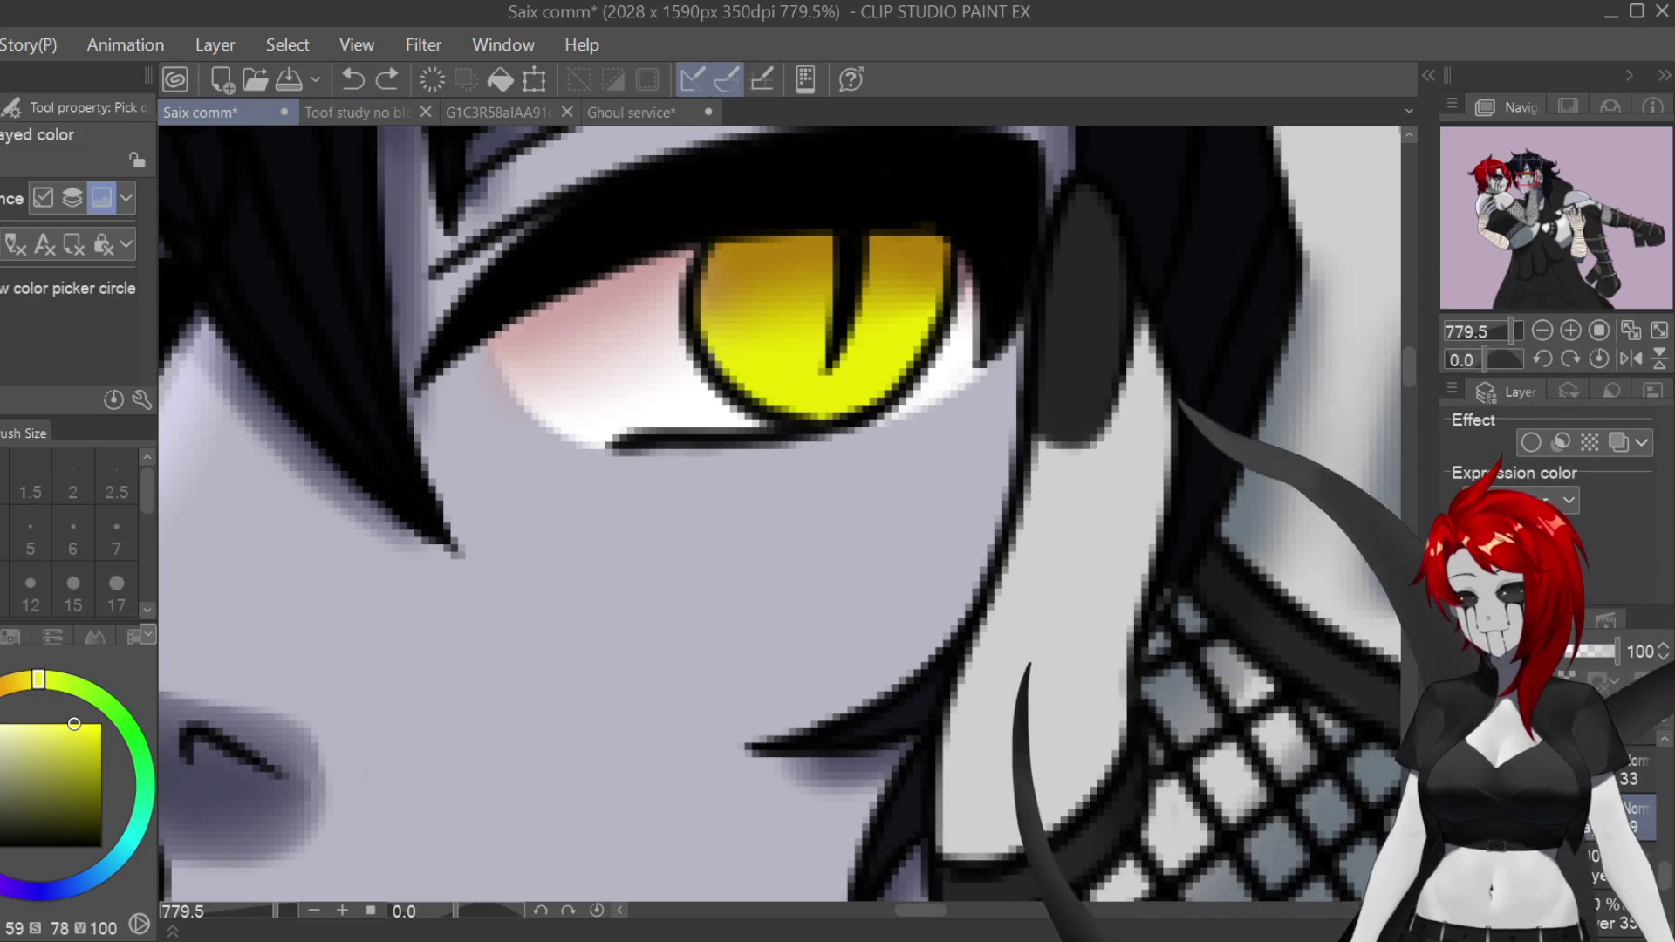
{"action": "key", "text": "p"}
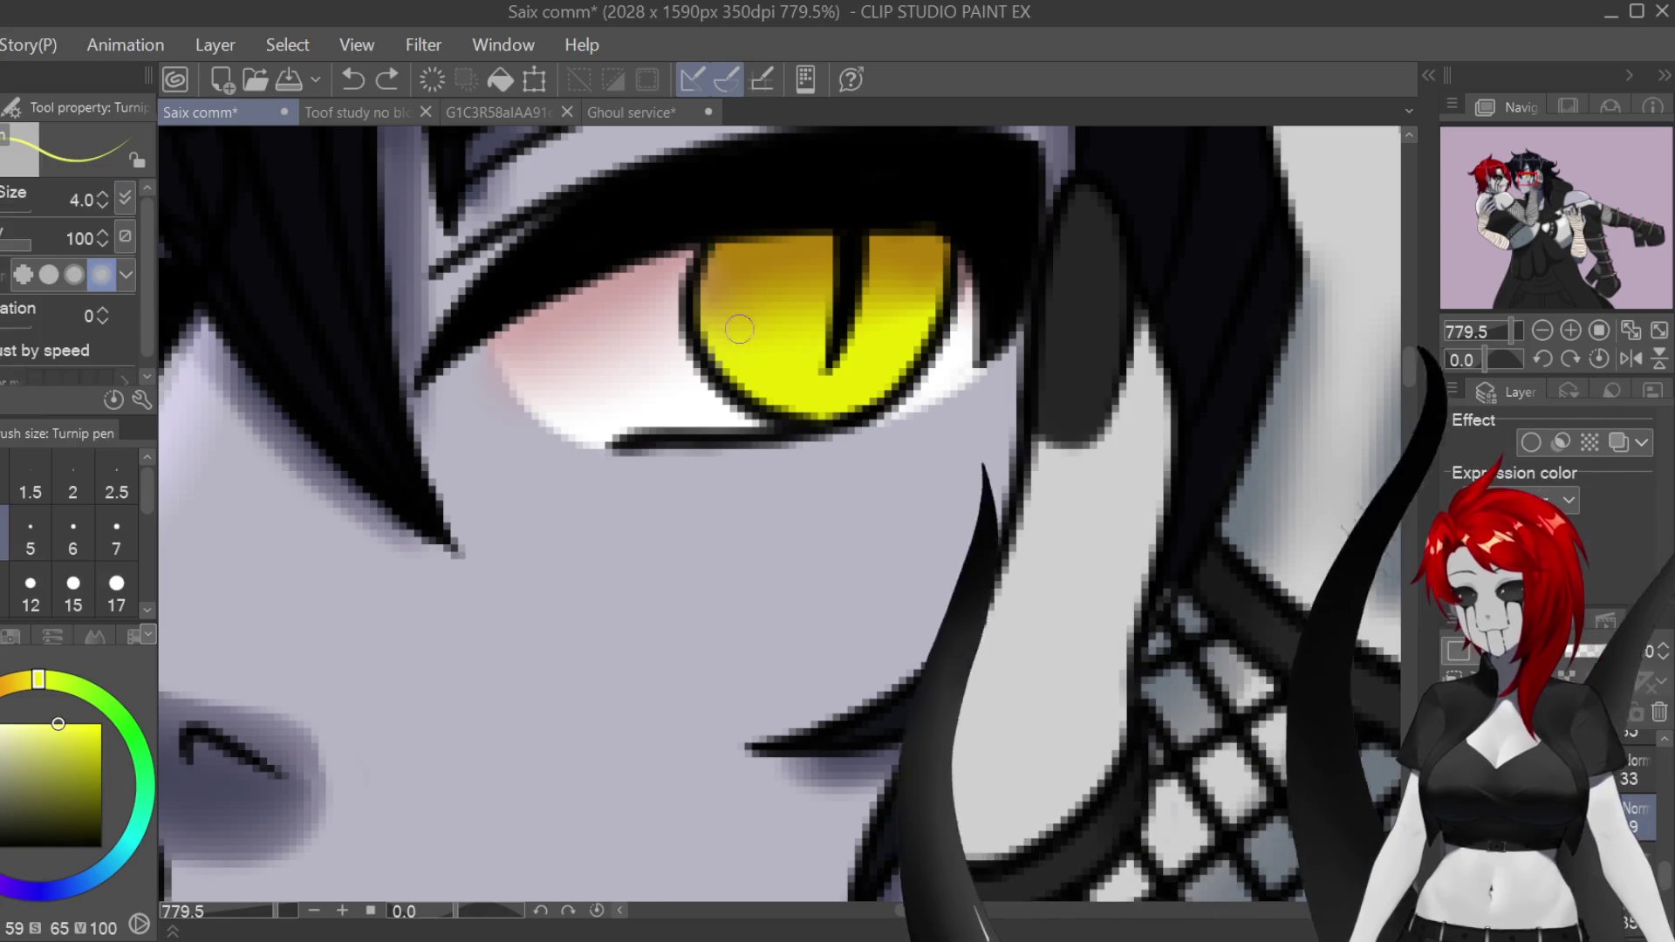
{"action": "left_click_drag", "start_coordinate": [774, 319], "coordinate": [722, 354]}
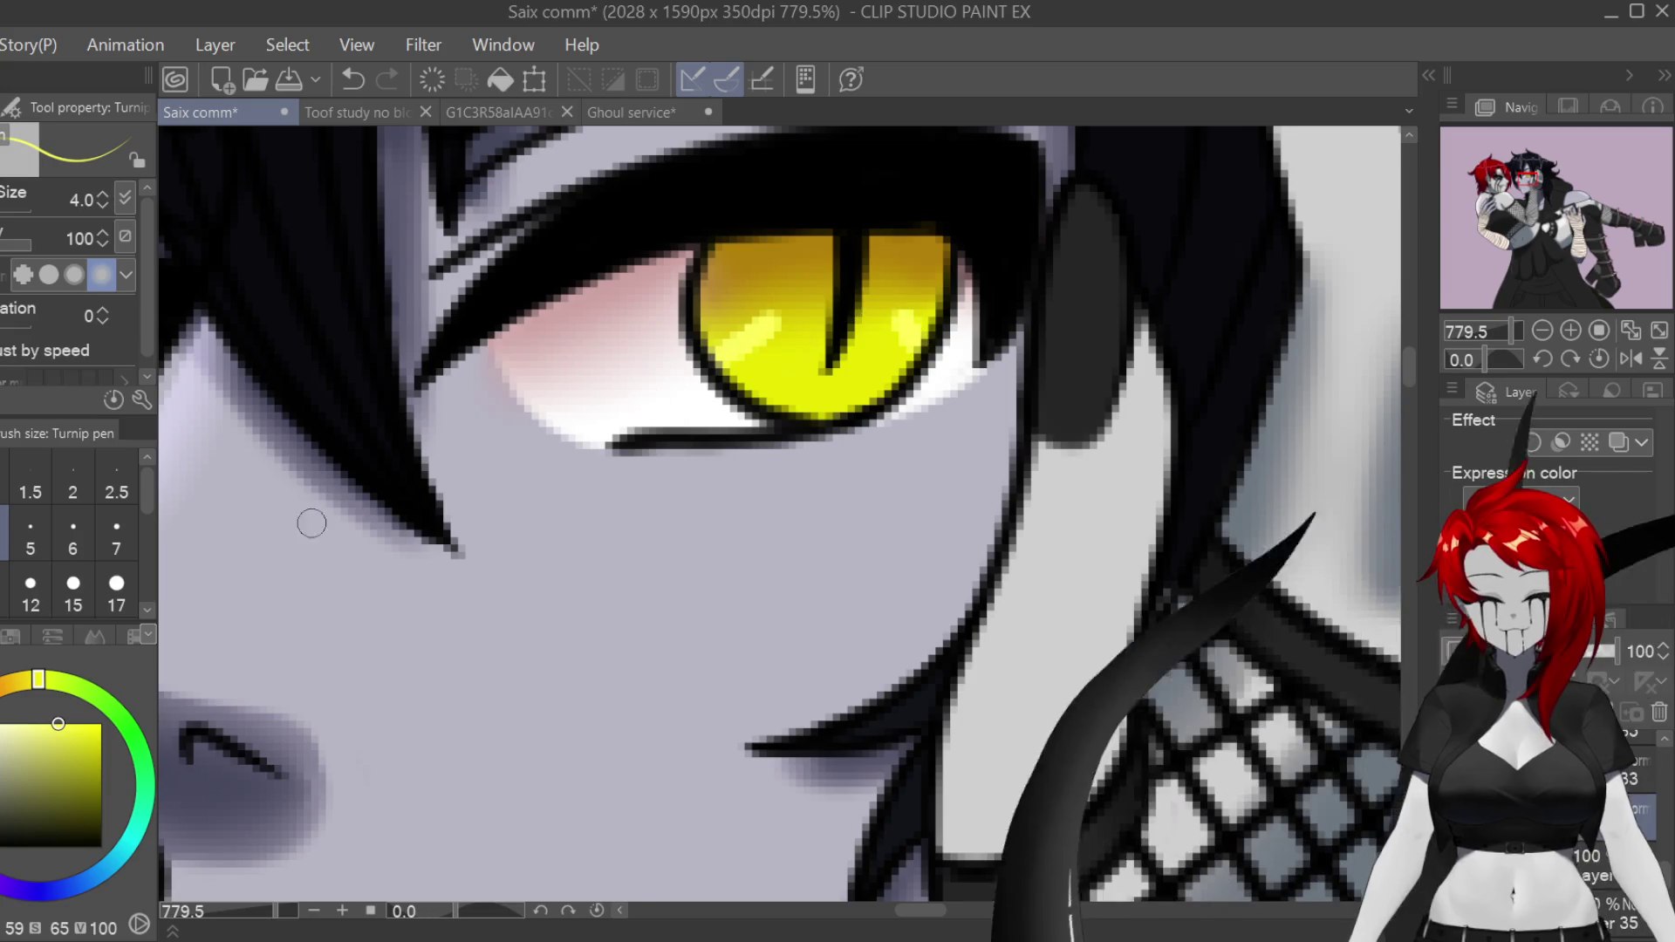
{"action": "left_click_drag", "start_coordinate": [750, 336], "coordinate": [788, 354]}
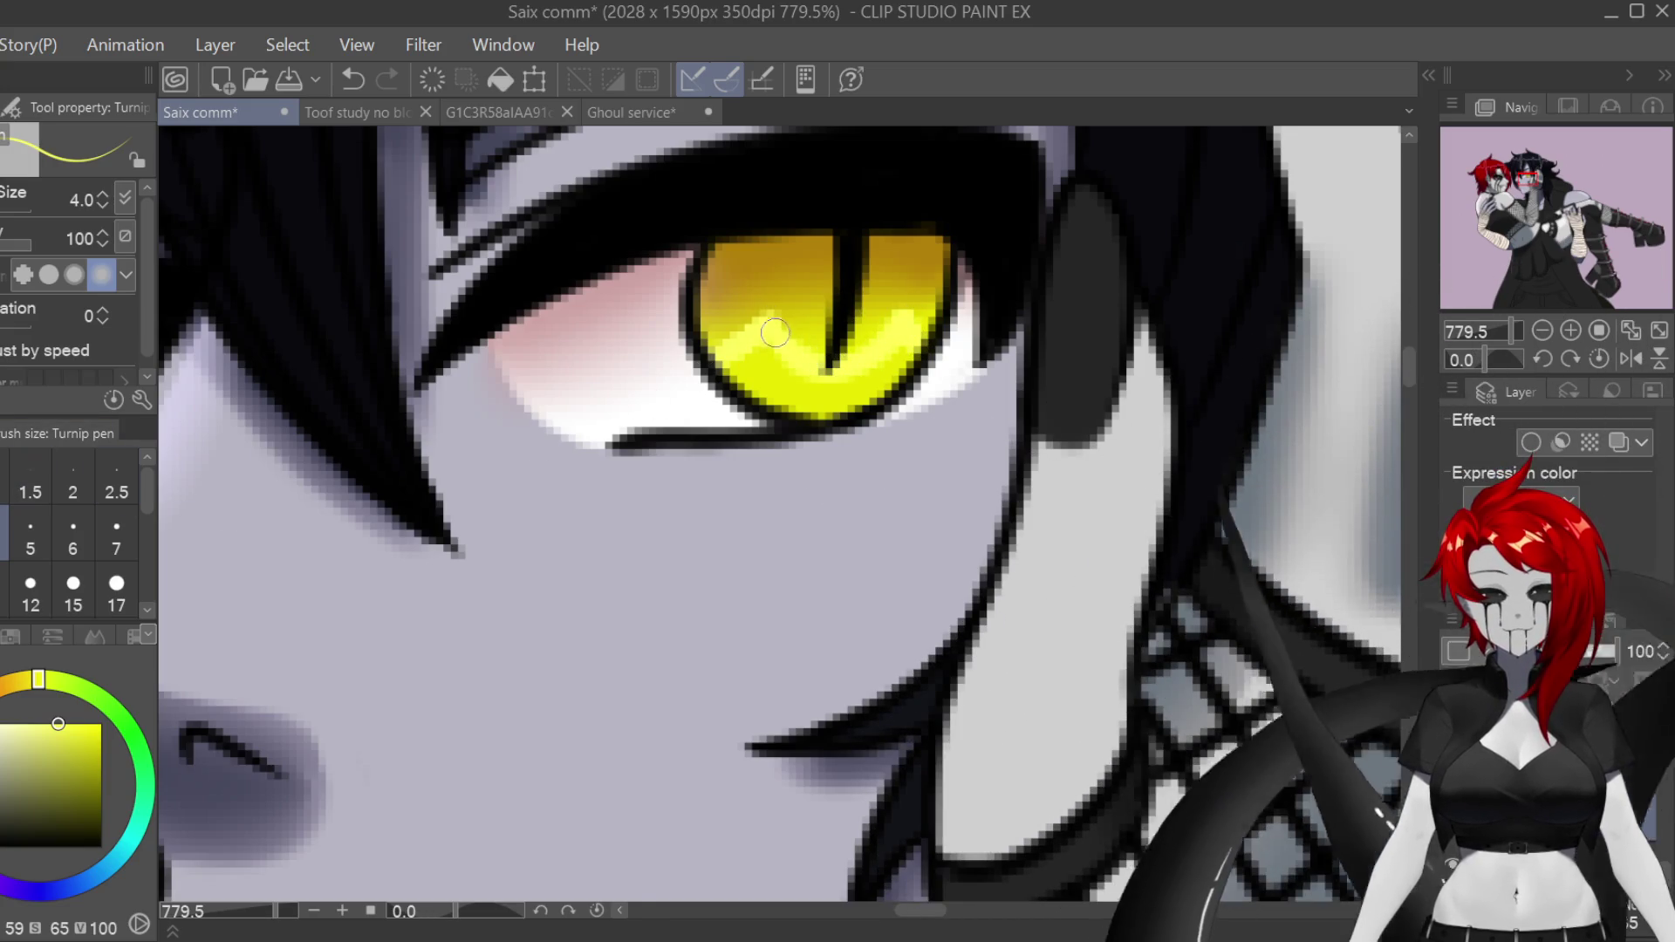
Step: At brush size 4, paint a paler, less saturated yellow wavy highlight across the lower iris
{"action": "left_click", "coordinate": [116, 593]}
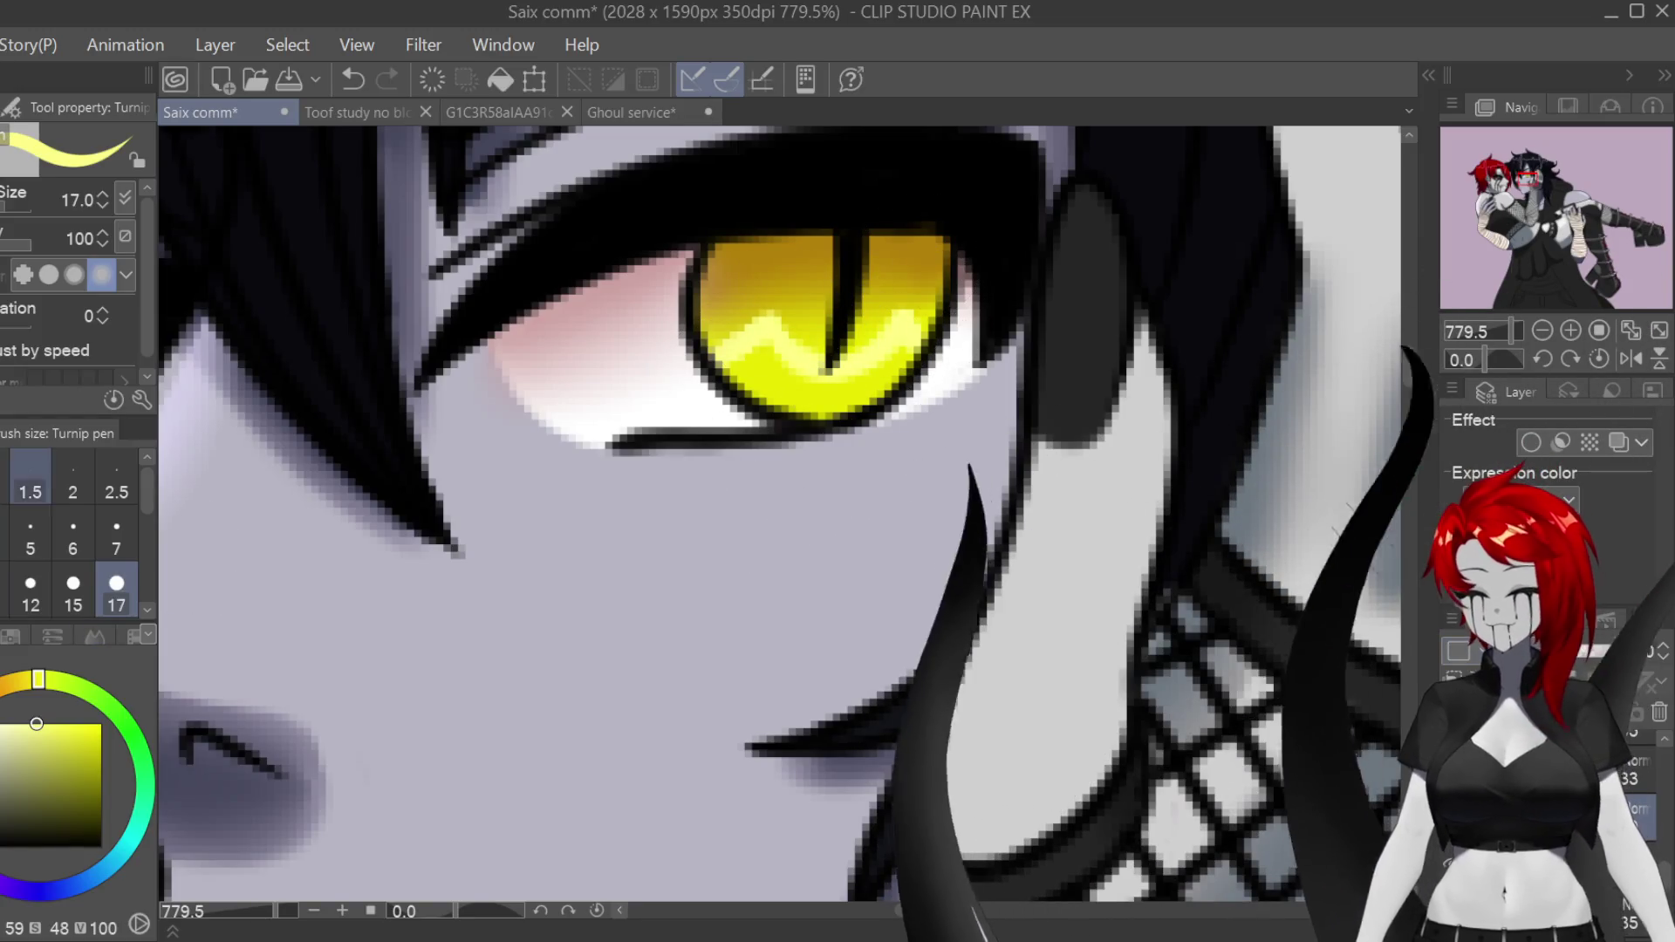
{"action": "key", "text": "bracketleft"}
{"action": "key", "text": "bracketleft"}
{"action": "key", "text": "bracketleft"}
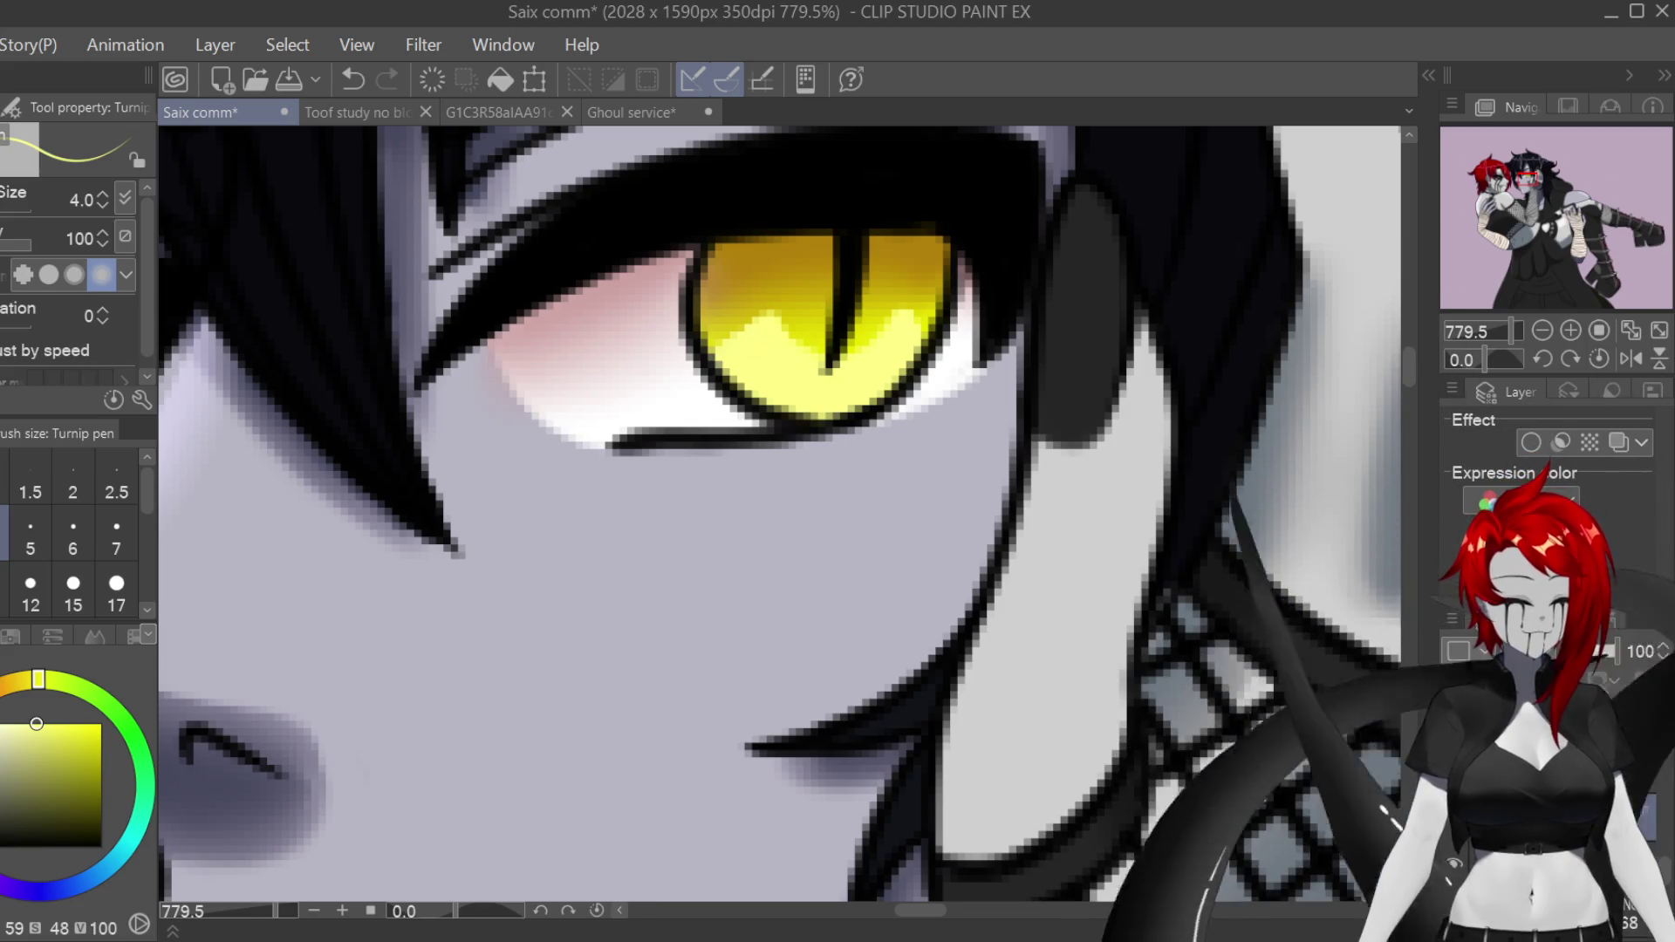
{"action": "left_click", "coordinate": [5, 723]}
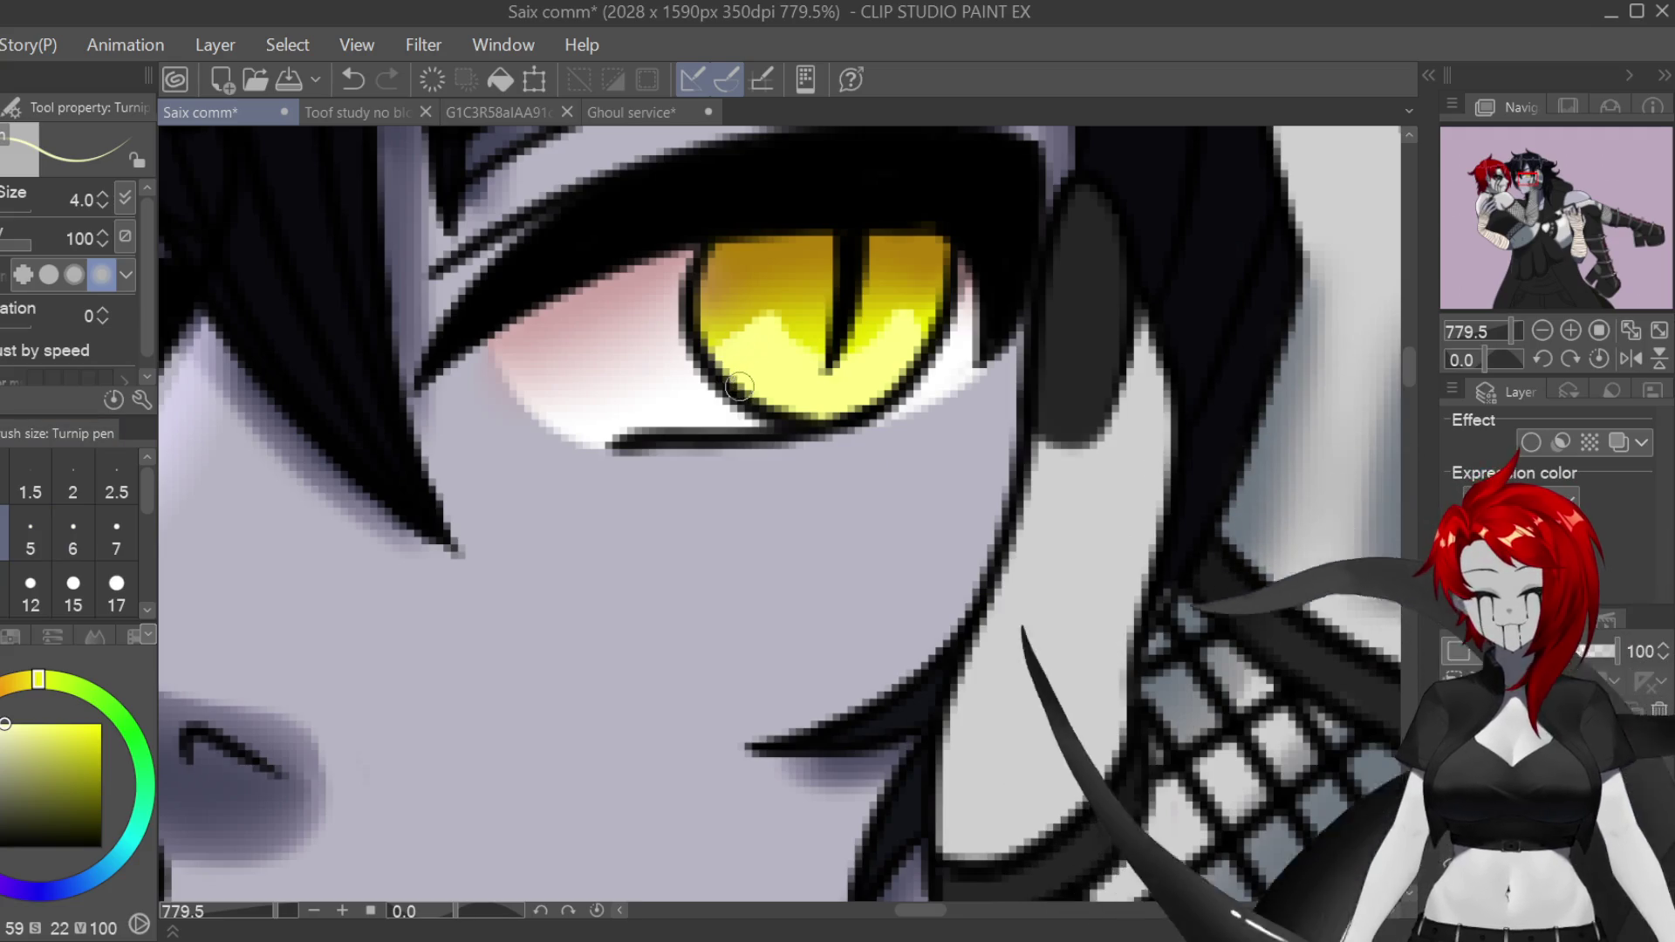
{"action": "left_click_drag", "start_coordinate": [750, 371], "coordinate": [911, 363]}
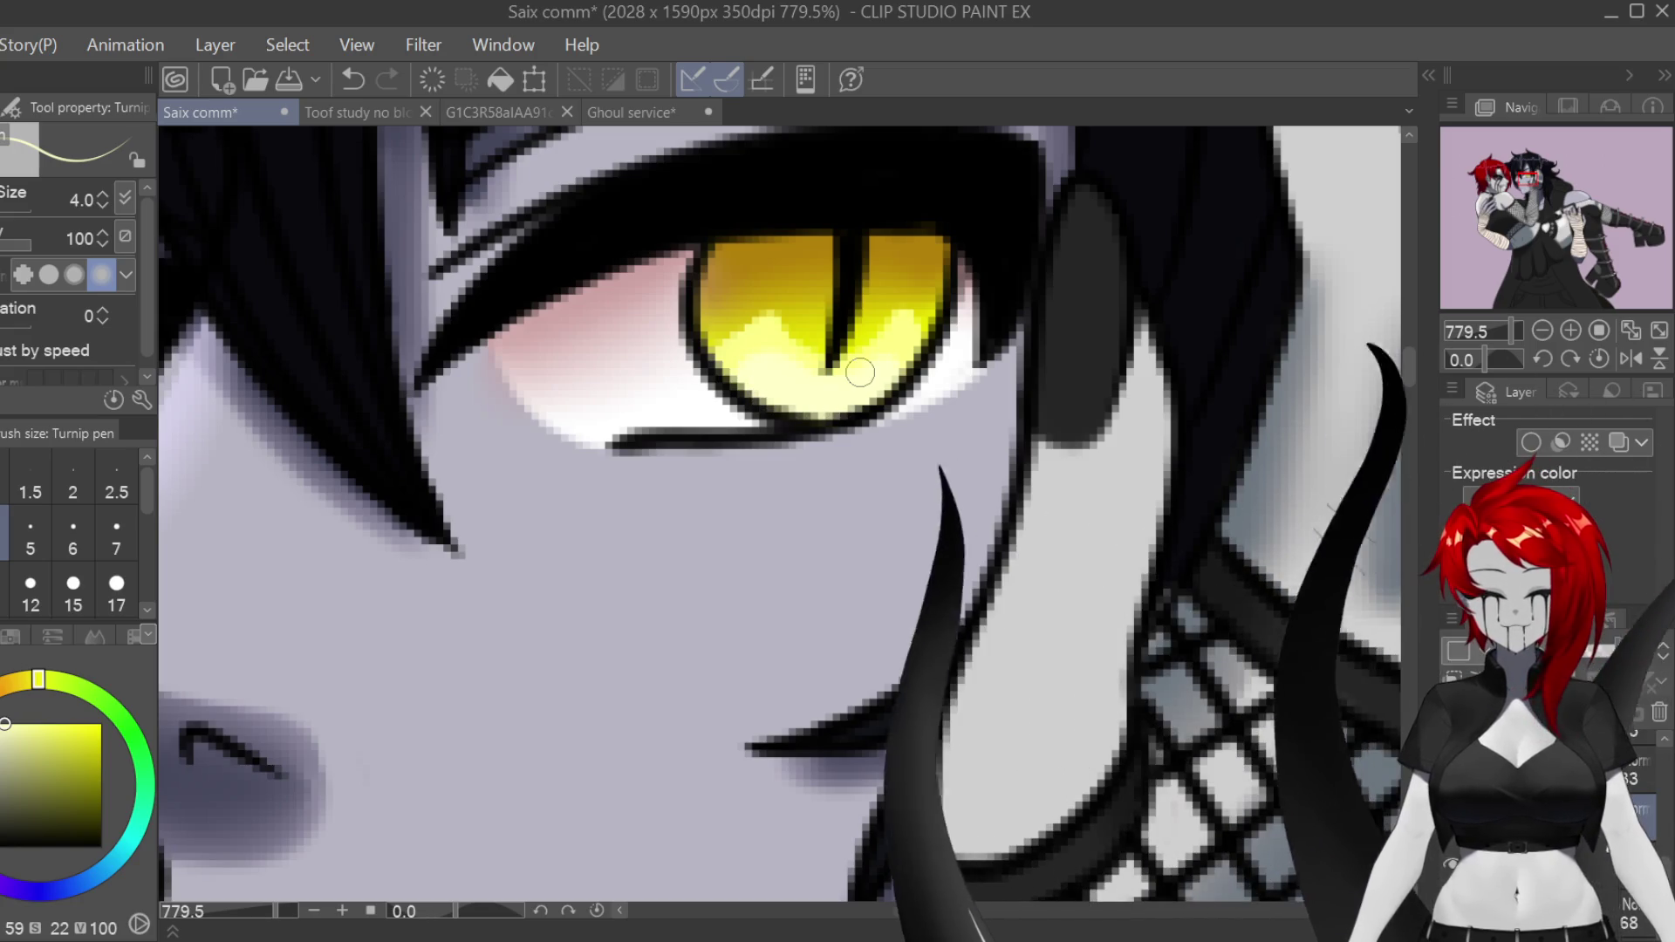
Step: Soften with a size-6 blur, then paint a curved white highlight on the iris's right side
{"action": "key", "text": "j"}
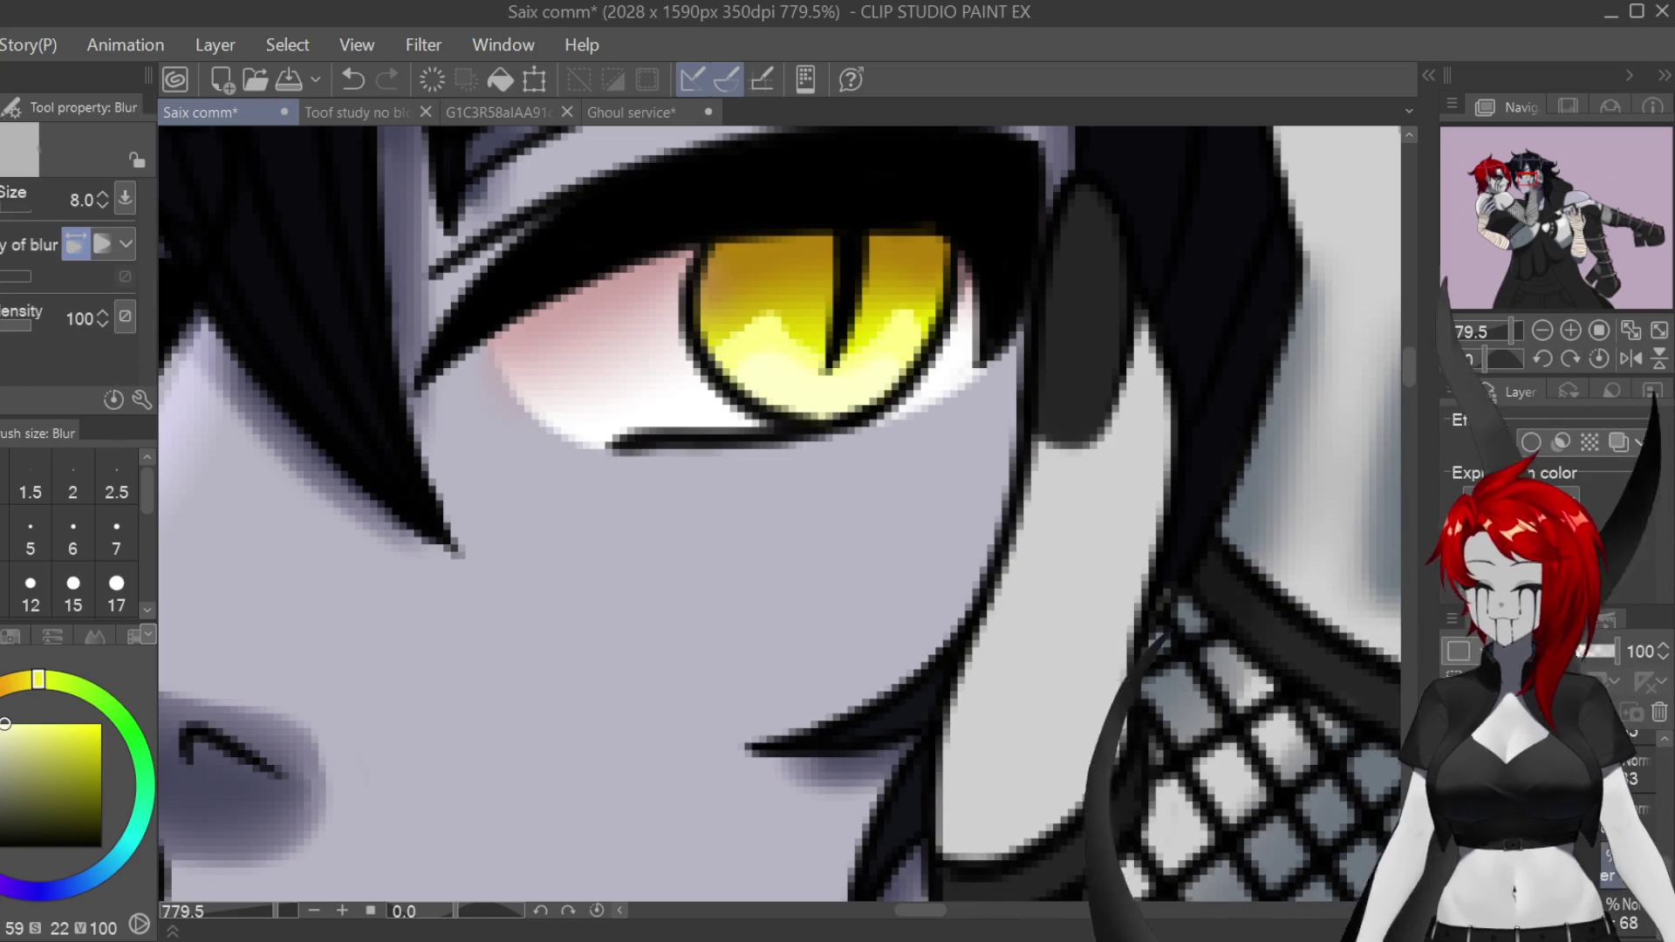
{"action": "key", "text": "bracketleft"}
{"action": "key", "text": "bracketleft"}
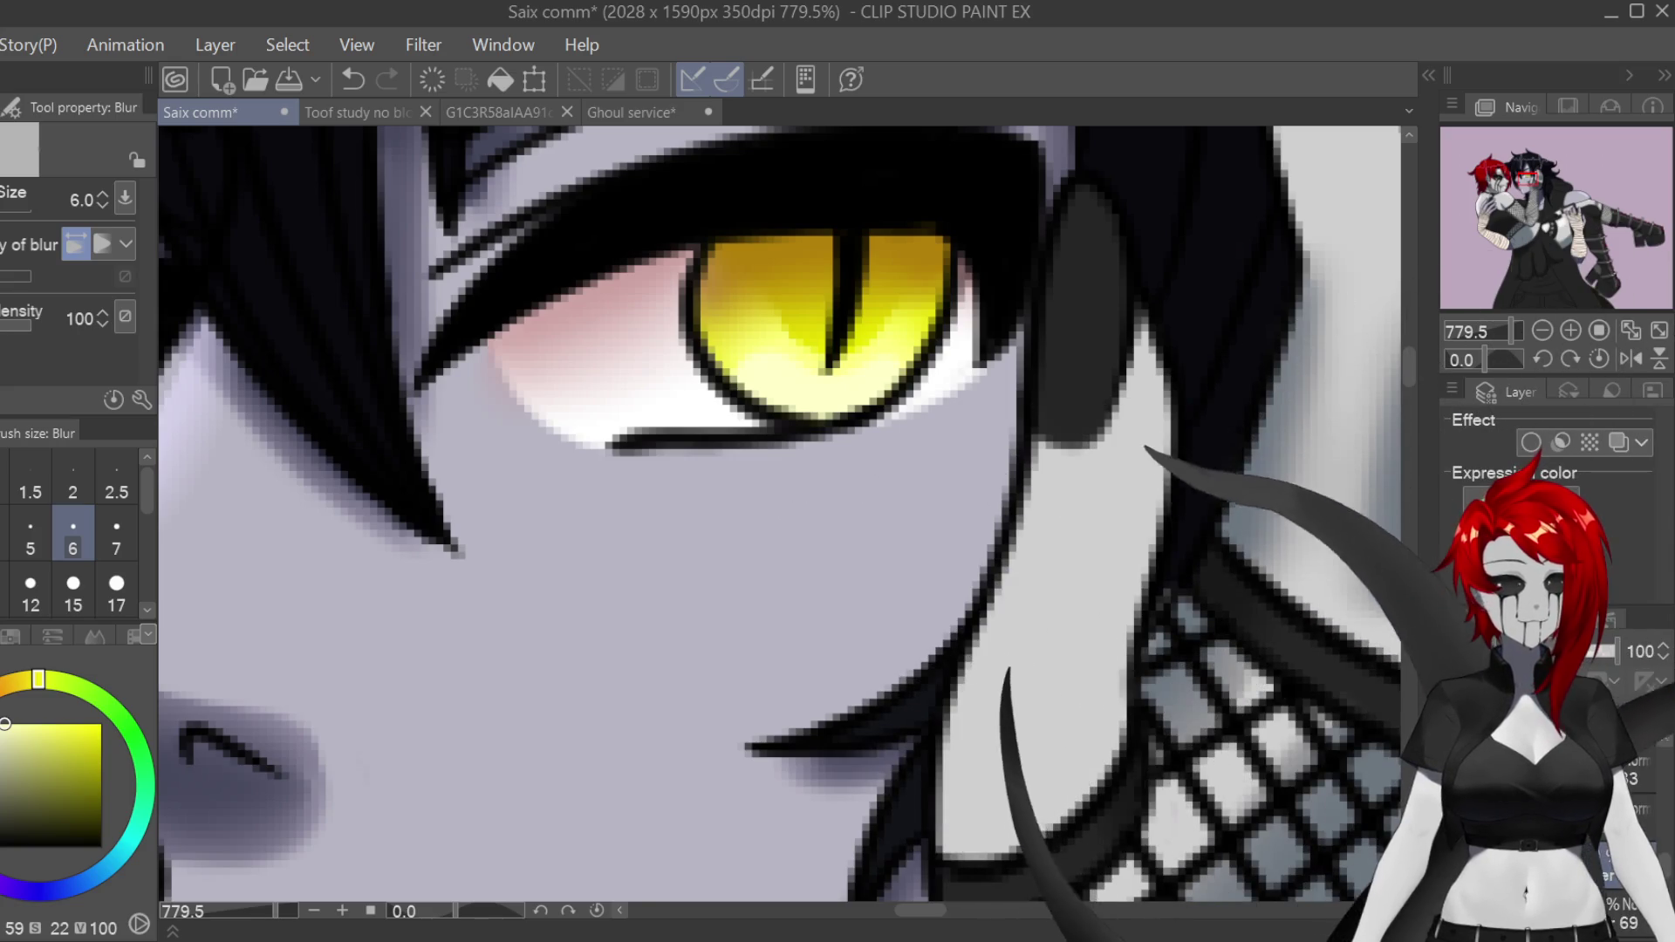
{"action": "key", "text": "p"}
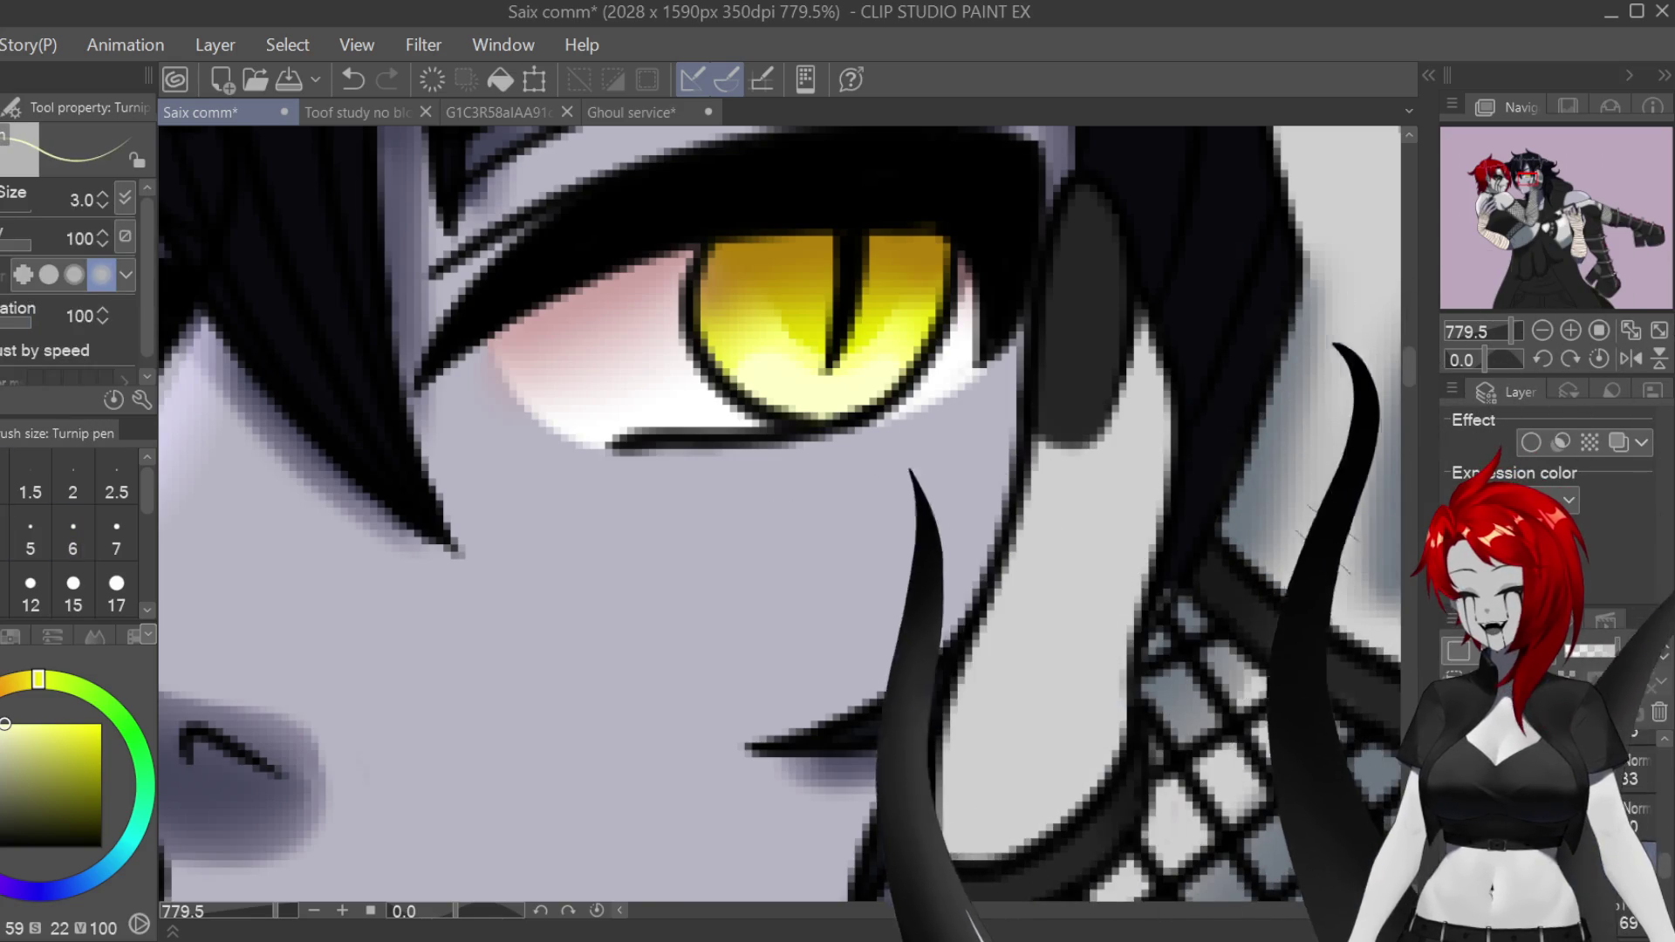
{"action": "left_click_drag", "start_coordinate": [765, 237], "coordinate": [774, 293]}
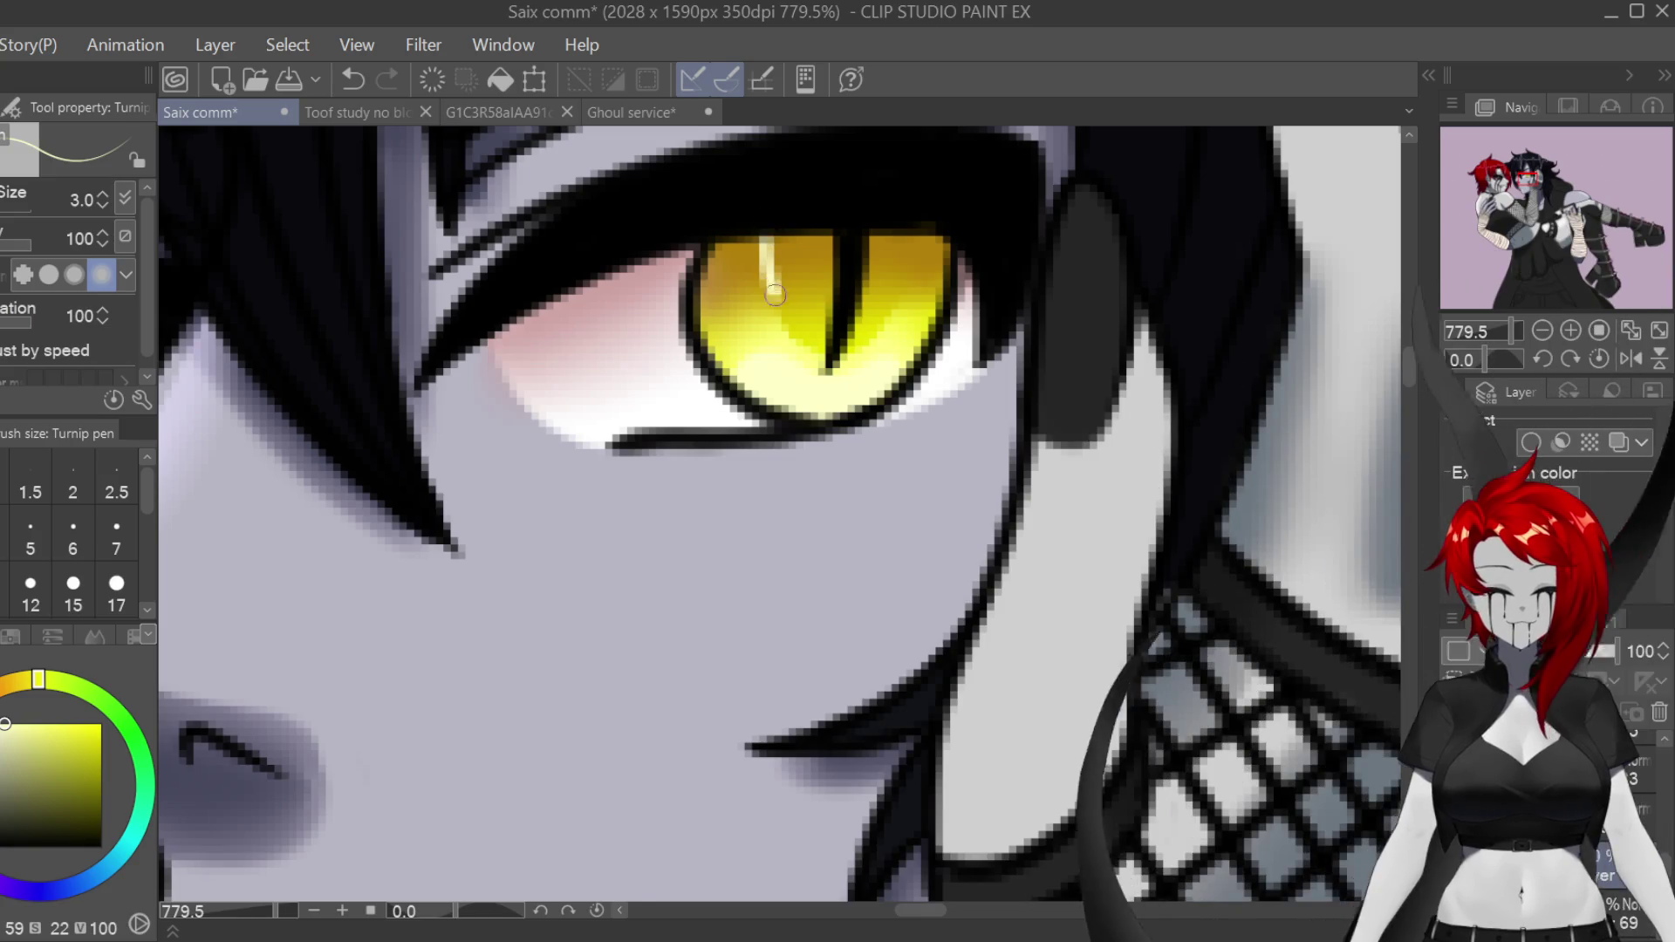
{"action": "left_click_drag", "start_coordinate": [888, 333], "coordinate": [918, 237]}
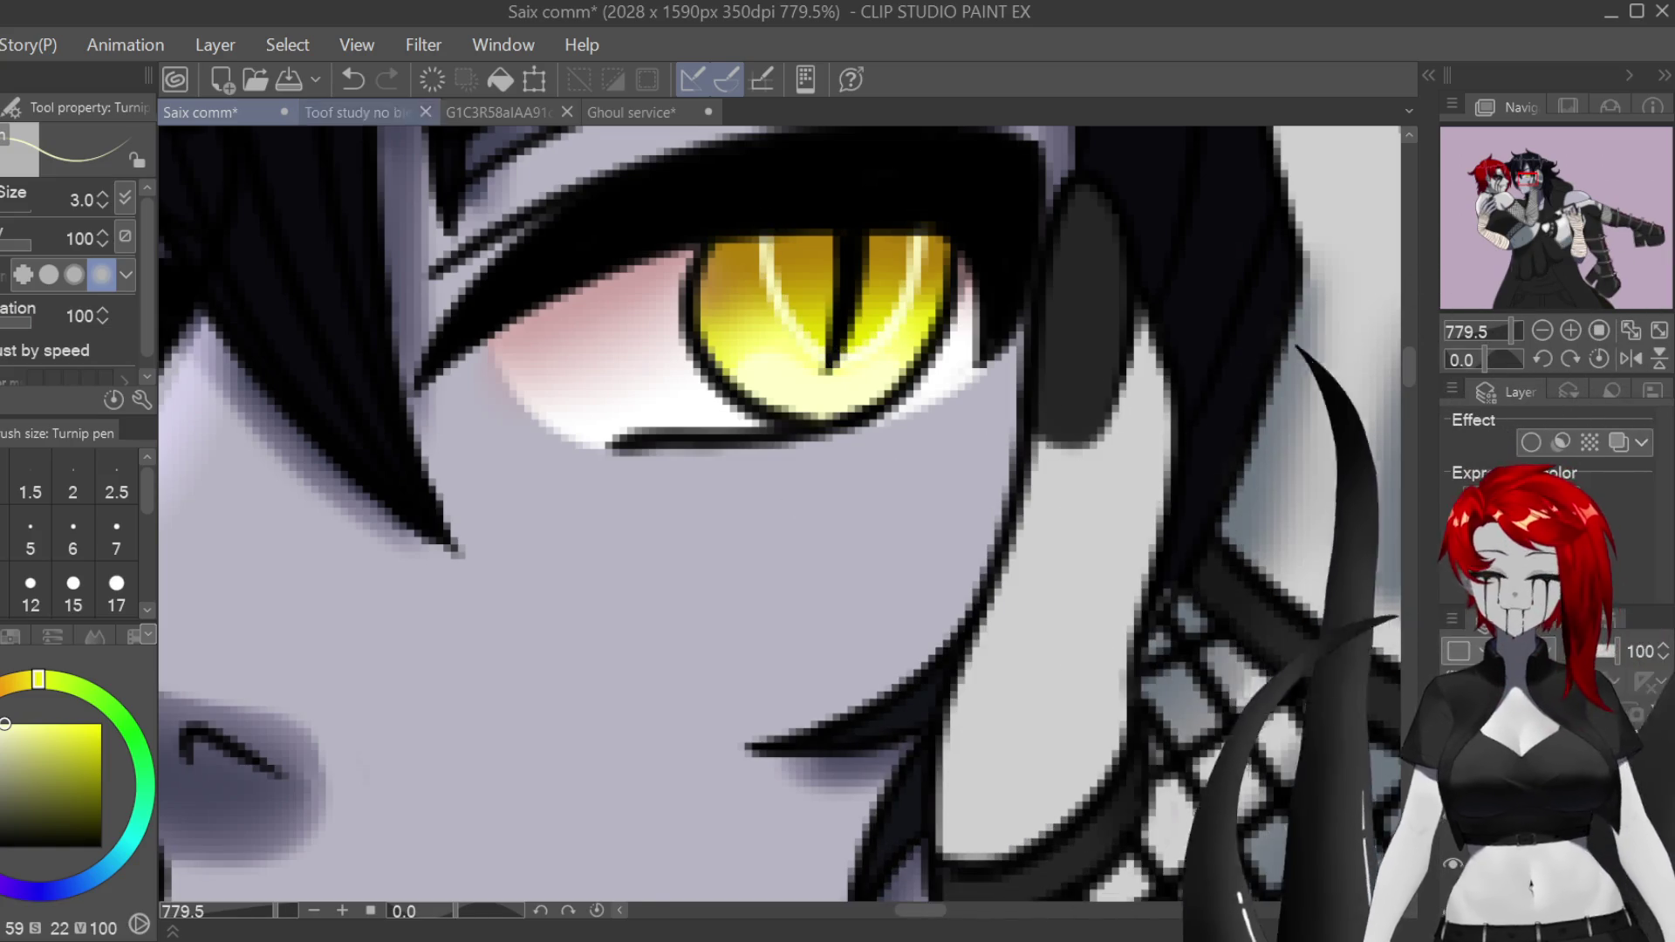
{"action": "key", "text": "ctrl+z"}
{"action": "key", "text": "ctrl+z"}
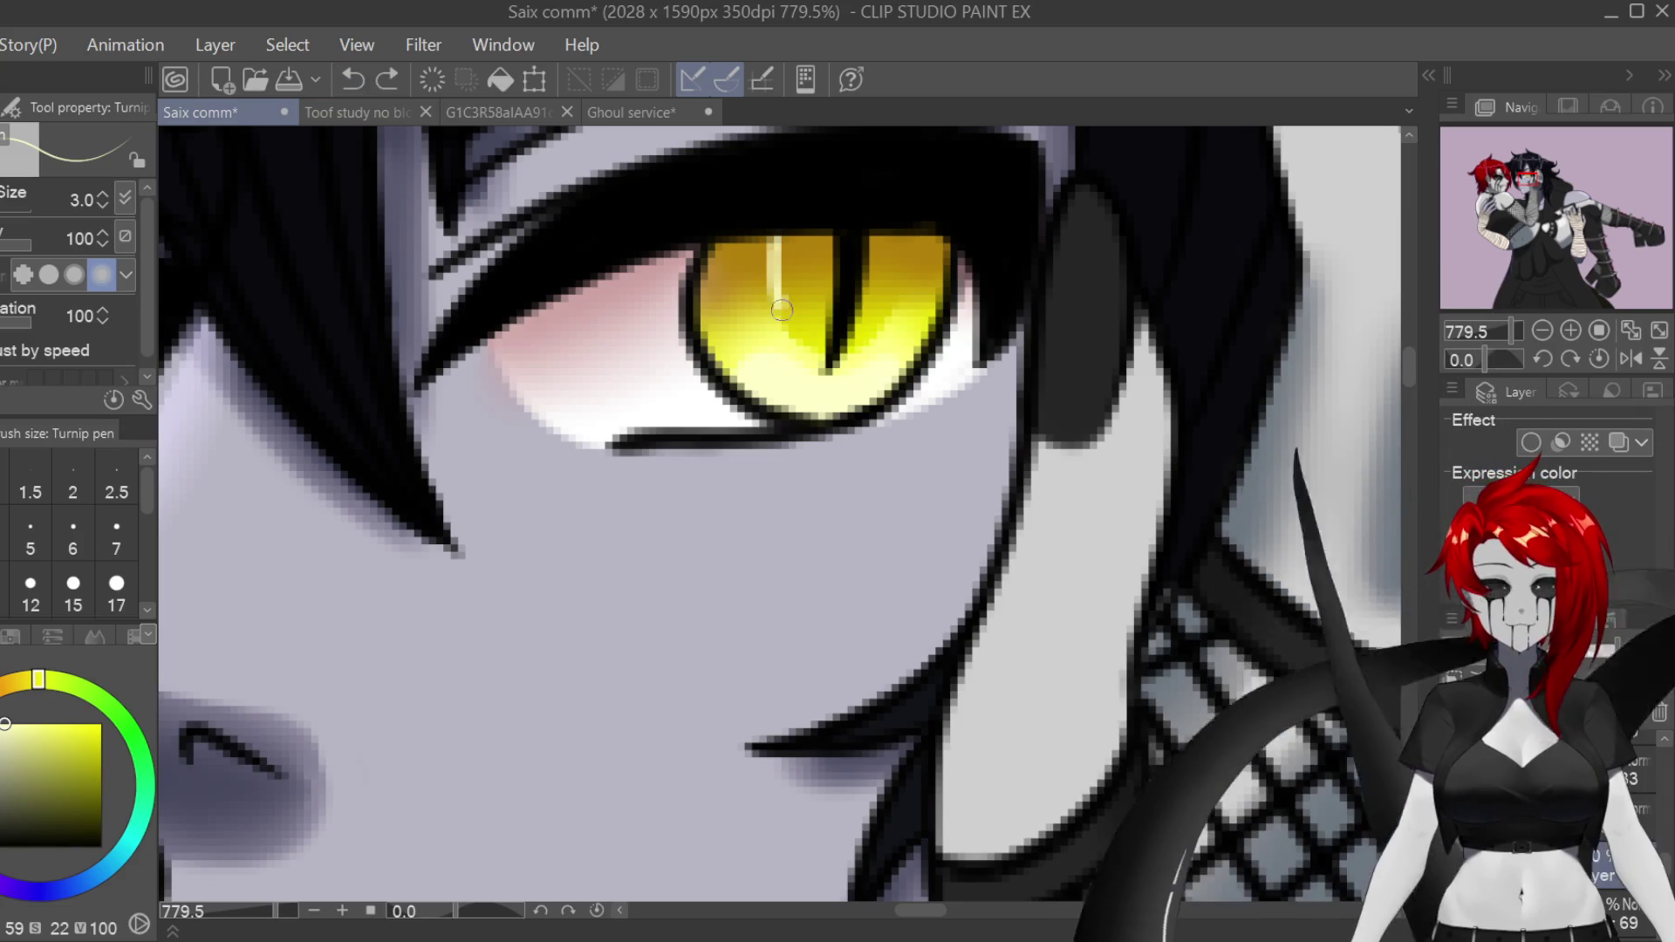
{"action": "left_click_drag", "start_coordinate": [923, 238], "coordinate": [900, 342]}
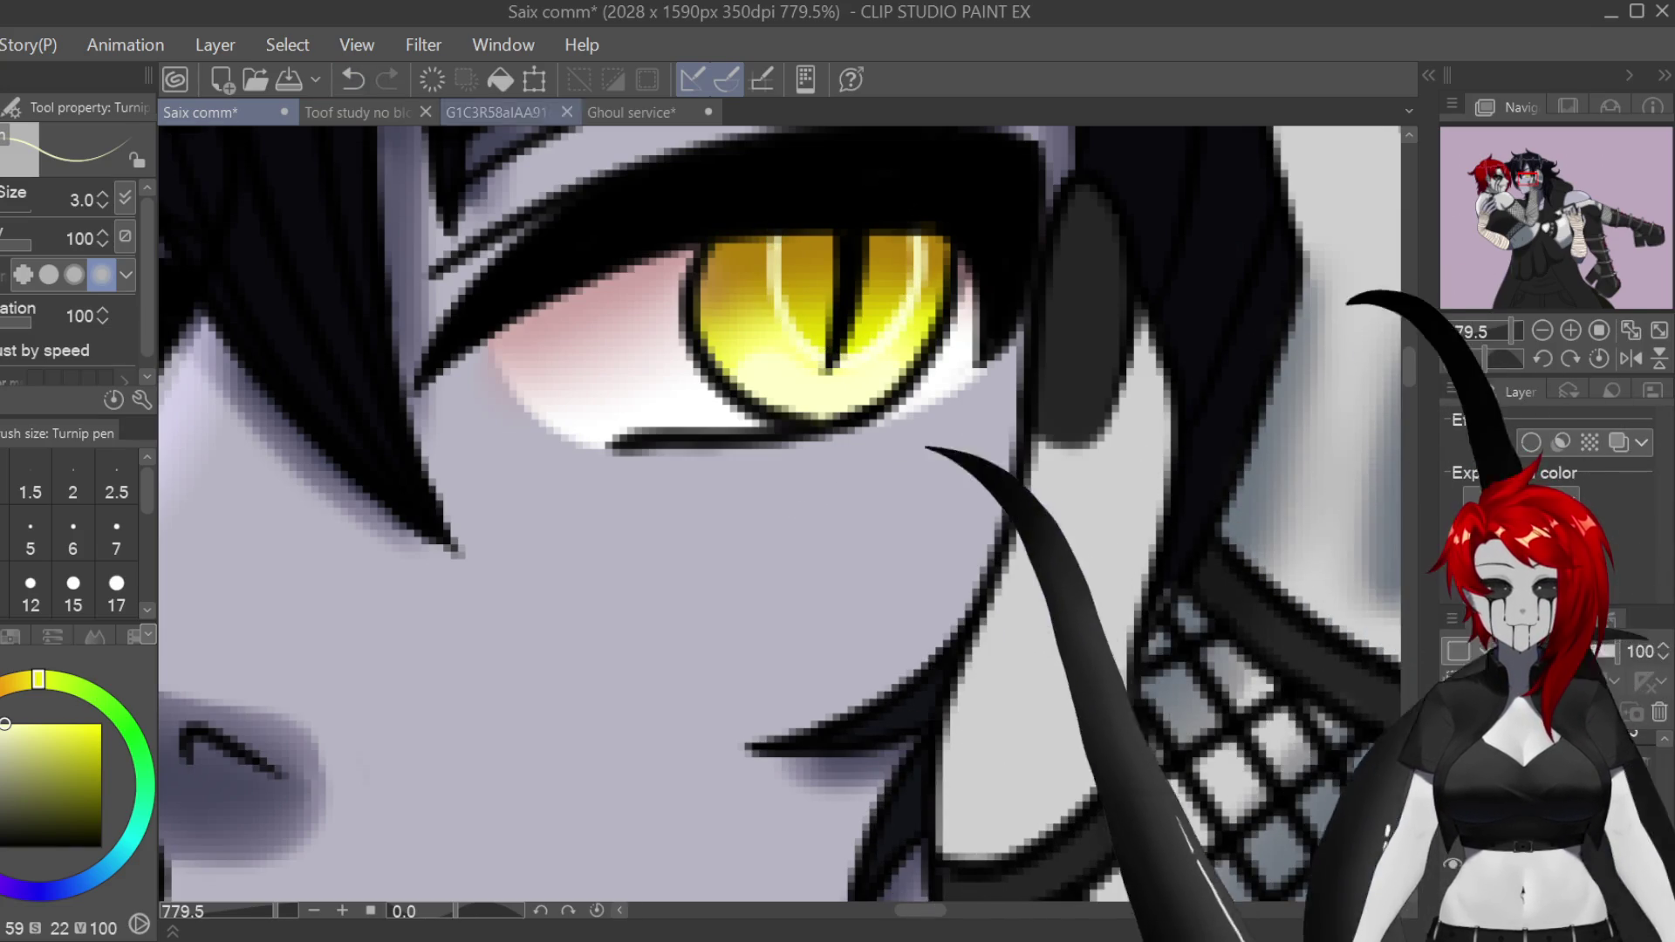
{"action": "key", "text": "ctrl+z"}
{"action": "key", "text": "ctrl+z"}
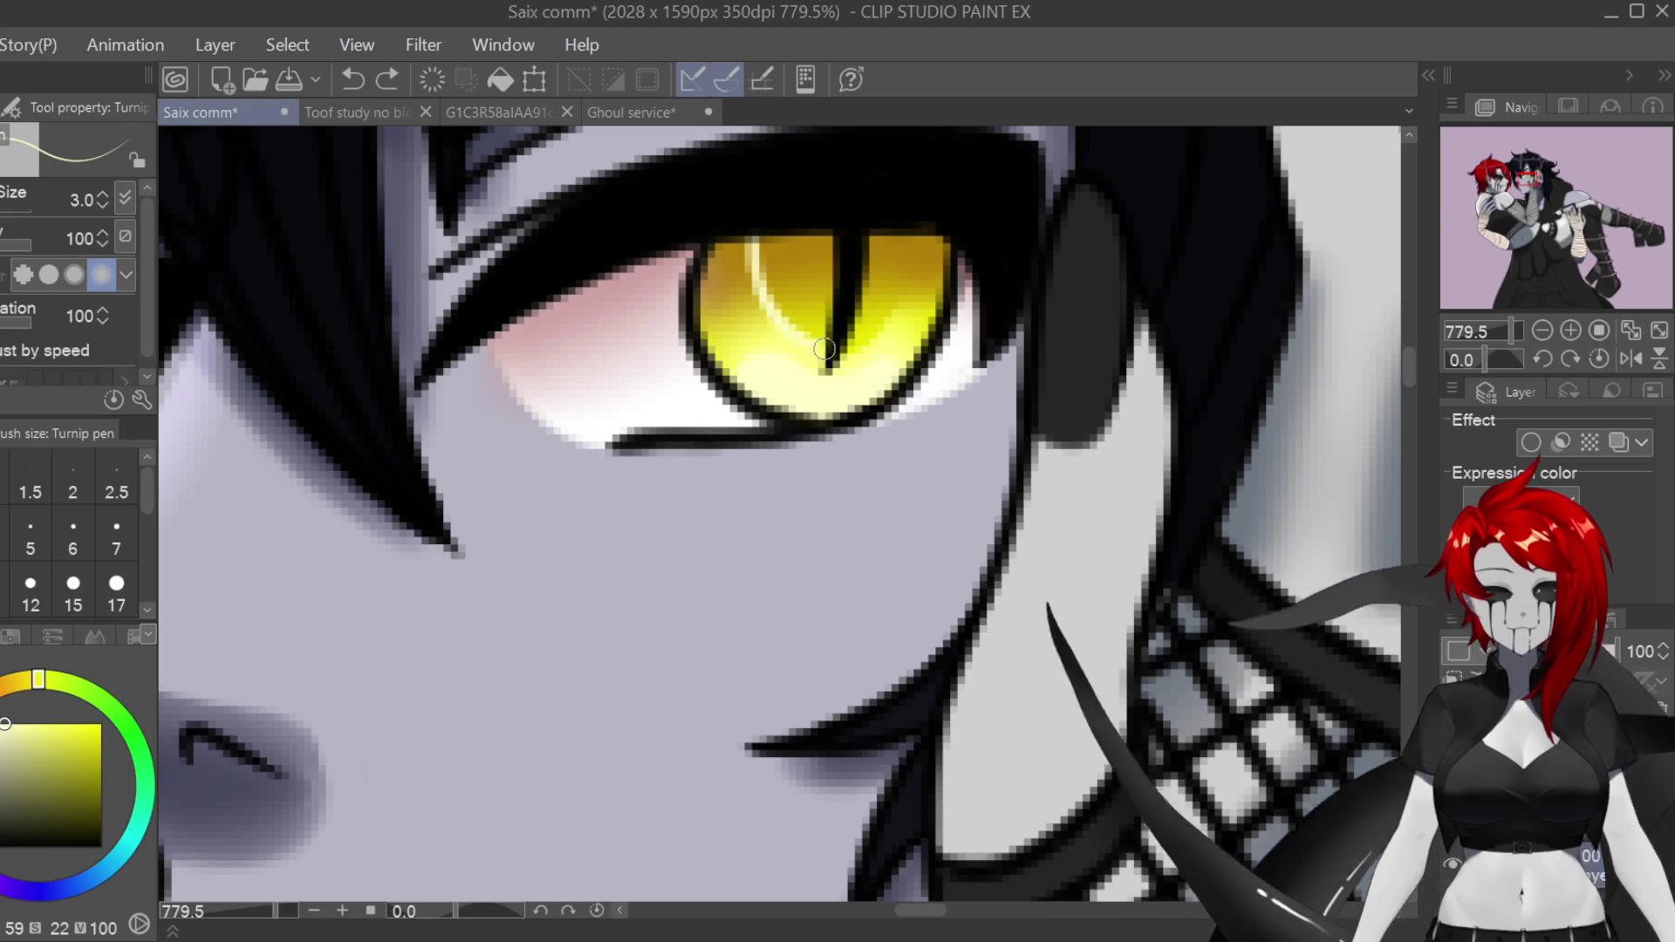
{"action": "key", "text": "ctrl+y"}
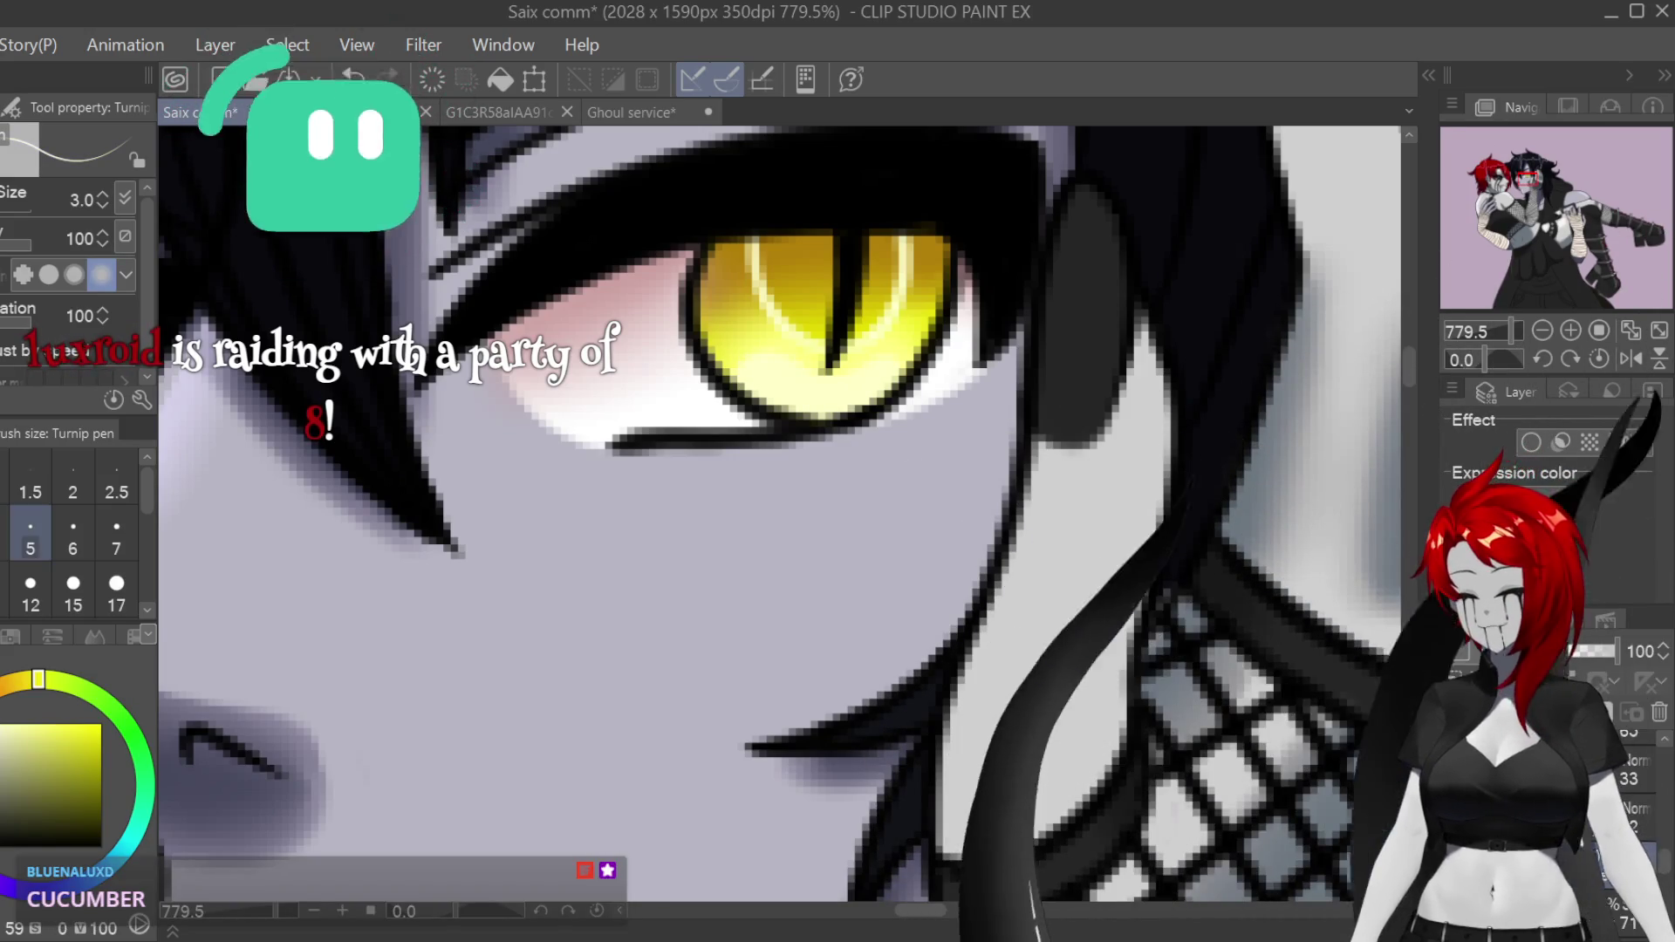
Step: At brush size 4, brighten and widen the white glint at the top of the eye
{"action": "key", "text": "bracketright"}
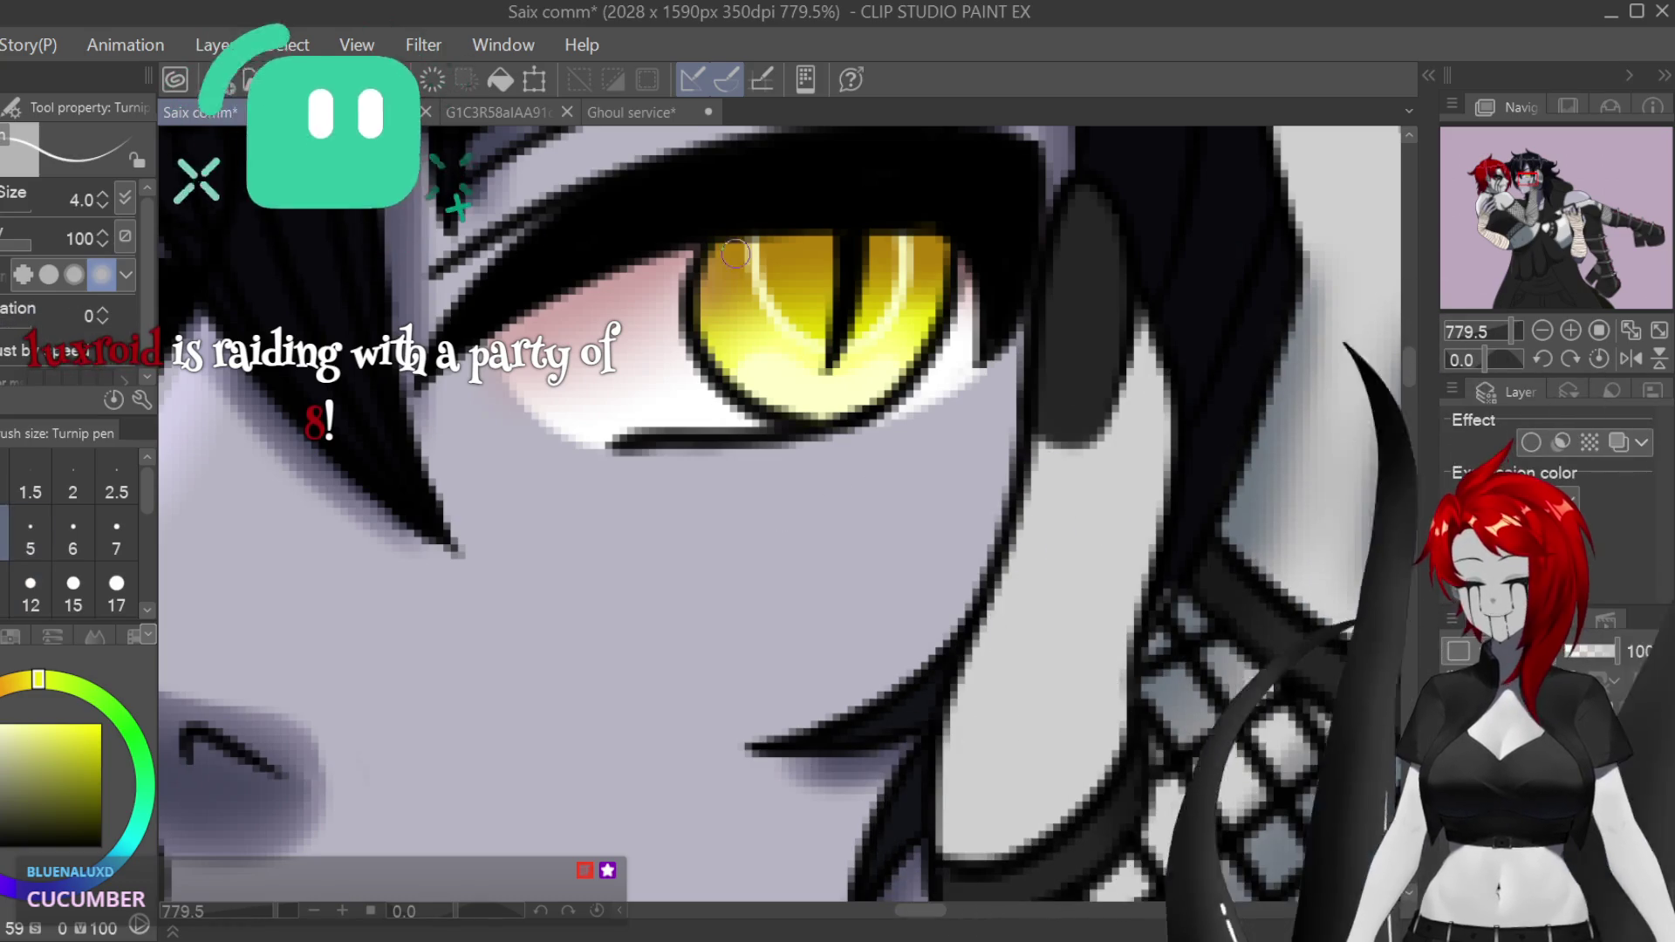
{"action": "left_click_drag", "start_coordinate": [727, 254], "coordinate": [754, 262]}
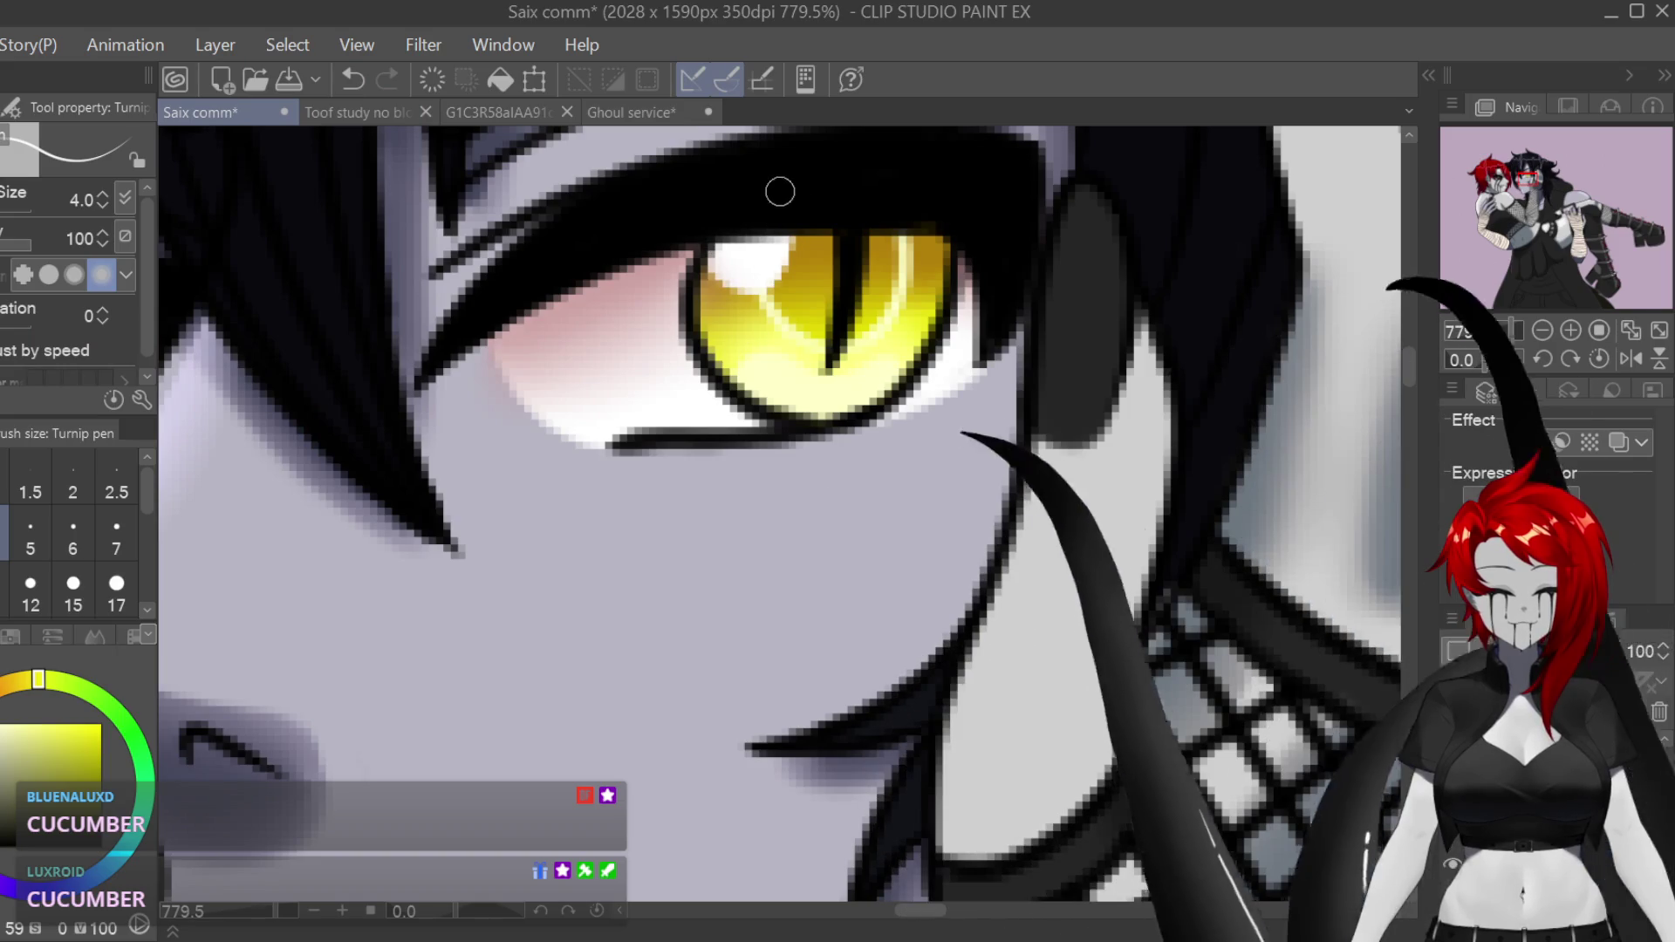
{"action": "scroll", "coordinate": [977, 696], "scroll_direction": "down", "scroll_amount": 3}
Step: Zoom out from 779.5% to 60% and pan down to frame the demon's lower coat
{"action": "scroll", "coordinate": [978, 700], "scroll_direction": "down", "scroll_amount": 3}
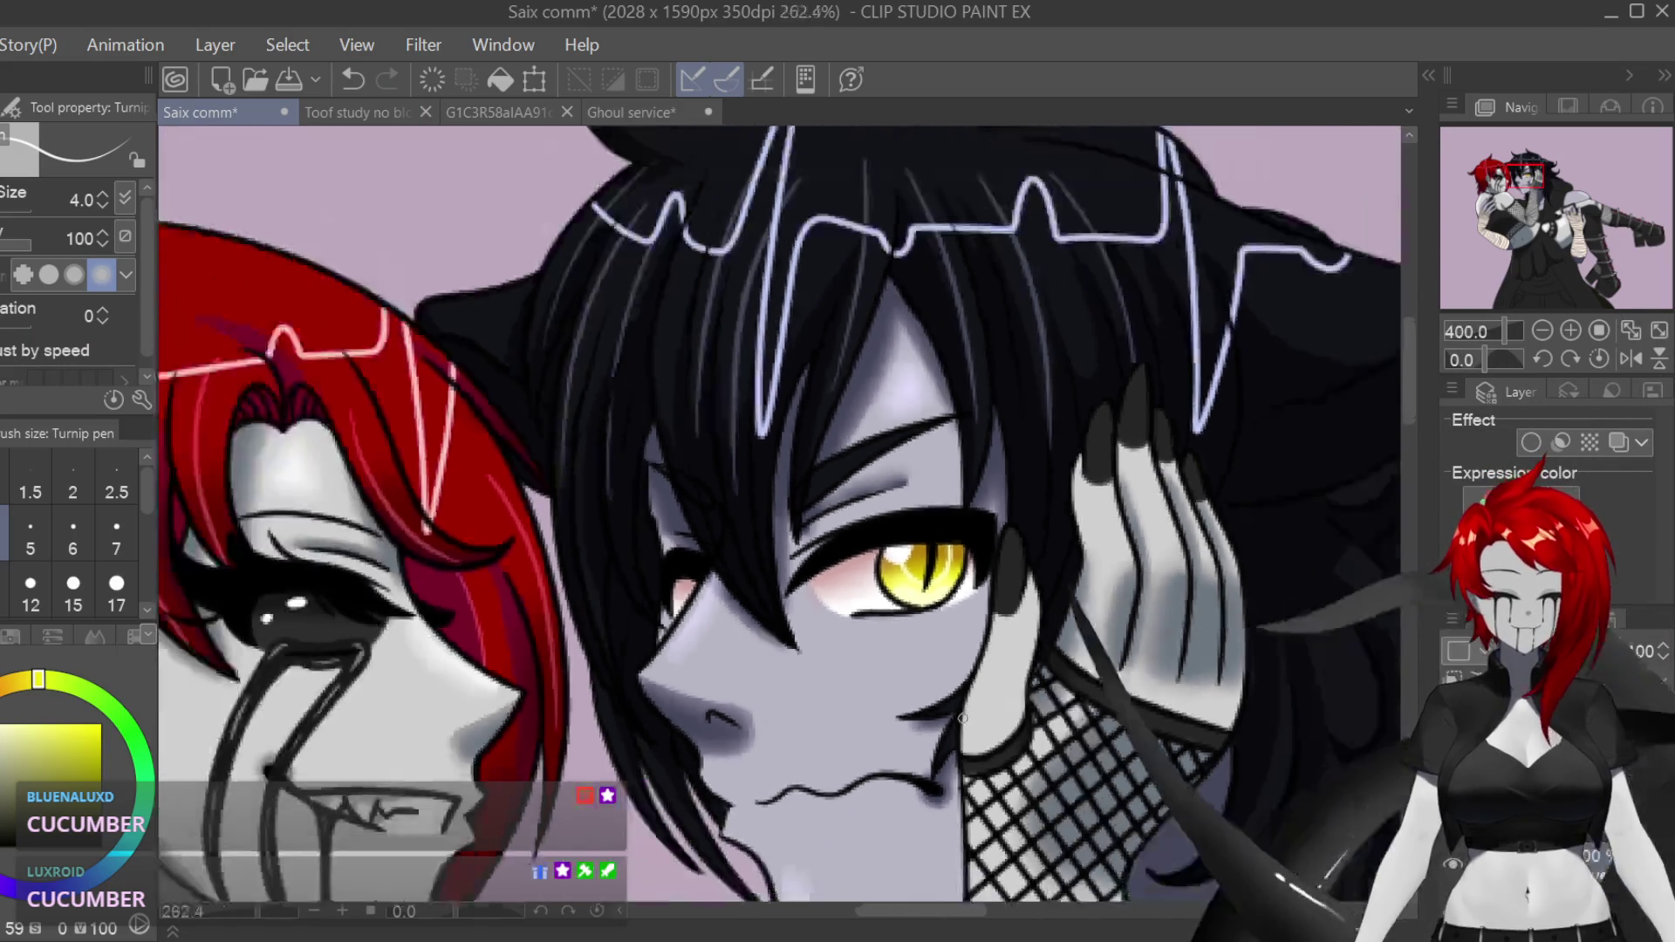
{"action": "scroll", "coordinate": [978, 700], "scroll_direction": "down", "scroll_amount": 5}
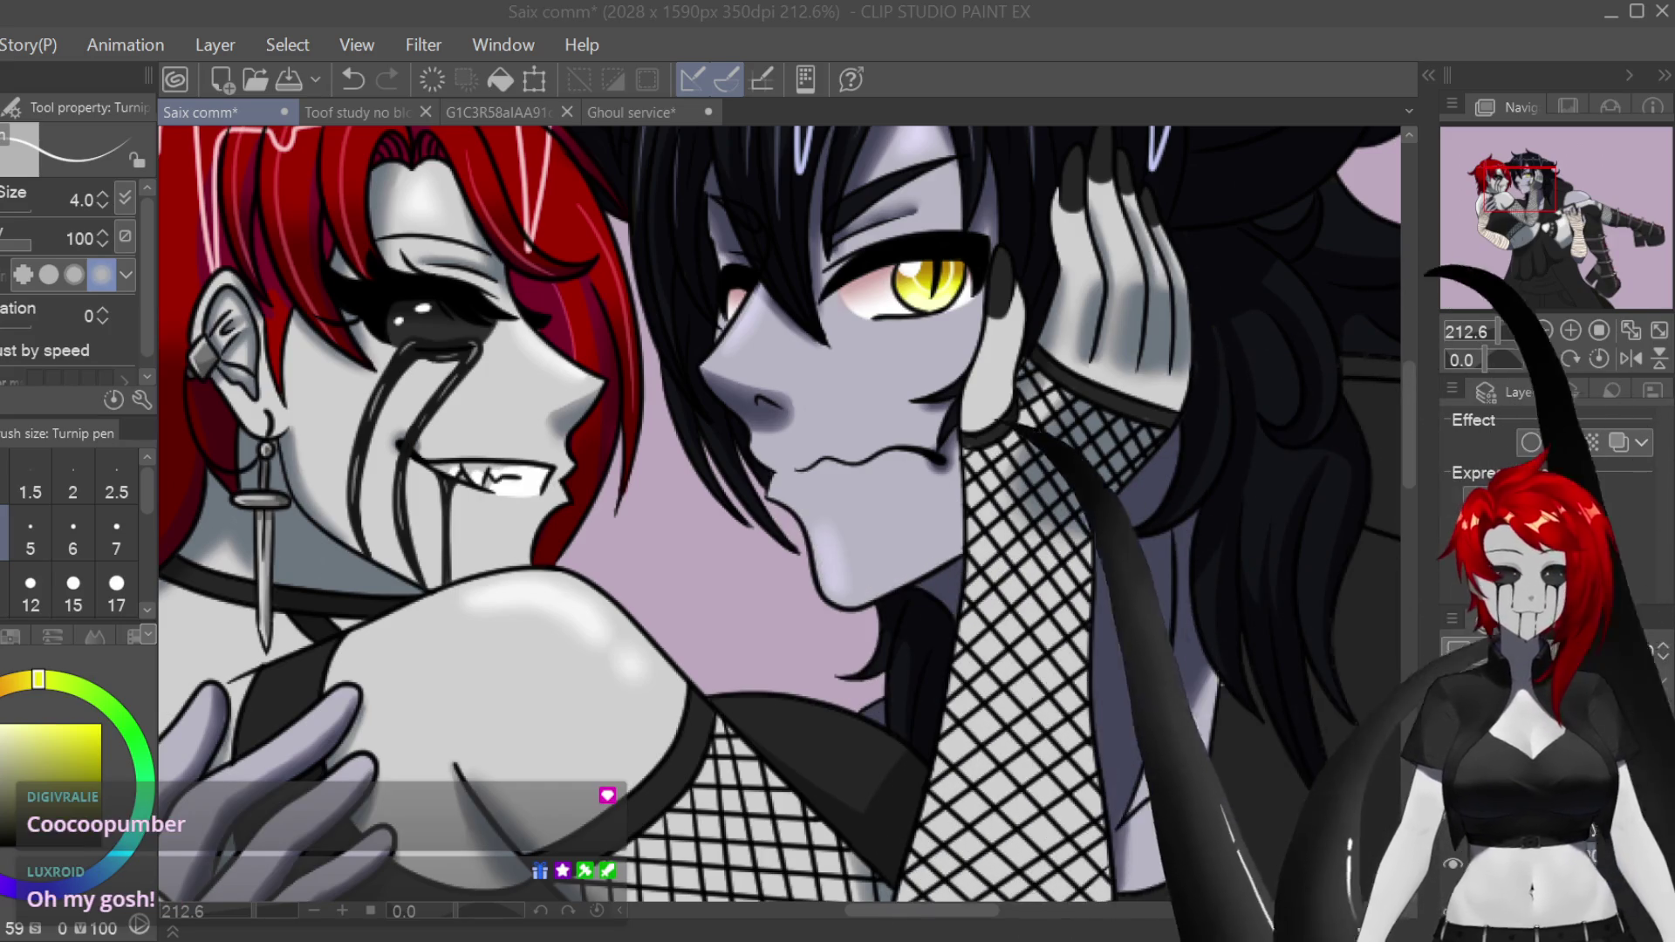
{"action": "scroll", "coordinate": [1007, 445], "scroll_direction": "down", "scroll_amount": 3}
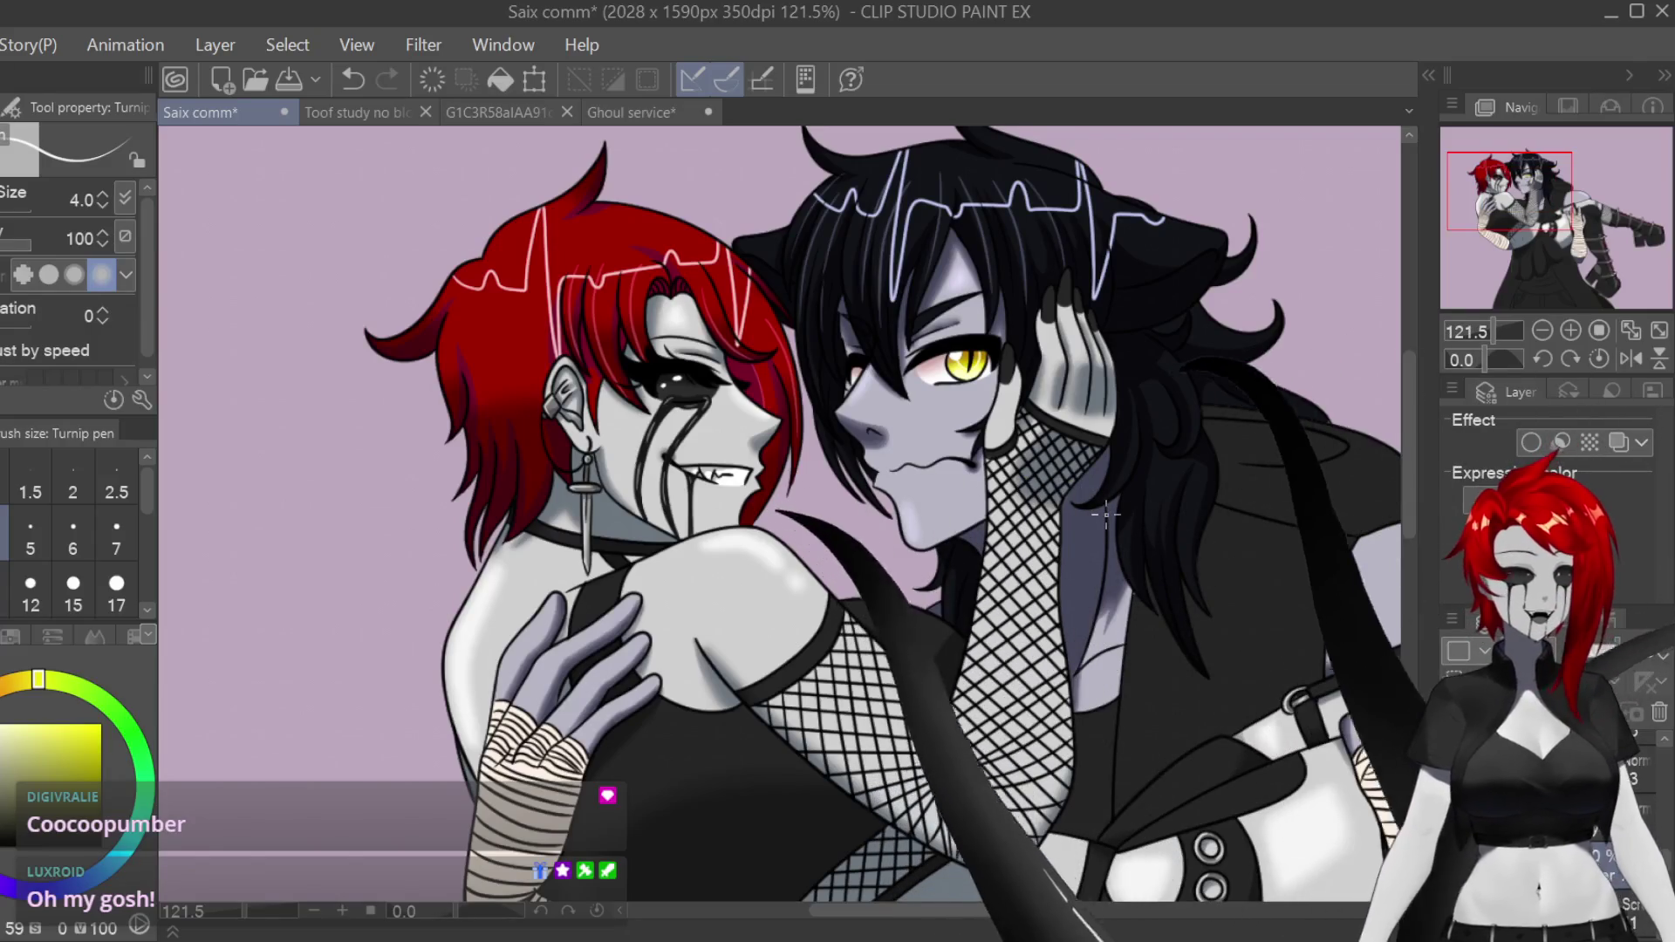
{"action": "scroll", "coordinate": [786, 524], "scroll_direction": "right", "scroll_amount": 3}
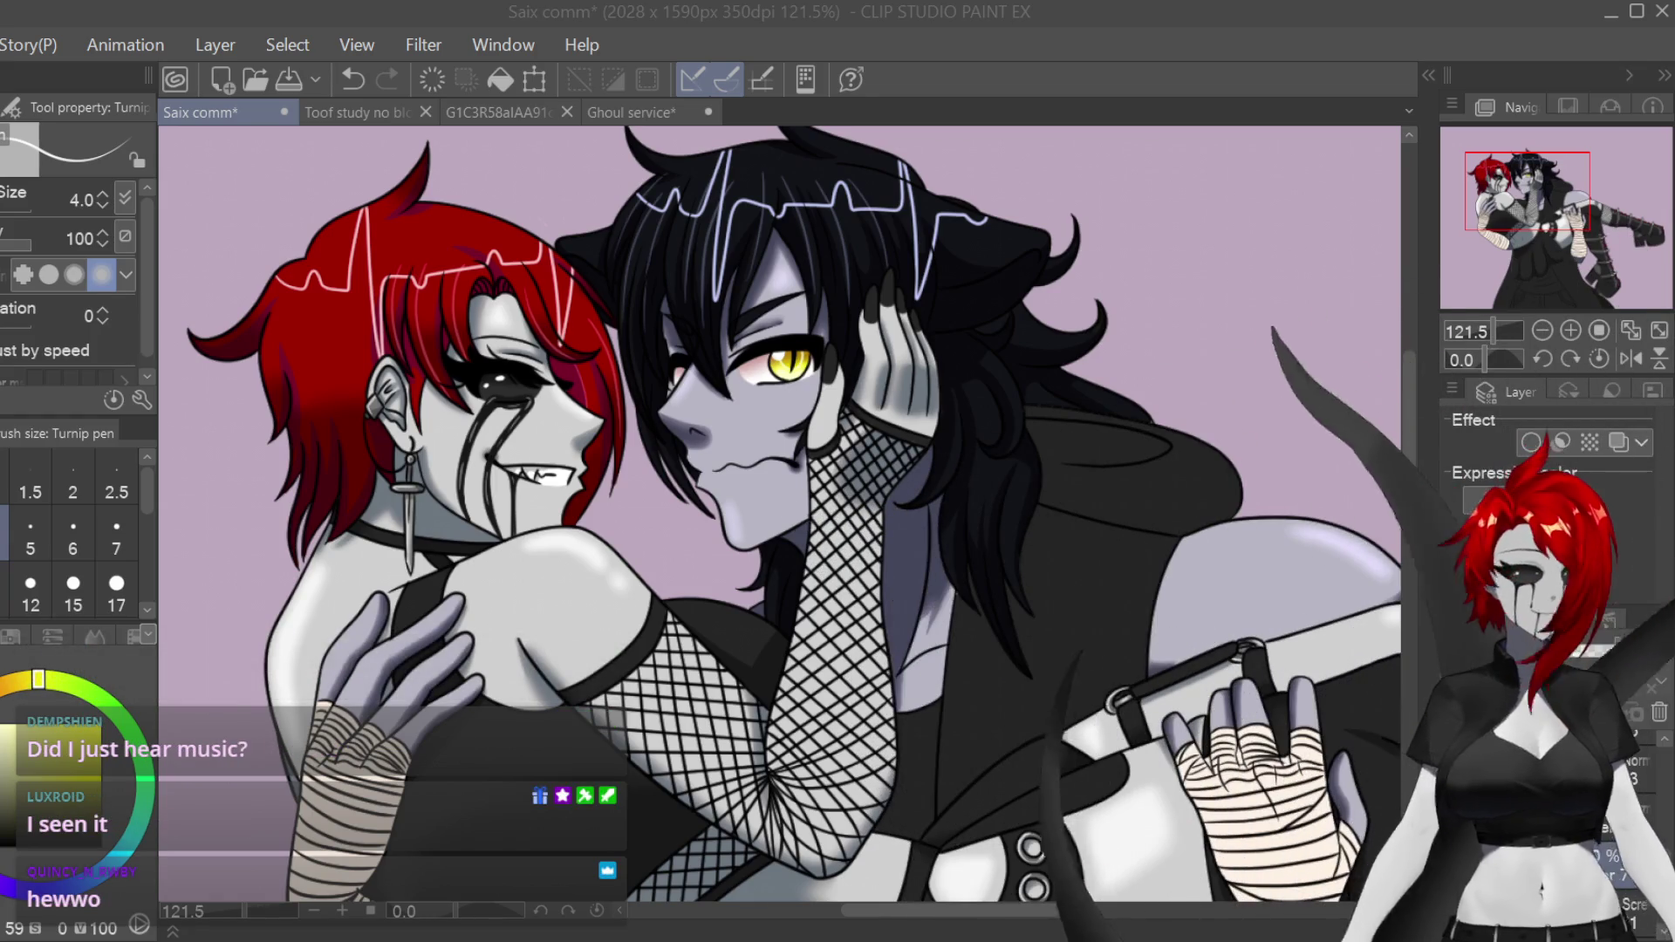
{"action": "left_click", "coordinate": [1080, 260]}
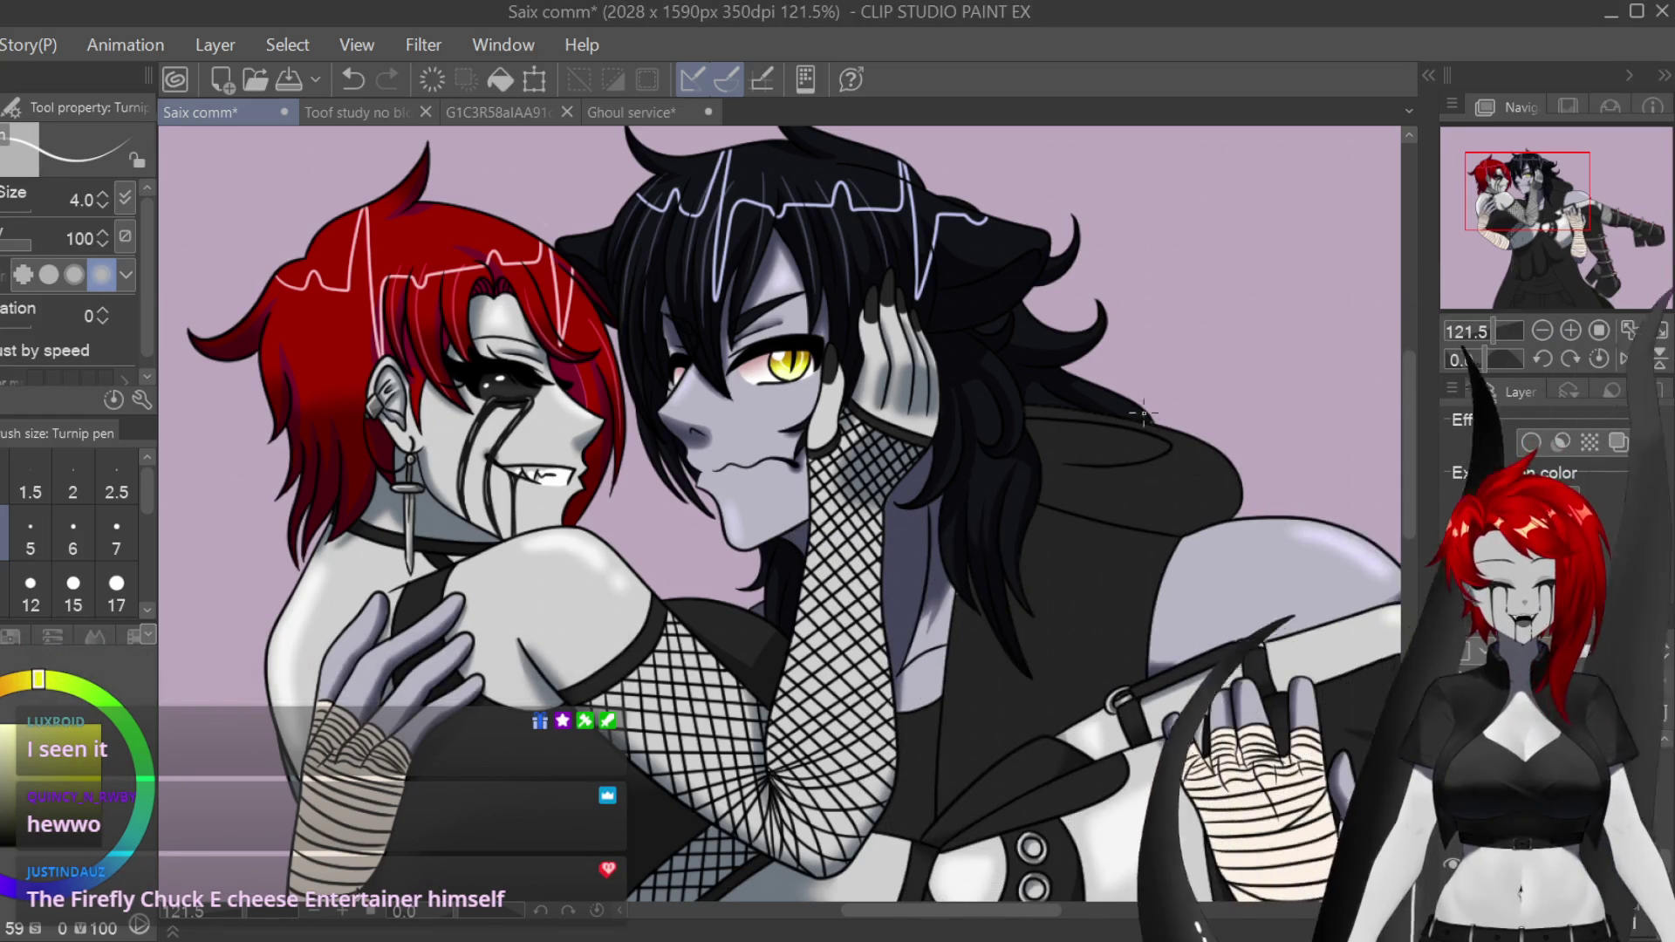
{"action": "scroll", "coordinate": [1135, 340], "scroll_direction": "down", "scroll_amount": 3}
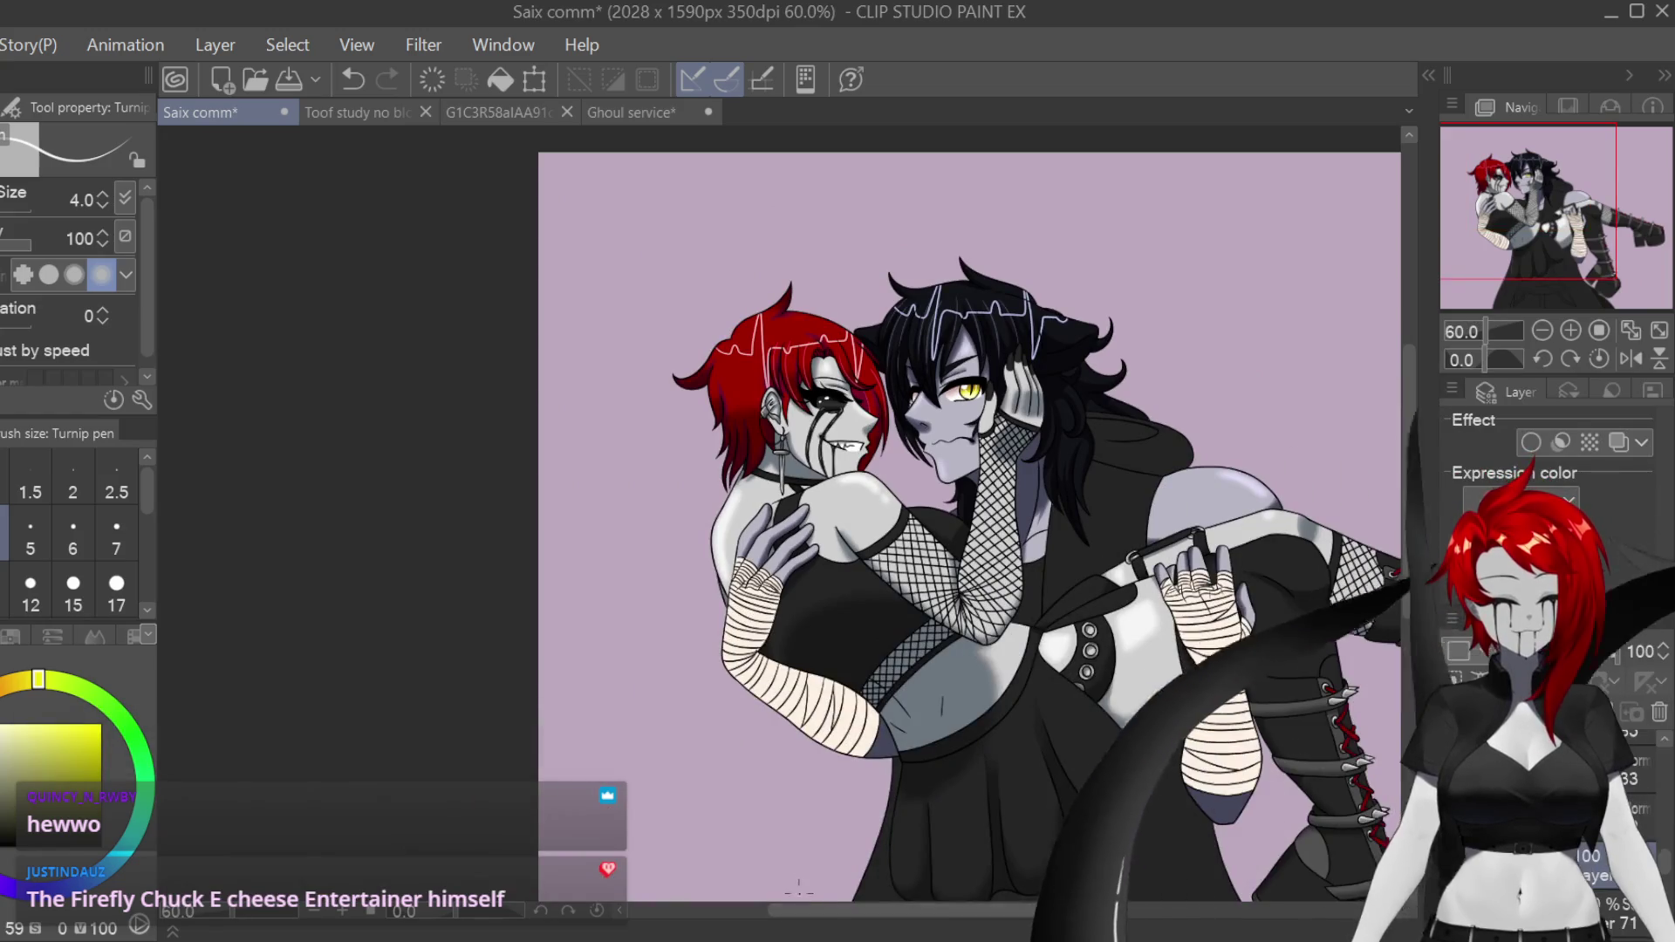
{"action": "left_click_drag", "start_coordinate": [798, 888], "coordinate": [463, 887]}
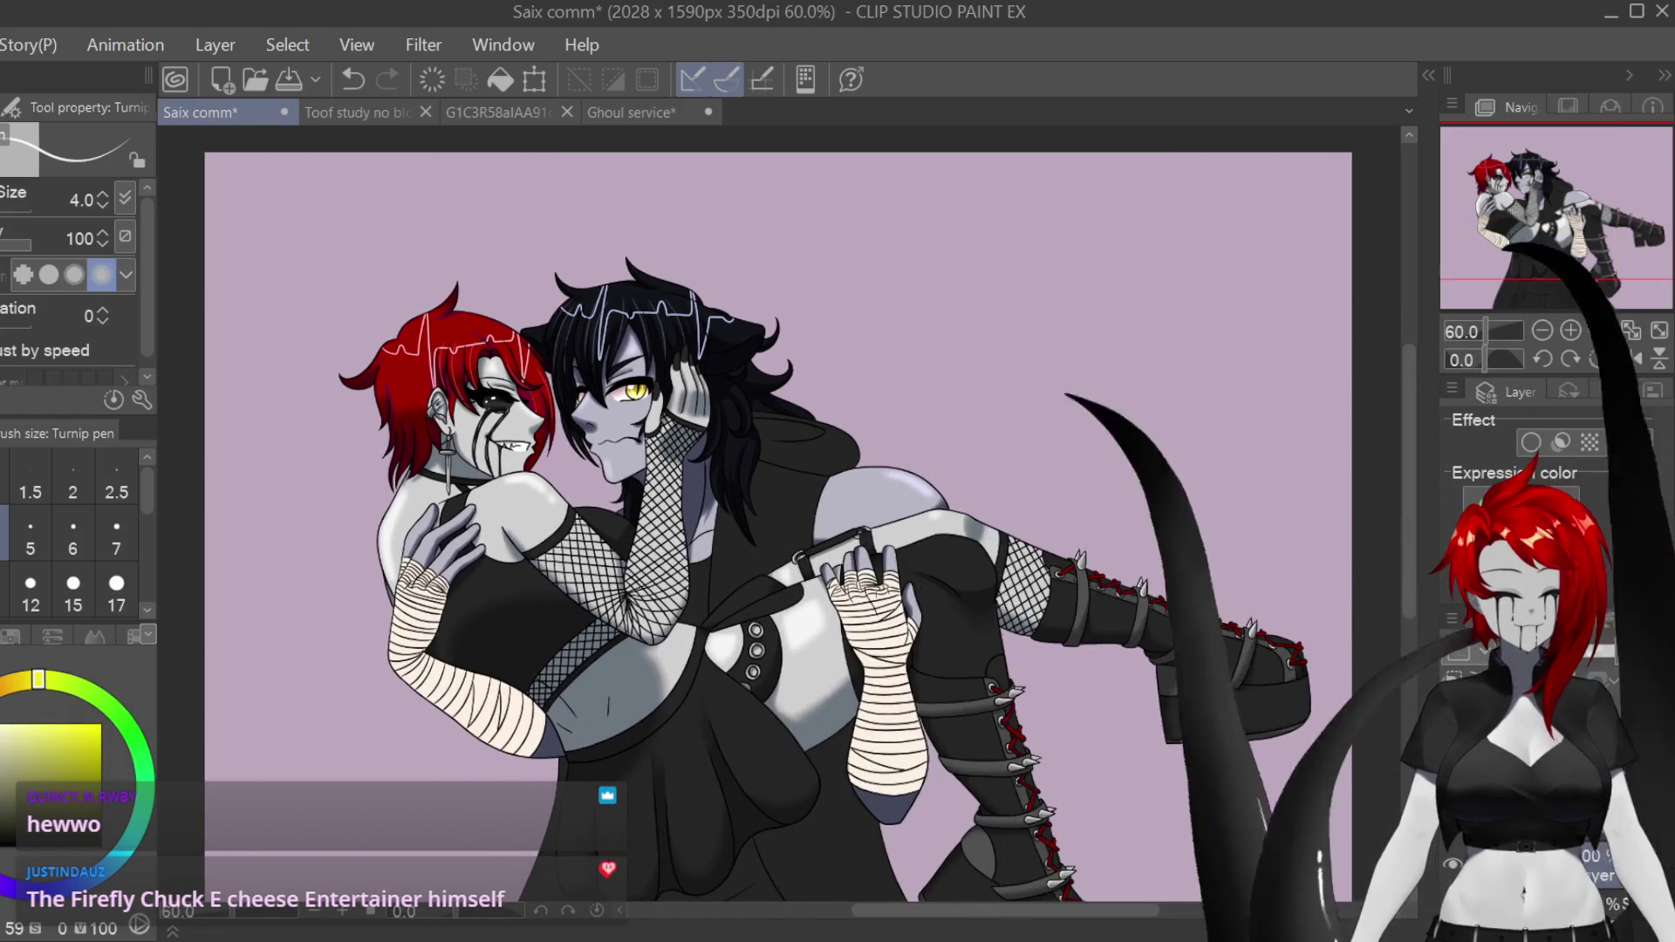
{"action": "scroll", "coordinate": [809, 451], "scroll_direction": "down", "scroll_amount": 5}
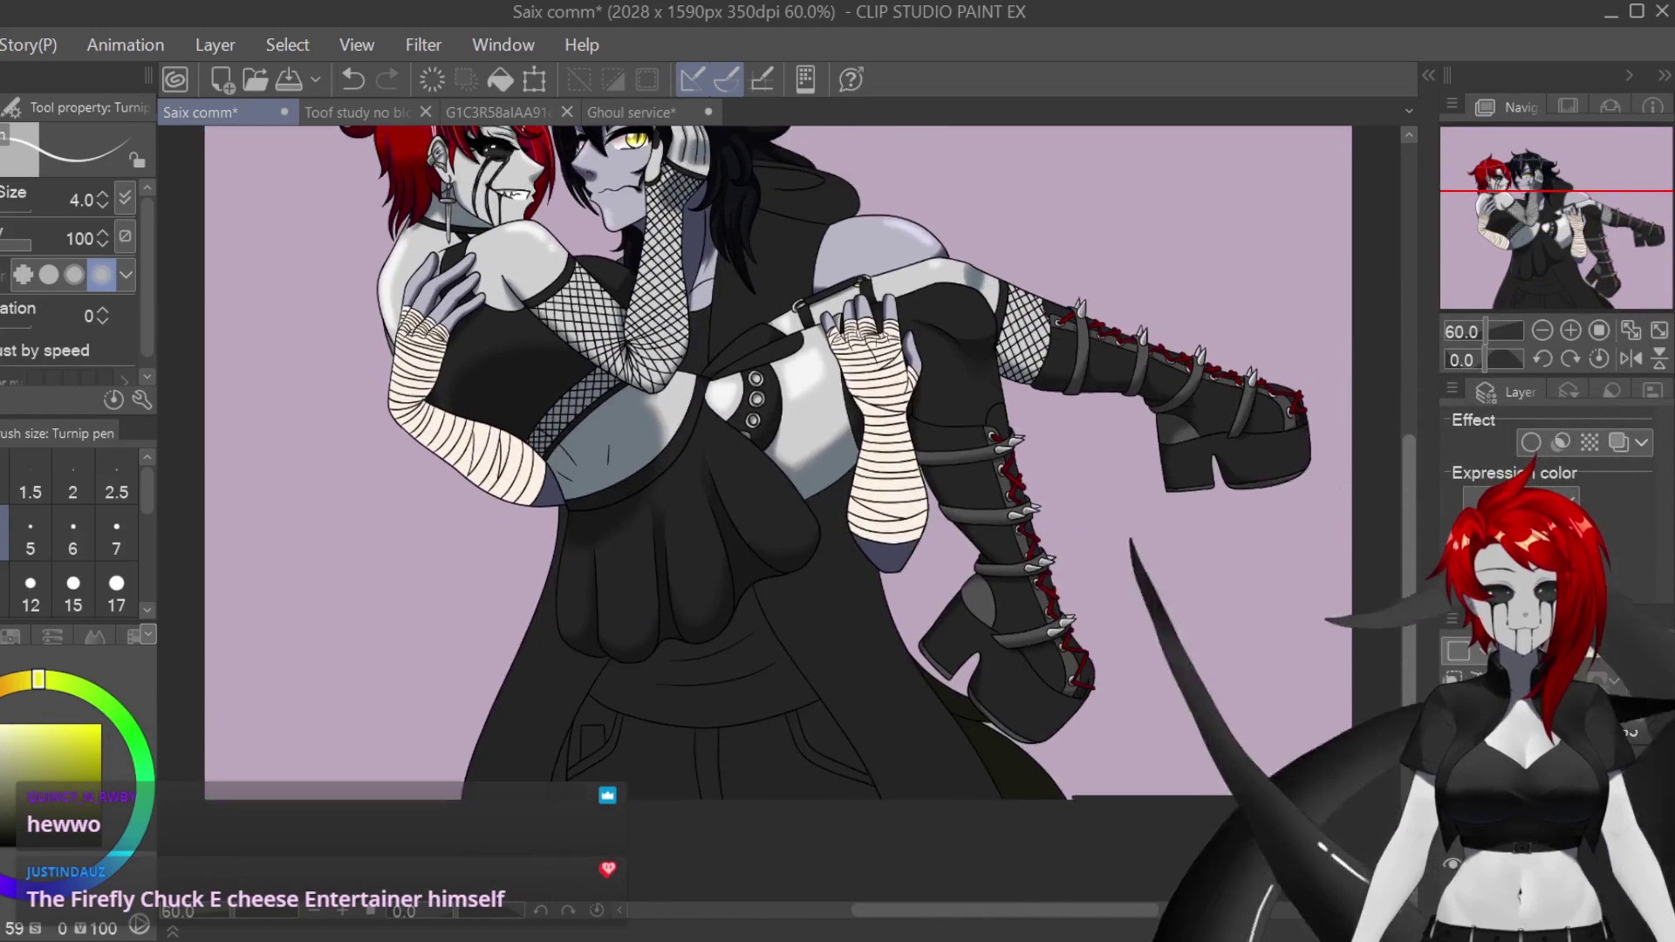
{"action": "scroll", "coordinate": [810, 451], "scroll_direction": "up", "scroll_amount": 3}
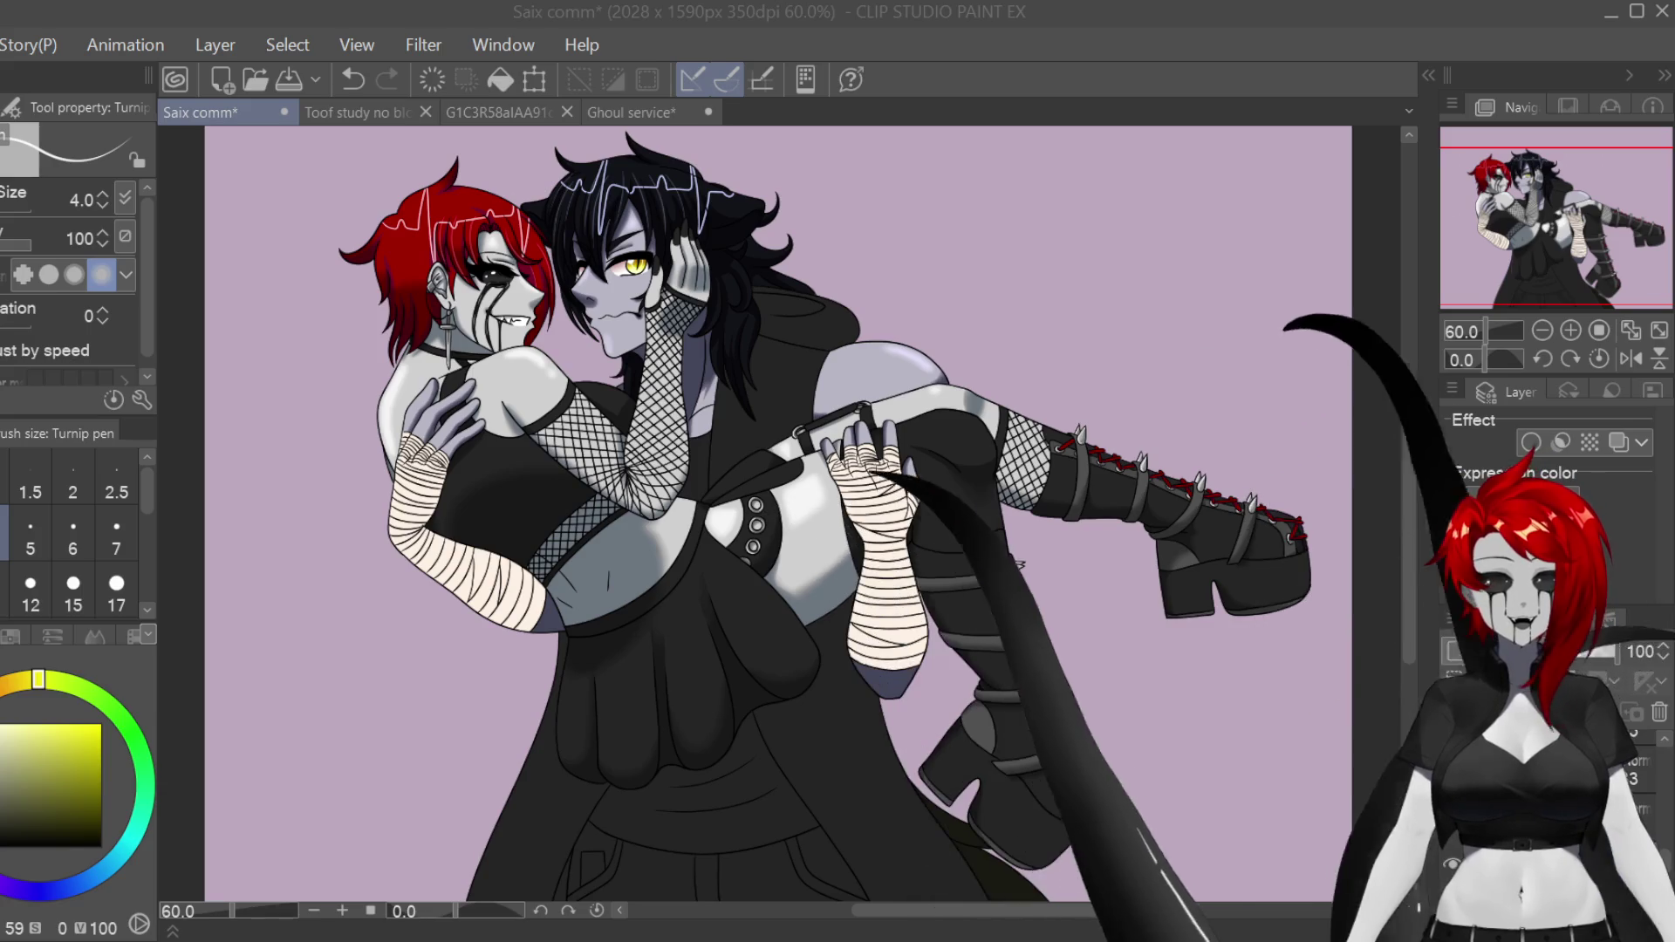
{"action": "scroll", "coordinate": [635, 262], "scroll_direction": "up", "scroll_amount": 6}
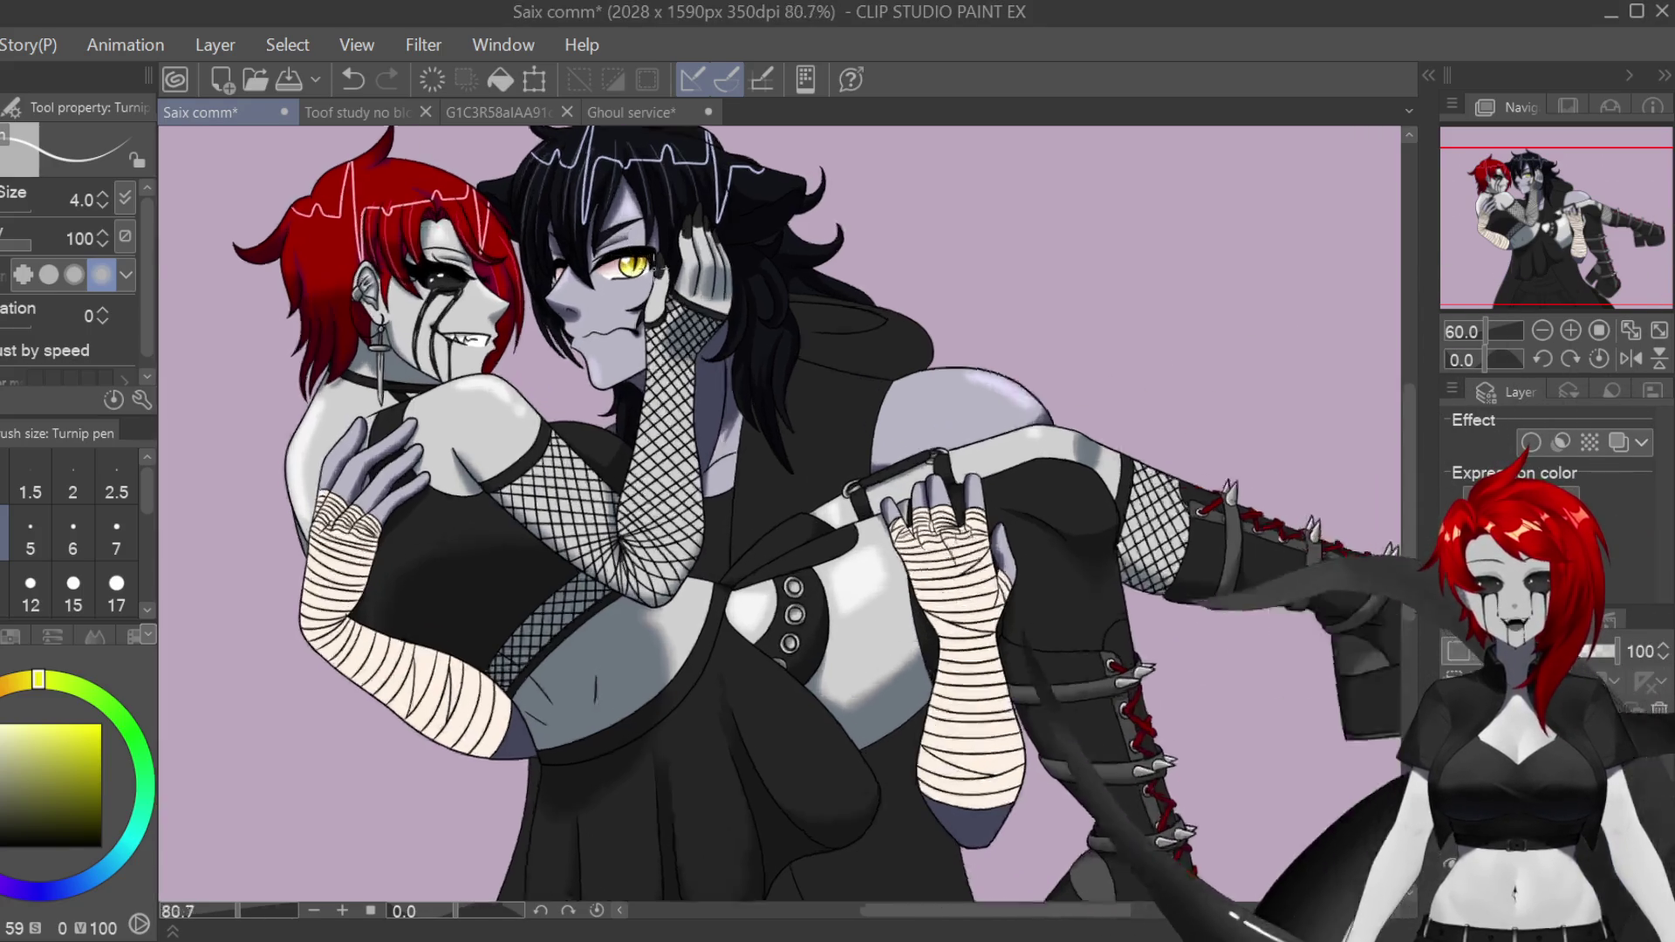
{"action": "key", "text": "ctrl+s"}
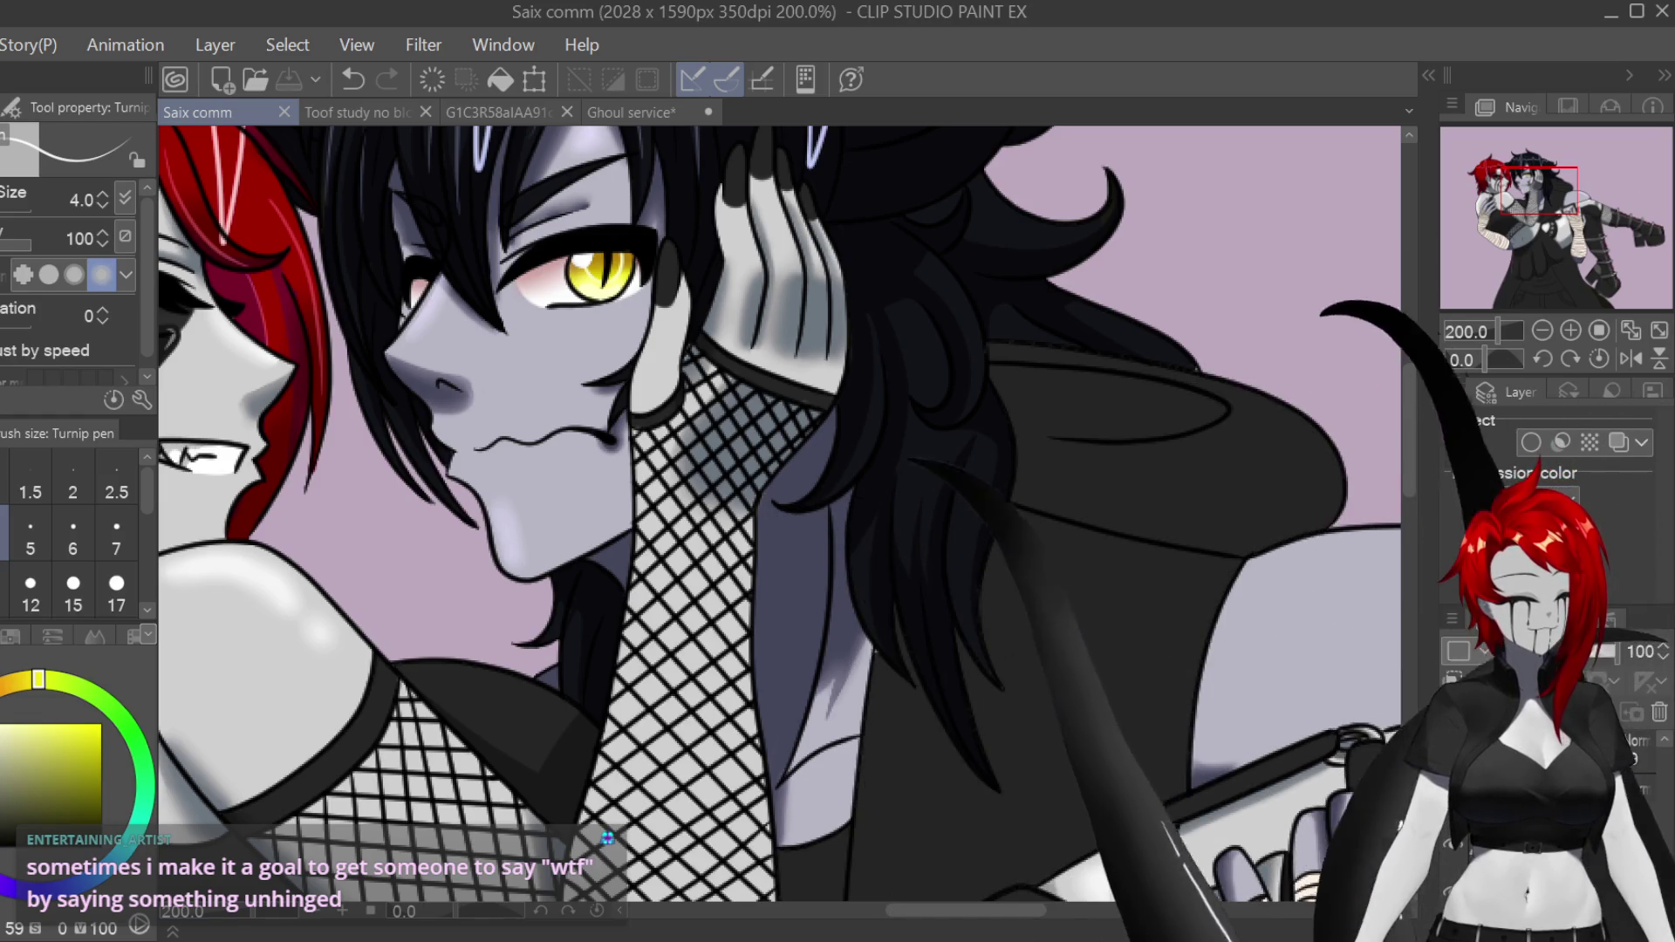
{"action": "key", "text": "ctrl+d"}
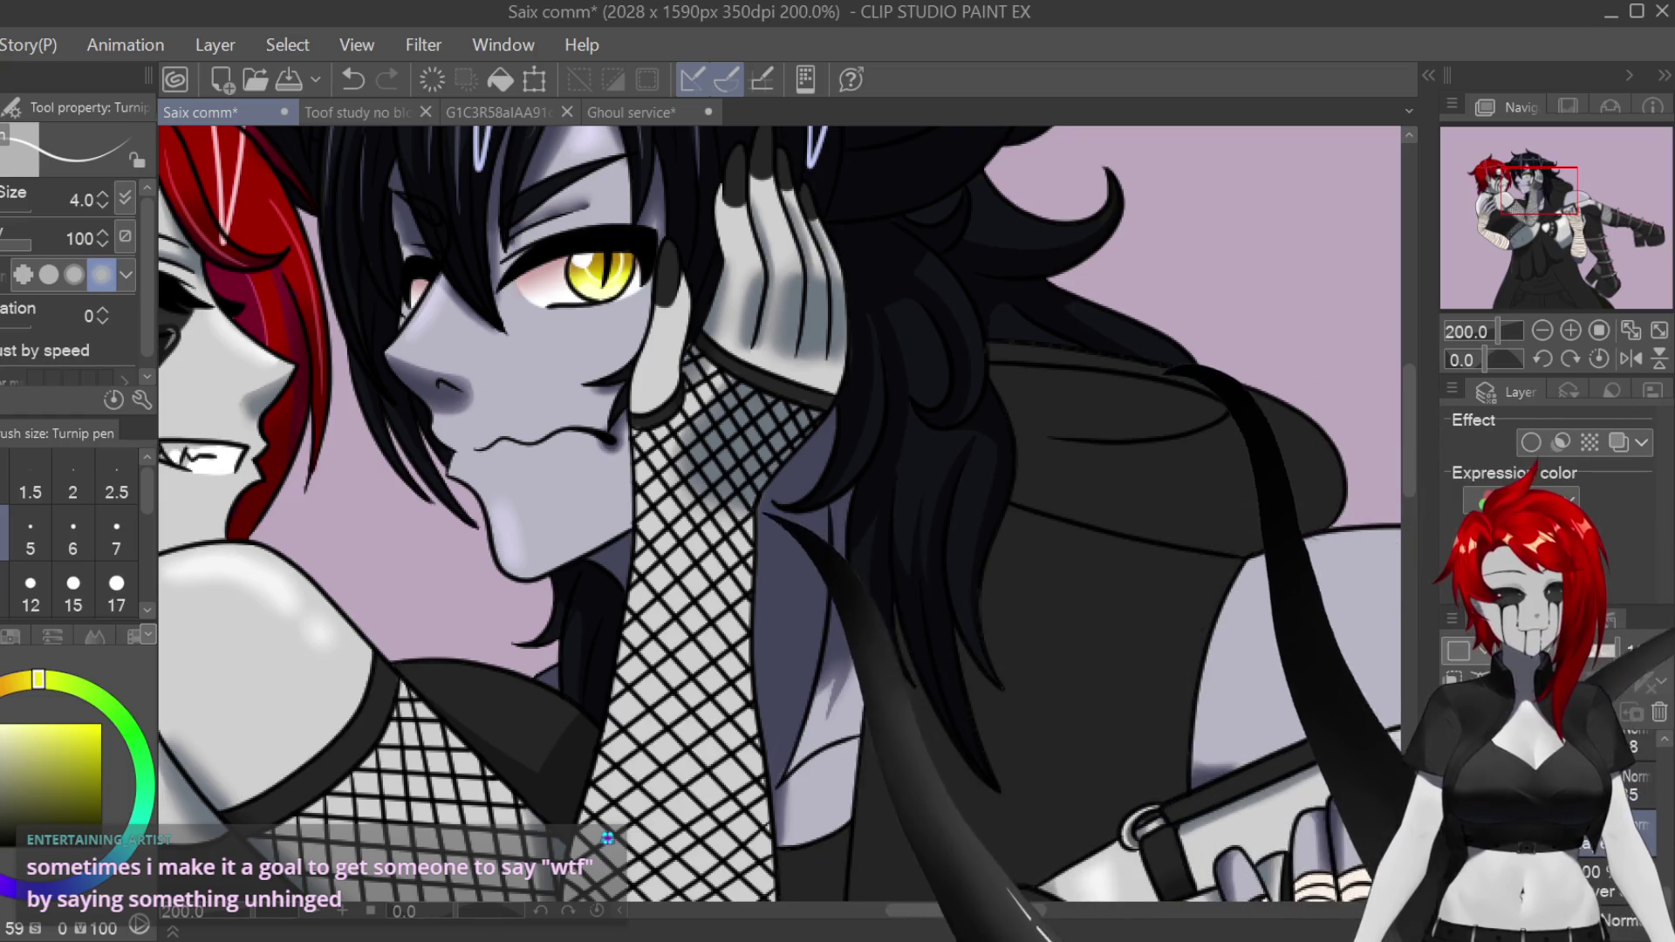
{"action": "key", "text": "i"}
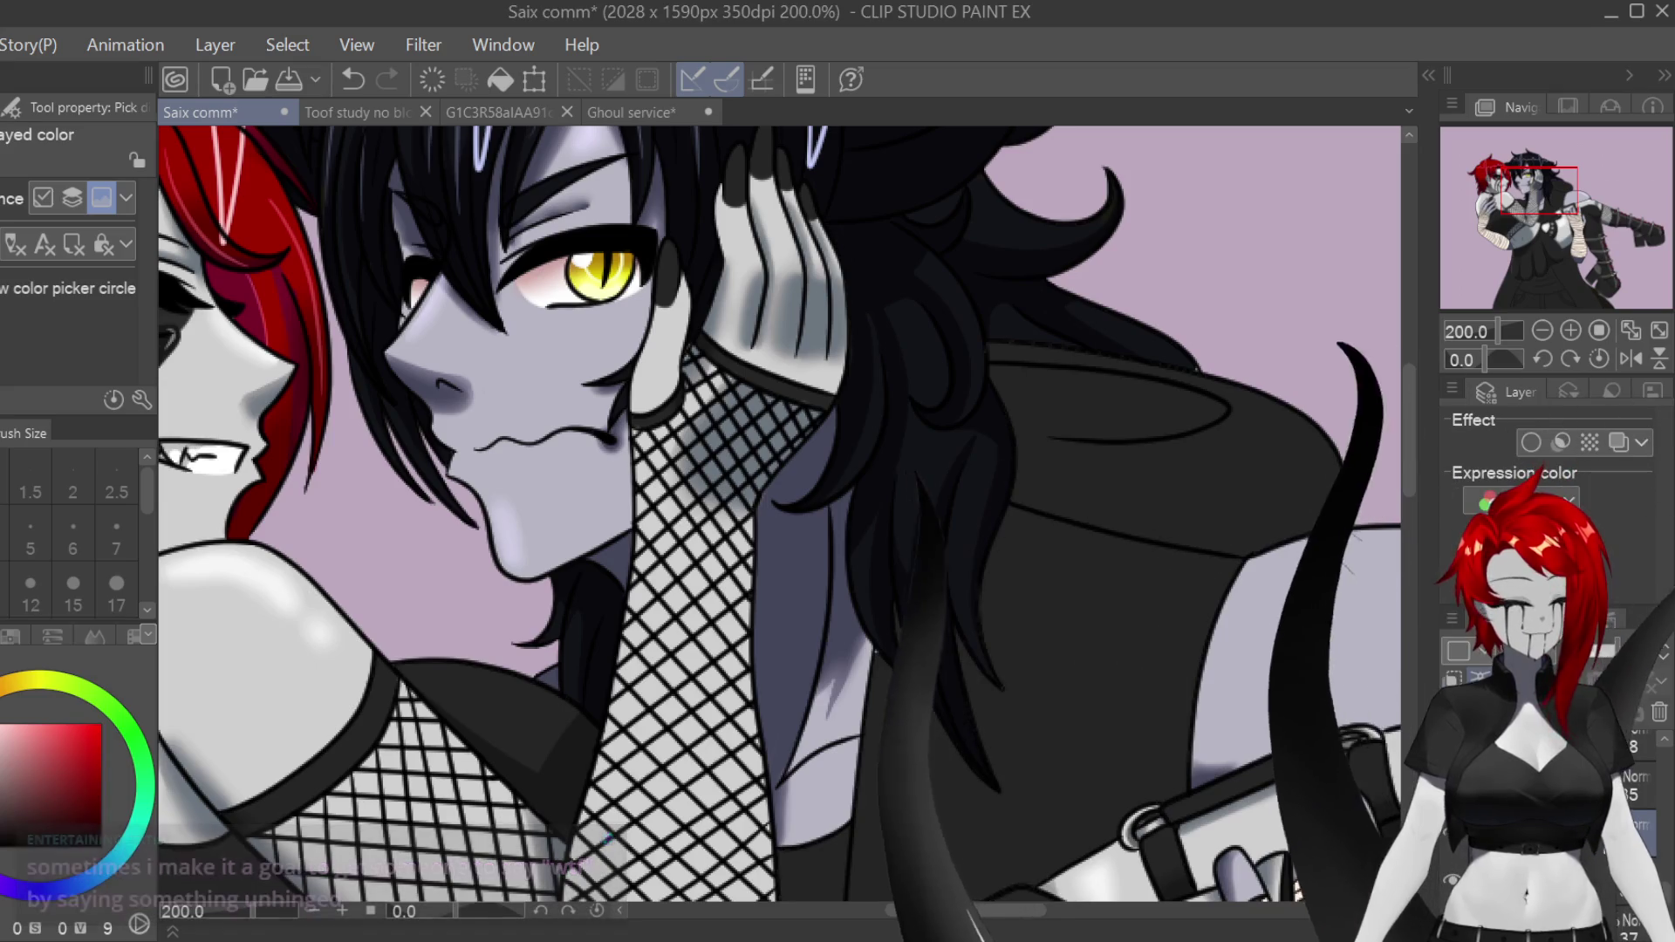
{"action": "key", "text": "p"}
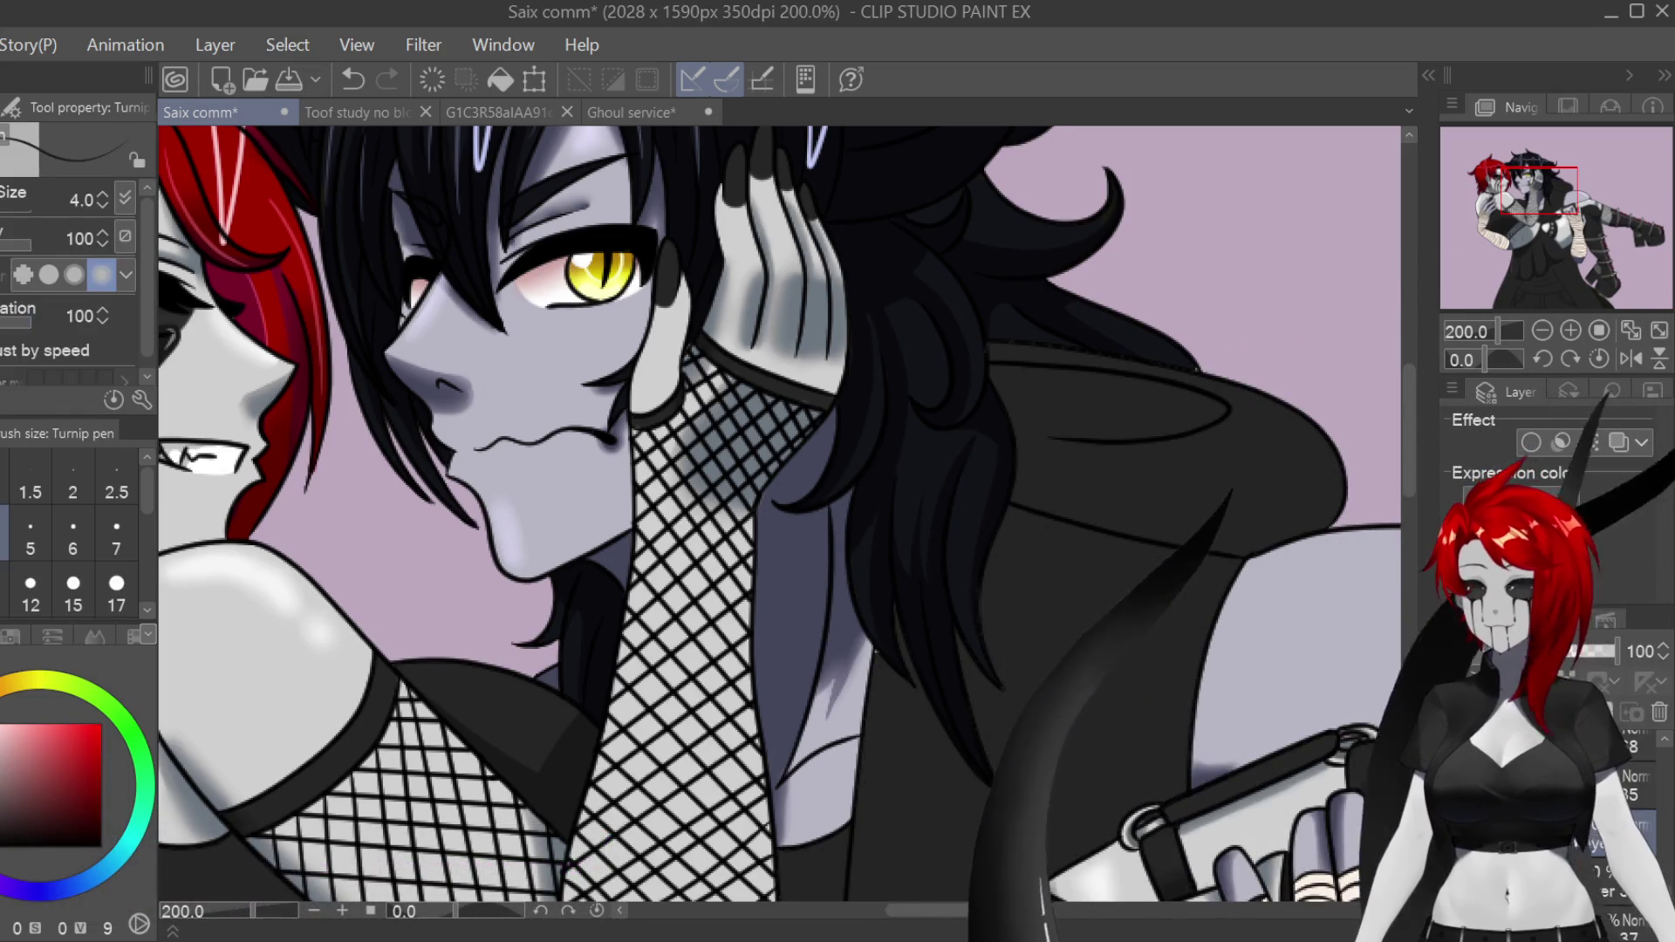
{"action": "key", "text": "bracketright"}
{"action": "scroll", "coordinate": [779, 515], "scroll_direction": "up", "scroll_amount": 2}
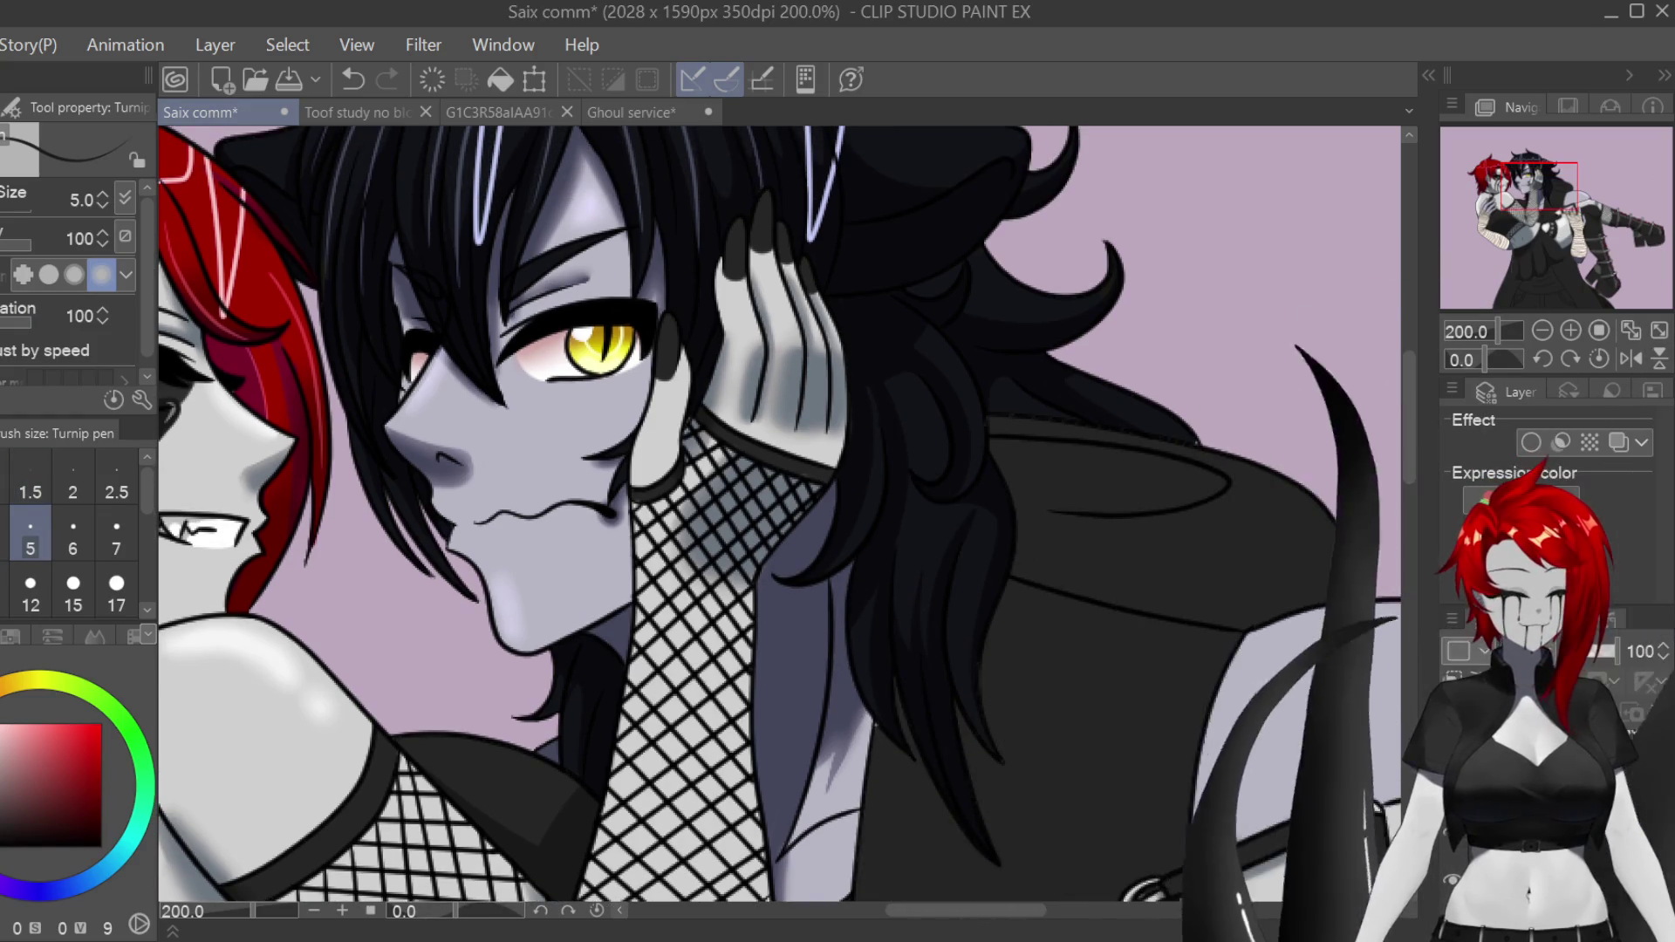
{"action": "scroll", "coordinate": [779, 515], "scroll_direction": "right", "scroll_amount": 2}
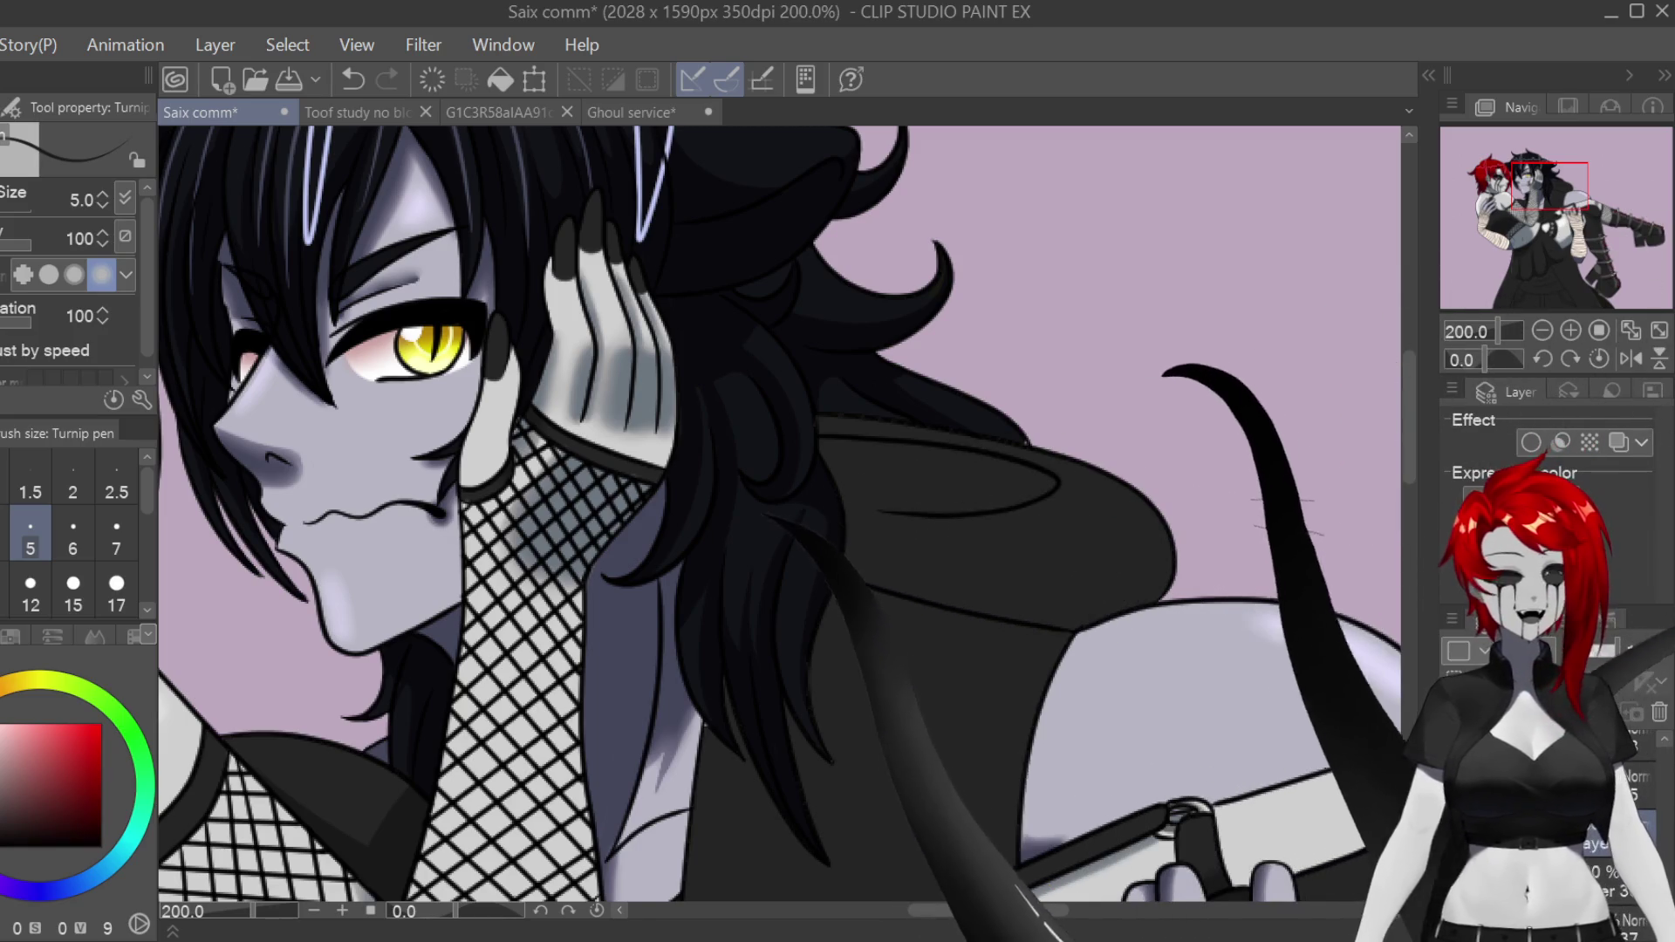
{"action": "scroll", "coordinate": [924, 427], "scroll_direction": "up", "scroll_amount": 3}
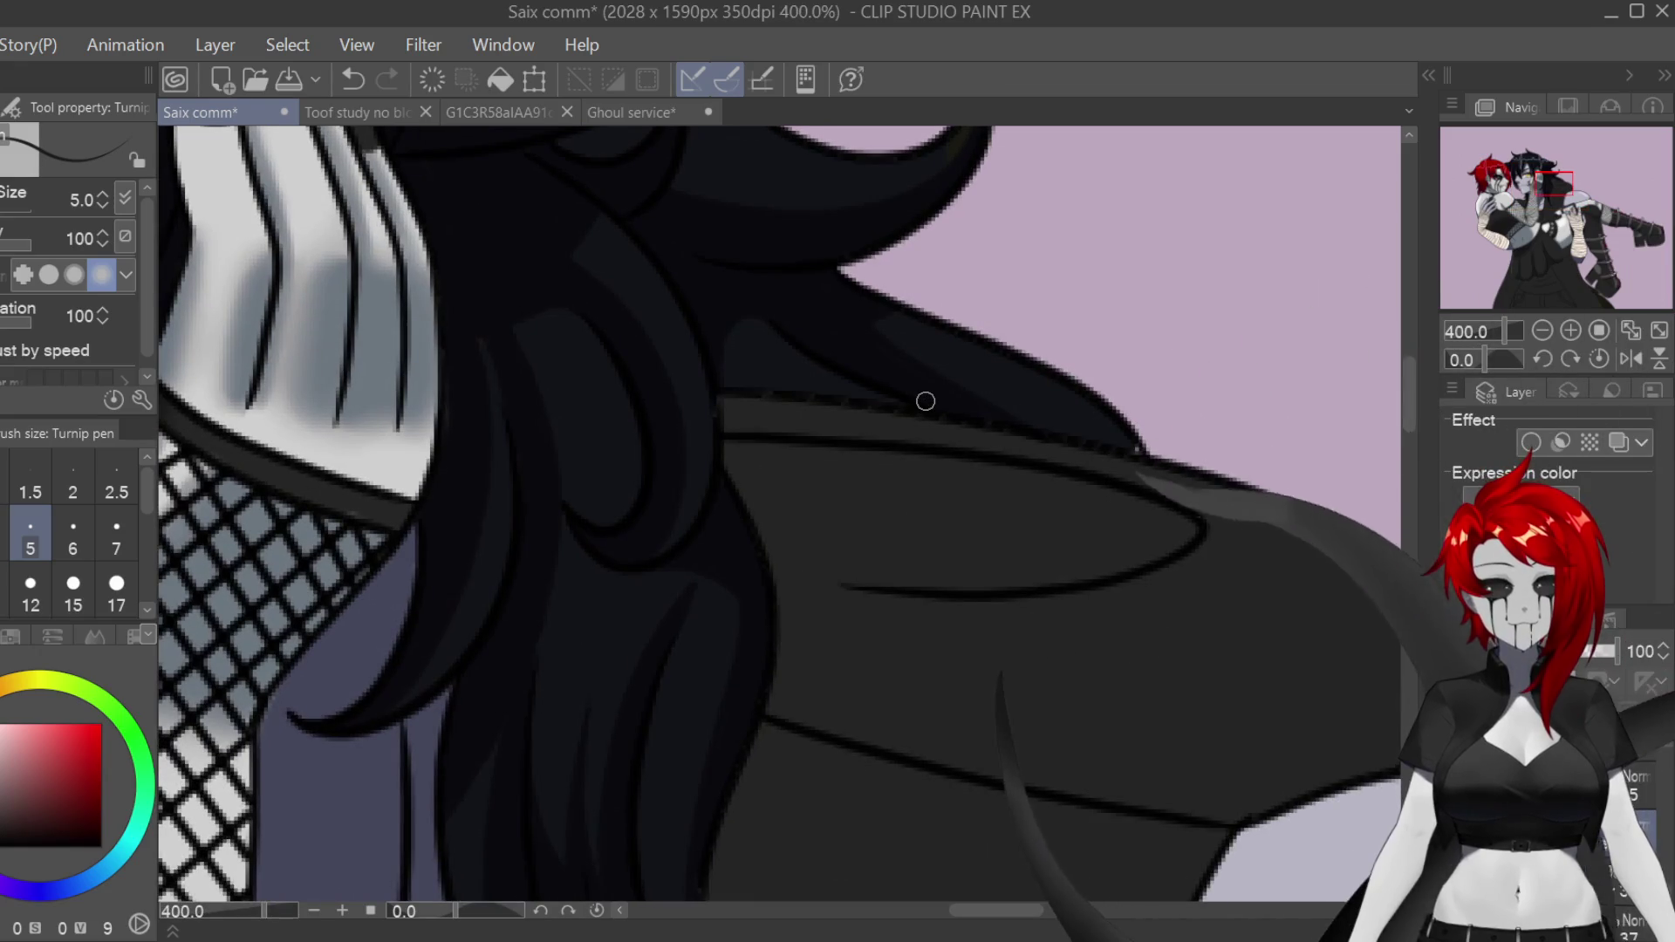
Step: Draw a curved fold line across the dark jacket's shoulder with the Turnip pen, then take the Hard eraser
{"action": "scroll", "coordinate": [1039, 811], "scroll_direction": "right", "scroll_amount": 5}
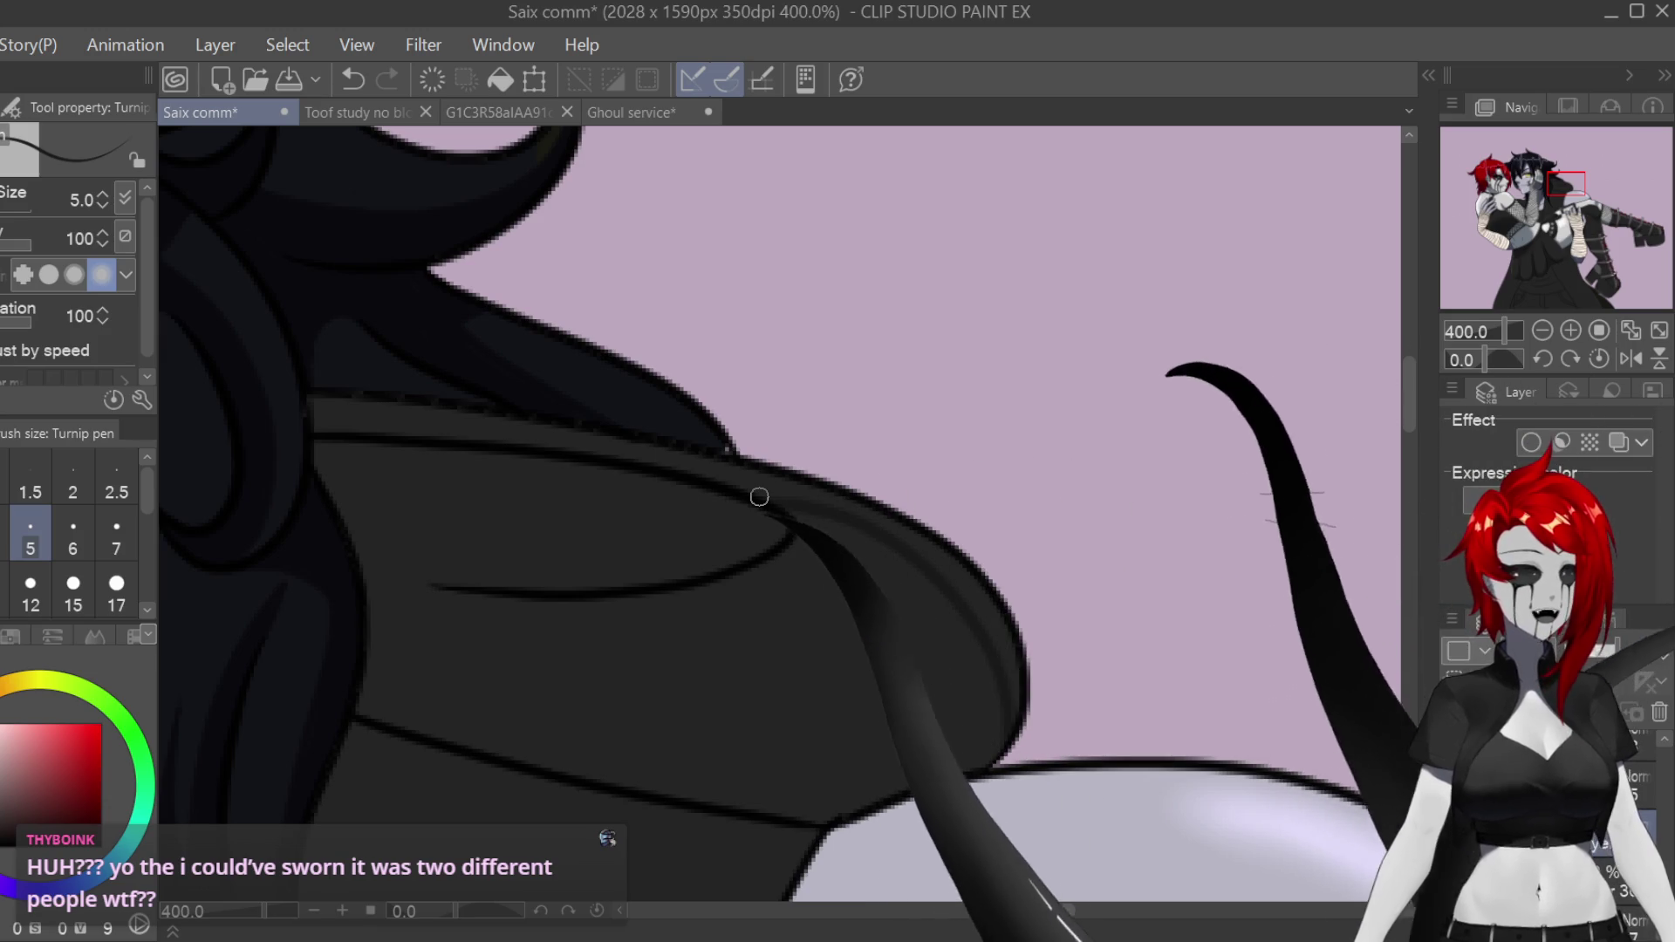
{"action": "left_click_drag", "start_coordinate": [778, 876], "coordinate": [1019, 876]}
{"action": "mouse_move", "coordinate": [698, 596]}
{"action": "left_mouse_down"}
{"action": "mouse_move", "coordinate": [643, 643]}
{"action": "mouse_move", "coordinate": [656, 721]}
{"action": "left_mouse_up"}
{"action": "key", "text": "e"}
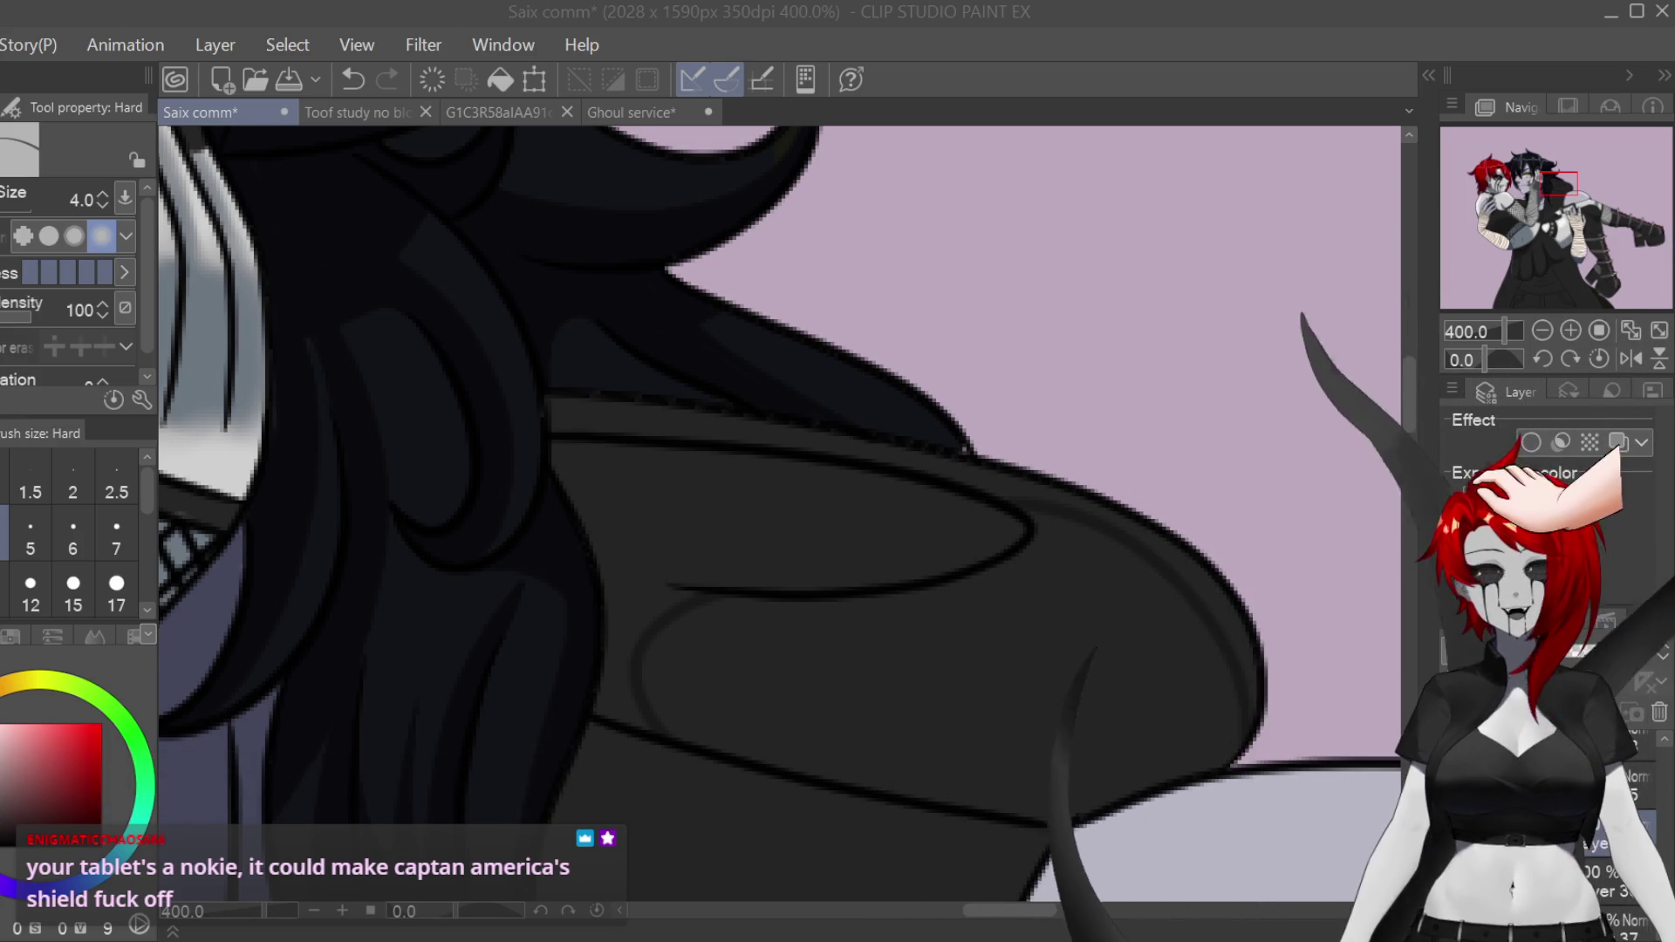
{"action": "scroll", "coordinate": [779, 513], "scroll_direction": "down", "scroll_amount": 3}
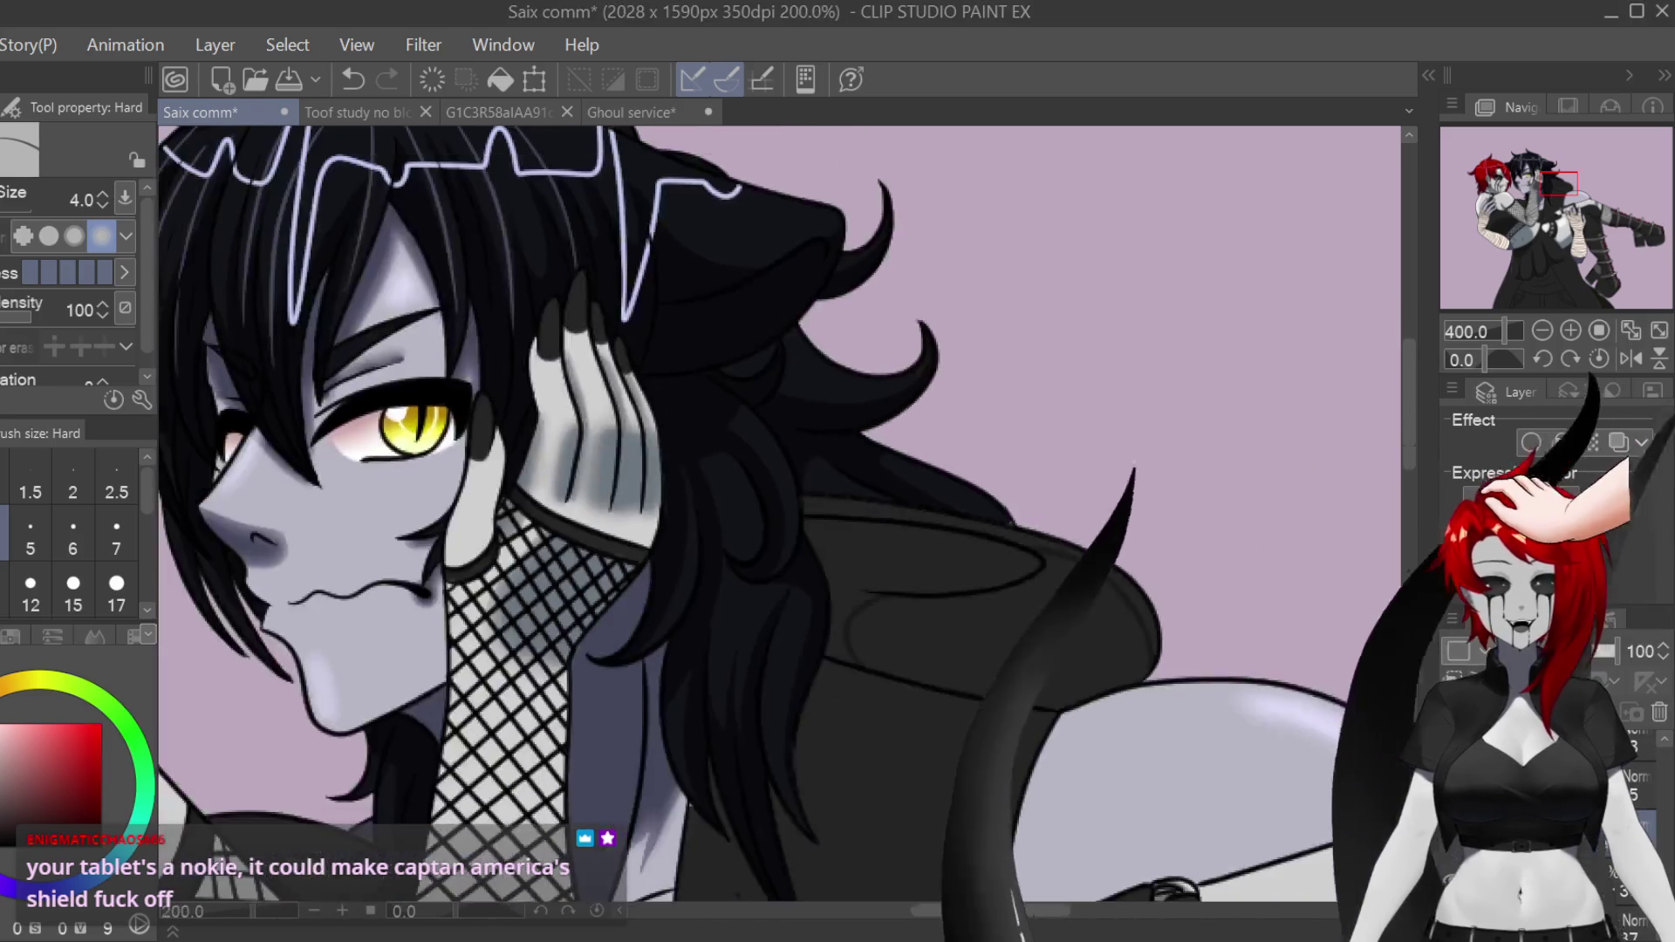
Step: With the Turnip pen, draw a fold line running down from the jacket neckline
{"action": "scroll", "coordinate": [1379, 436], "scroll_direction": "down", "scroll_amount": 4}
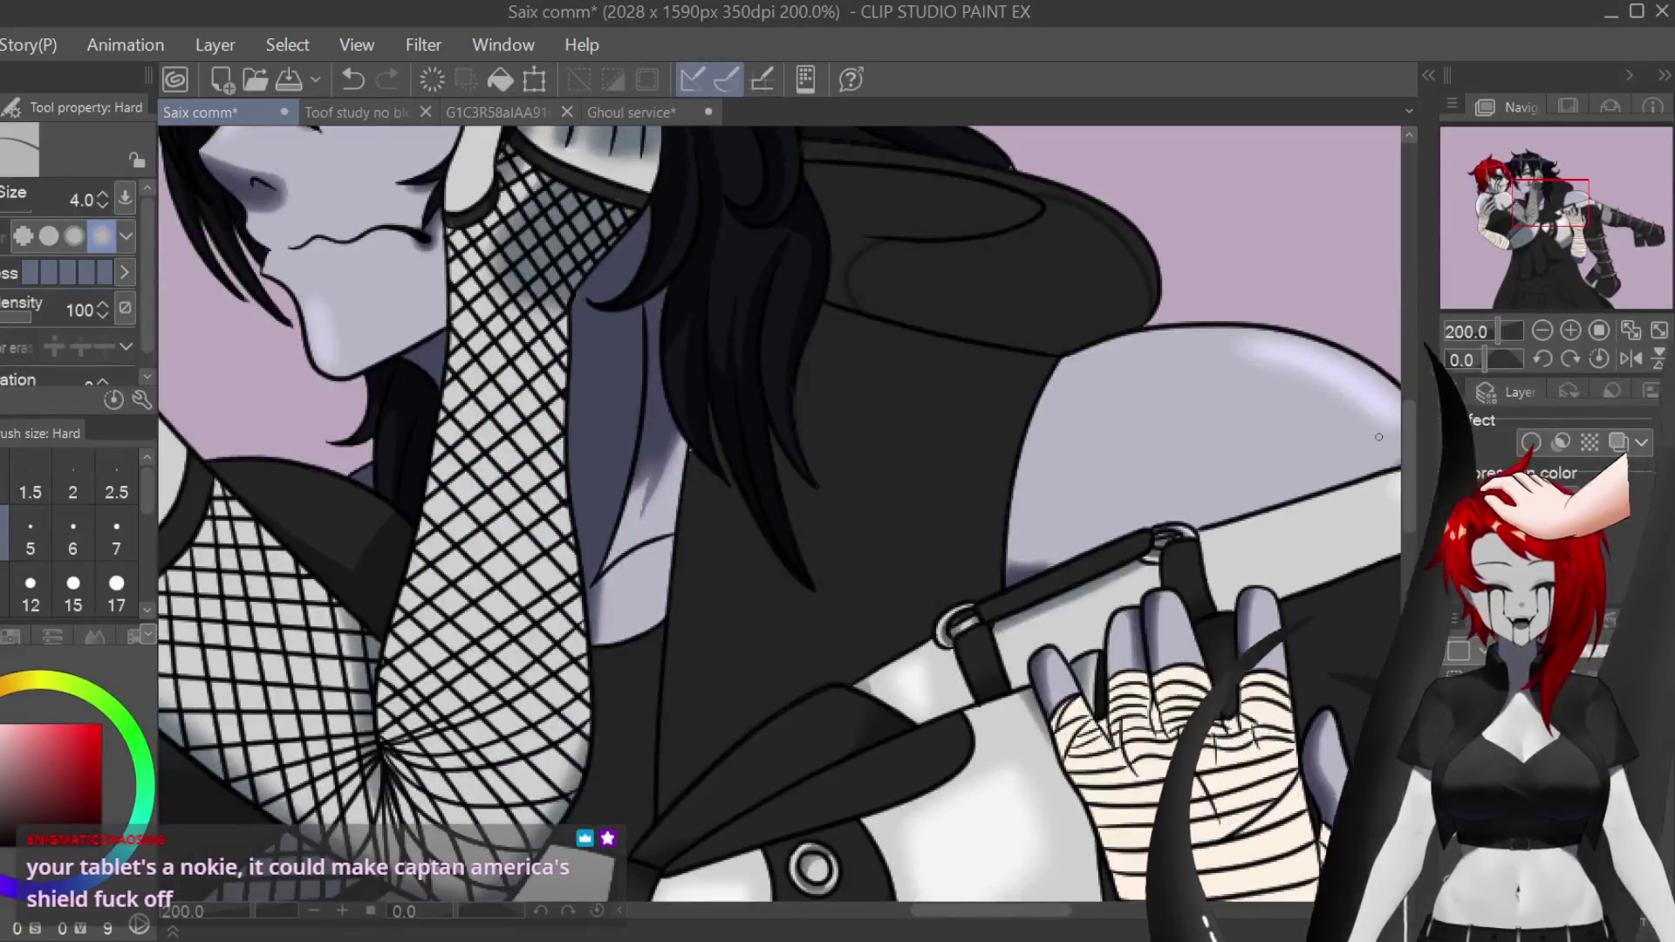
{"action": "key", "text": "p"}
{"action": "scroll", "coordinate": [860, 391], "scroll_direction": "up", "scroll_amount": 3}
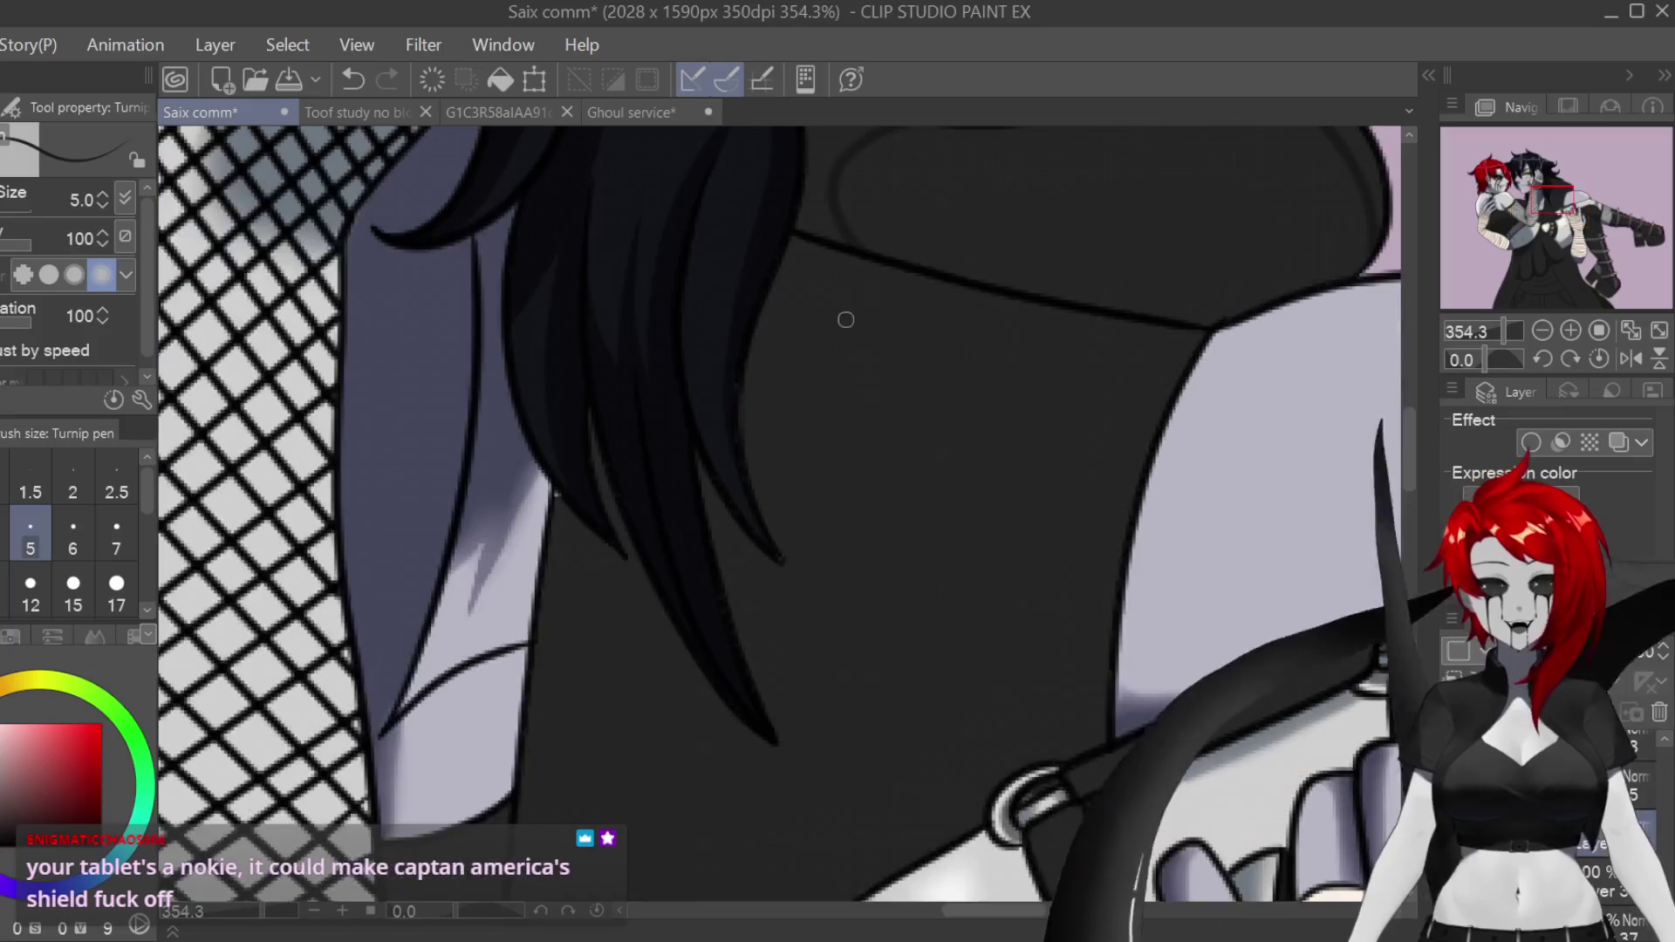
{"action": "mouse_move", "coordinate": [894, 266]}
{"action": "left_mouse_down"}
{"action": "mouse_move", "coordinate": [760, 400]}
{"action": "mouse_move", "coordinate": [737, 196]}
{"action": "left_mouse_up"}
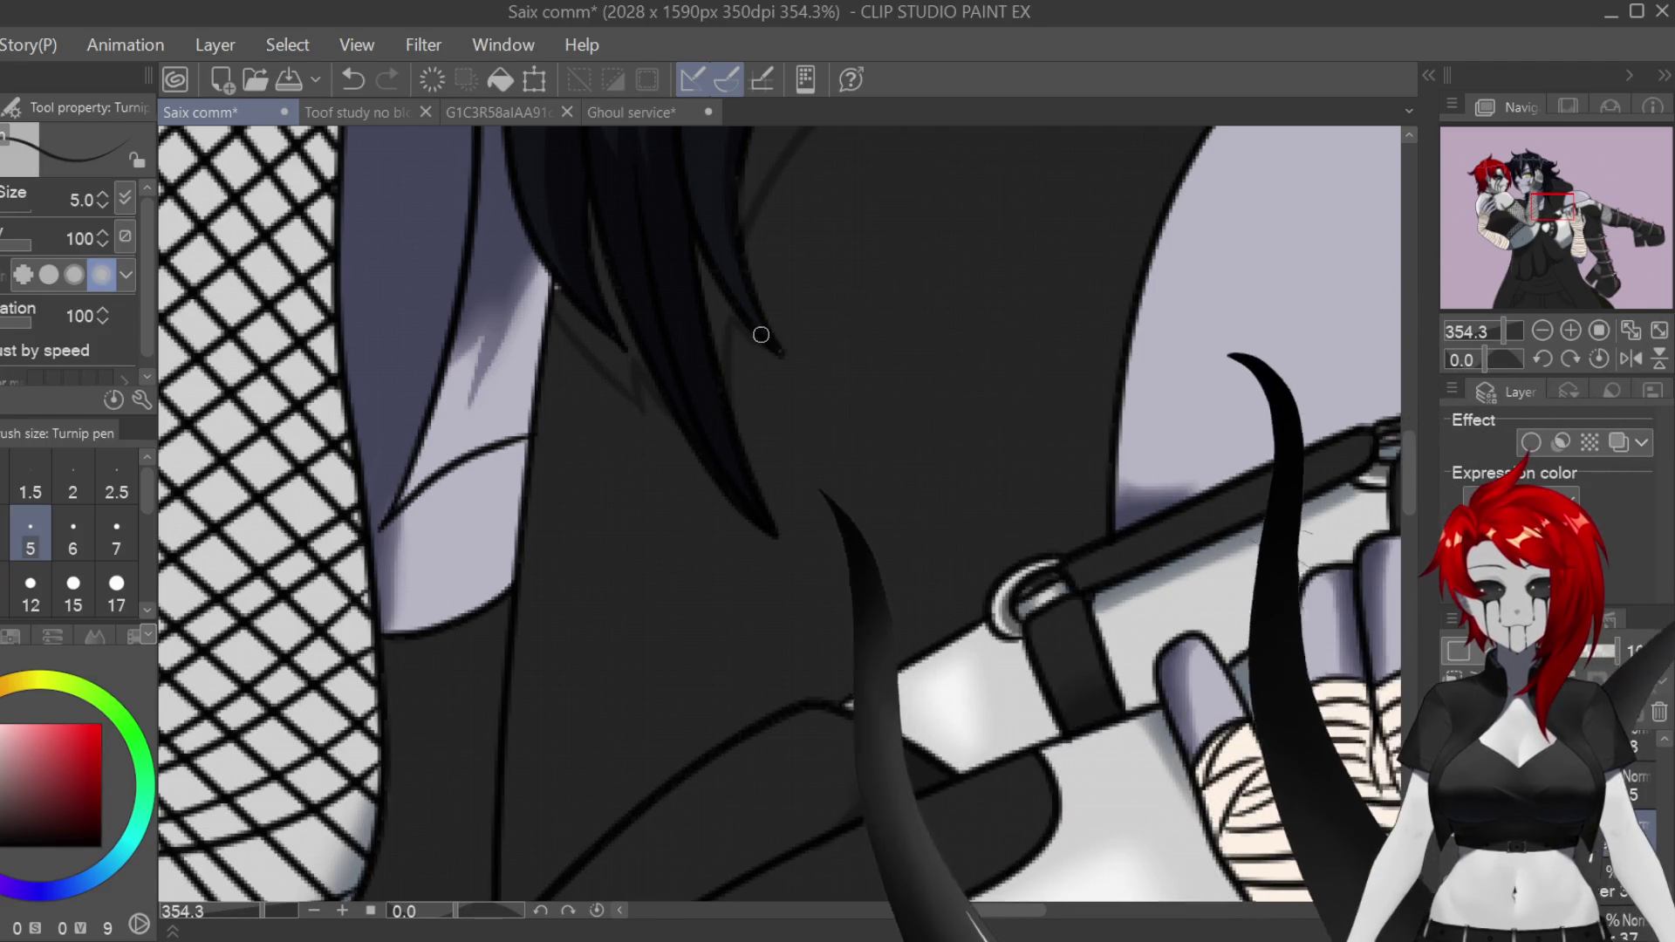
Step: Sketch a faint fold curve on the jacket that bends down to meet the strap
{"action": "left_click_drag", "start_coordinate": [757, 337], "coordinate": [757, 167]}
{"action": "scroll", "coordinate": [815, 701], "scroll_direction": "down", "scroll_amount": 4}
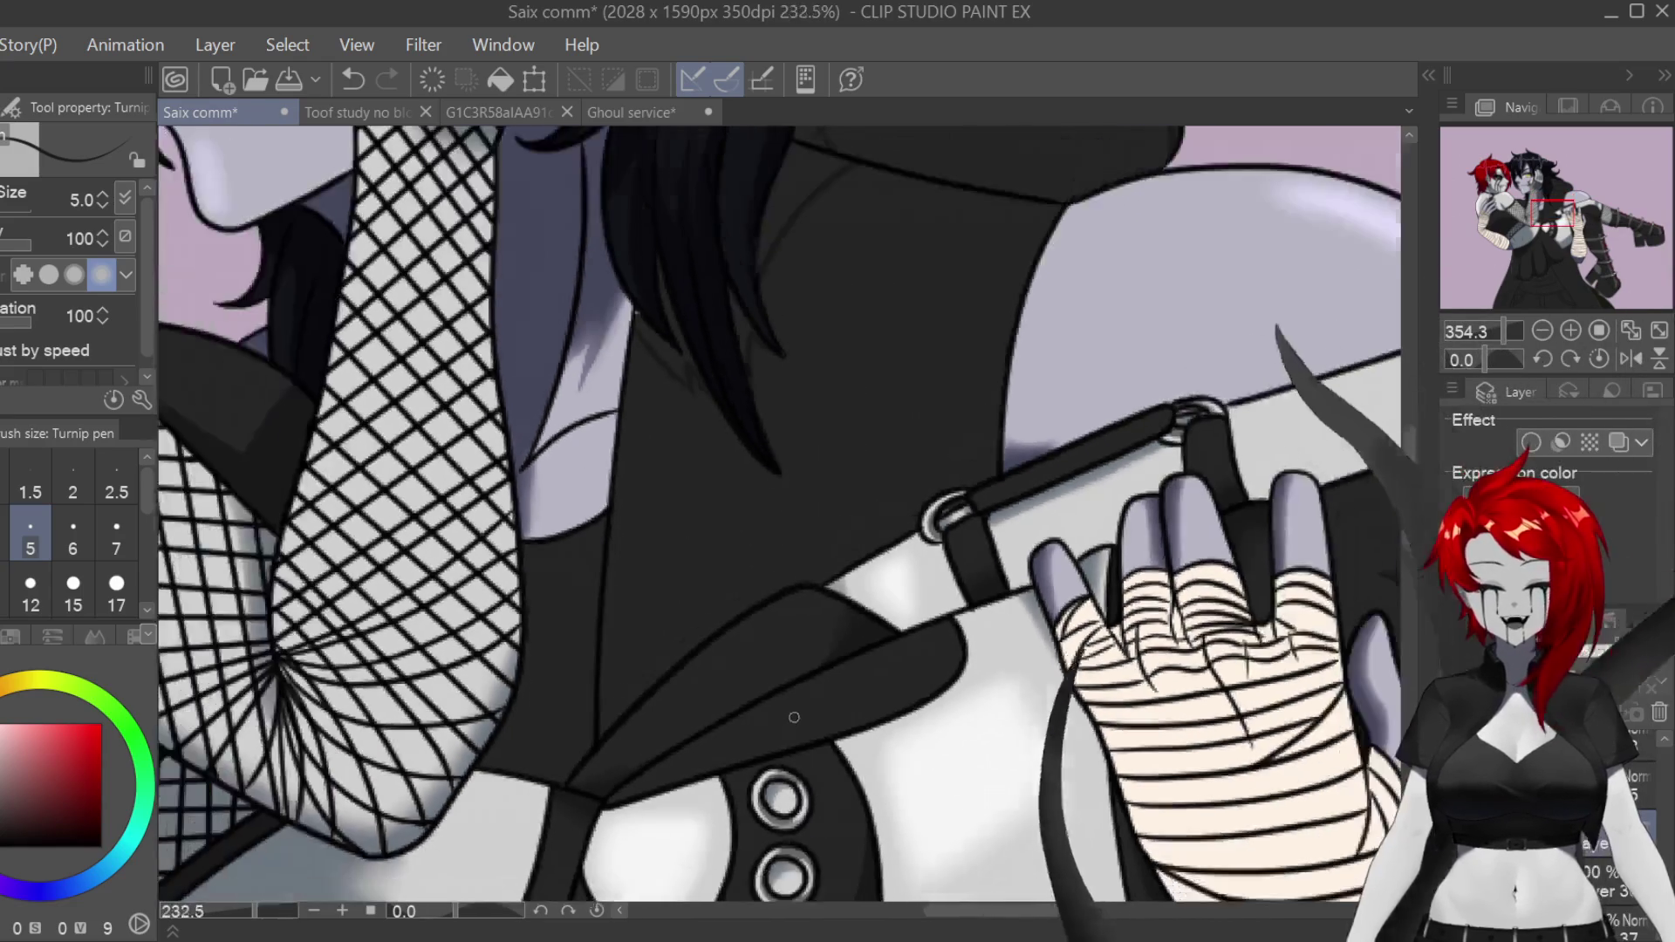
{"action": "scroll", "coordinate": [815, 701], "scroll_direction": "up", "scroll_amount": 4}
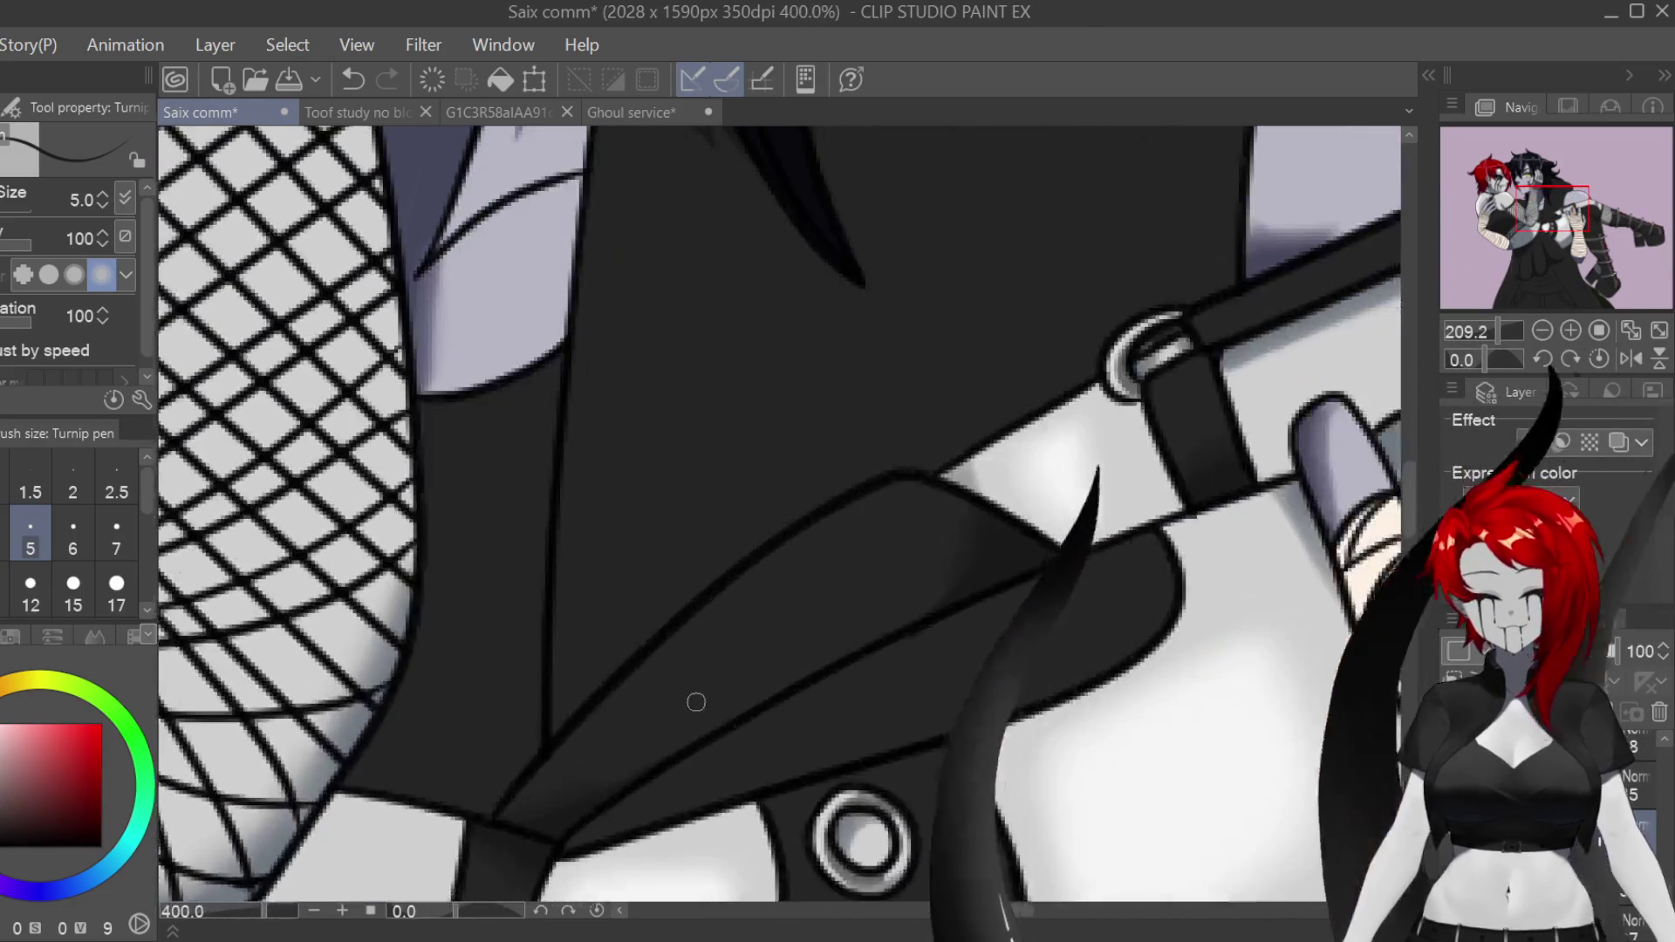
{"action": "mouse_move", "coordinate": [558, 531]}
{"action": "left_mouse_down"}
{"action": "mouse_move", "coordinate": [572, 553]}
{"action": "mouse_move", "coordinate": [711, 574]}
{"action": "left_mouse_up"}
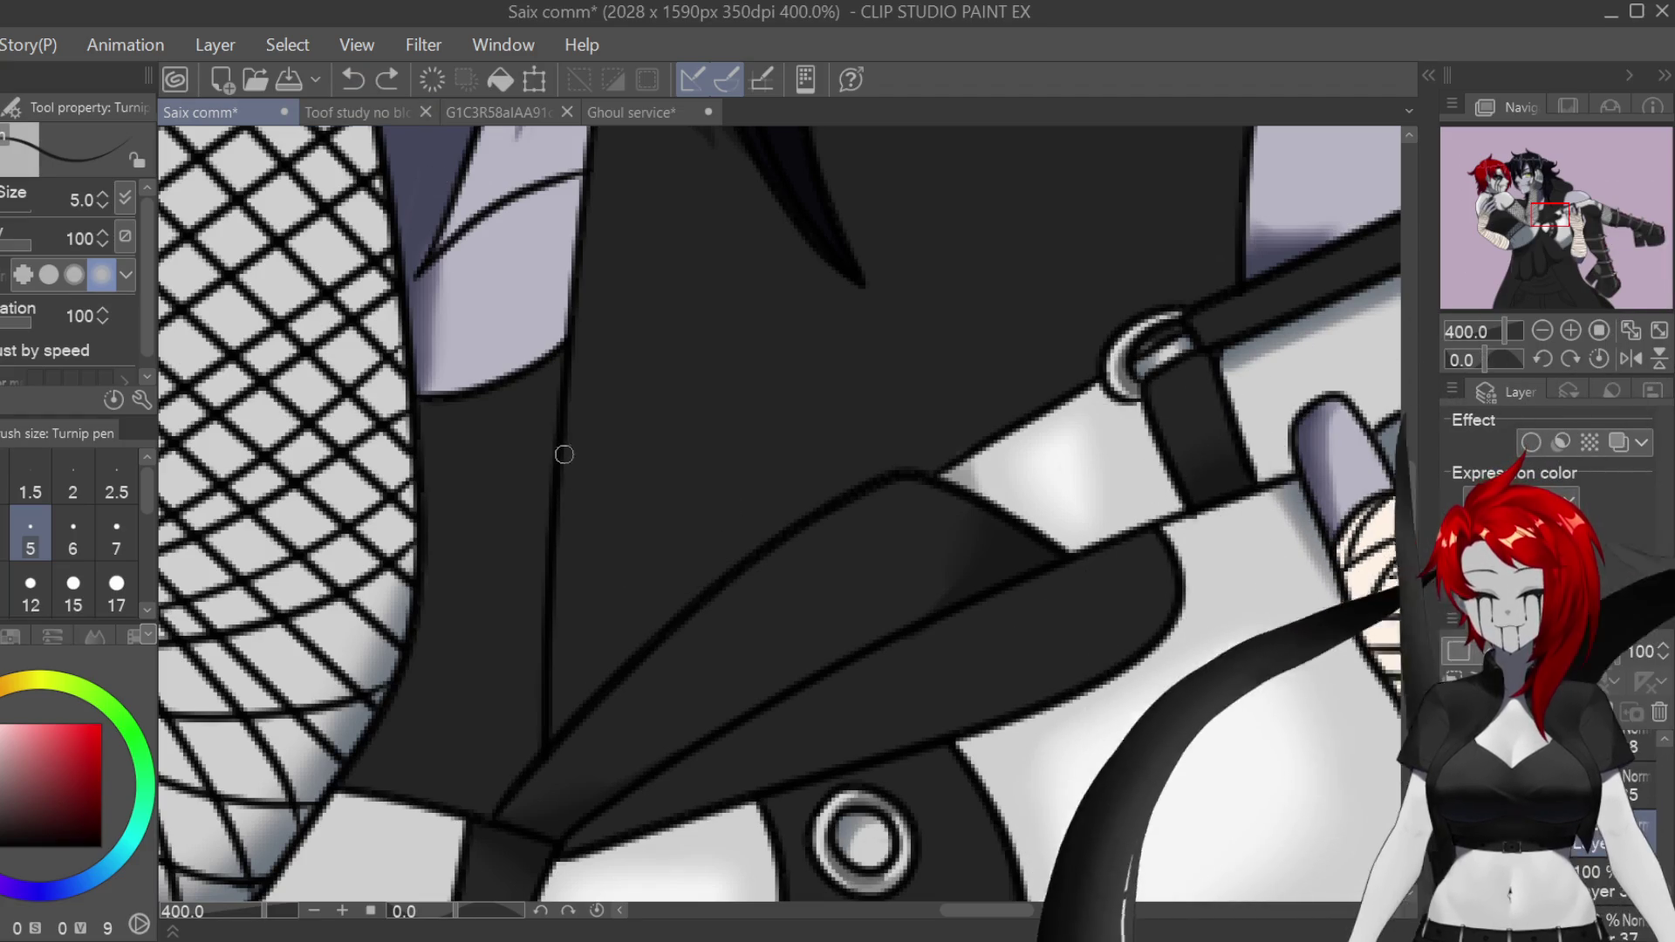
{"action": "left_click_drag", "start_coordinate": [565, 545], "coordinate": [650, 635]}
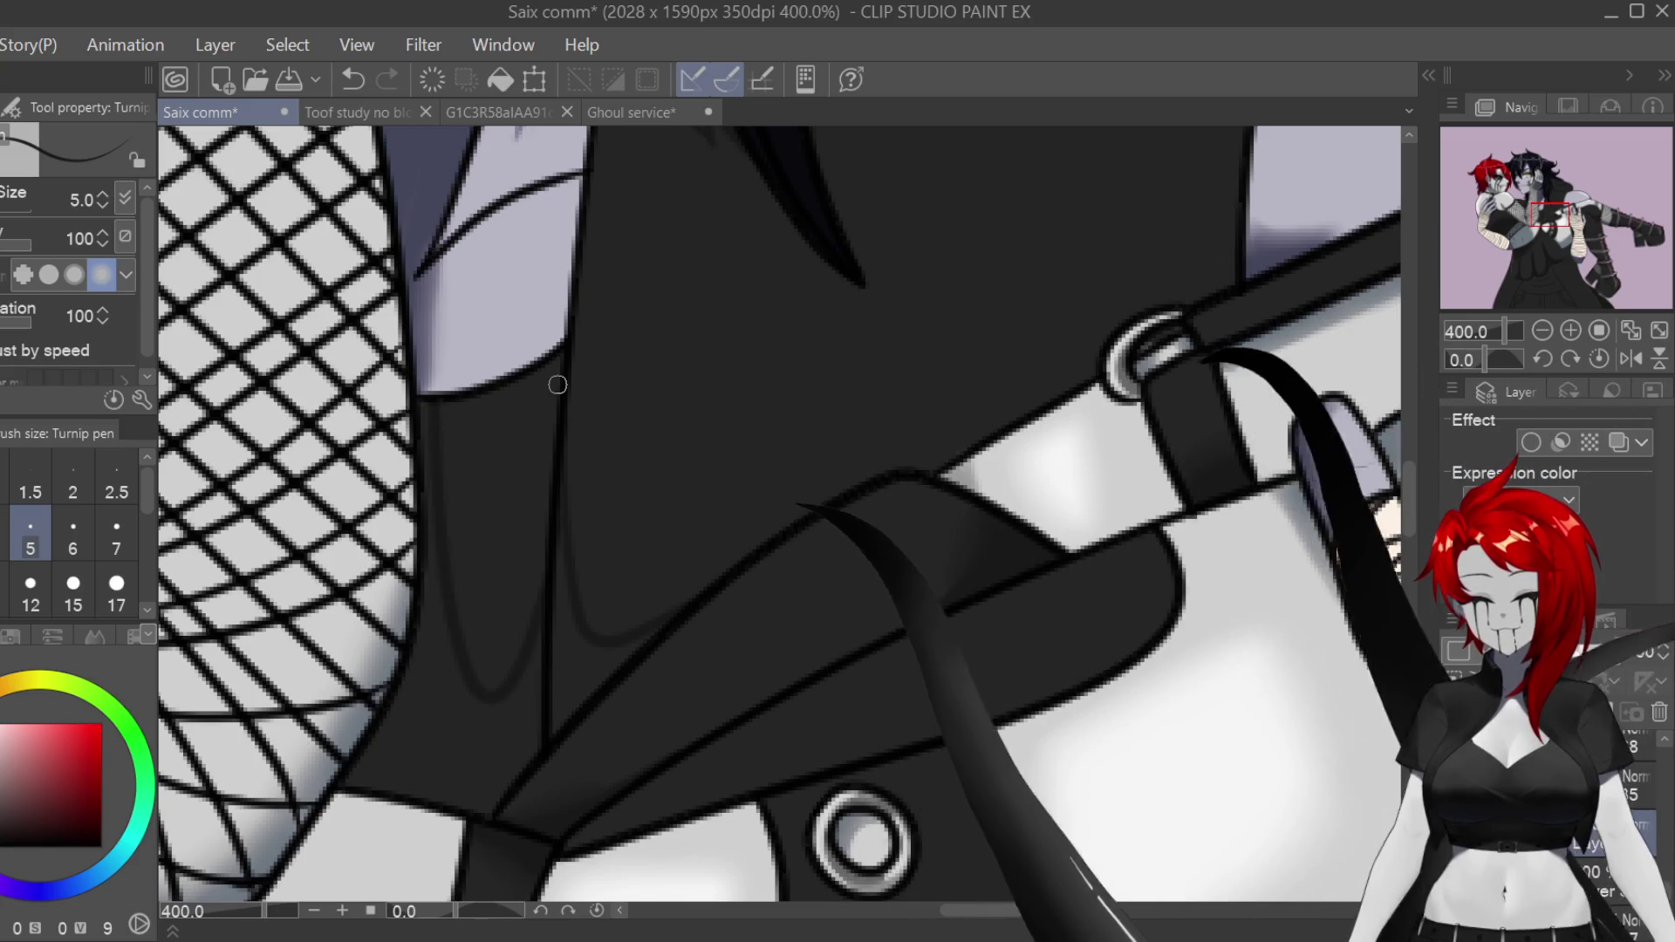
{"action": "scroll", "coordinate": [783, 670], "scroll_direction": "down", "scroll_amount": 5}
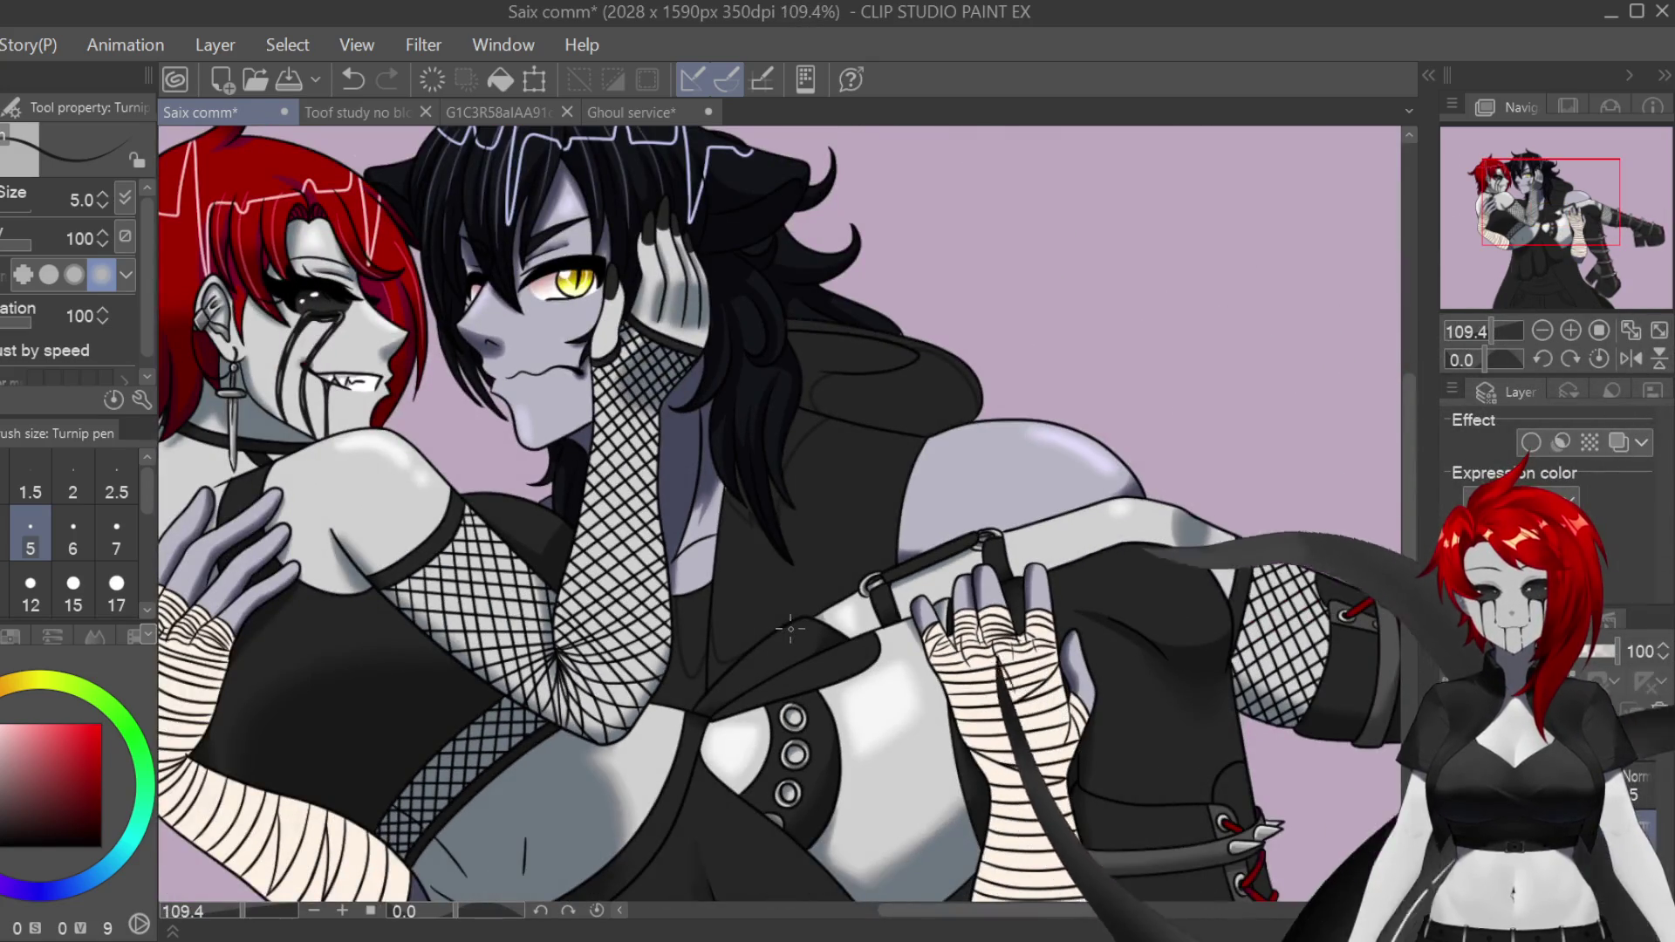
{"action": "scroll", "coordinate": [934, 401], "scroll_direction": "up", "scroll_amount": 3}
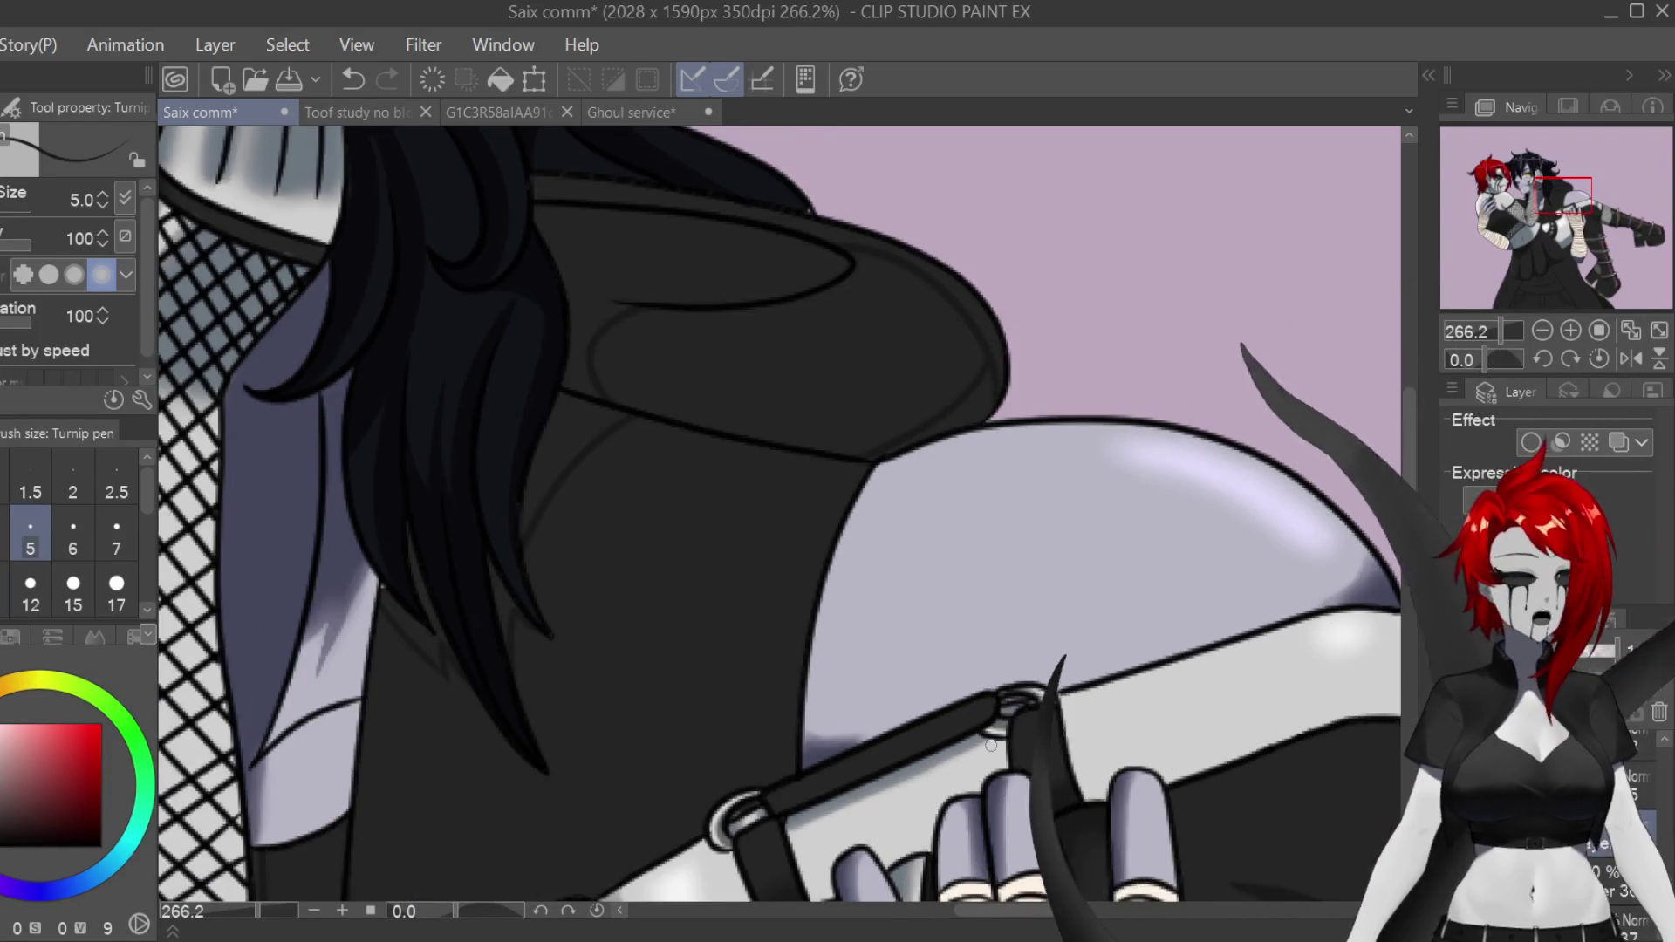
{"action": "scroll", "coordinate": [991, 744], "scroll_direction": "down", "scroll_amount": 2}
{"action": "scroll", "coordinate": [785, 515], "scroll_direction": "down", "scroll_amount": 5}
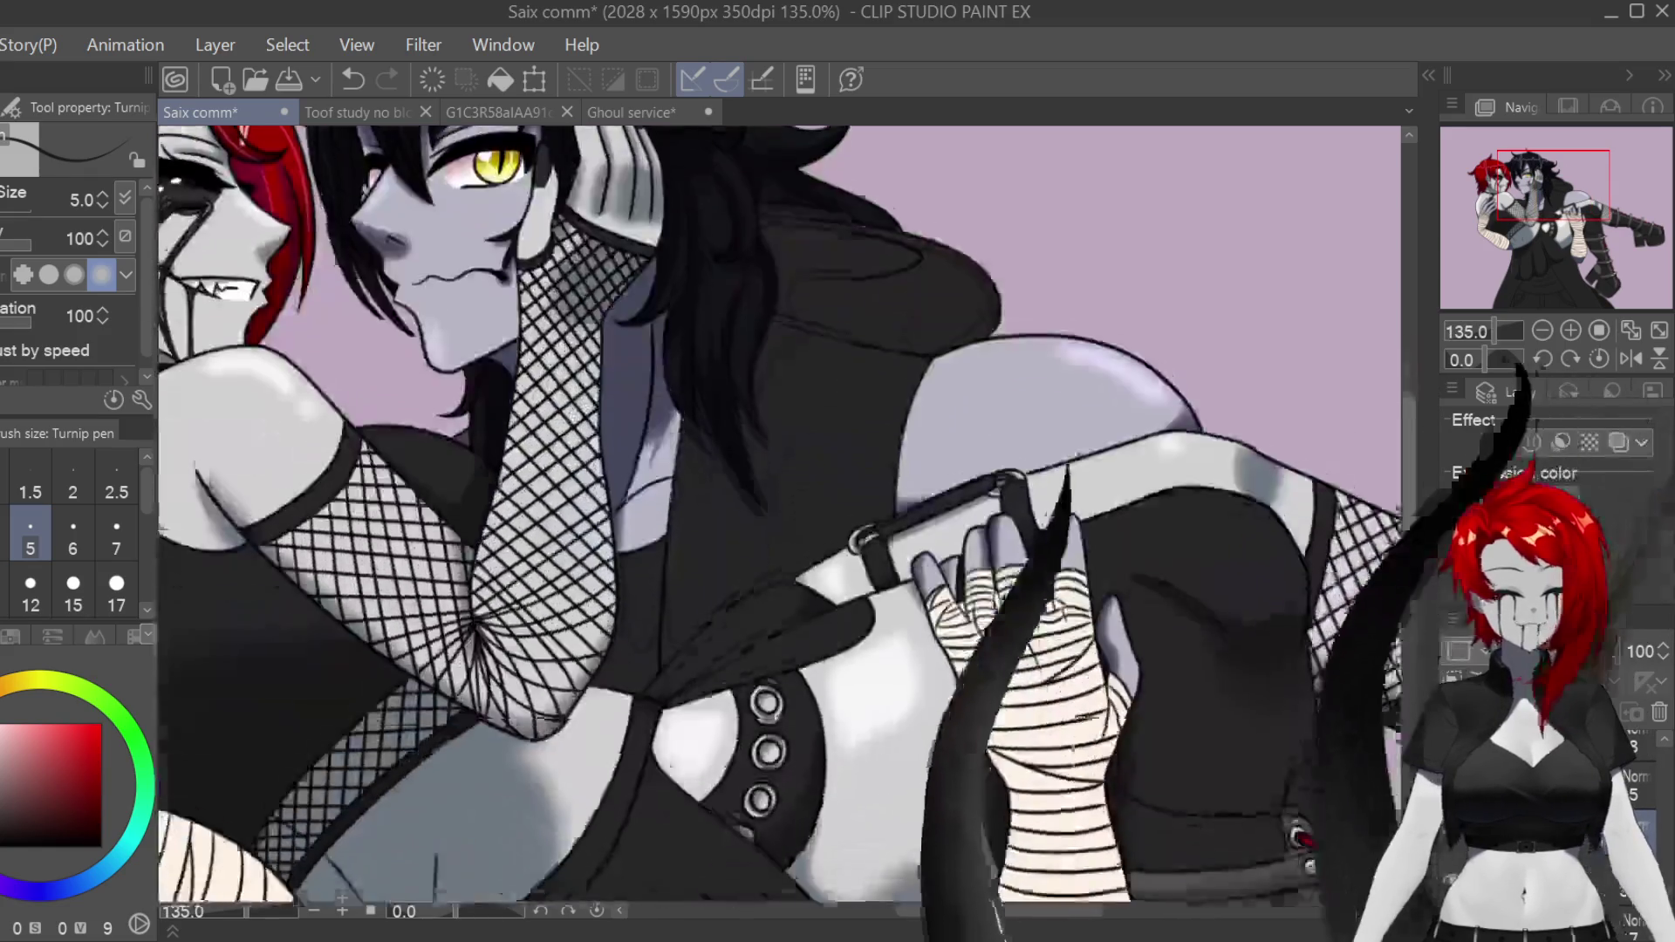
{"action": "scroll", "coordinate": [785, 515], "scroll_direction": "up", "scroll_amount": 2}
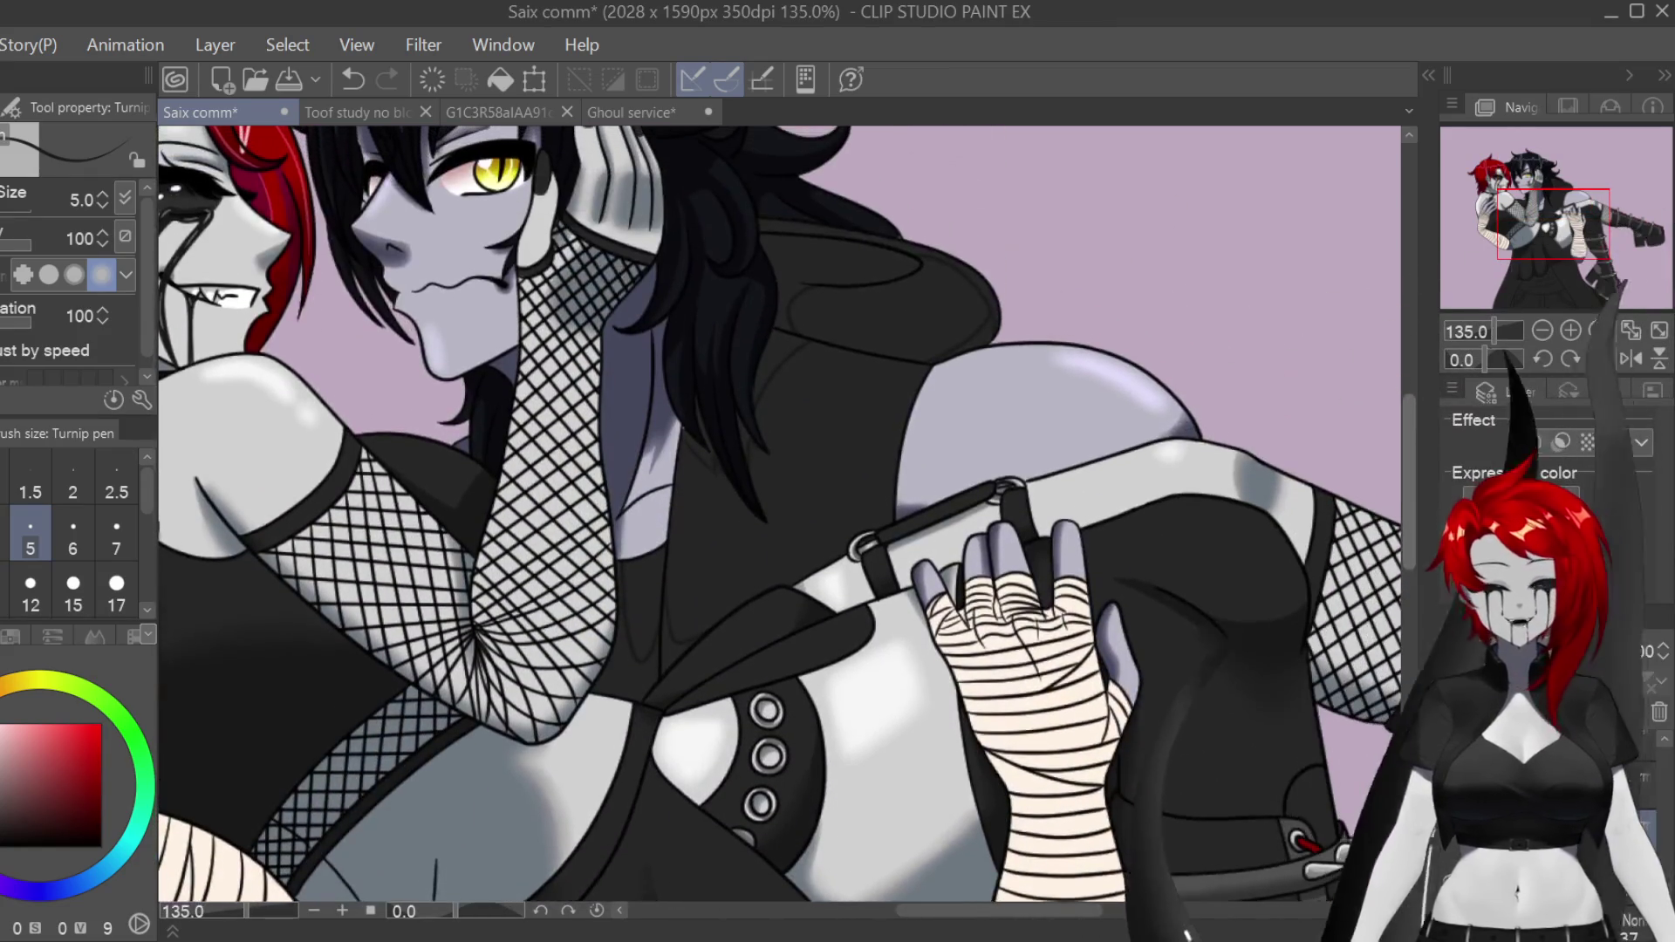
{"action": "scroll", "coordinate": [785, 515], "scroll_direction": "left", "scroll_amount": 2}
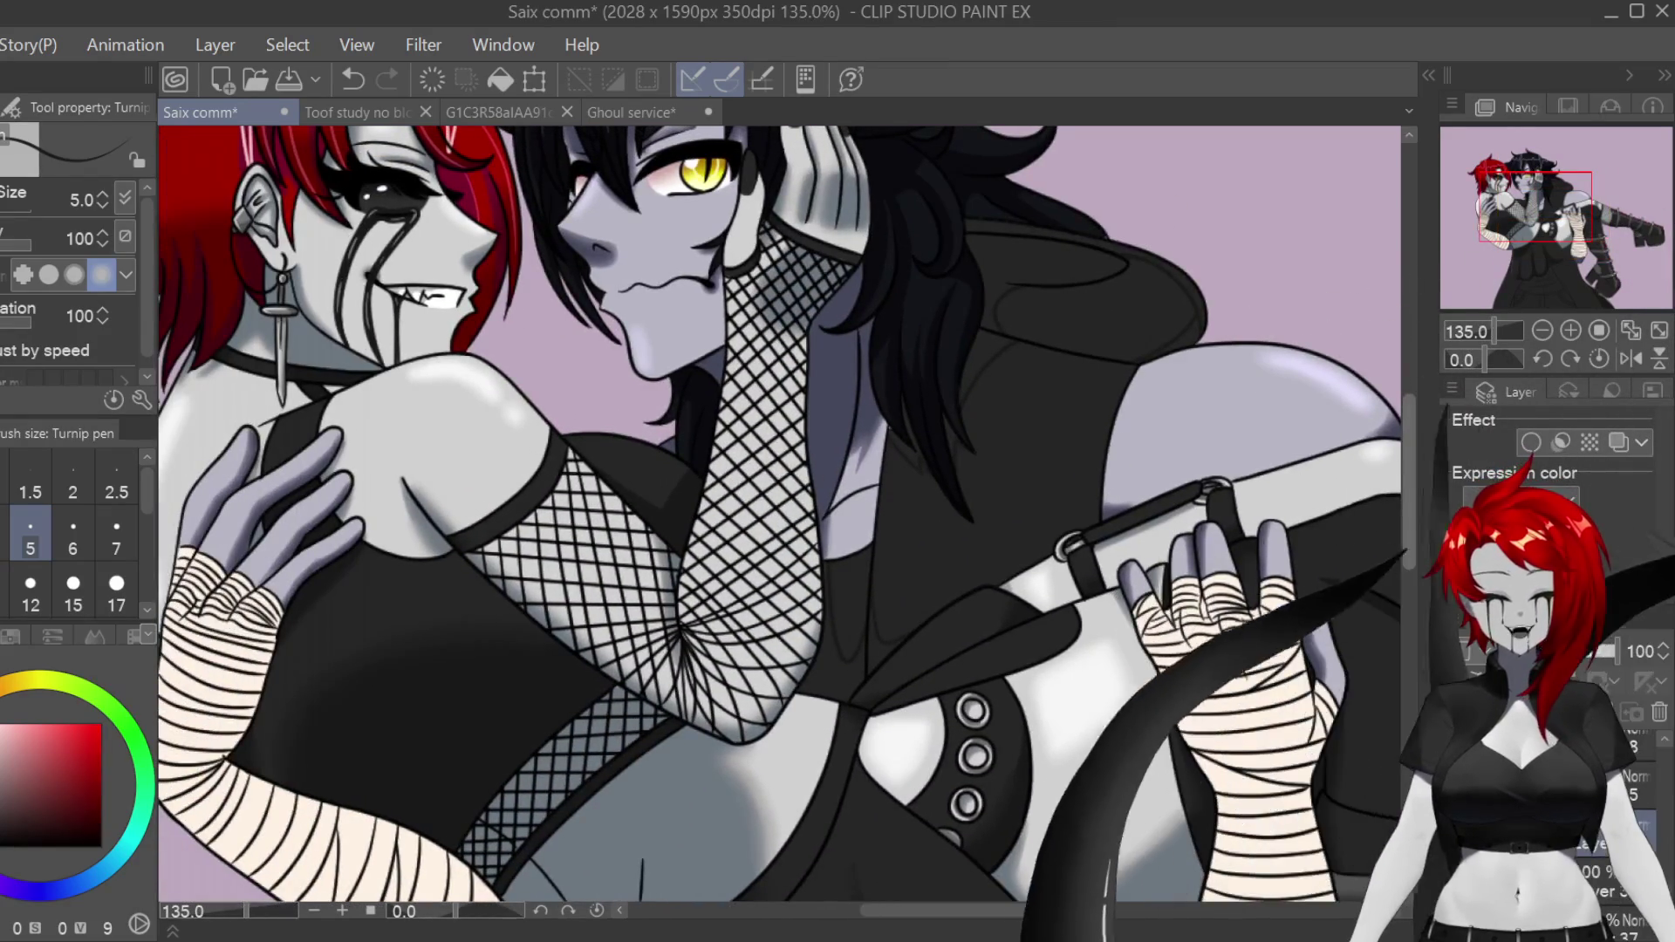
{"action": "scroll", "coordinate": [1319, 636], "scroll_direction": "down", "scroll_amount": 10}
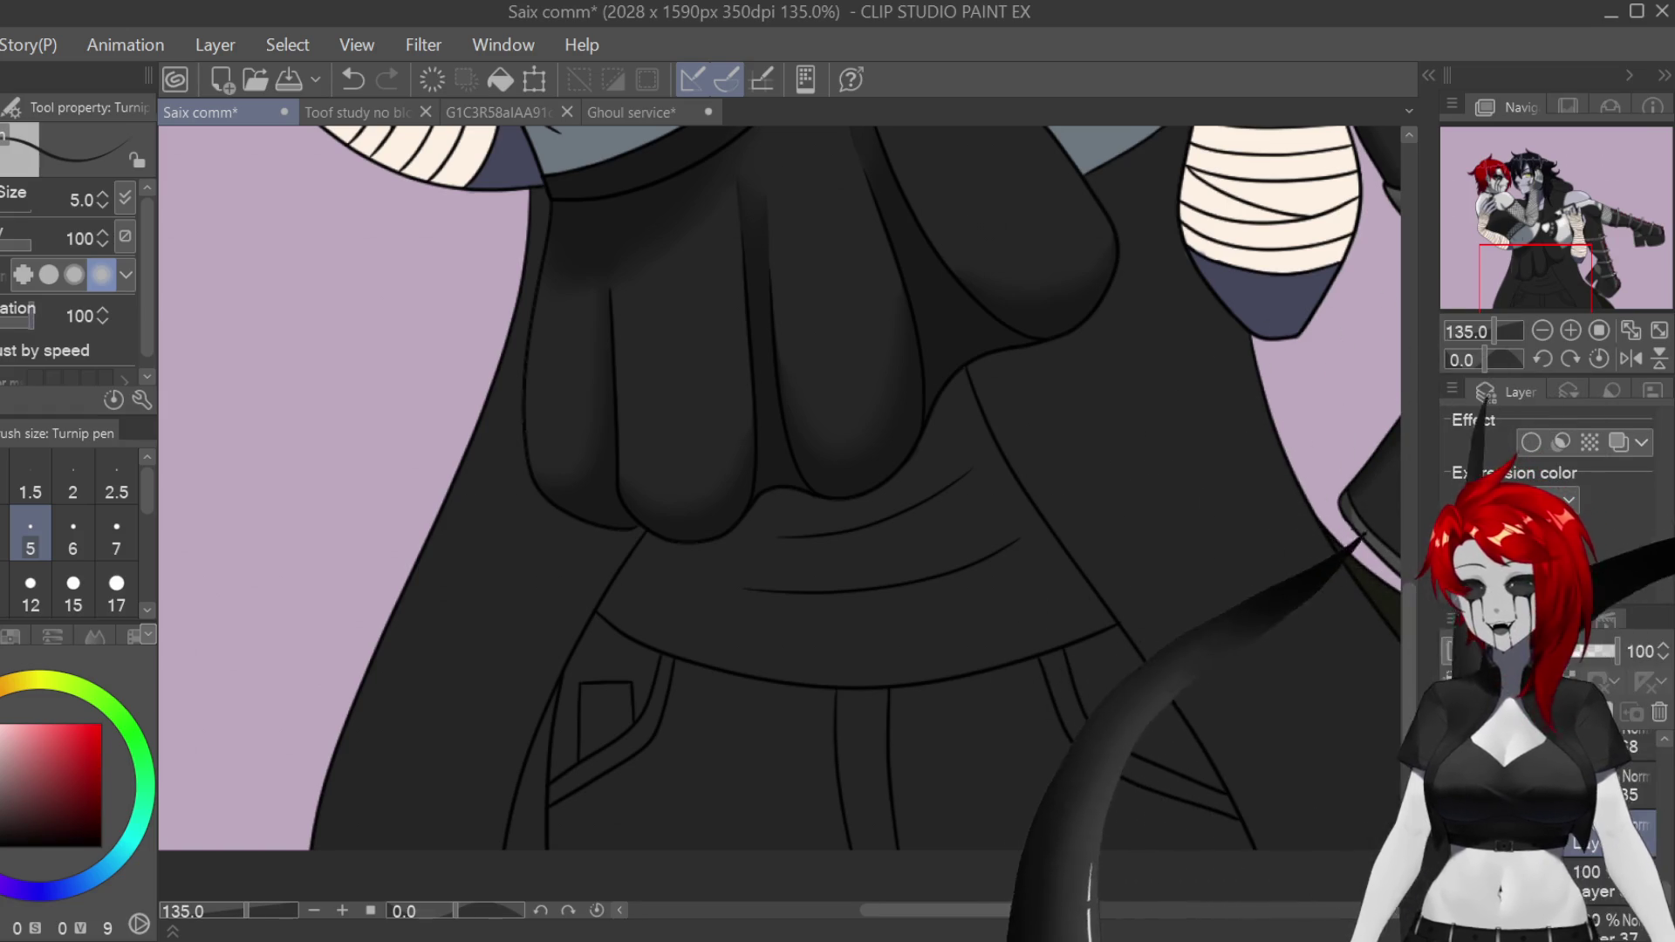
Step: Add soft grey shading along the lower coat's line, extending it upward
{"action": "scroll", "coordinate": [550, 785], "scroll_direction": "up", "scroll_amount": 5}
{"action": "mouse_move", "coordinate": [428, 790]}
{"action": "left_mouse_down"}
{"action": "mouse_move", "coordinate": [457, 634]}
{"action": "mouse_move", "coordinate": [528, 484]}
{"action": "left_mouse_up"}
{"action": "left_click_drag", "start_coordinate": [486, 639], "coordinate": [548, 493]}
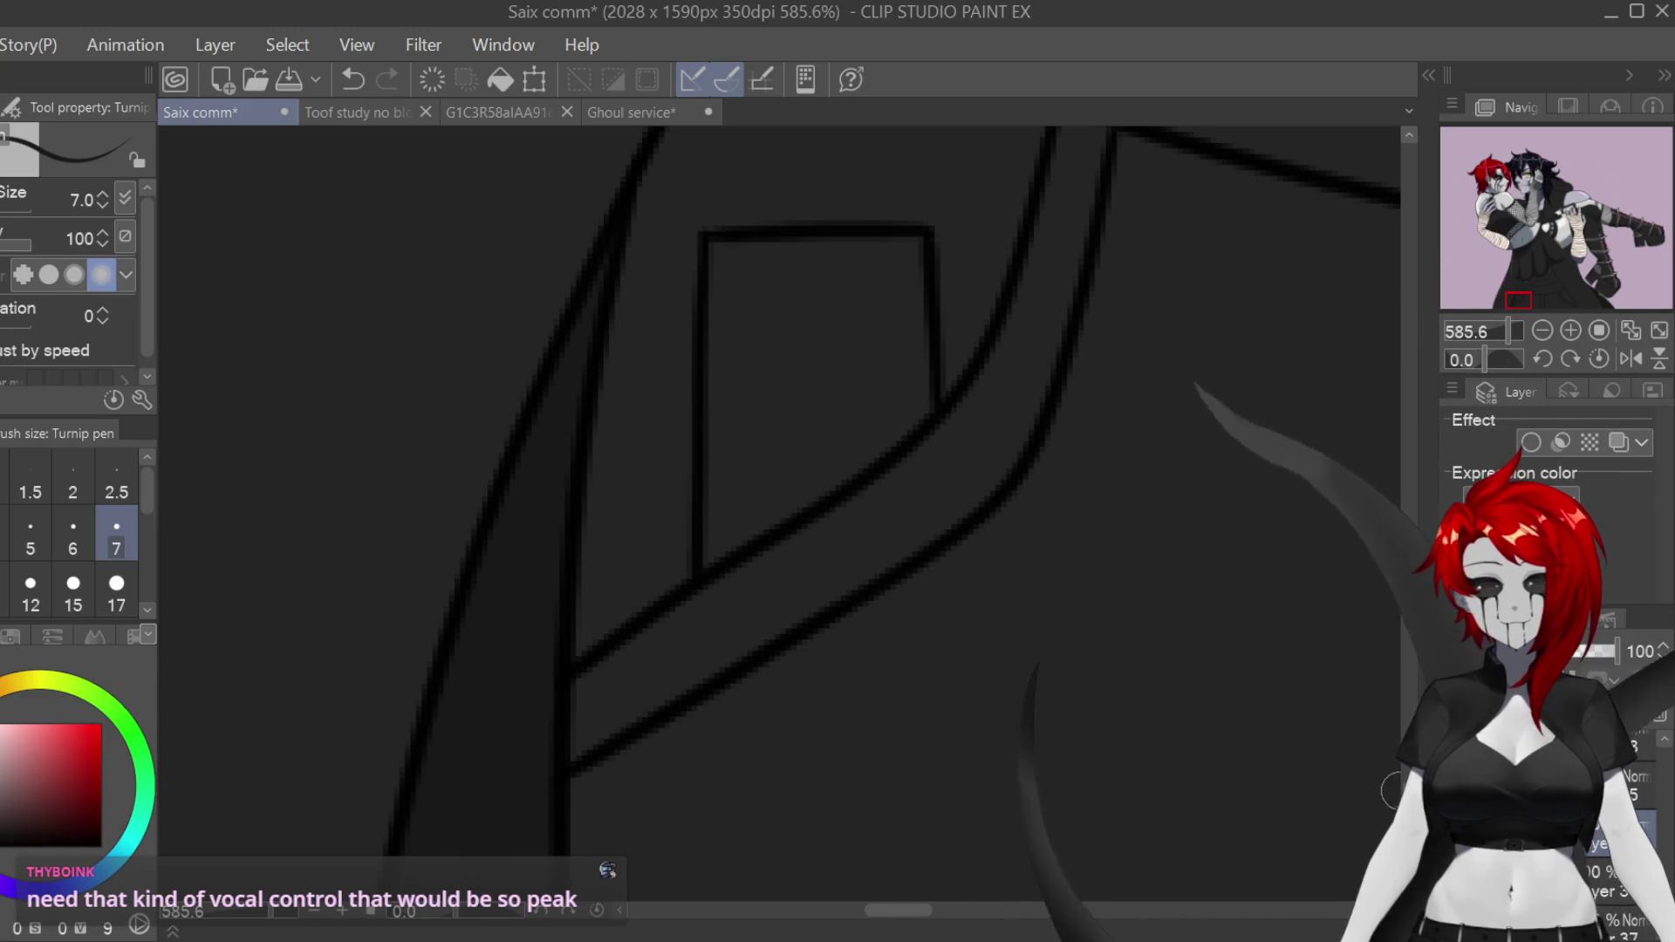
Step: Zoom to about 354% on the pocket area and sketch two faint fold lines along the pocket flaps
{"action": "scroll", "coordinate": [1392, 790], "scroll_direction": "down", "scroll_amount": 3}
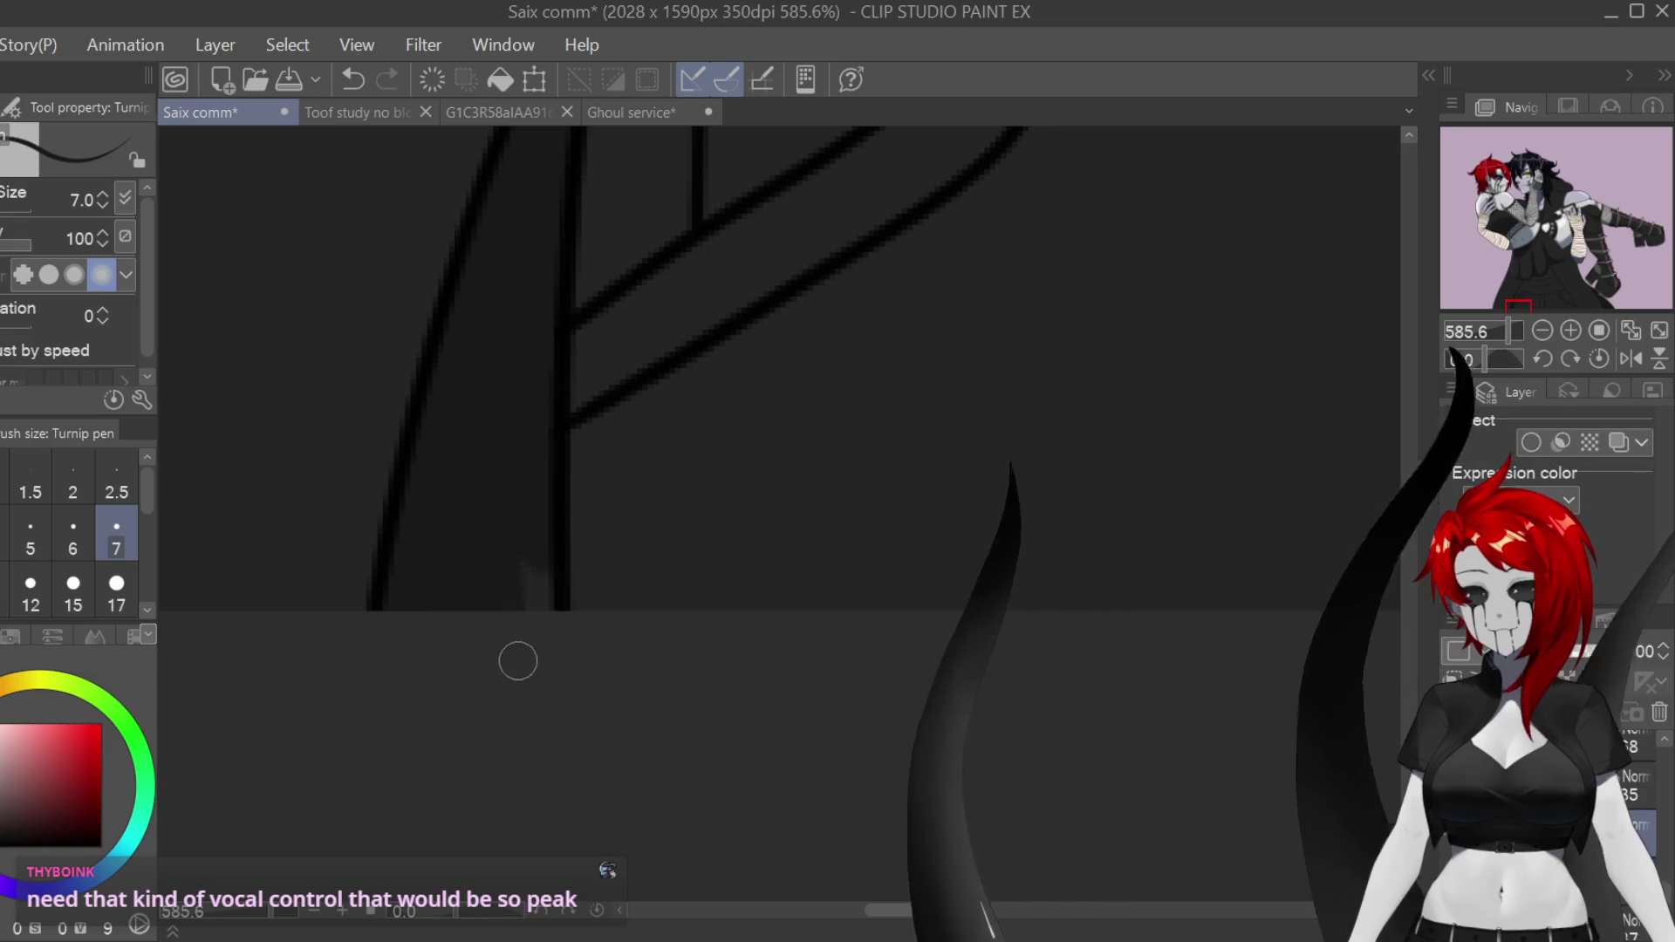
{"action": "scroll", "coordinate": [691, 699], "scroll_direction": "down", "scroll_amount": 1}
{"action": "scroll", "coordinate": [691, 699], "scroll_direction": "down", "scroll_amount": 5}
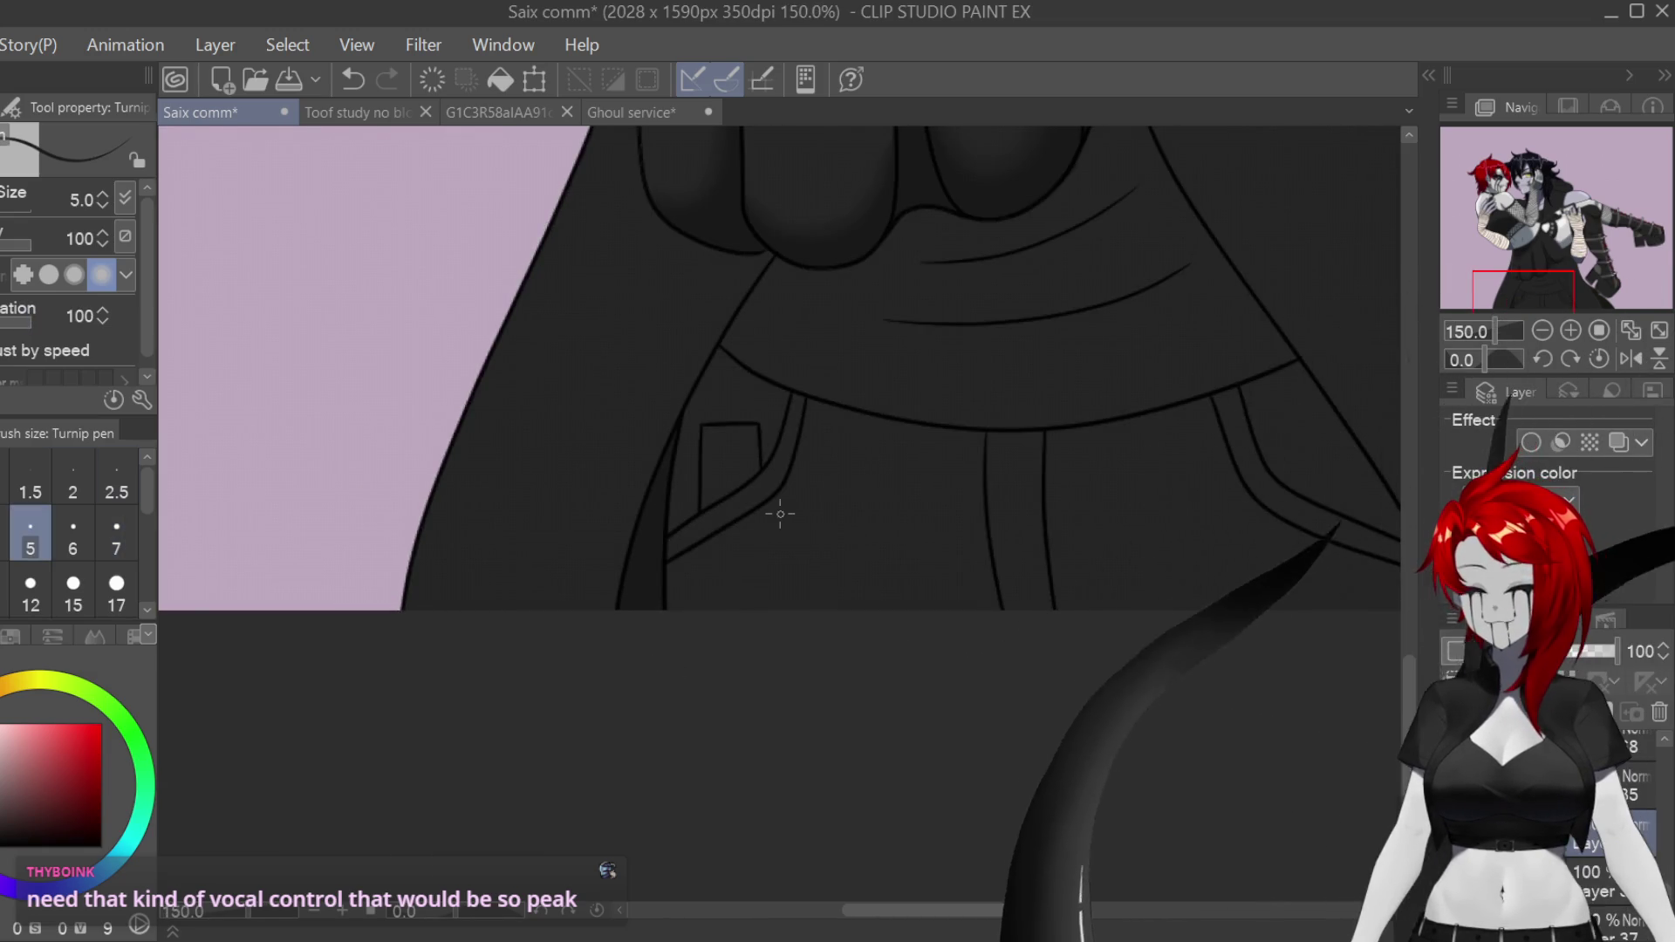
{"action": "scroll", "coordinate": [780, 514], "scroll_direction": "up", "scroll_amount": 5}
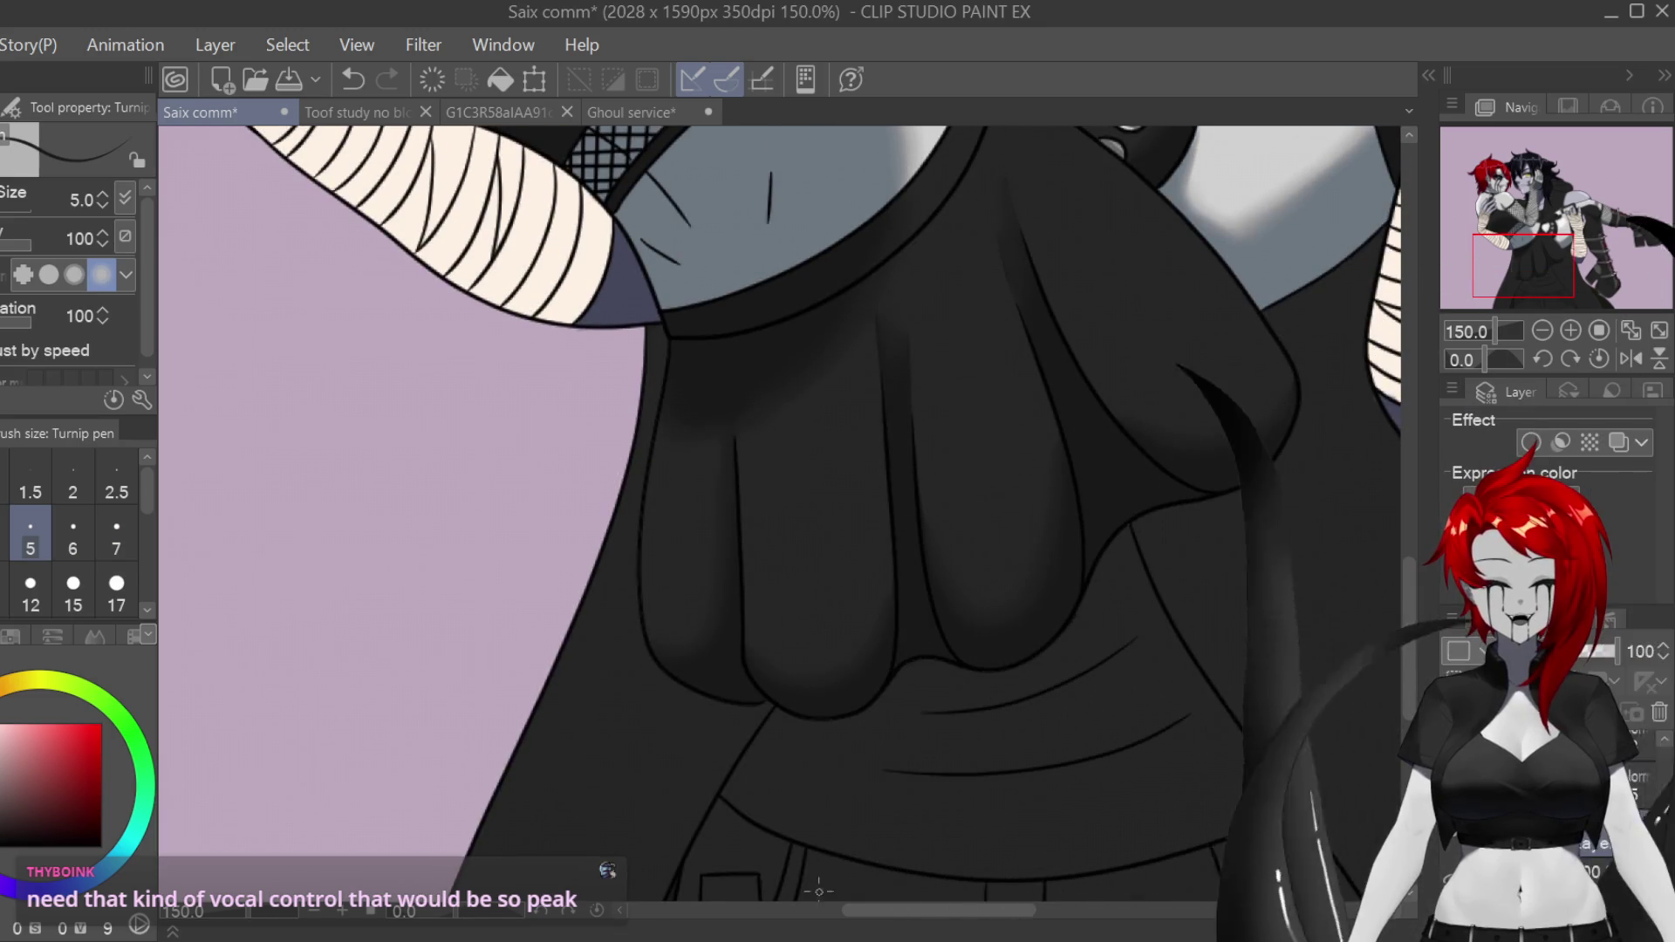
{"action": "scroll", "coordinate": [961, 863], "scroll_direction": "right", "scroll_amount": 5}
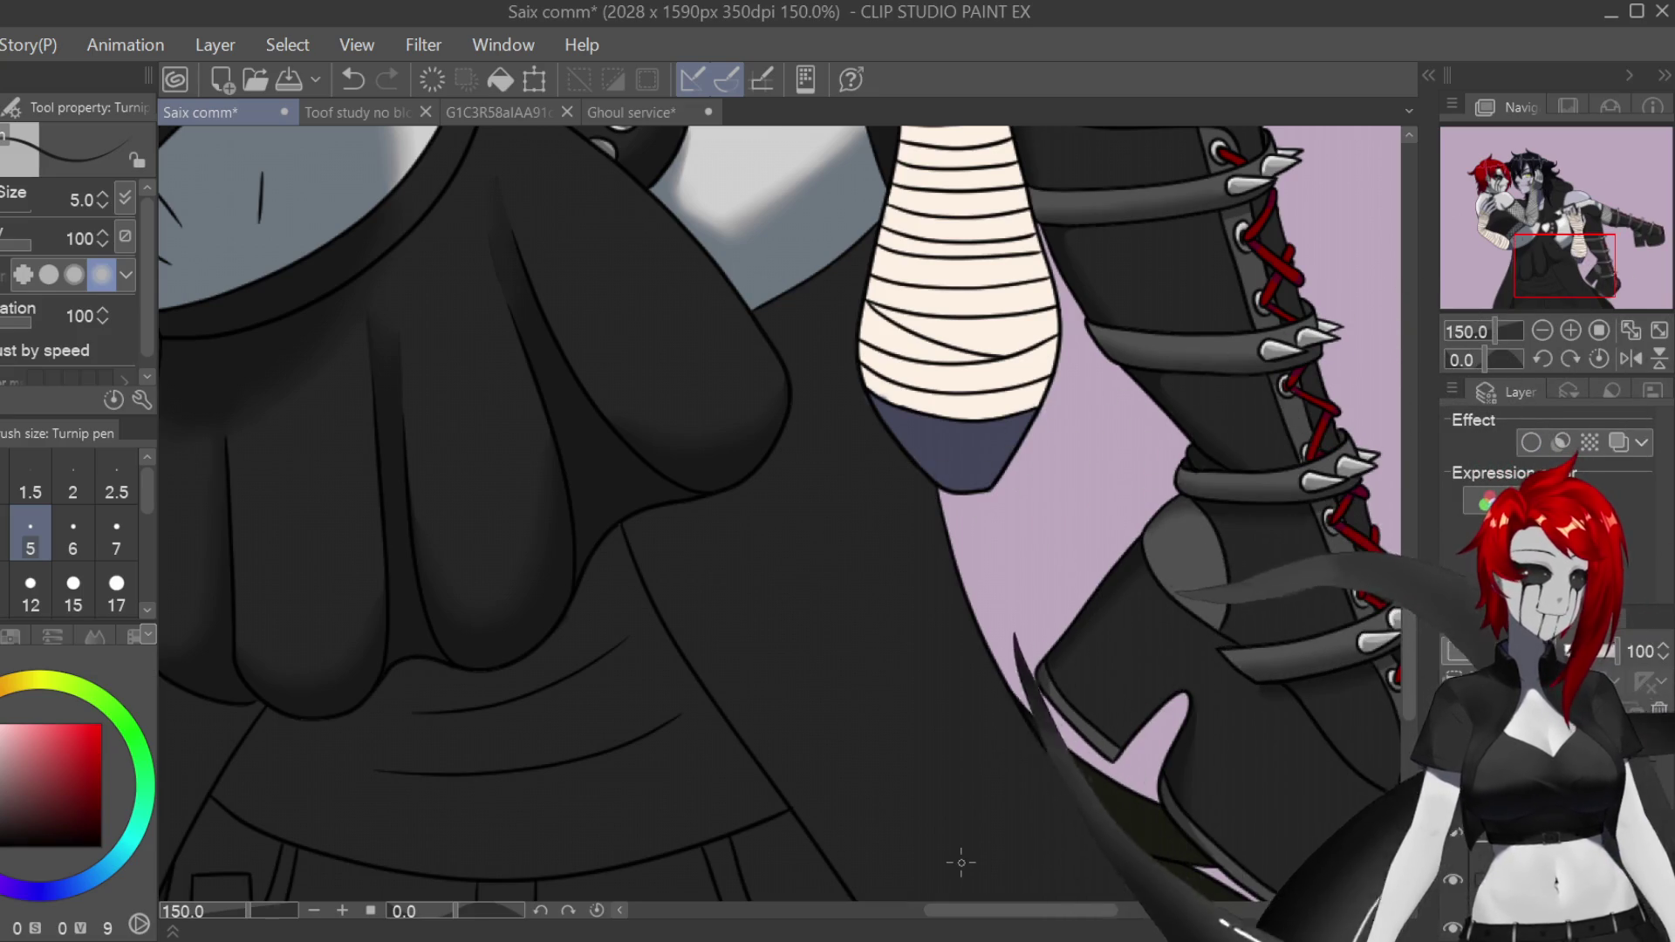
{"action": "scroll", "coordinate": [780, 514], "scroll_direction": "up", "scroll_amount": 6}
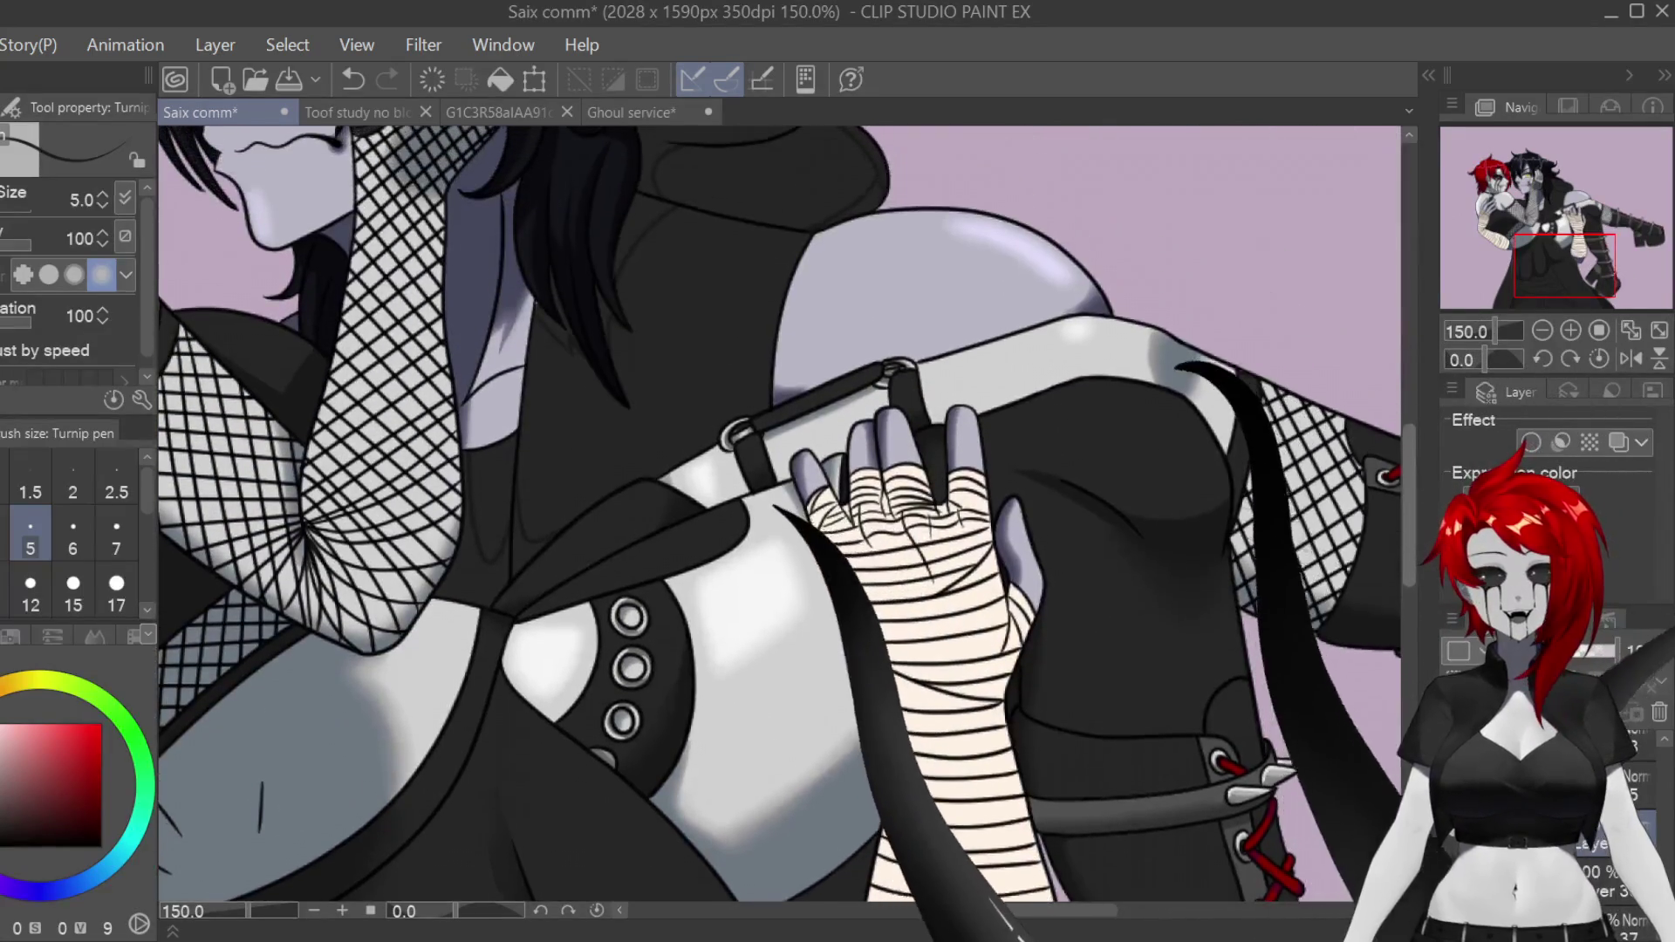
{"action": "scroll", "coordinate": [780, 514], "scroll_direction": "down", "scroll_amount": 5}
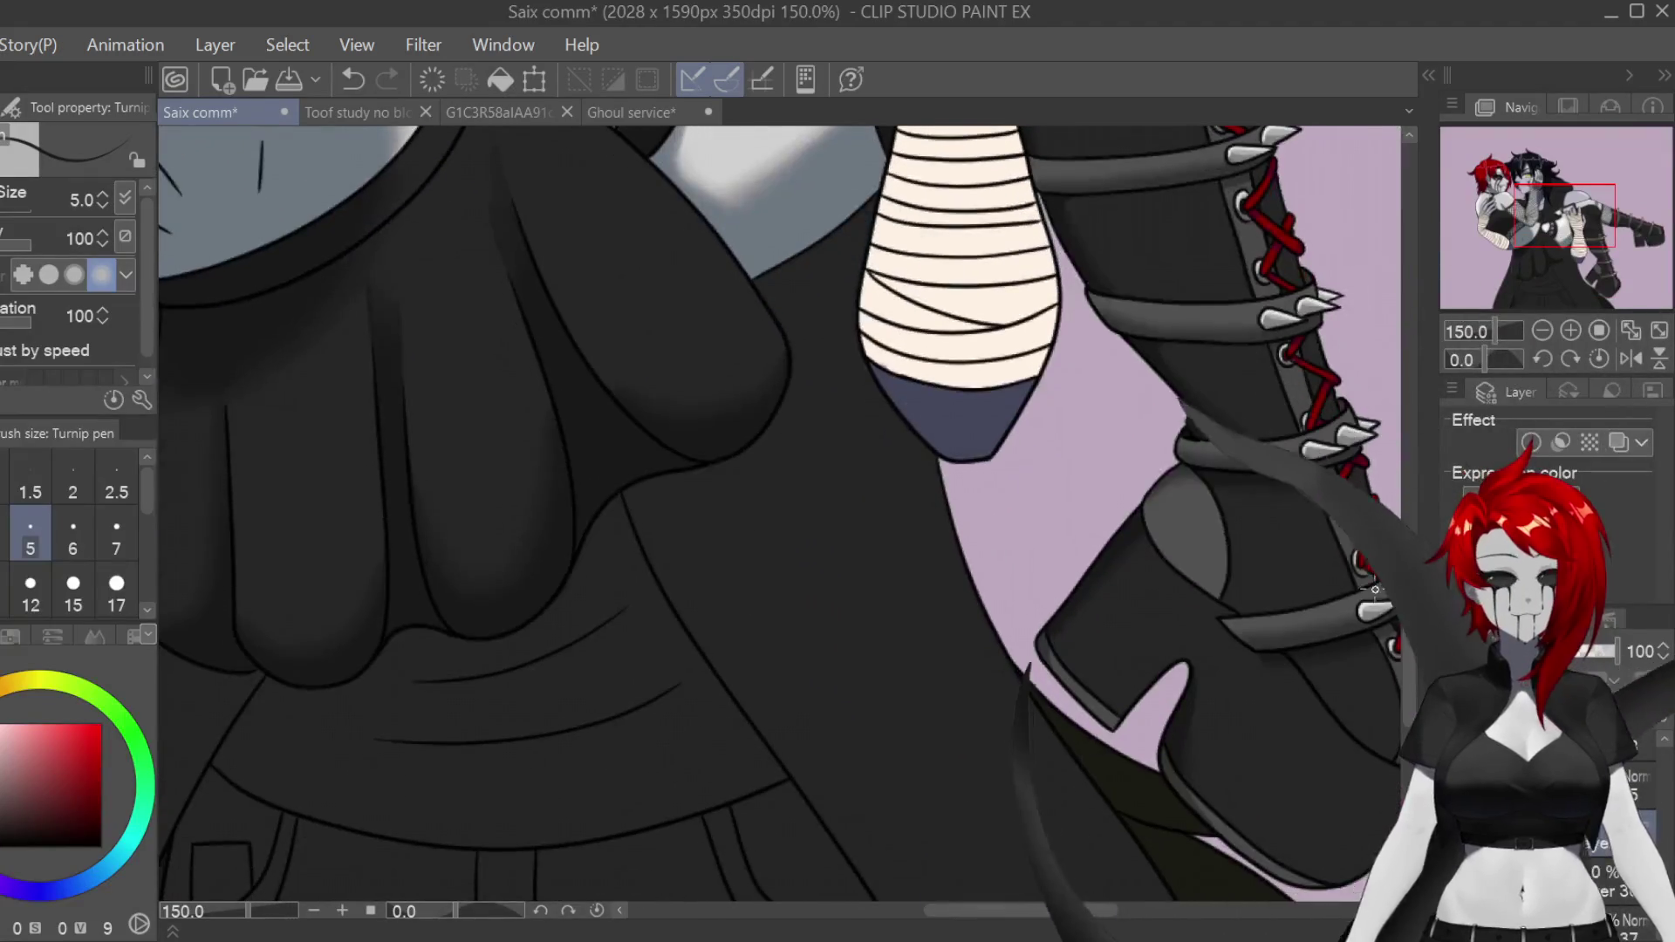
{"action": "scroll", "coordinate": [863, 512], "scroll_direction": "up", "scroll_amount": 5}
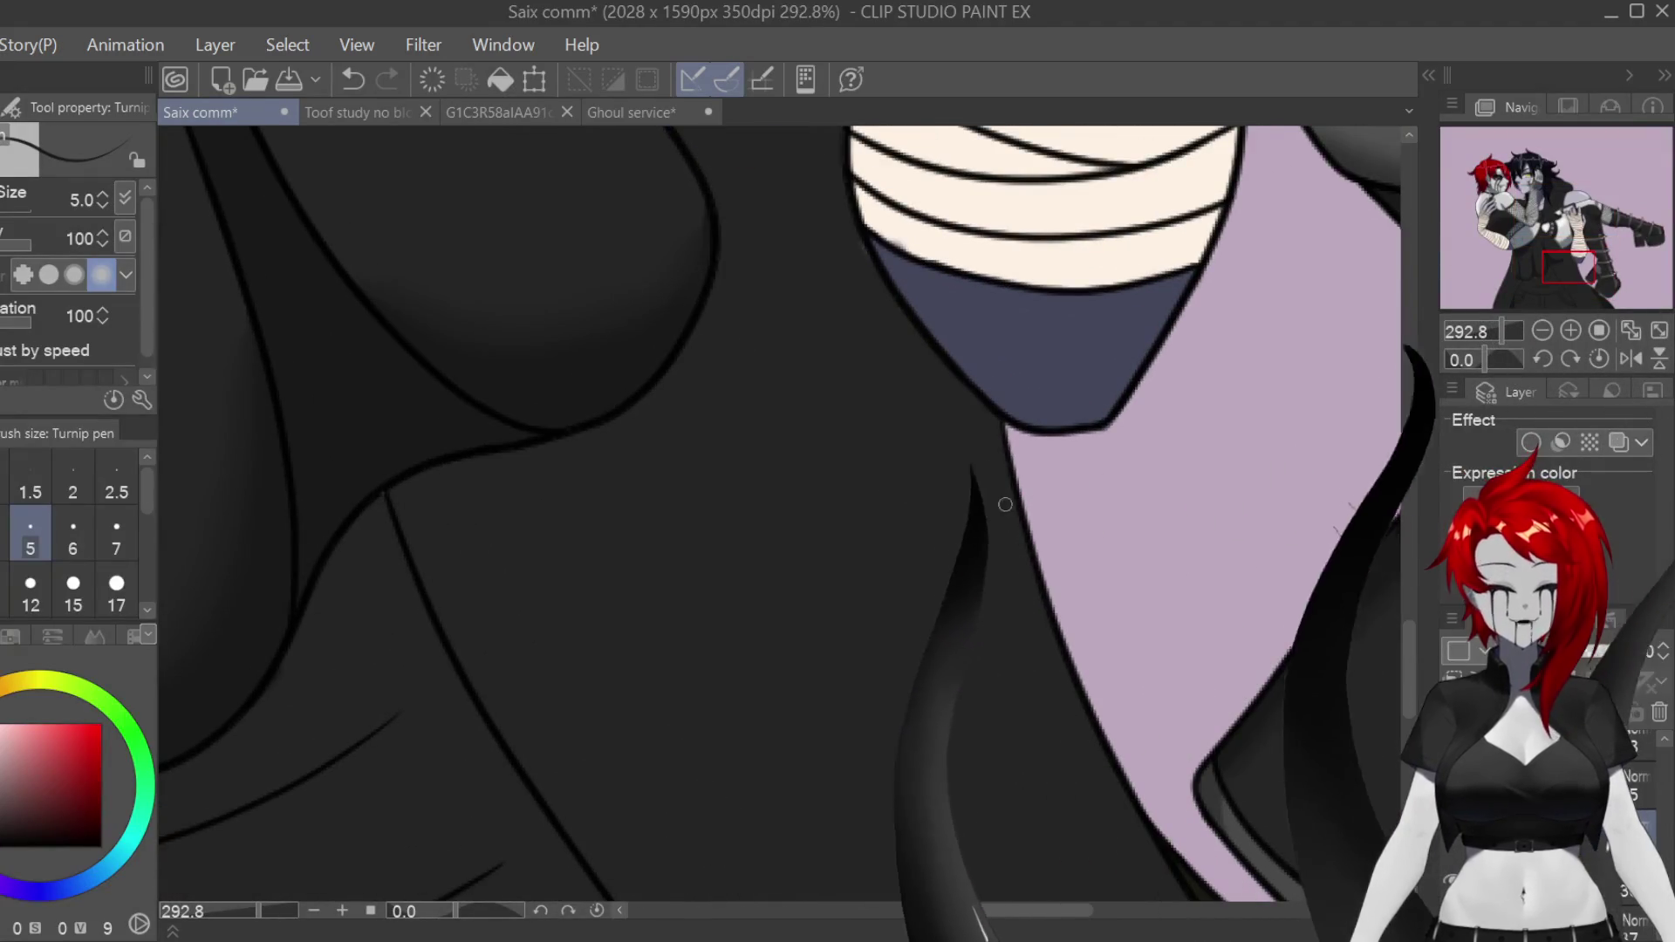
{"action": "scroll", "coordinate": [1124, 612], "scroll_direction": "down", "scroll_amount": 1}
{"action": "scroll", "coordinate": [1124, 613], "scroll_direction": "down", "scroll_amount": 1}
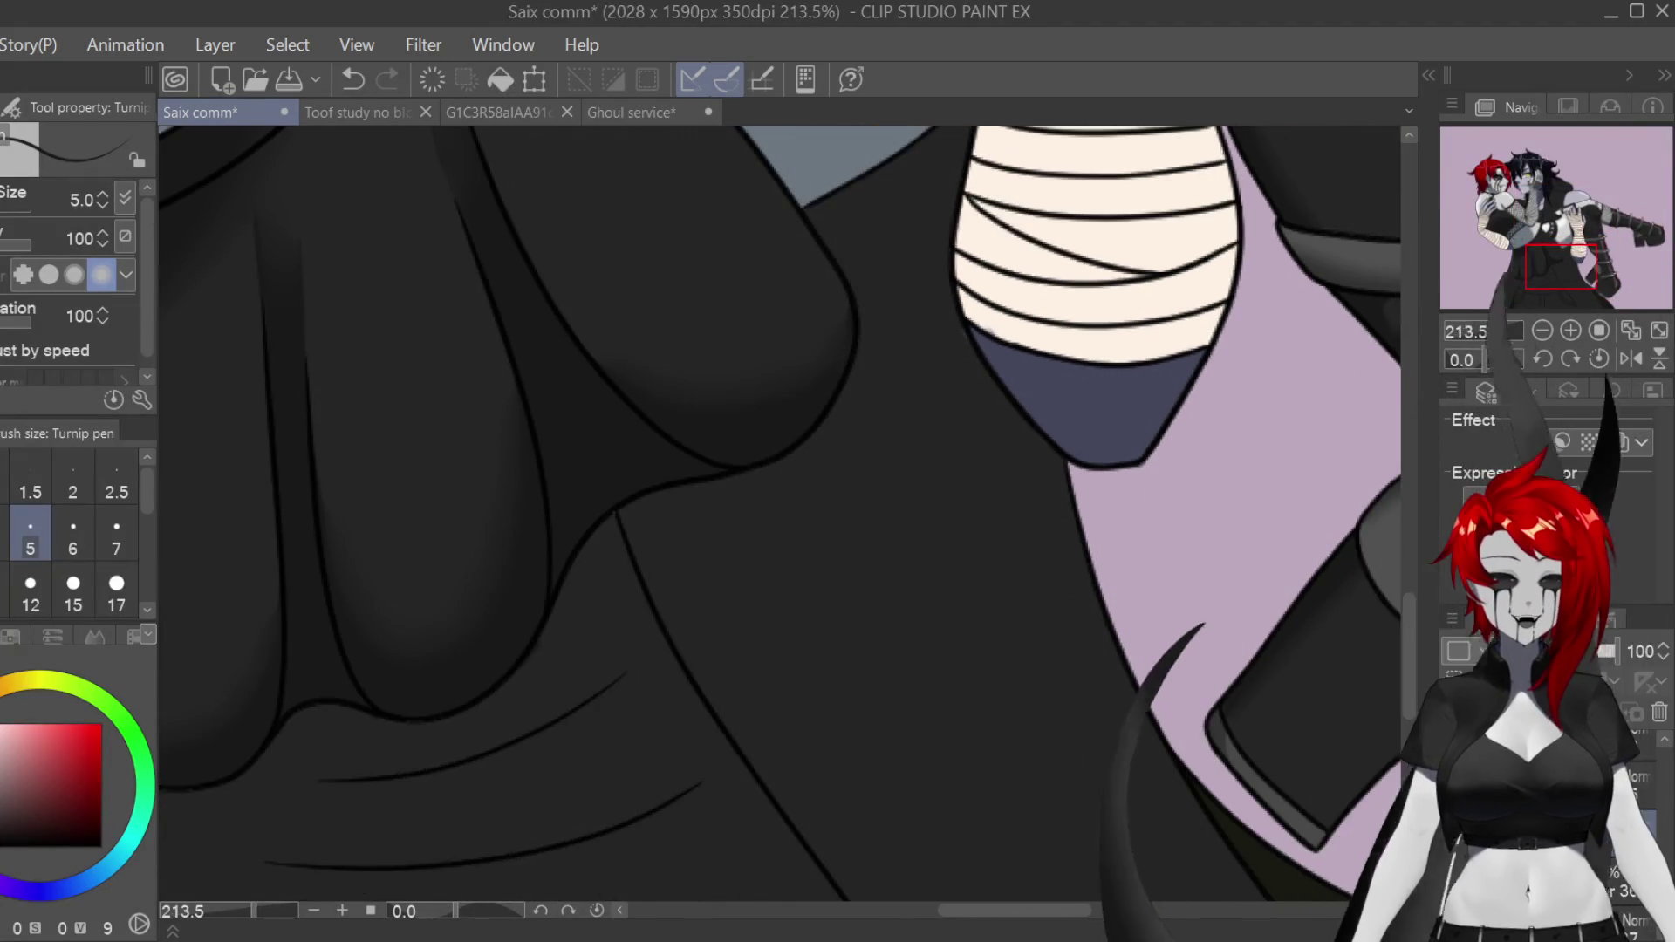
{"action": "scroll", "coordinate": [1063, 461], "scroll_direction": "down", "scroll_amount": 2}
{"action": "mouse_move", "coordinate": [997, 473]}
{"action": "left_mouse_down"}
{"action": "mouse_move", "coordinate": [898, 516]}
{"action": "mouse_move", "coordinate": [801, 685]}
{"action": "left_mouse_up"}
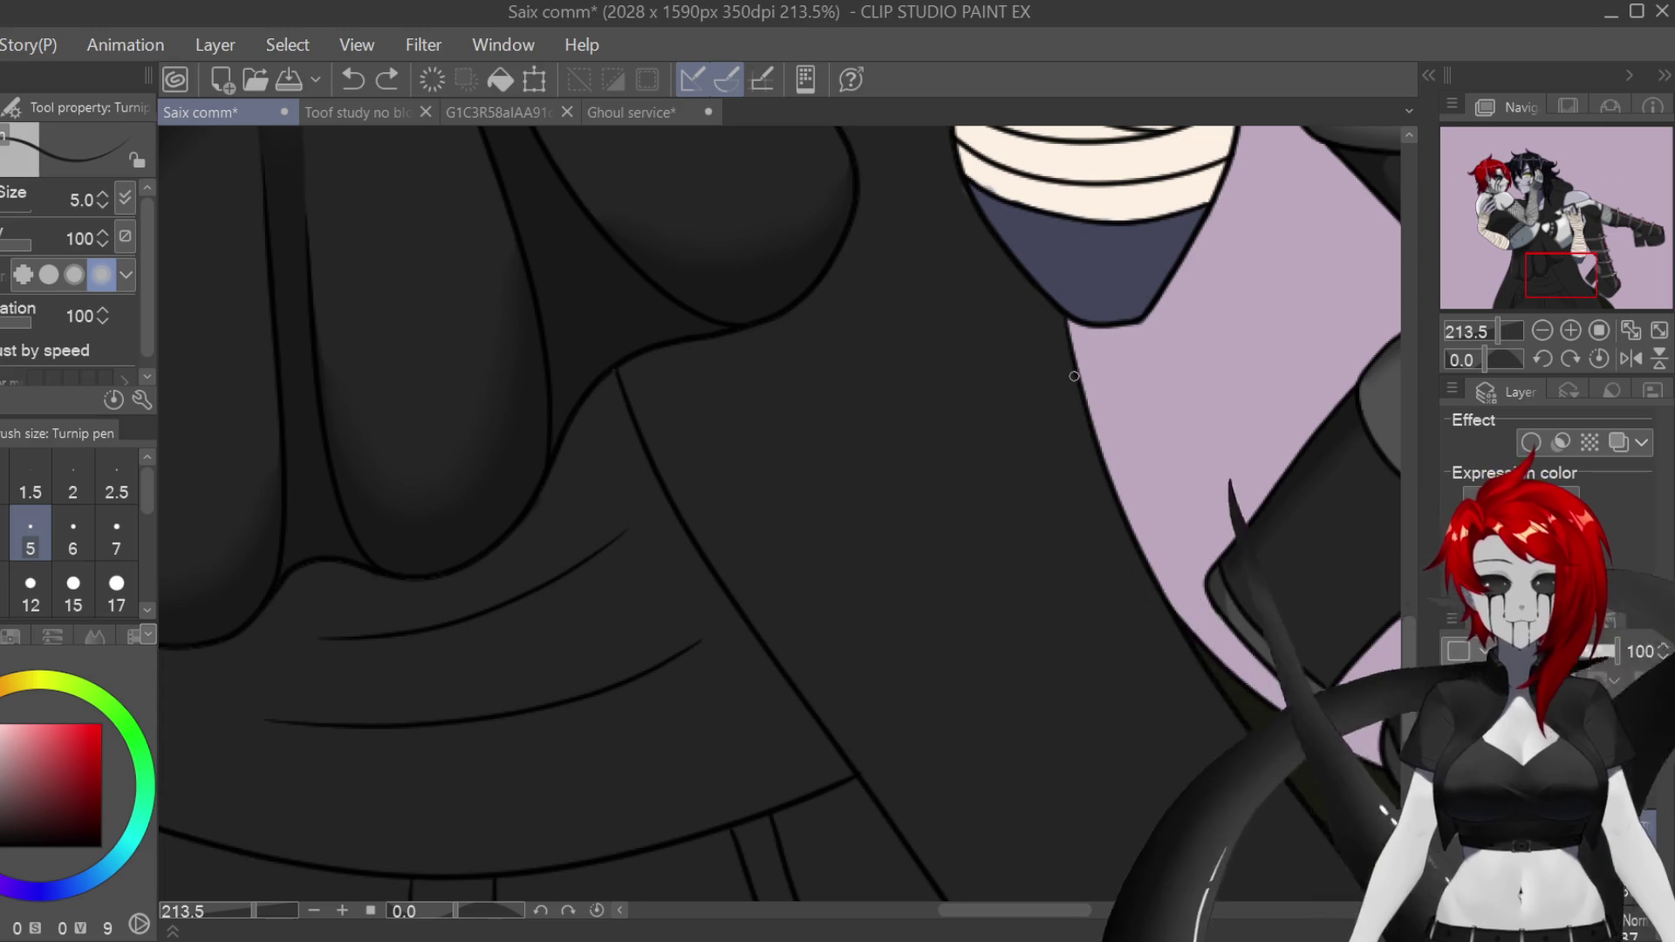
{"action": "mouse_move", "coordinate": [1043, 375]}
{"action": "left_mouse_down"}
{"action": "mouse_move", "coordinate": [897, 311]}
{"action": "mouse_move", "coordinate": [867, 374]}
{"action": "mouse_move", "coordinate": [785, 443]}
{"action": "left_mouse_up"}
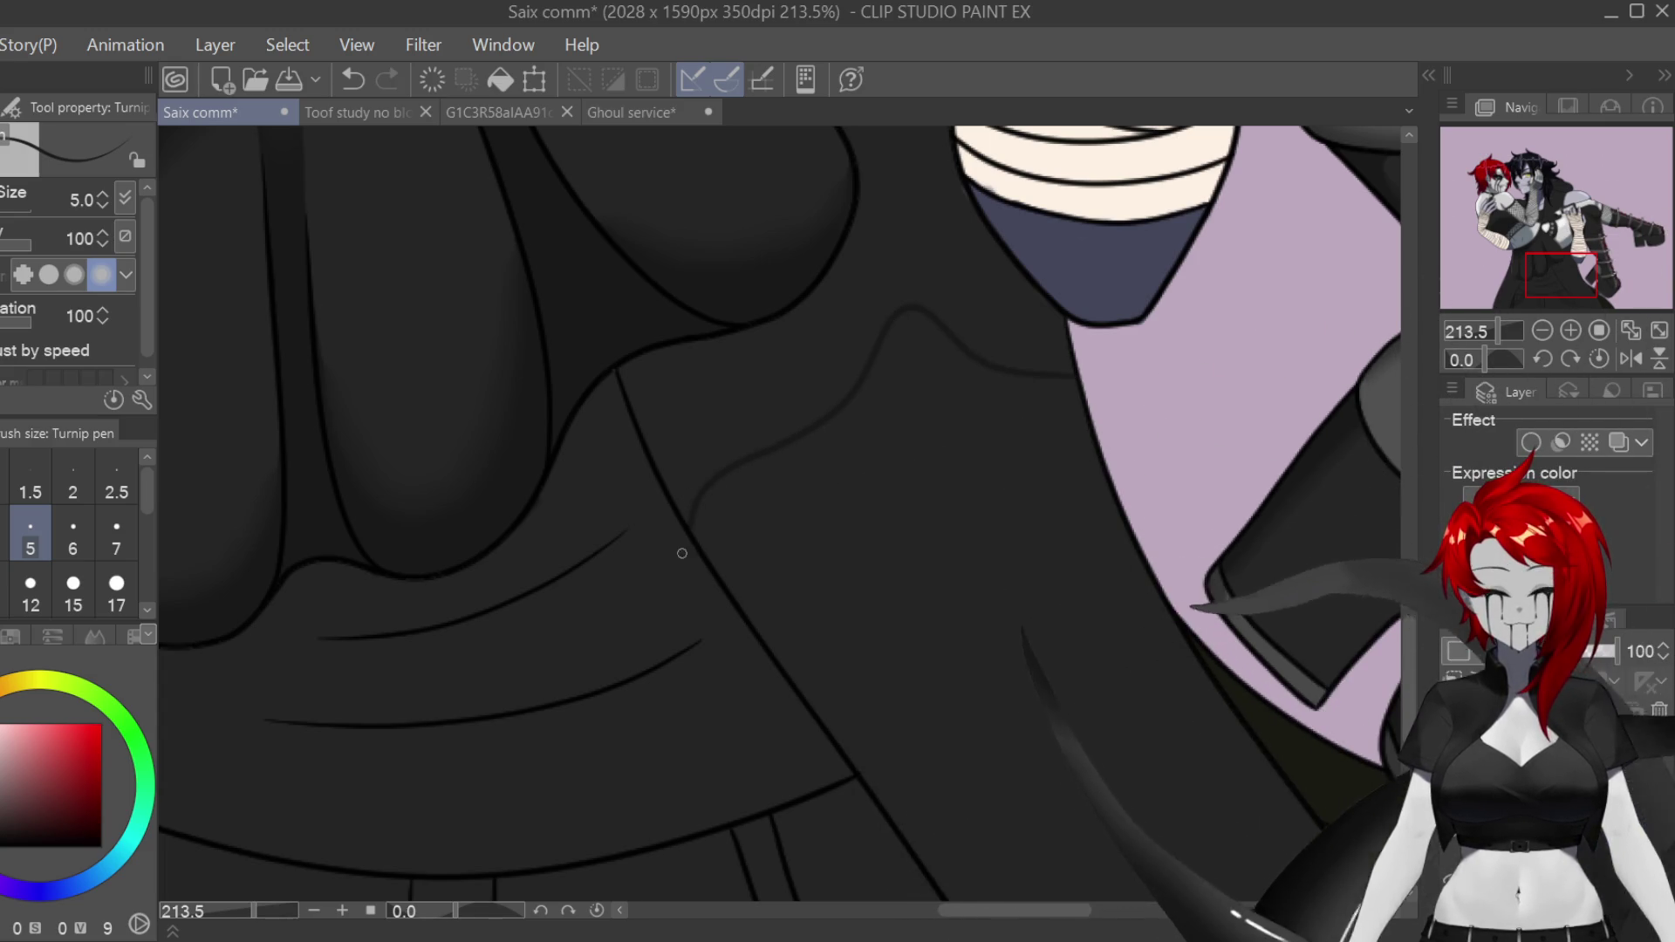
{"action": "scroll", "coordinate": [1095, 636], "scroll_direction": "down", "scroll_amount": 3}
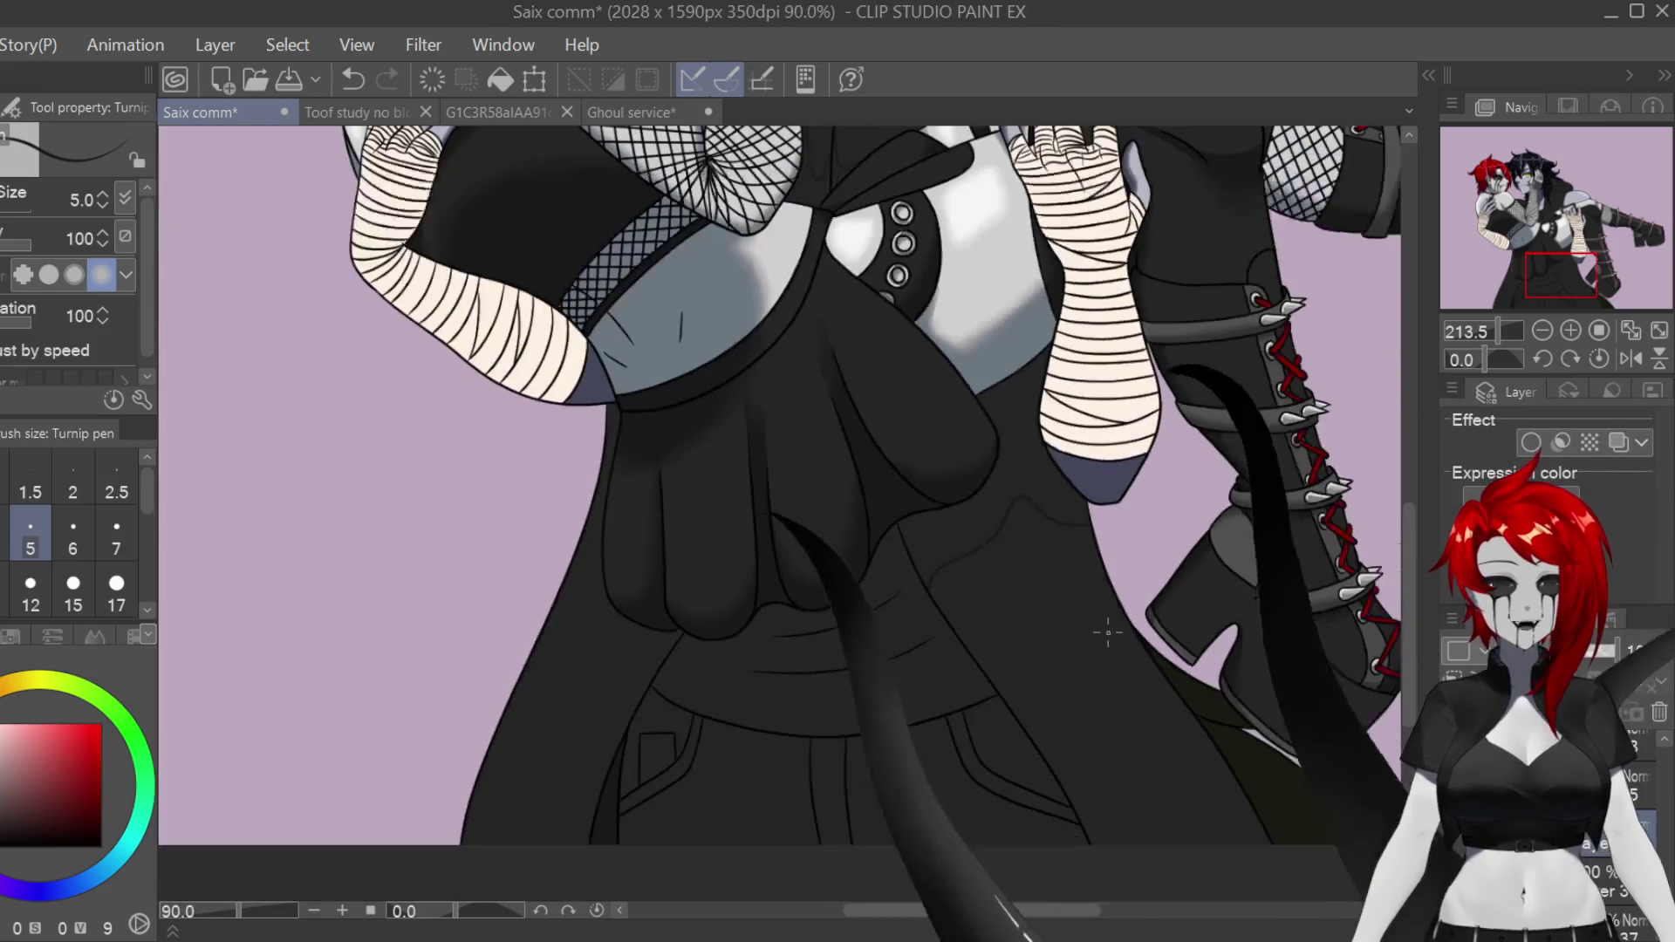
{"action": "scroll", "coordinate": [599, 687], "scroll_direction": "up", "scroll_amount": 2}
{"action": "scroll", "coordinate": [599, 688], "scroll_direction": "up", "scroll_amount": 2}
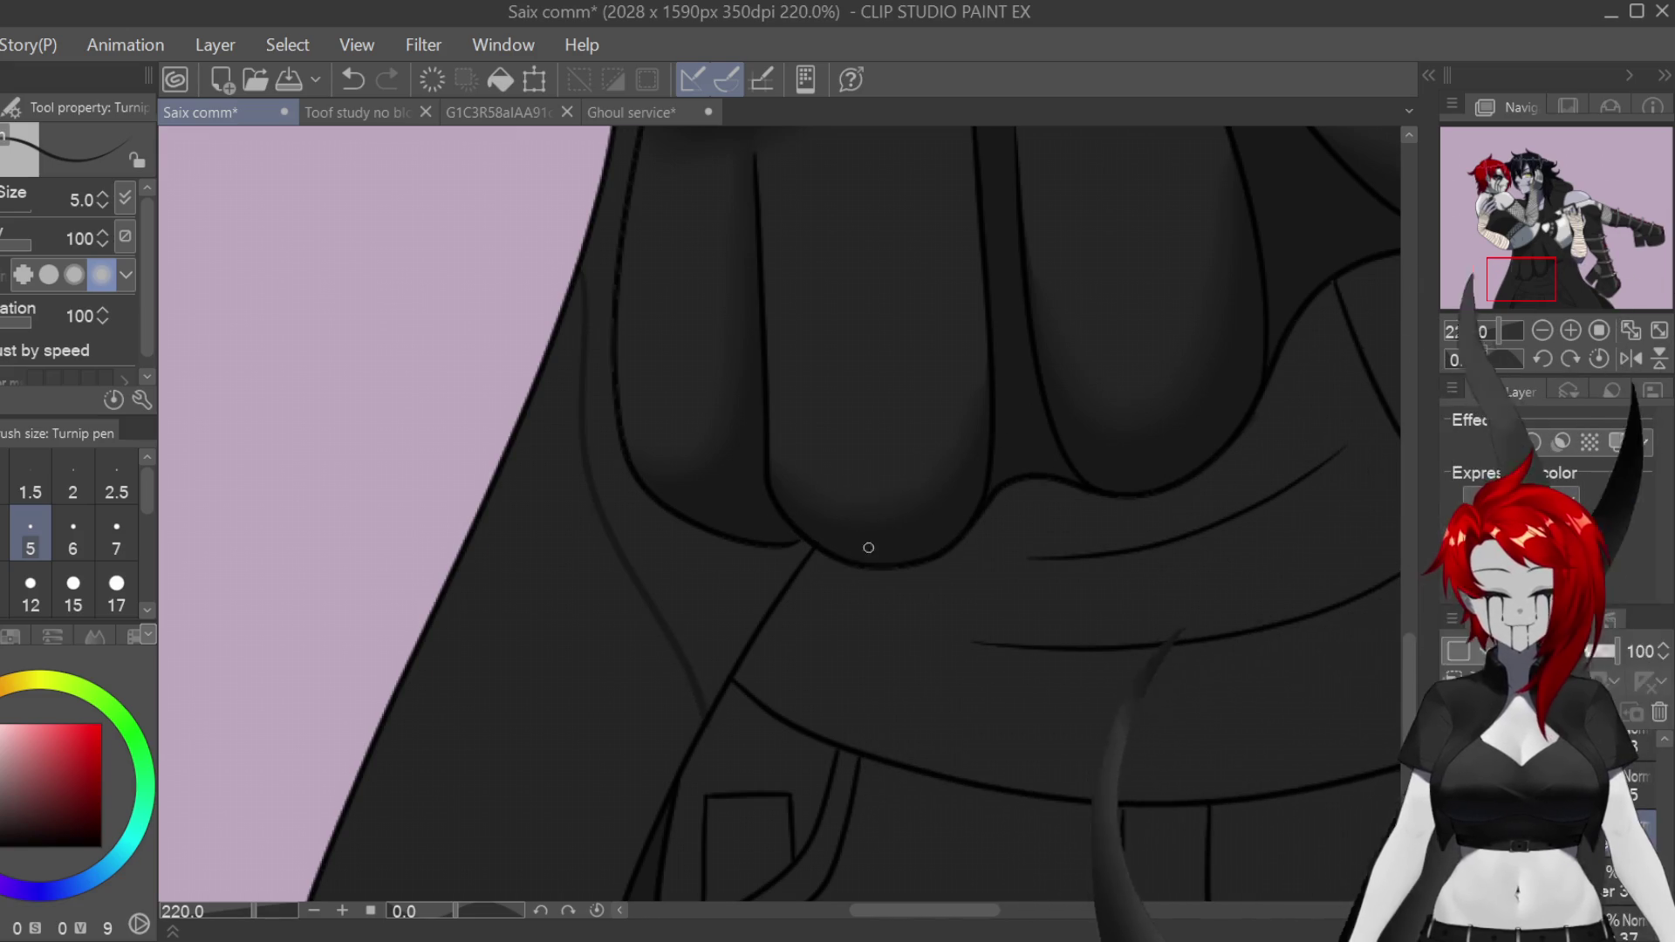
{"action": "scroll", "coordinate": [880, 574], "scroll_direction": "down", "scroll_amount": 5}
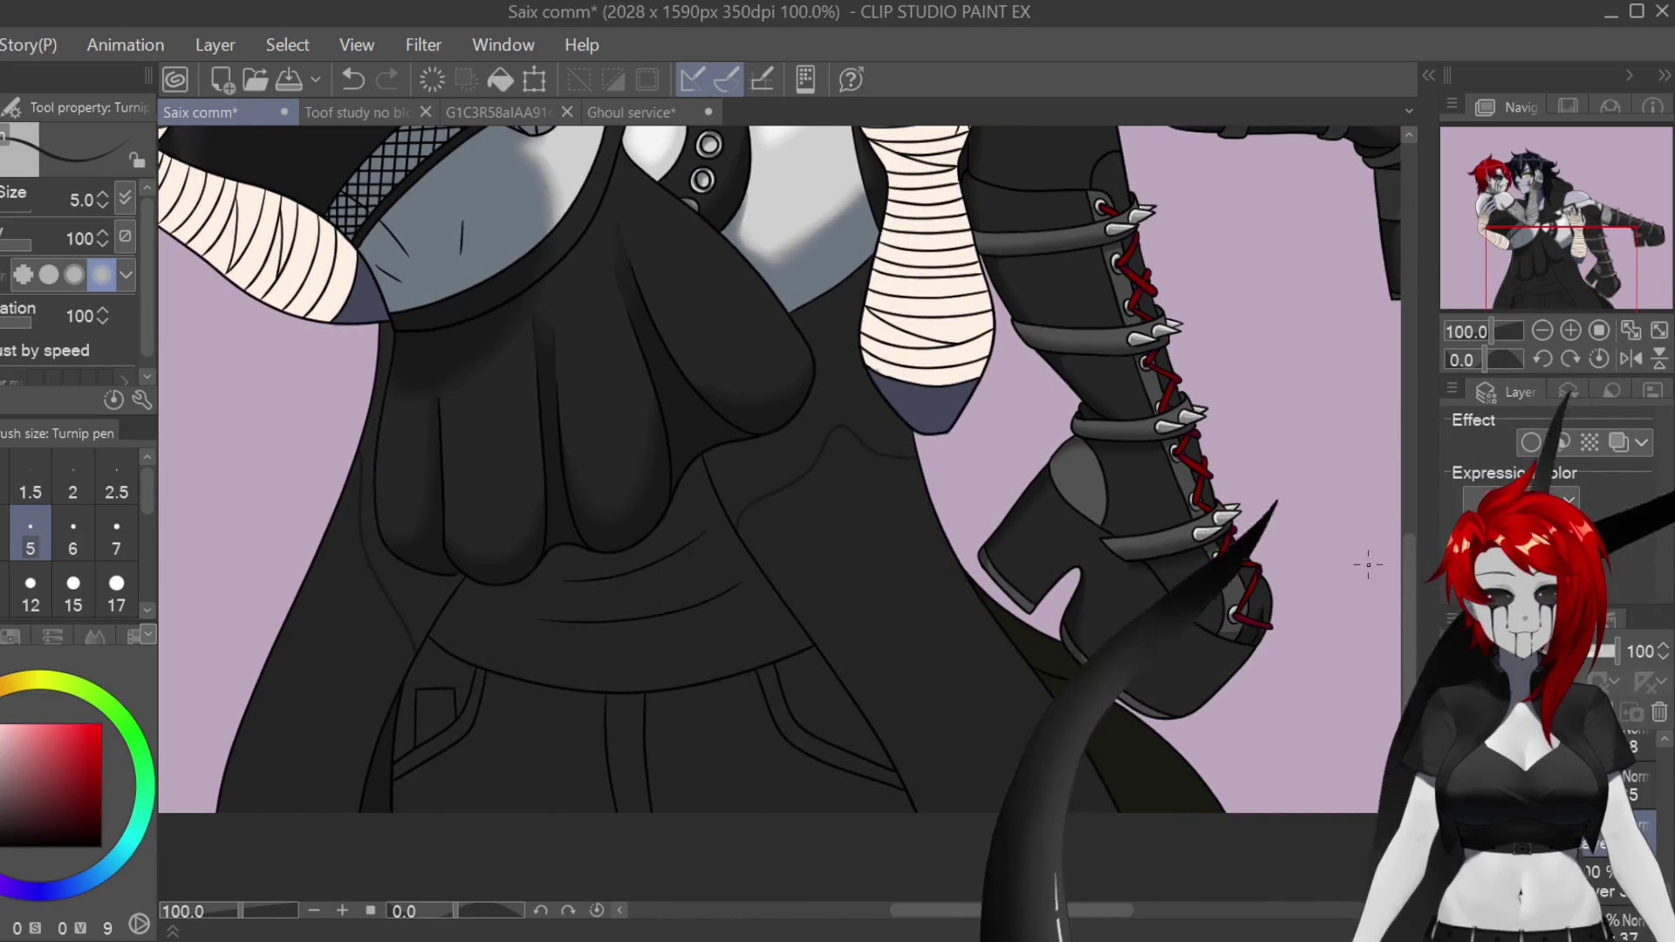
{"action": "scroll", "coordinate": [1076, 661], "scroll_direction": "up", "scroll_amount": 4}
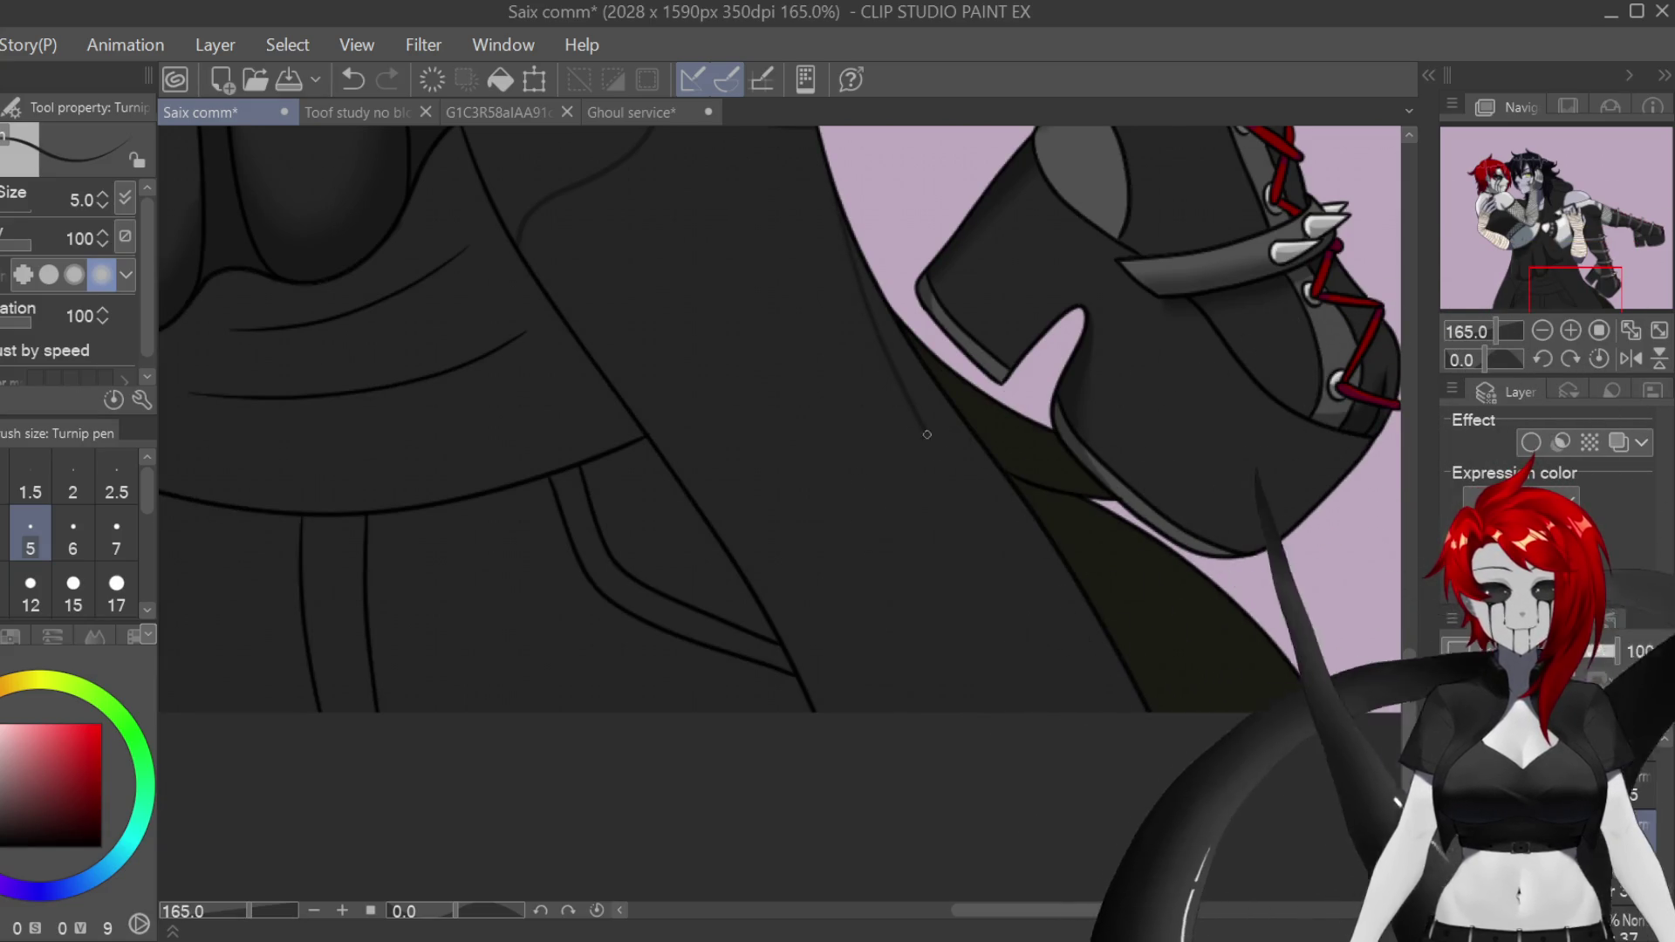
{"action": "scroll", "coordinate": [1038, 541], "scroll_direction": "left", "scroll_amount": 5}
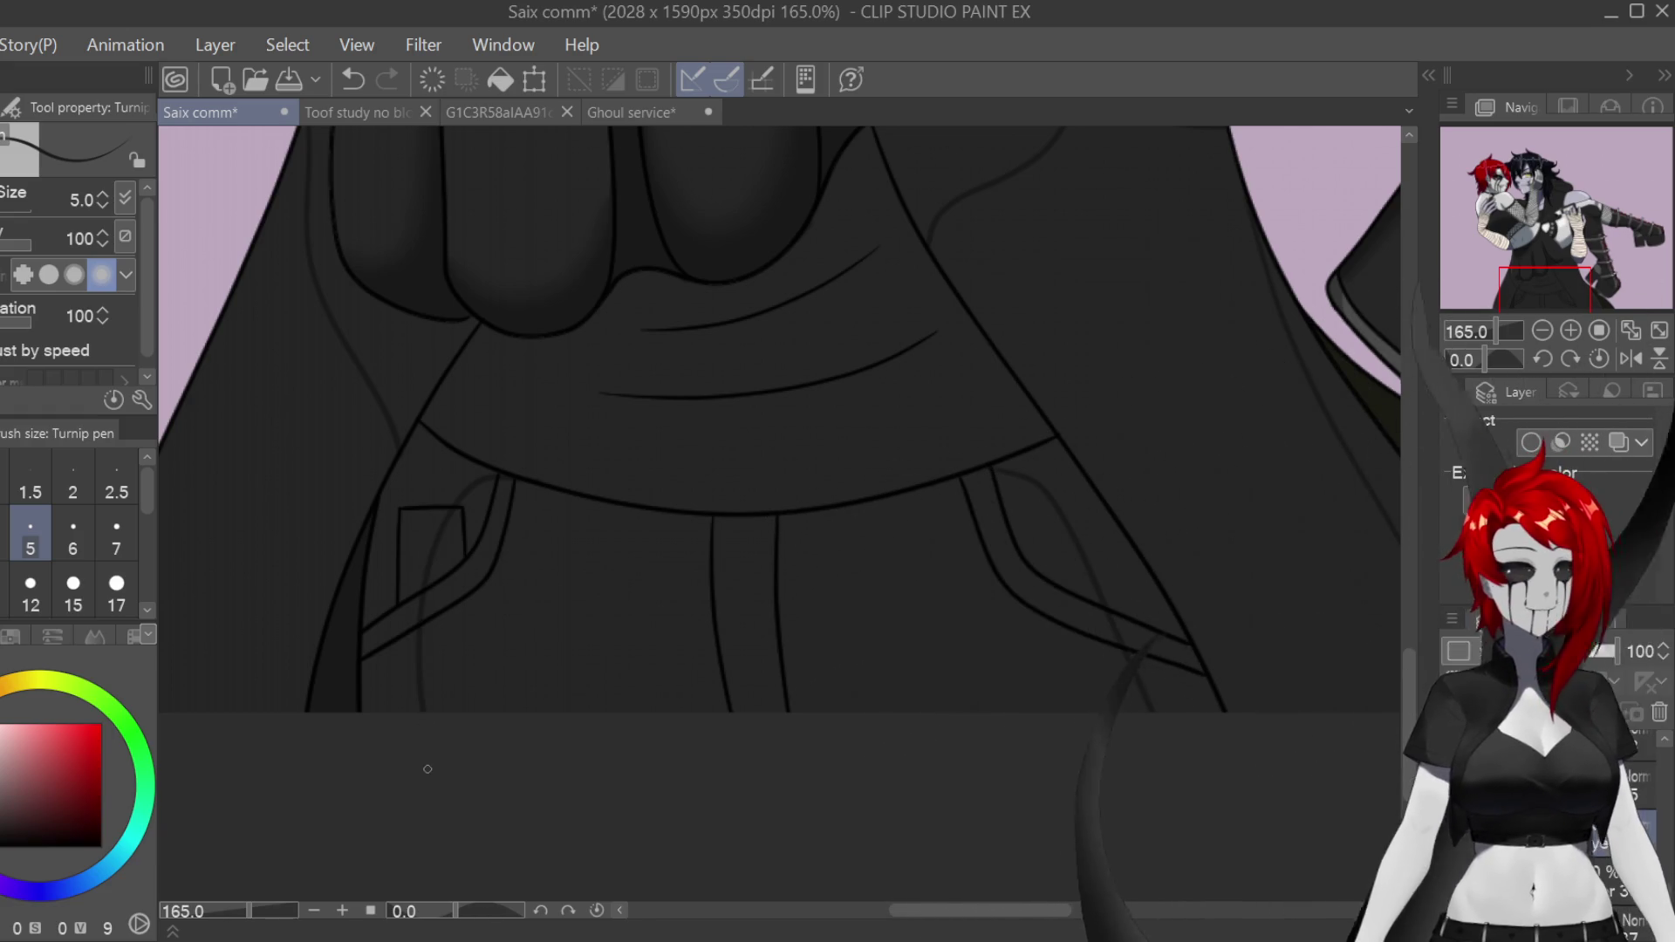
{"action": "scroll", "coordinate": [434, 527], "scroll_direction": "up", "scroll_amount": 4}
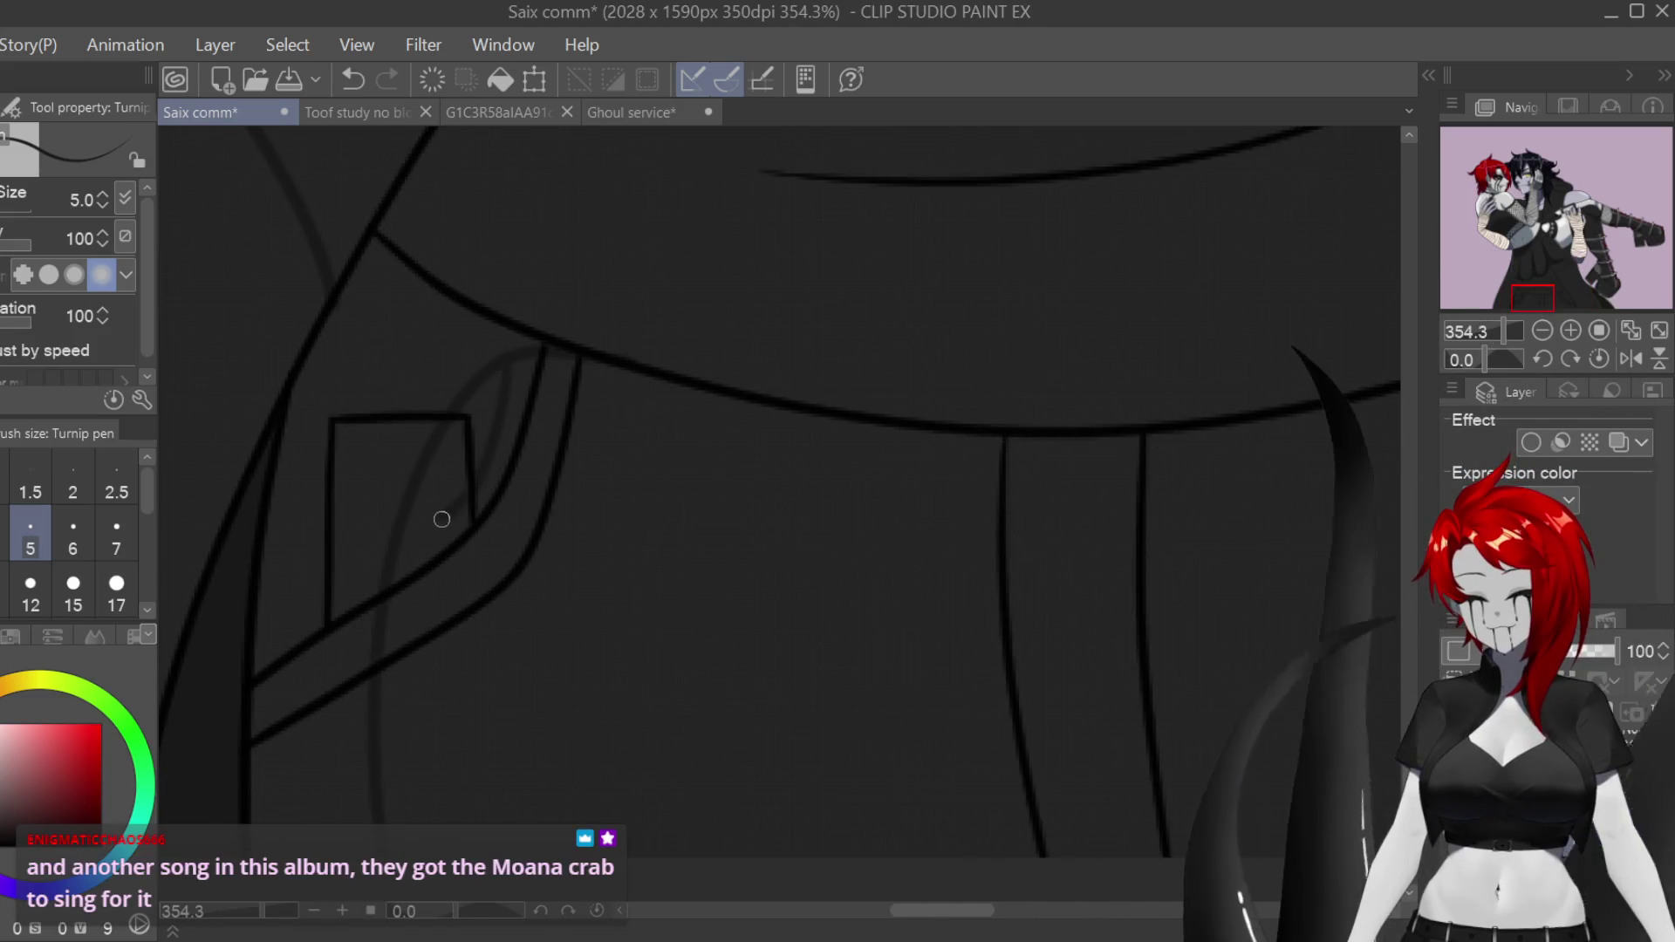
Step: Sketch faint fold lines below the hands, including a long tapered one and a short curve at left
{"action": "scroll", "coordinate": [1013, 758], "scroll_direction": "down", "scroll_amount": 2}
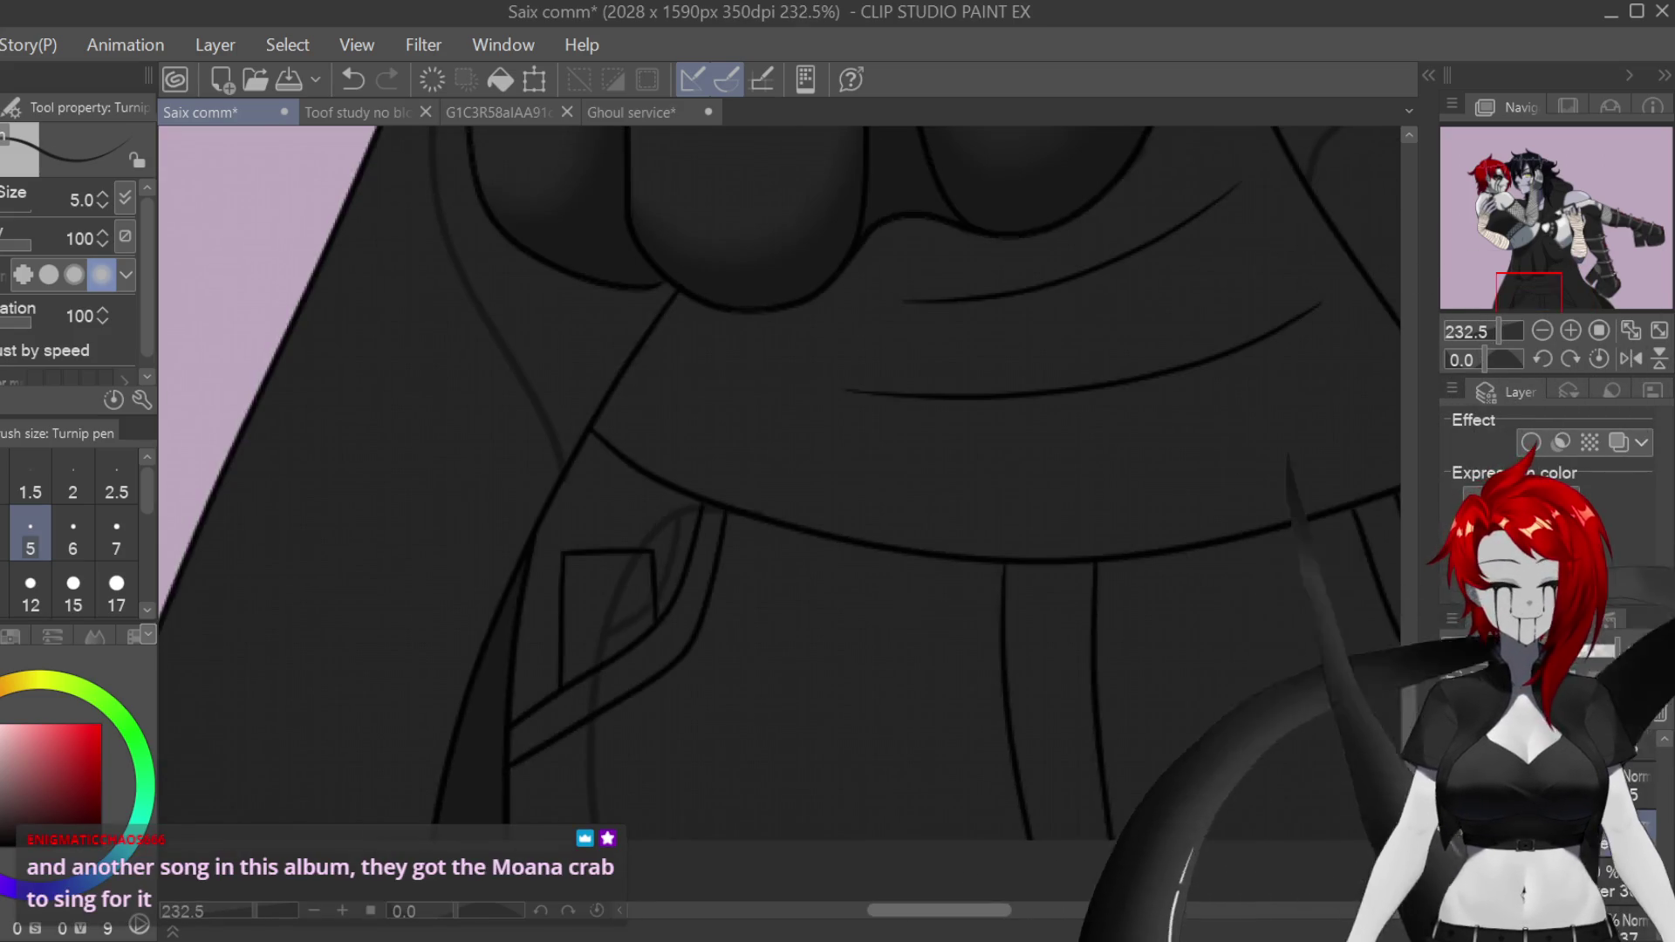
{"action": "scroll", "coordinate": [1377, 642], "scroll_direction": "up", "scroll_amount": 3}
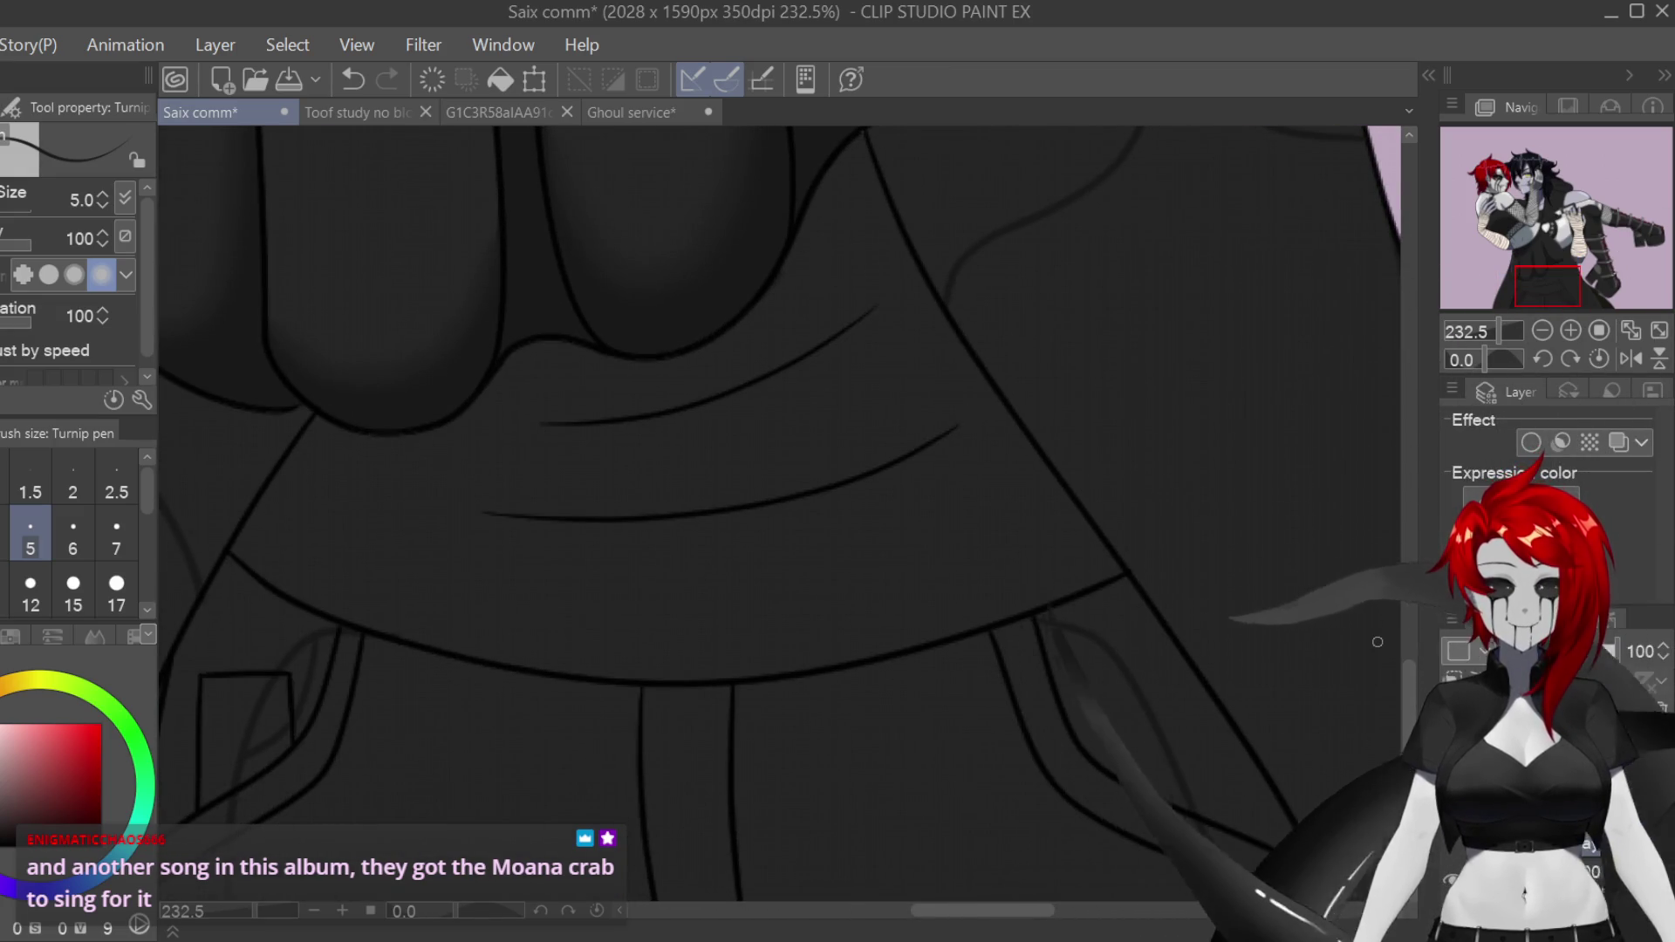
{"action": "left_click_drag", "start_coordinate": [983, 397], "coordinate": [778, 479]}
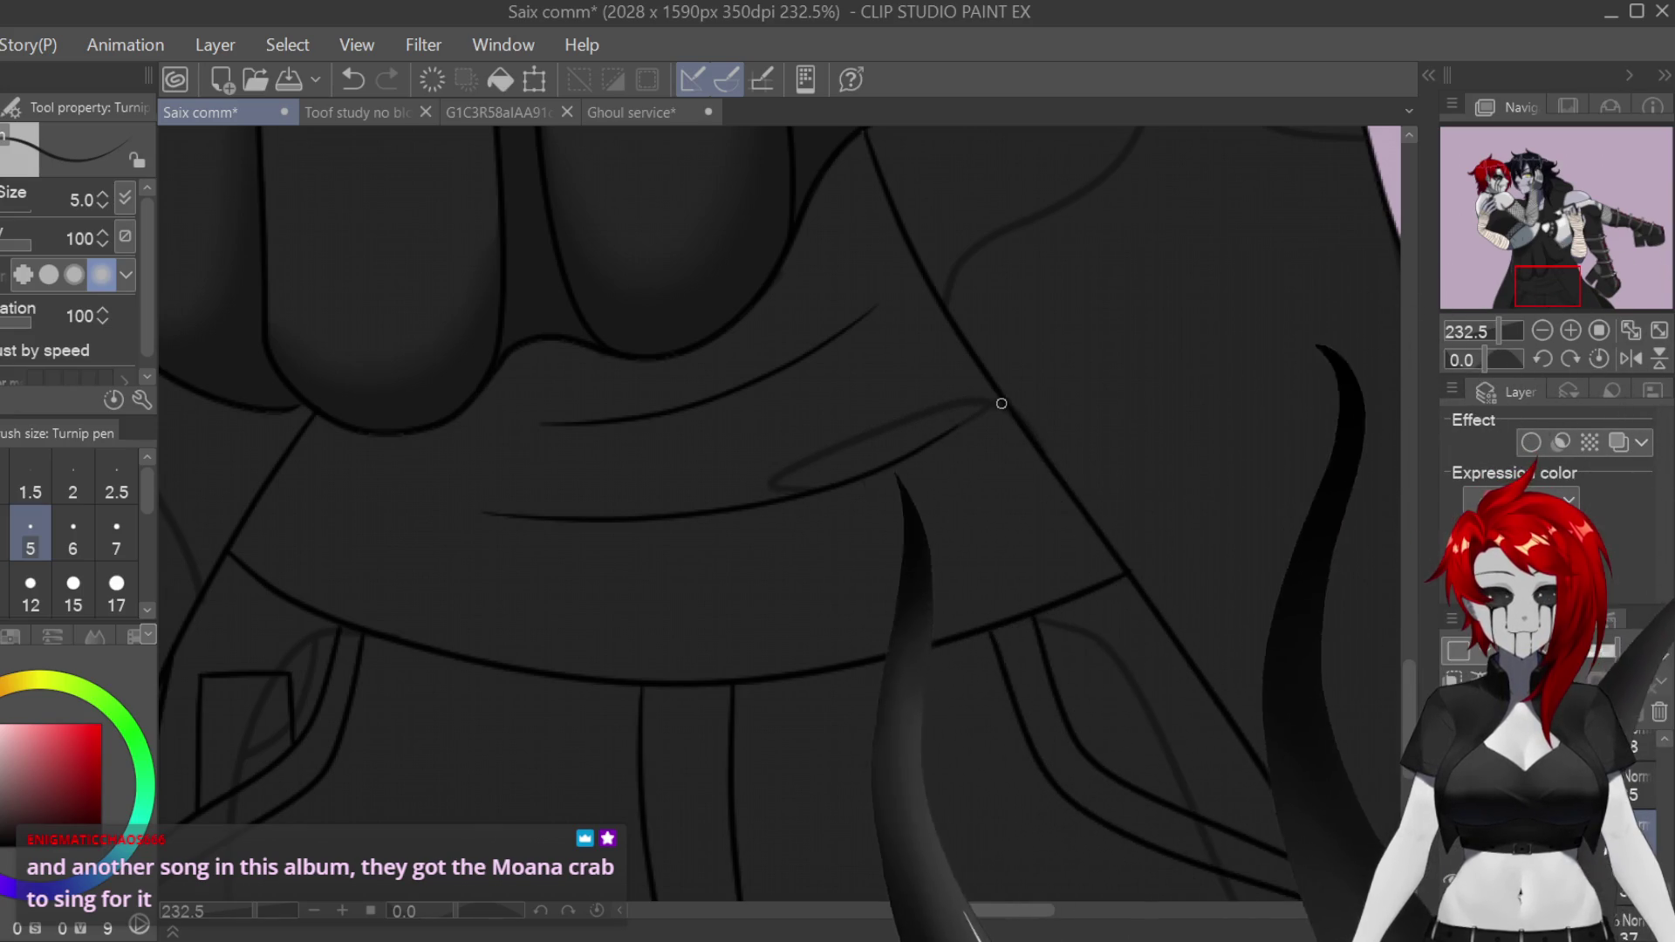
{"action": "mouse_move", "coordinate": [994, 404]}
{"action": "left_mouse_down"}
{"action": "mouse_move", "coordinate": [803, 497]}
{"action": "mouse_move", "coordinate": [591, 549]}
{"action": "left_mouse_up"}
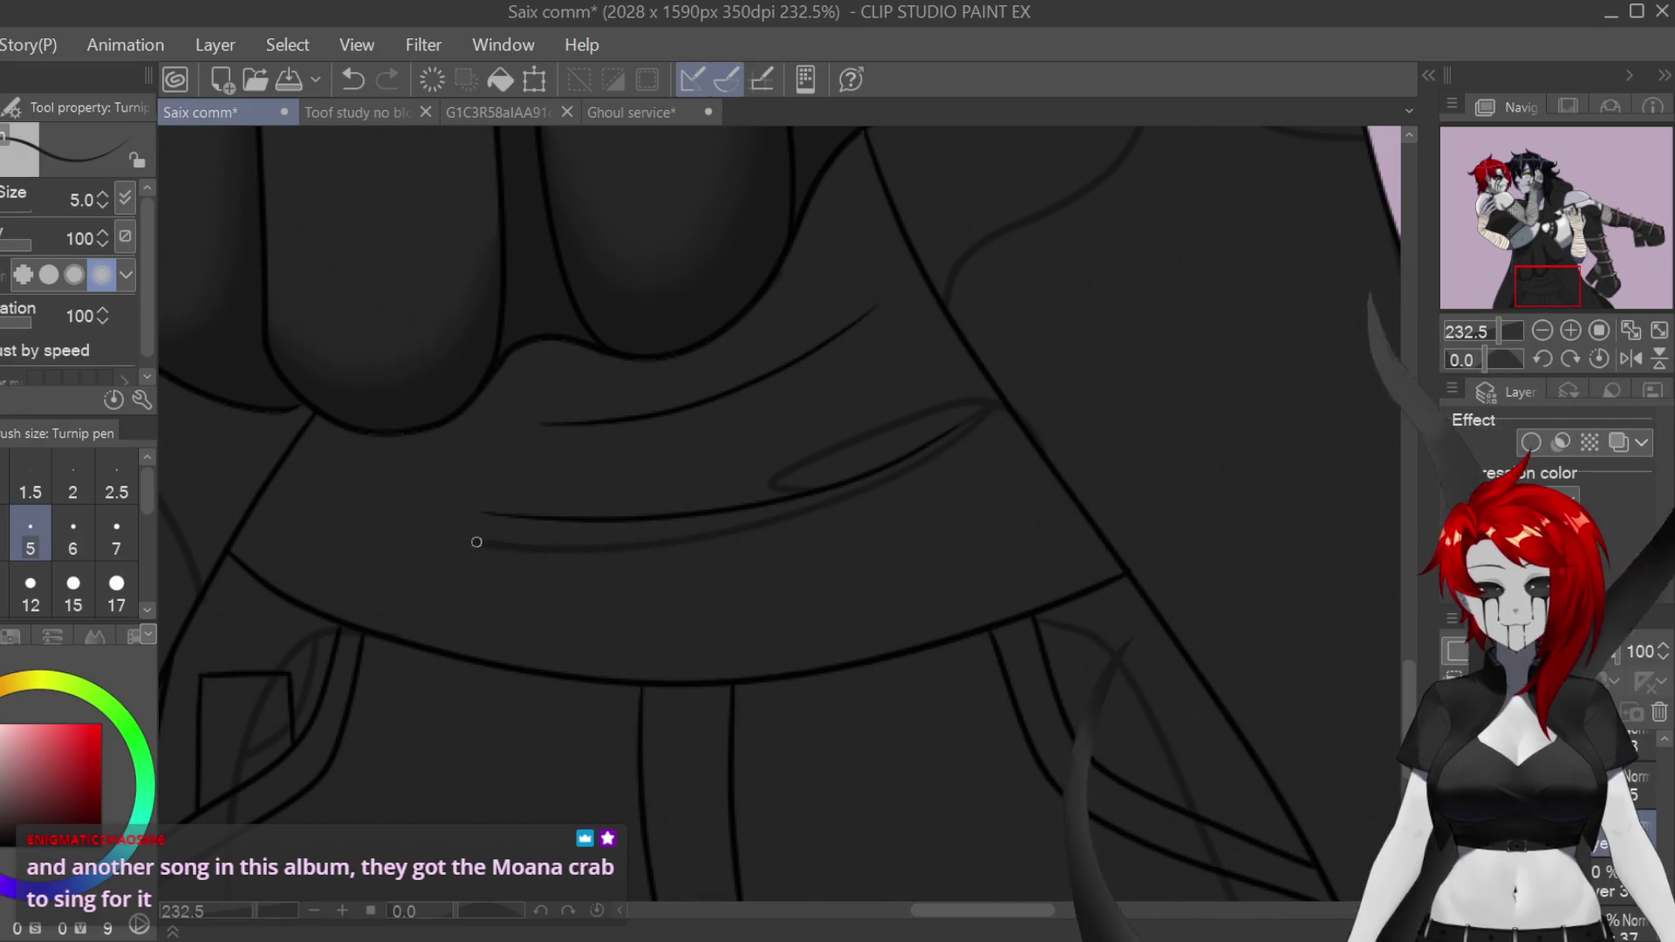
{"action": "left_click_drag", "start_coordinate": [478, 542], "coordinate": [456, 537]}
{"action": "left_click_drag", "start_coordinate": [816, 828], "coordinate": [1005, 828]}
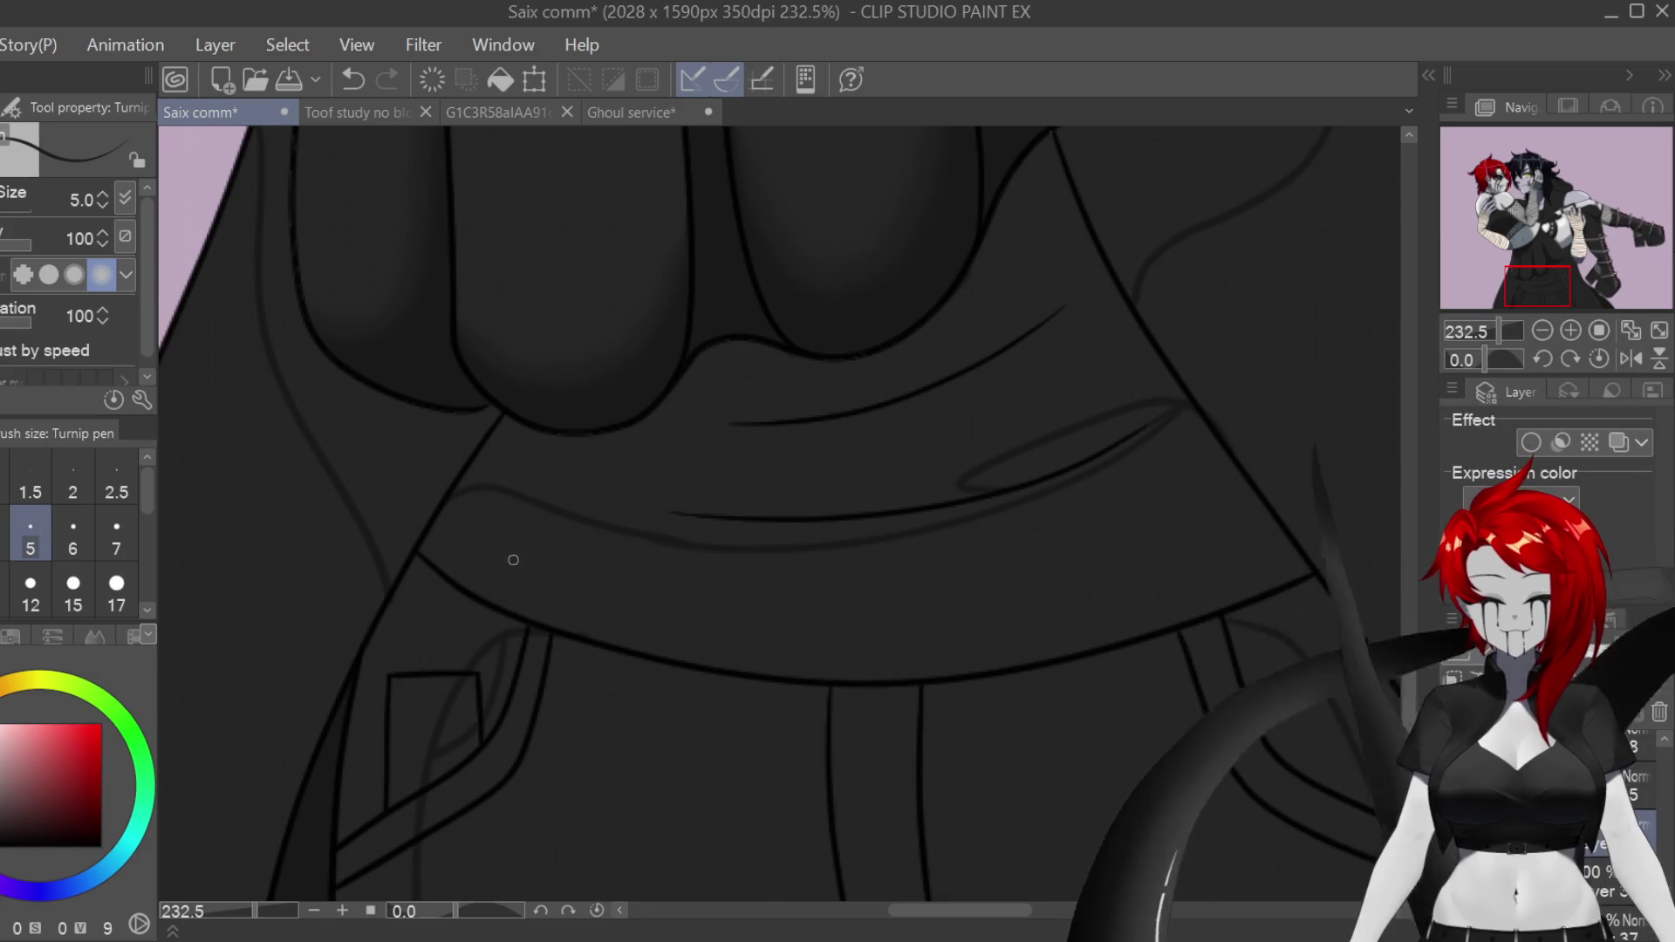
{"action": "mouse_move", "coordinate": [604, 531]}
{"action": "left_mouse_down"}
{"action": "mouse_move", "coordinate": [536, 601]}
{"action": "mouse_move", "coordinate": [426, 587]}
{"action": "left_mouse_up"}
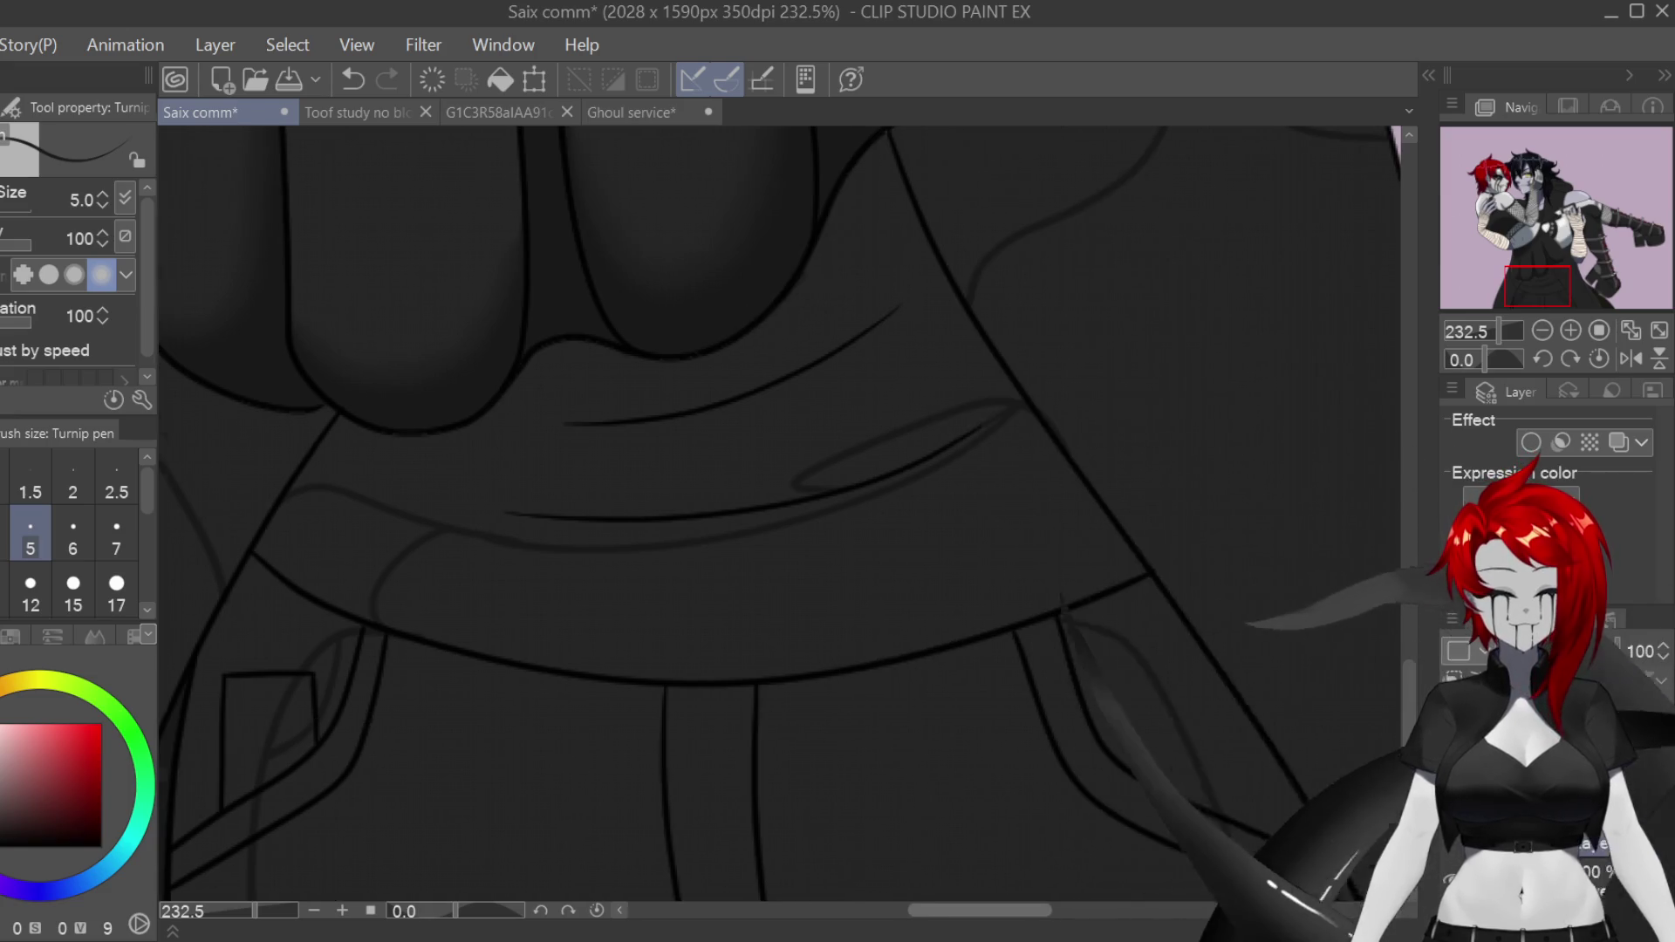
Step: Set the pen's Stabilization to 0 and step the brush size up
{"action": "type", "text": "0"}
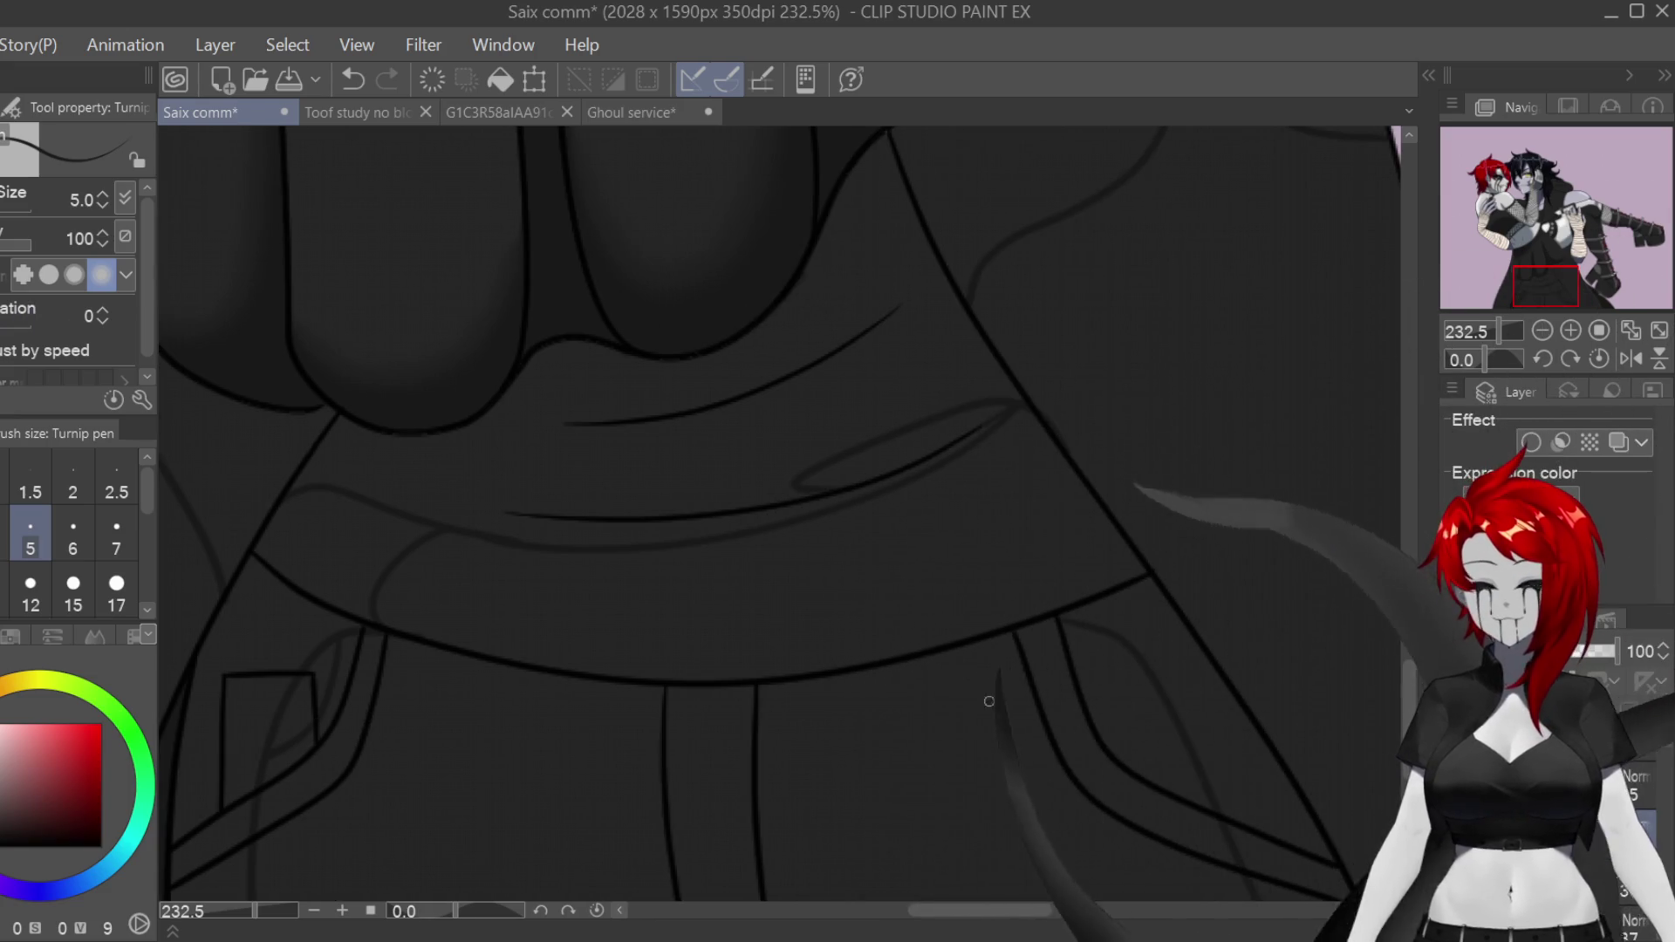
{"action": "scroll", "coordinate": [982, 698], "scroll_direction": "down", "scroll_amount": 2}
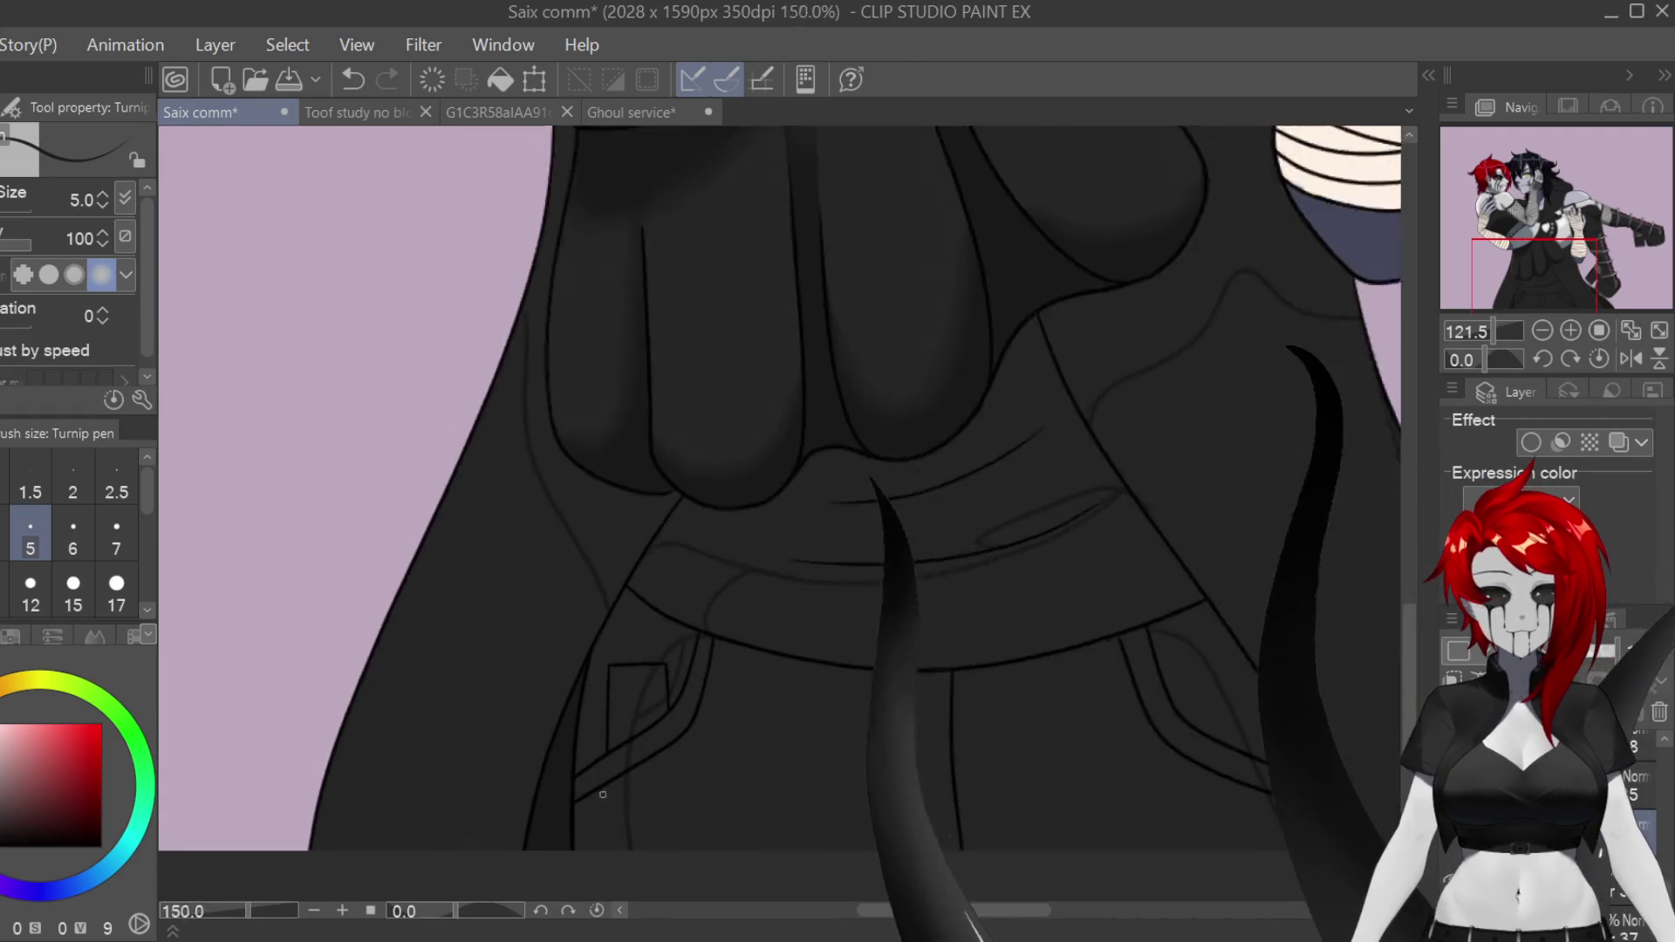
{"action": "scroll", "coordinate": [603, 794], "scroll_direction": "up", "scroll_amount": 3}
{"action": "key", "text": "bracketright"}
{"action": "key", "text": "bracketright"}
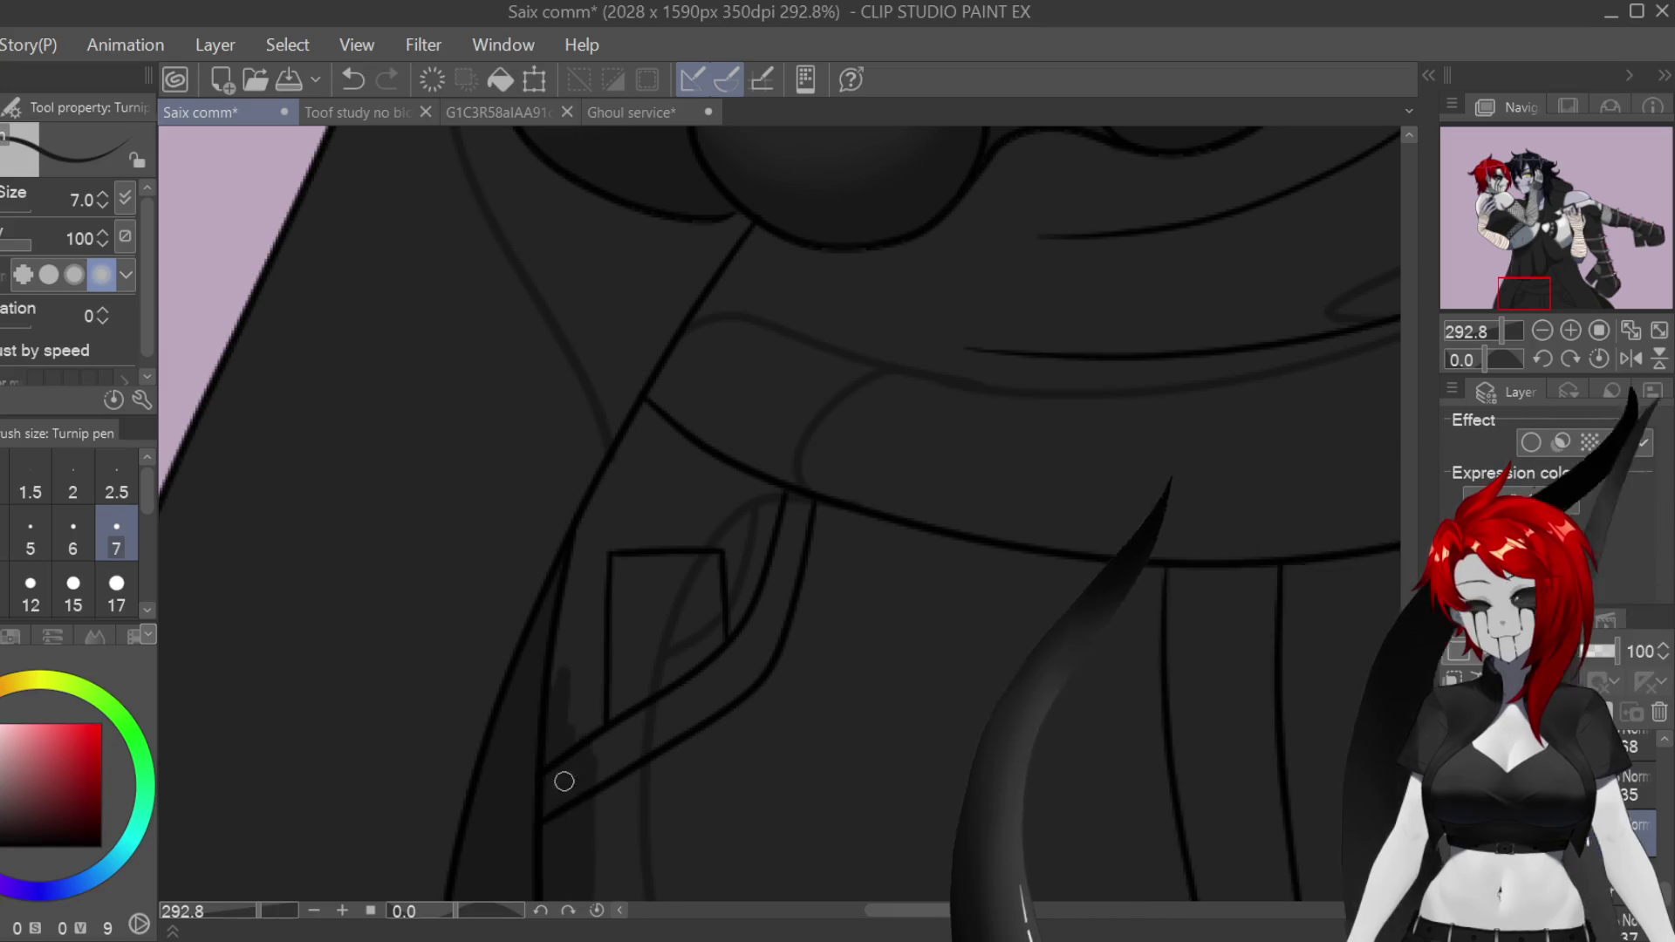
Step: Paint a dark fold shadow above the left pocket, extend it upward, and blend it smooth
{"action": "scroll", "coordinate": [1302, 594], "scroll_direction": "down", "scroll_amount": 3}
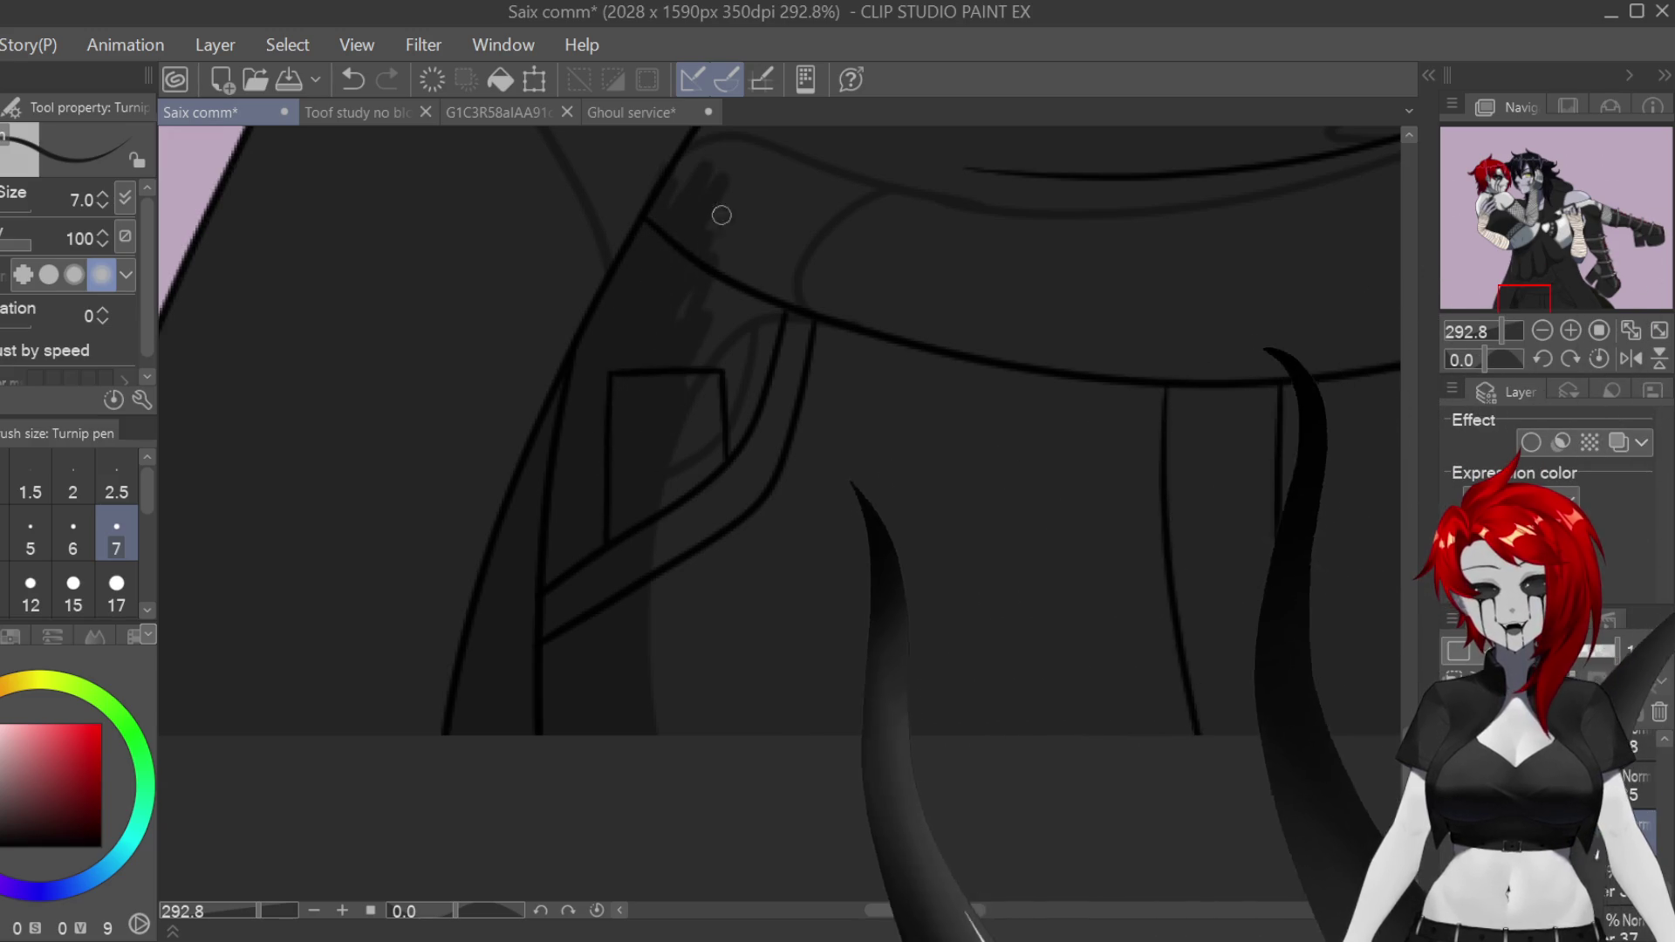
{"action": "scroll", "coordinate": [776, 515], "scroll_direction": "up", "scroll_amount": 3}
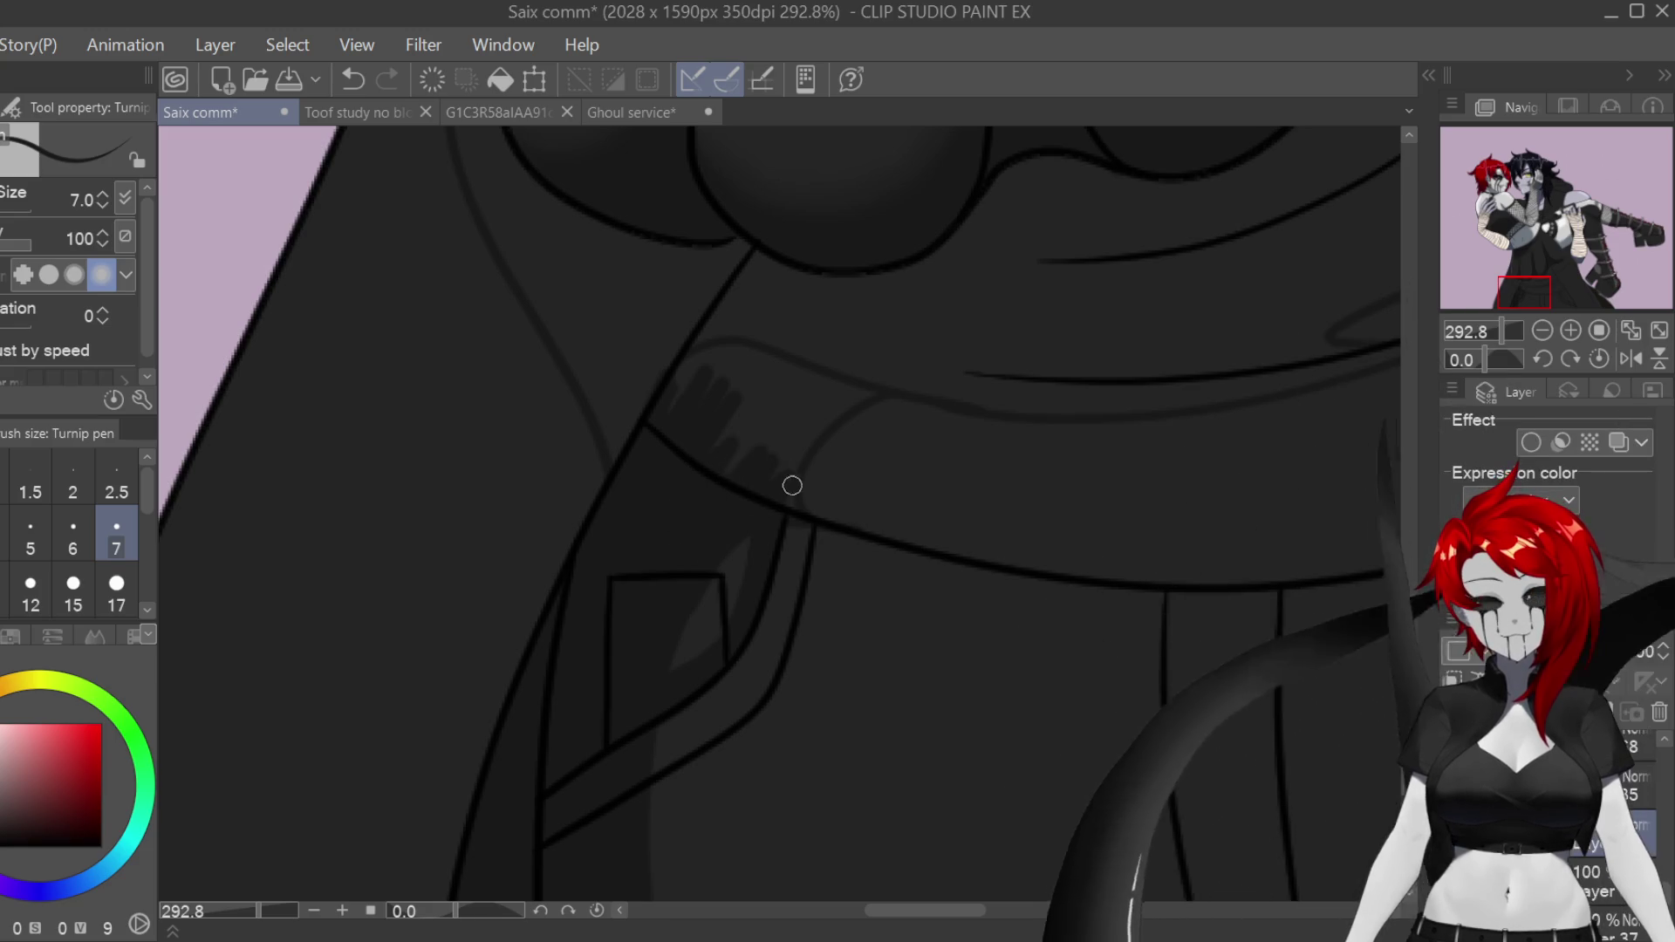
{"action": "mouse_move", "coordinate": [789, 490]}
{"action": "left_mouse_down"}
{"action": "mouse_move", "coordinate": [819, 396]}
{"action": "mouse_move", "coordinate": [877, 388]}
{"action": "mouse_move", "coordinate": [781, 462]}
{"action": "left_mouse_up"}
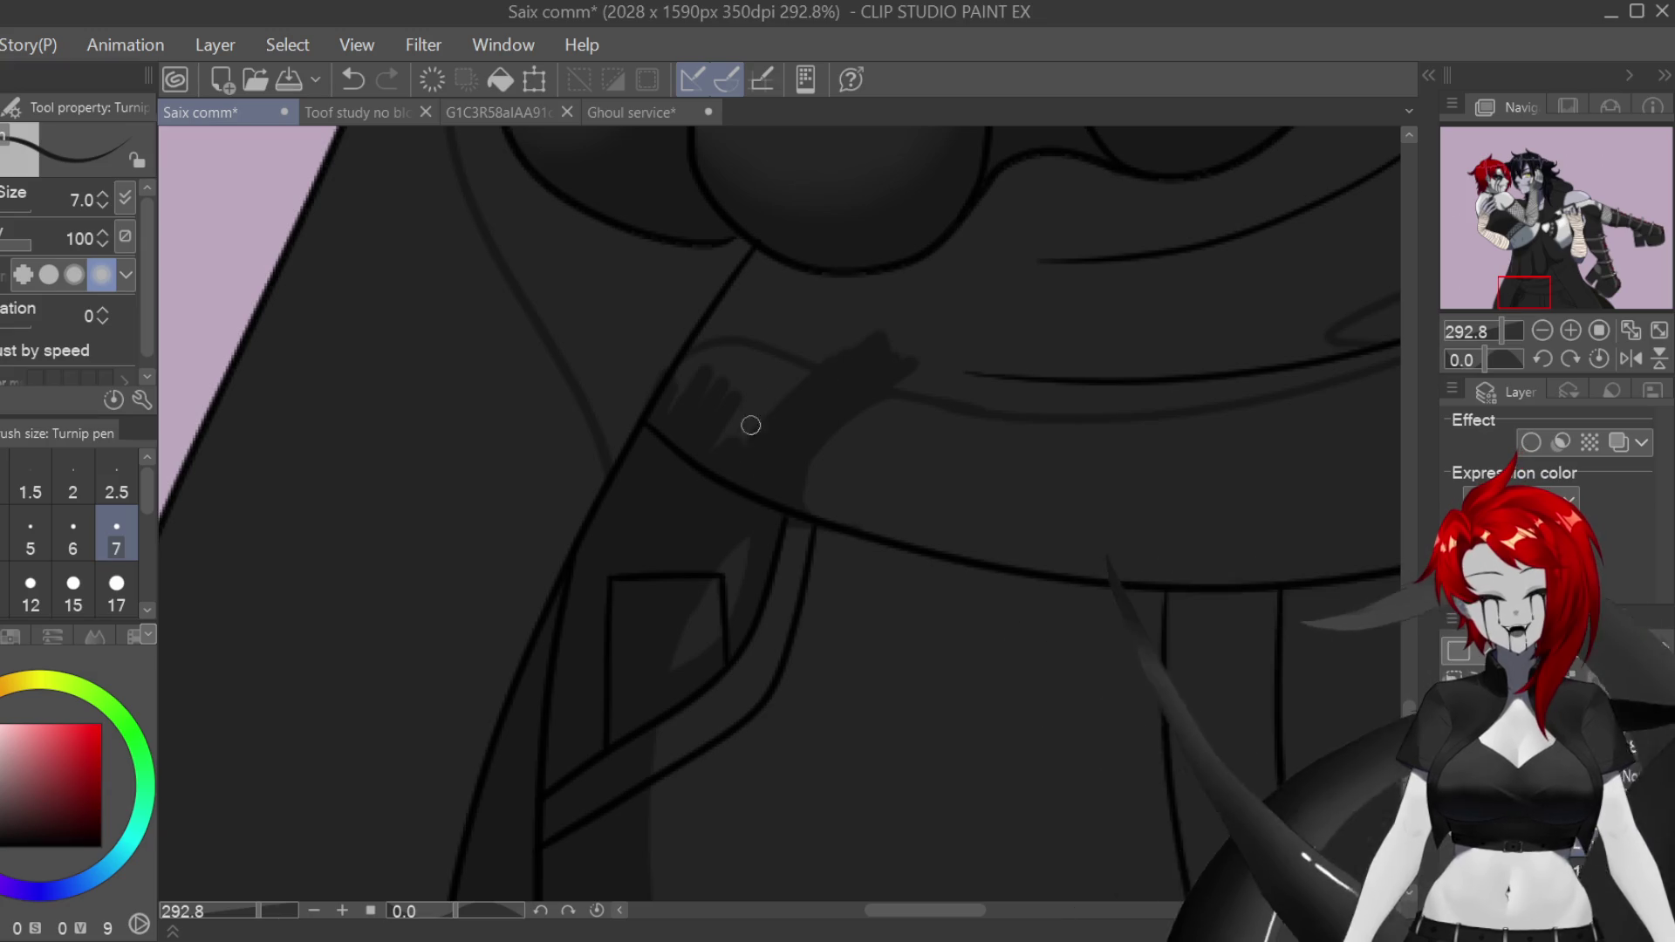
{"action": "mouse_move", "coordinate": [809, 361]}
{"action": "left_mouse_down"}
{"action": "mouse_move", "coordinate": [695, 448]}
{"action": "mouse_move", "coordinate": [736, 329]}
{"action": "mouse_move", "coordinate": [684, 355]}
{"action": "mouse_move", "coordinate": [711, 376]}
{"action": "left_mouse_up"}
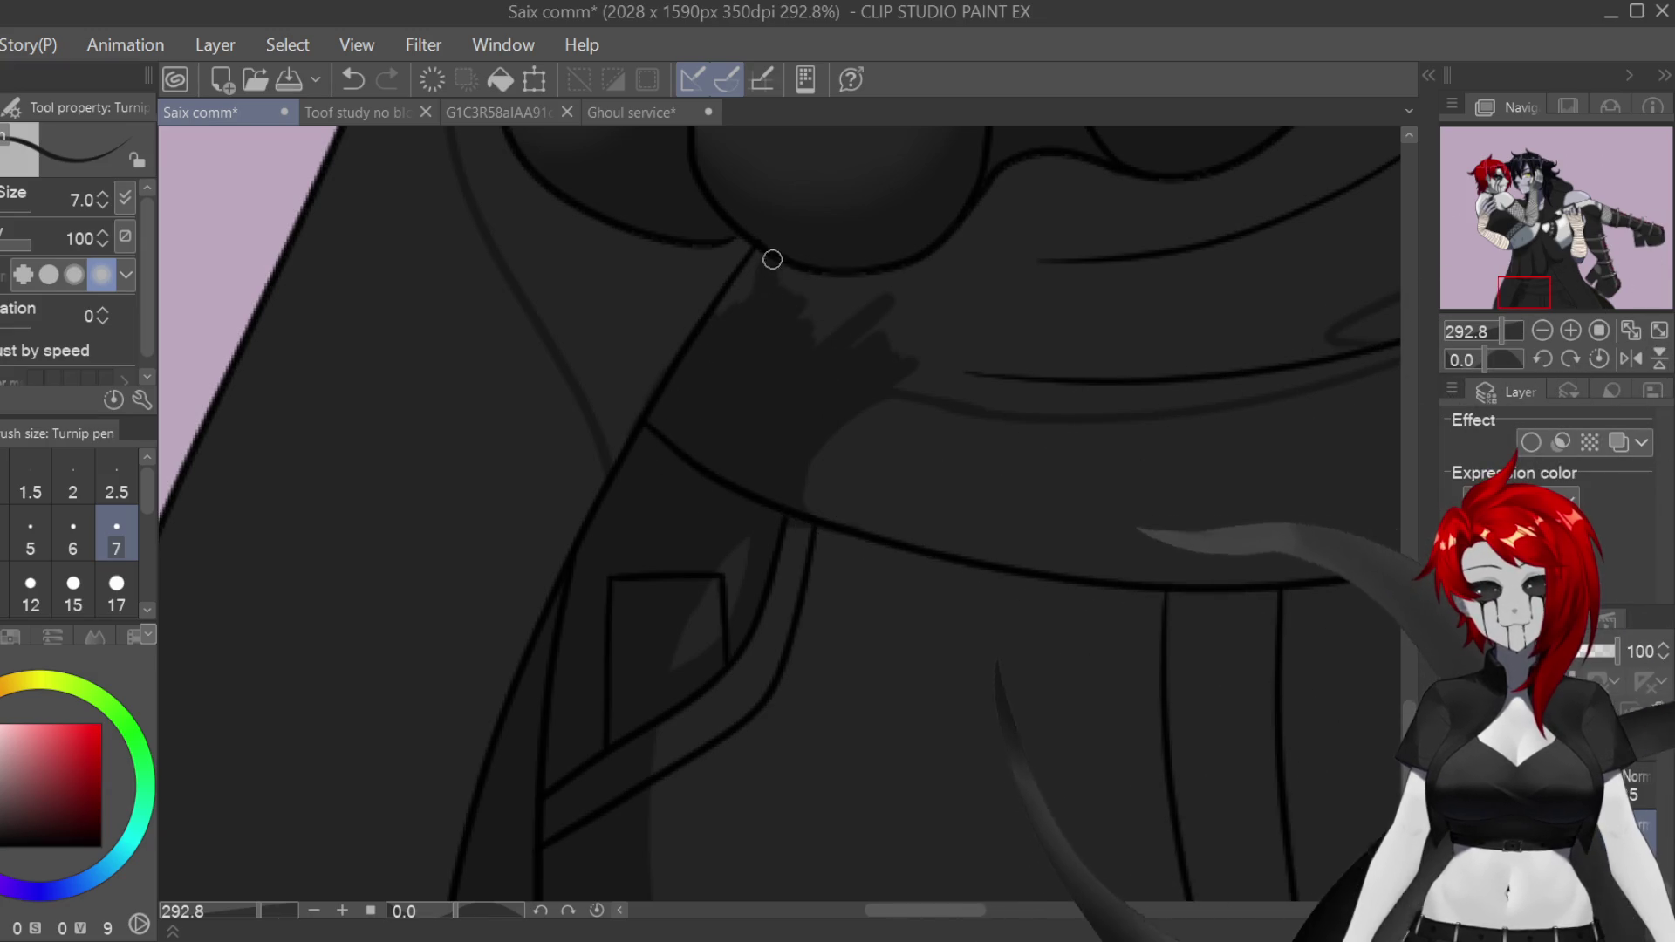
{"action": "mouse_move", "coordinate": [819, 232]}
{"action": "left_mouse_down"}
{"action": "mouse_move", "coordinate": [793, 374]}
{"action": "mouse_move", "coordinate": [871, 280]}
{"action": "mouse_move", "coordinate": [924, 288]}
{"action": "left_mouse_up"}
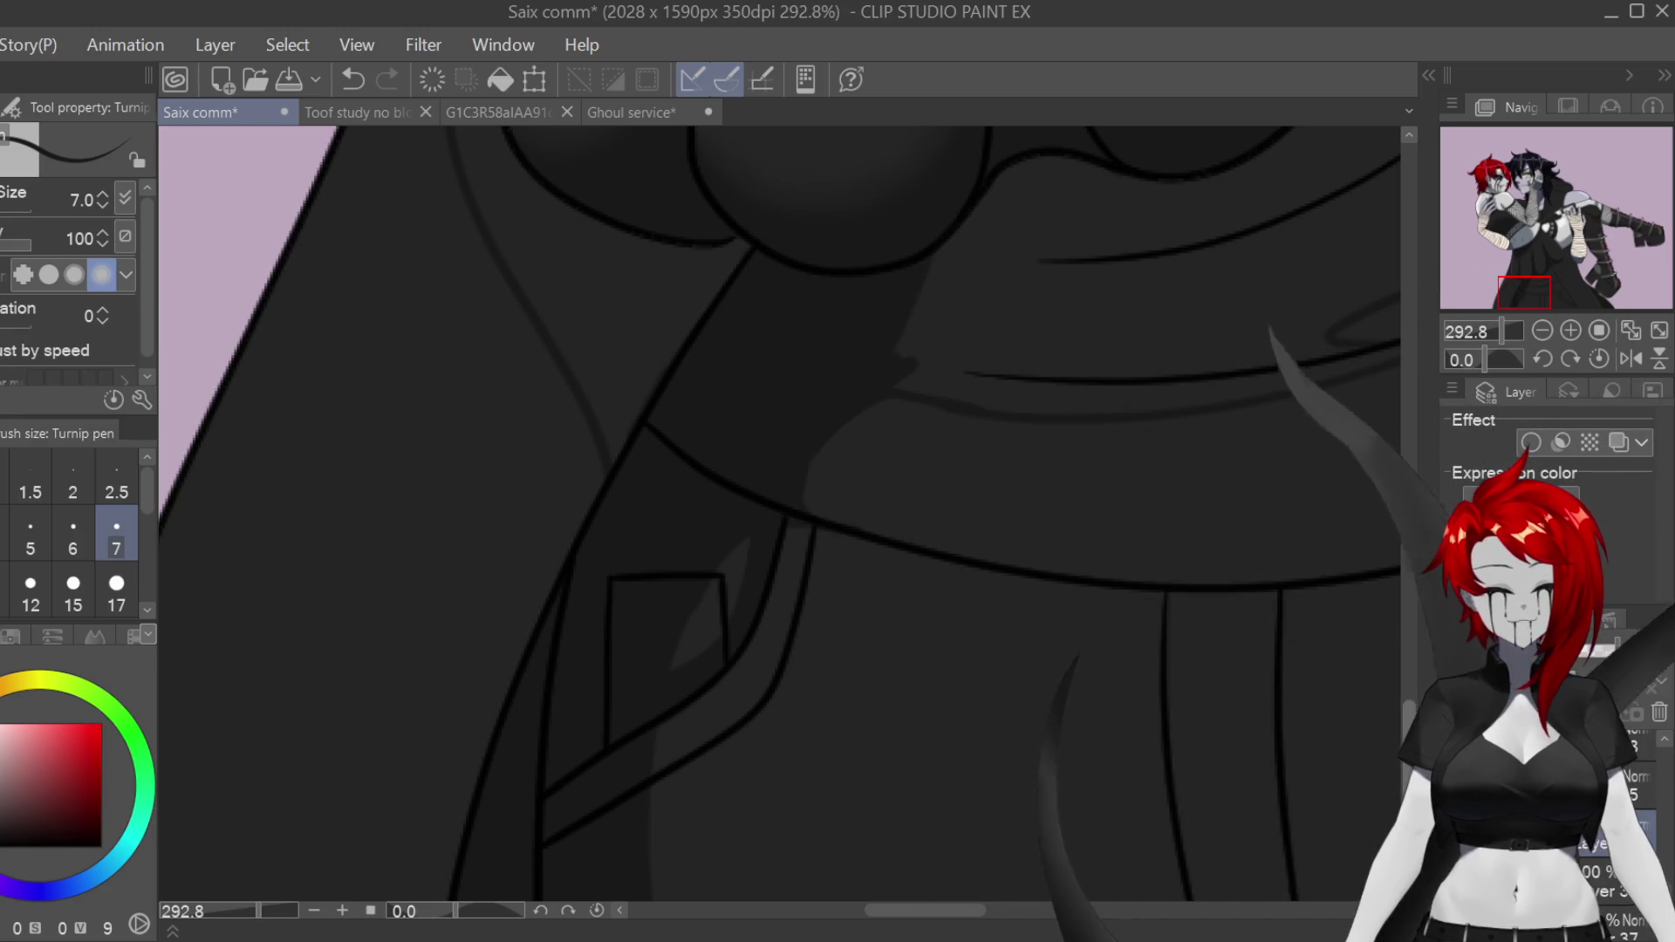
{"action": "scroll", "coordinate": [1354, 563], "scroll_direction": "up", "scroll_amount": 5}
{"action": "scroll", "coordinate": [1344, 563], "scroll_direction": "up", "scroll_amount": 3}
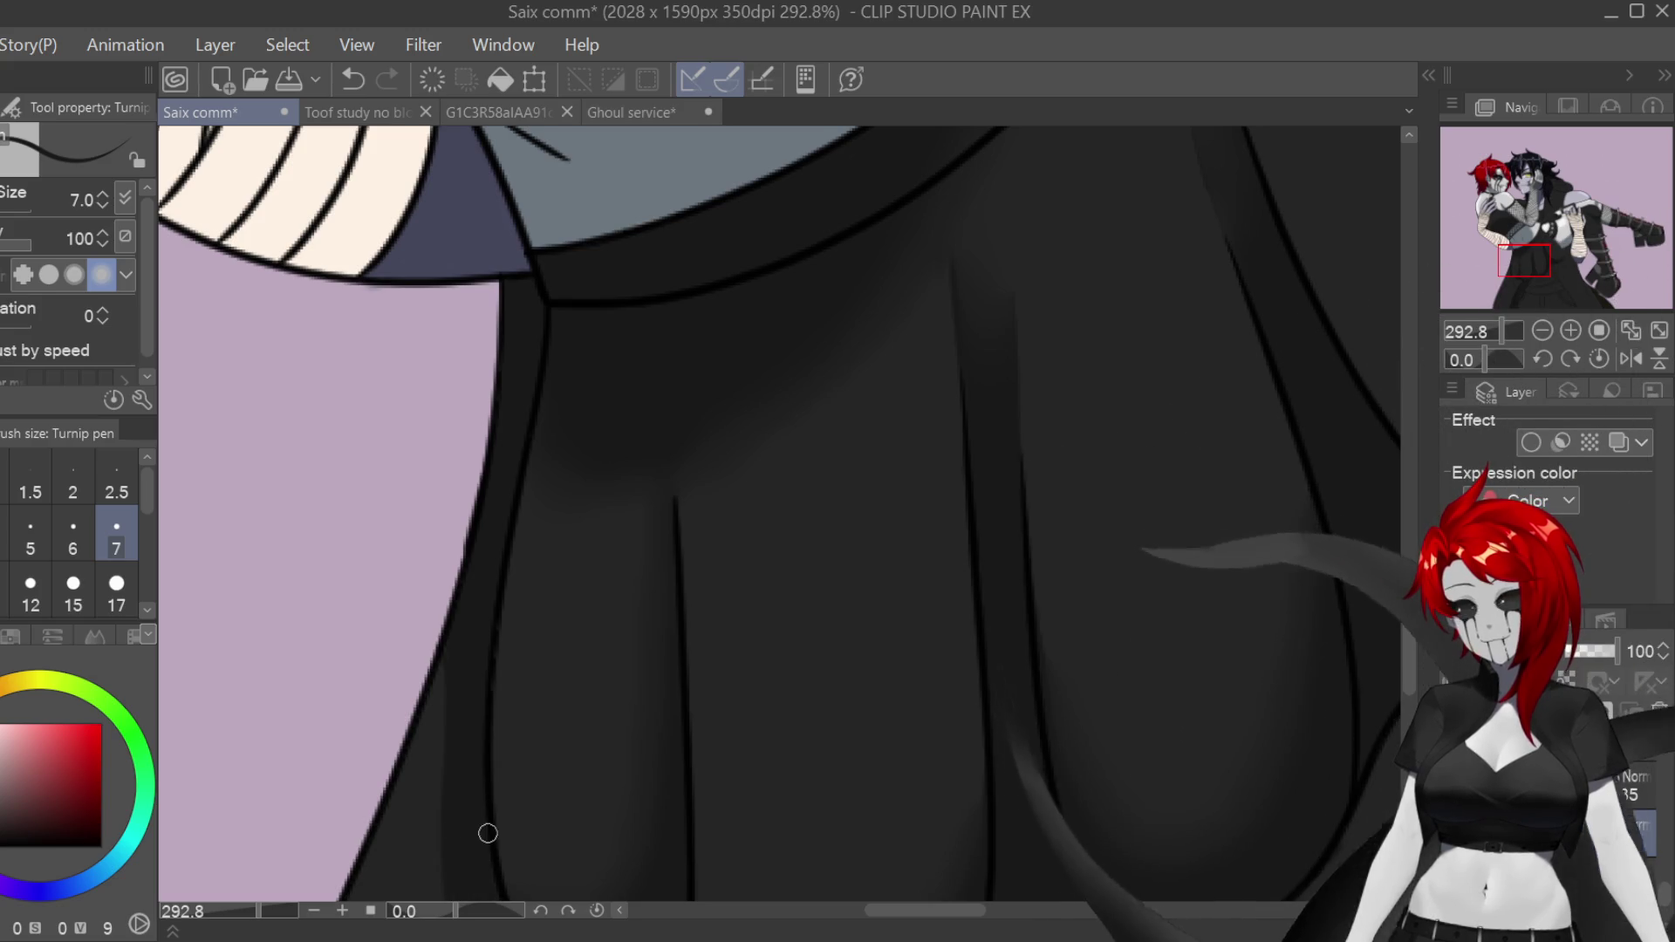
Step: Darken the coat folds beside the left hand, right of the hands, and under the curved fold line
{"action": "scroll", "coordinate": [1252, 553], "scroll_direction": "down", "scroll_amount": 5}
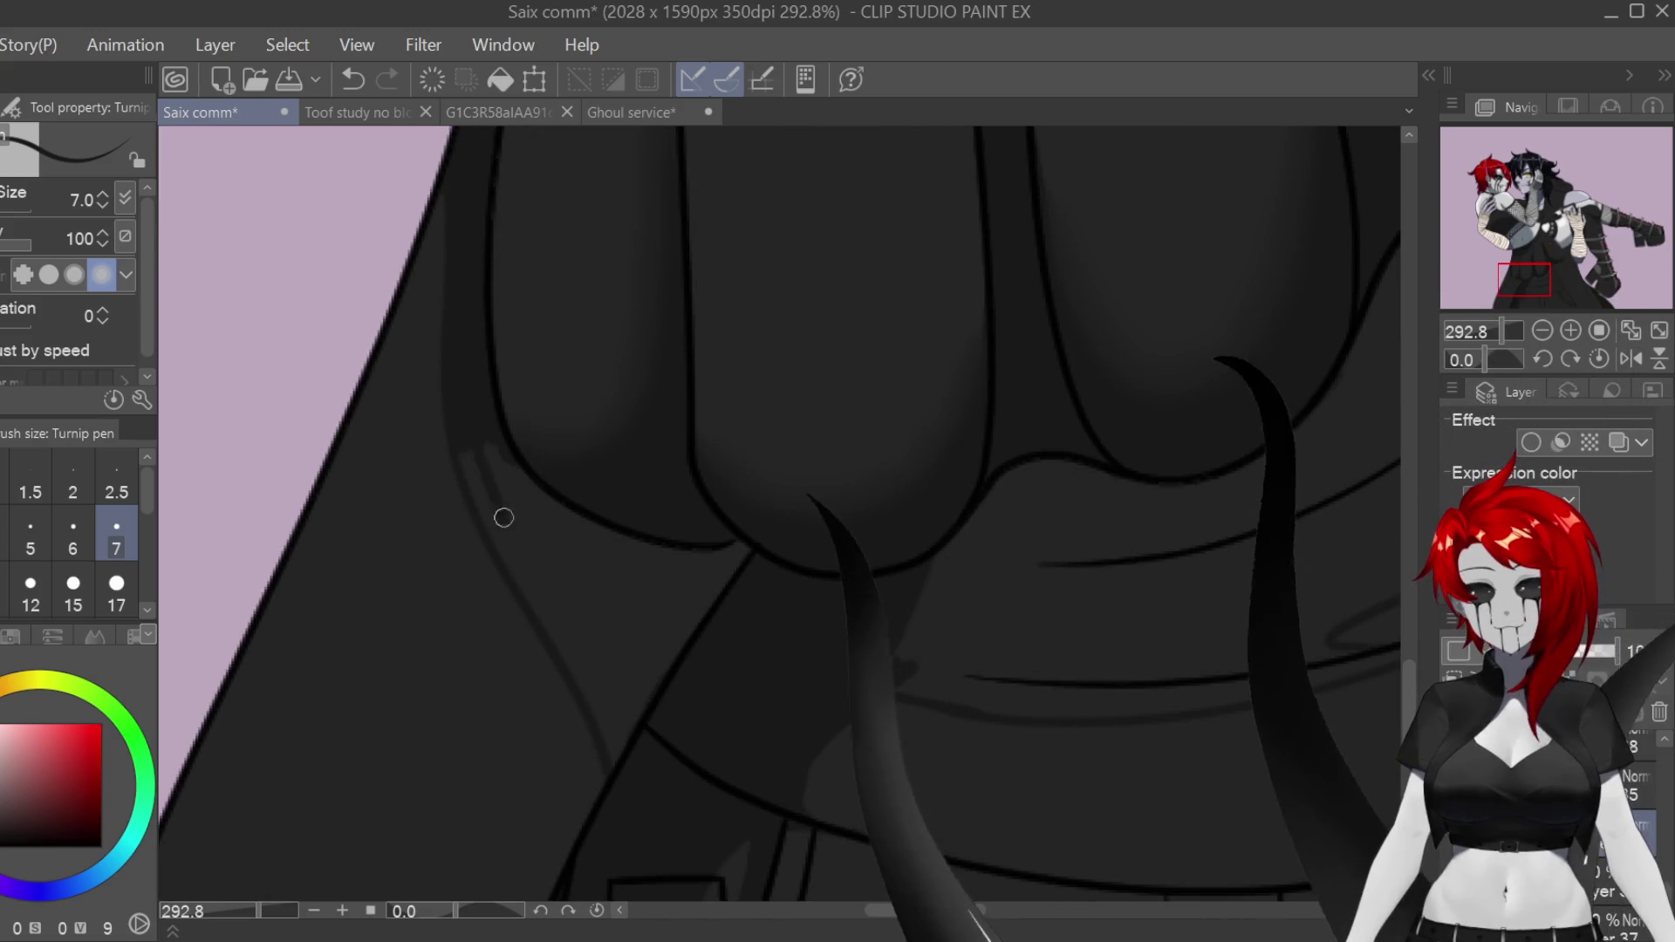
{"action": "mouse_move", "coordinate": [511, 563]}
{"action": "left_mouse_down"}
{"action": "mouse_move", "coordinate": [553, 580]}
{"action": "mouse_move", "coordinate": [538, 533]}
{"action": "left_mouse_up"}
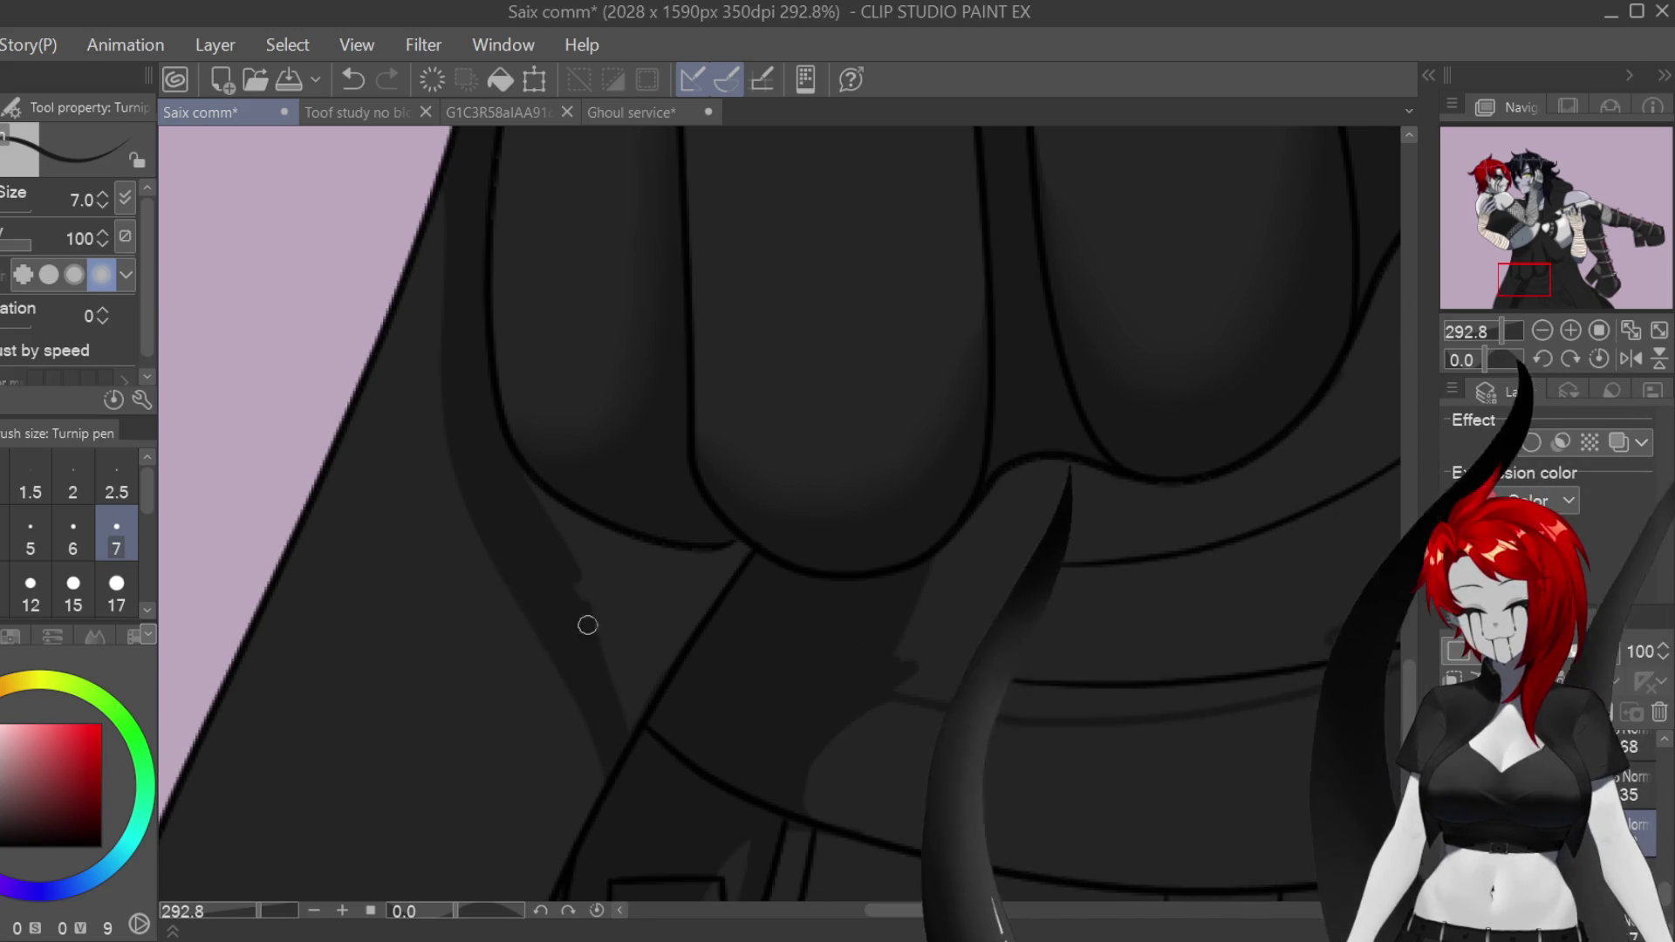
{"action": "left_click_drag", "start_coordinate": [611, 530], "coordinate": [643, 684]}
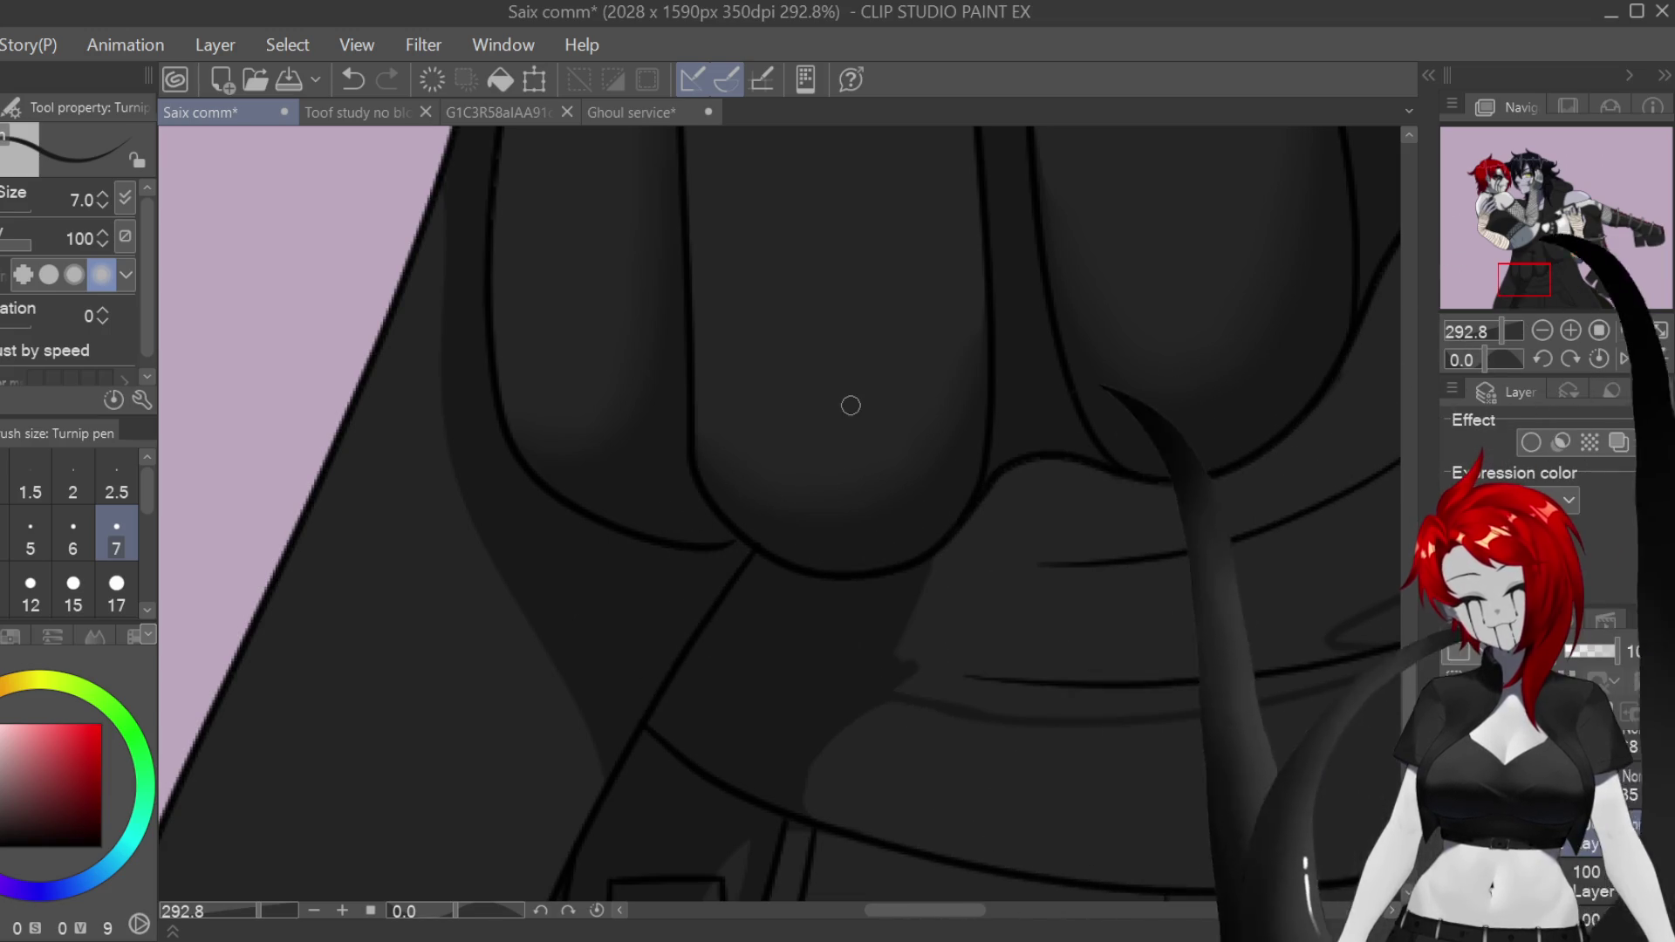
{"action": "scroll", "coordinate": [970, 883], "scroll_direction": "right", "scroll_amount": 5}
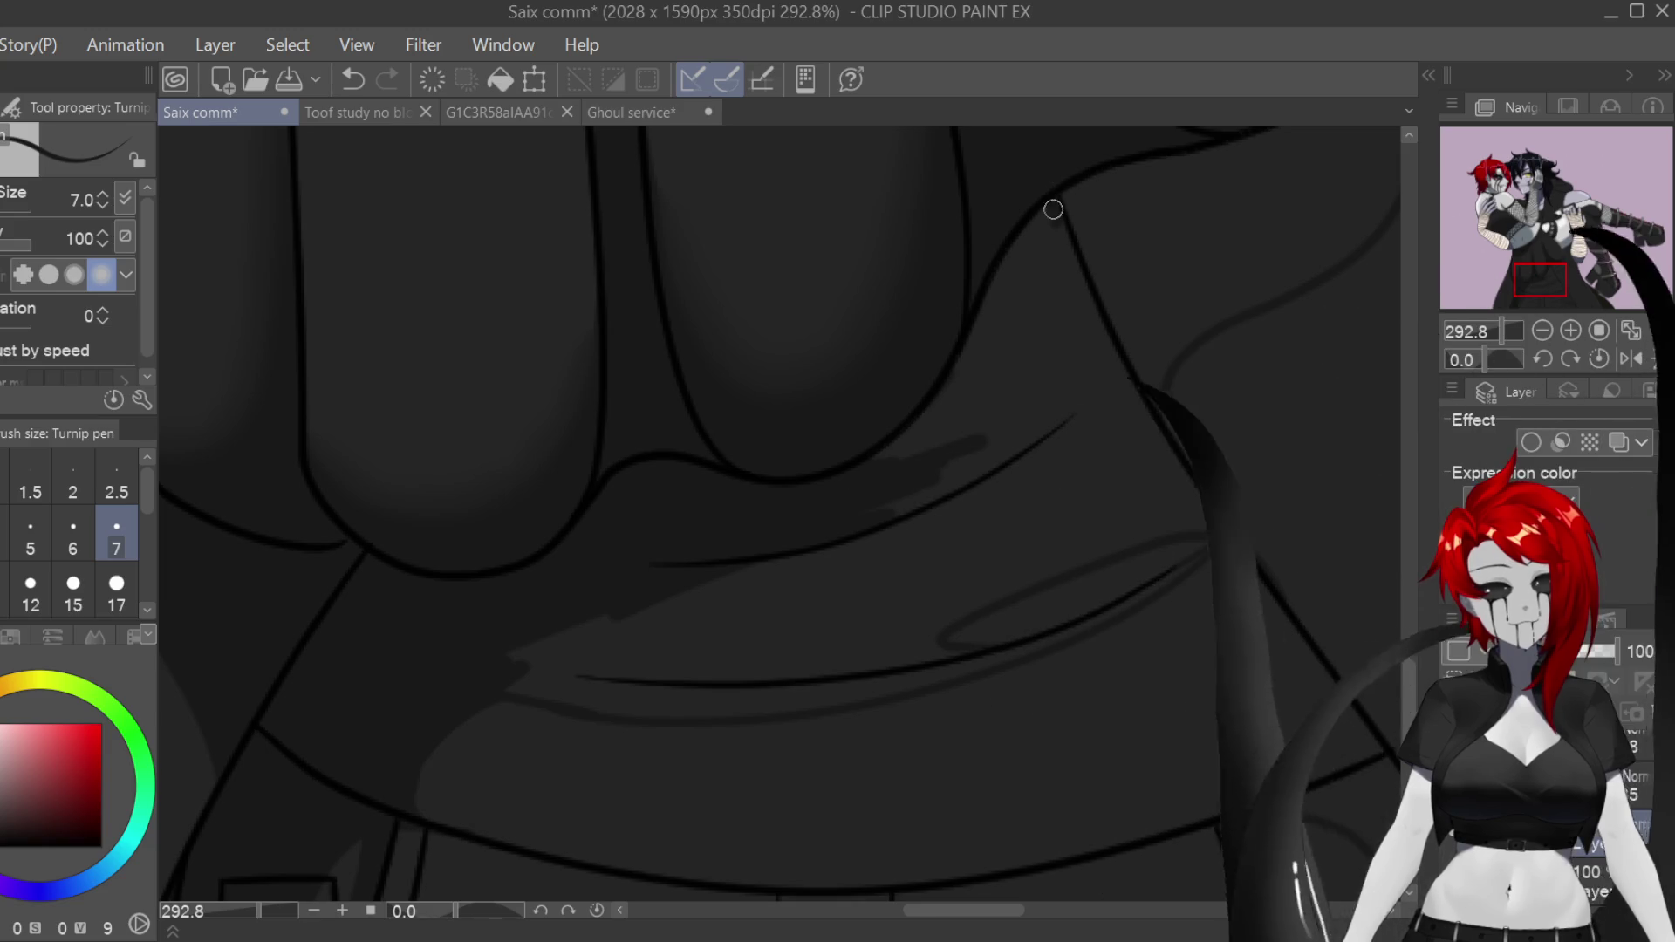
{"action": "left_click_drag", "start_coordinate": [1056, 292], "coordinate": [1046, 203]}
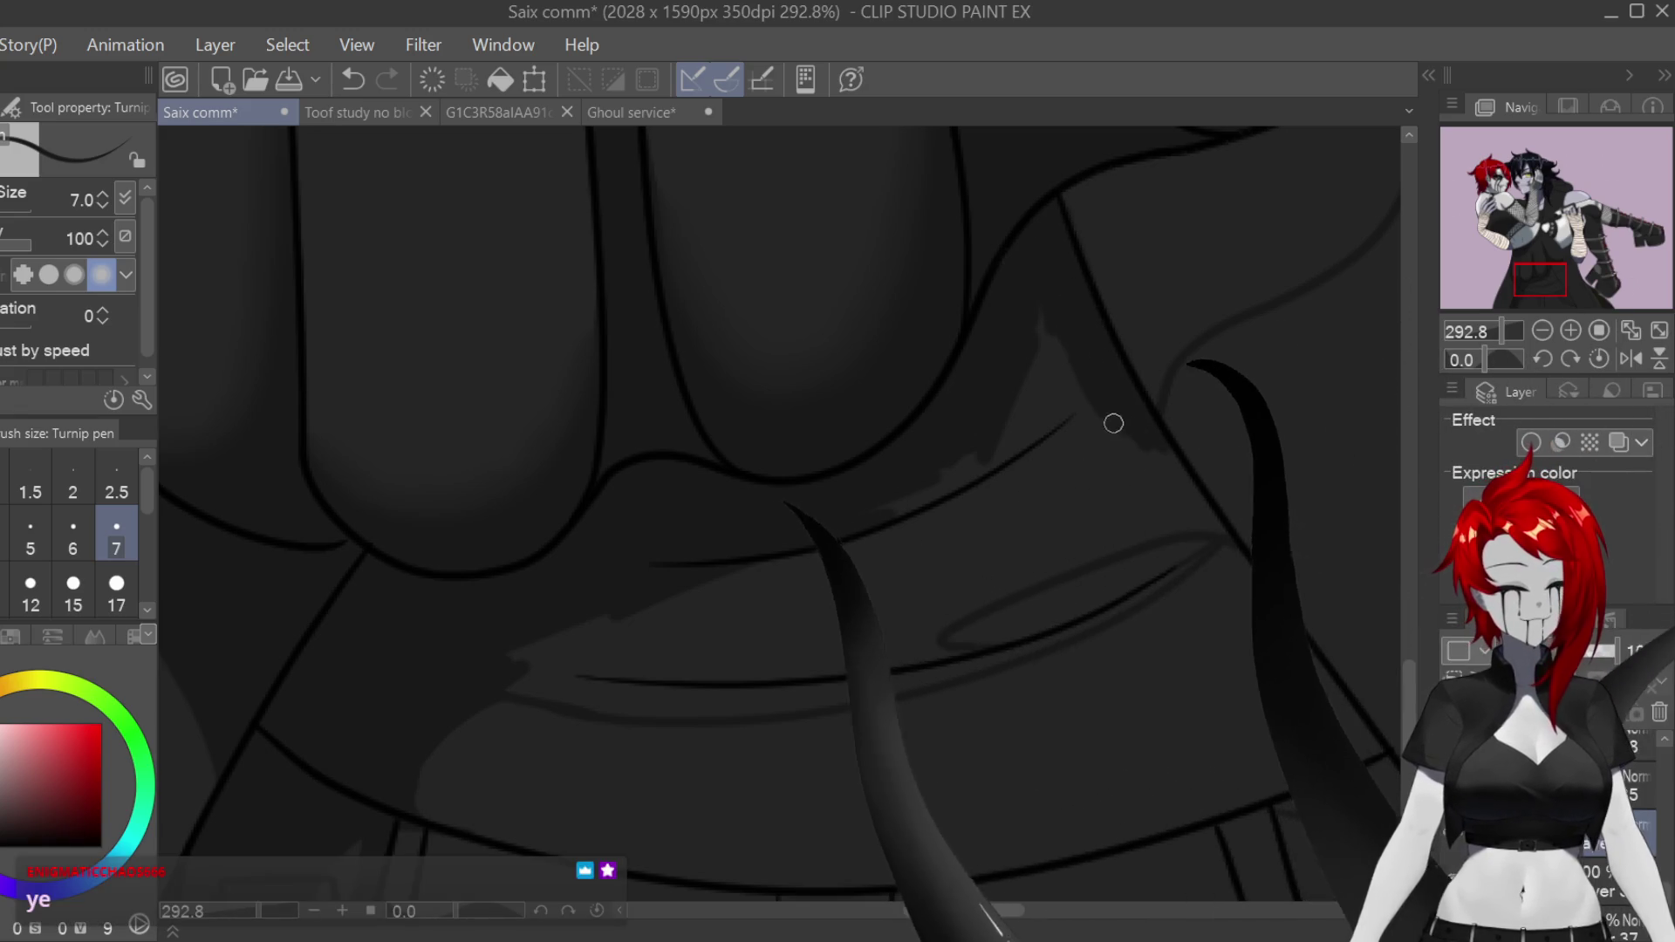
{"action": "left_click_drag", "start_coordinate": [1077, 363], "coordinate": [1088, 419]}
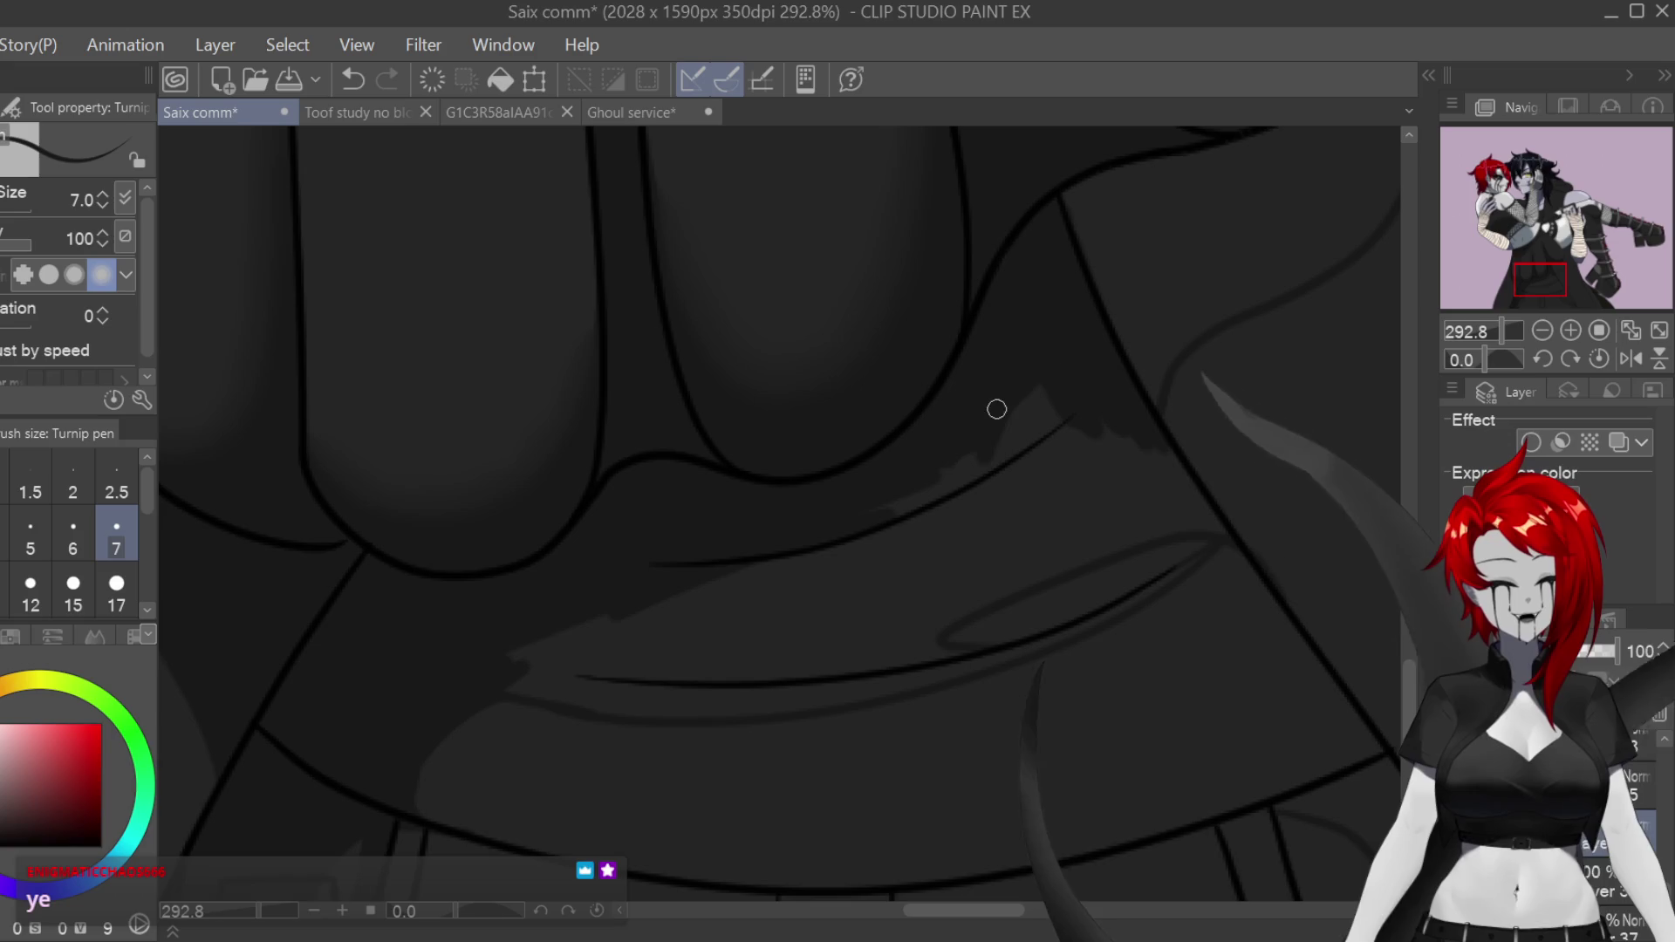
{"action": "mouse_move", "coordinate": [1003, 463]}
{"action": "left_mouse_down"}
{"action": "mouse_move", "coordinate": [920, 553]}
{"action": "mouse_move", "coordinate": [1017, 463]}
{"action": "left_mouse_up"}
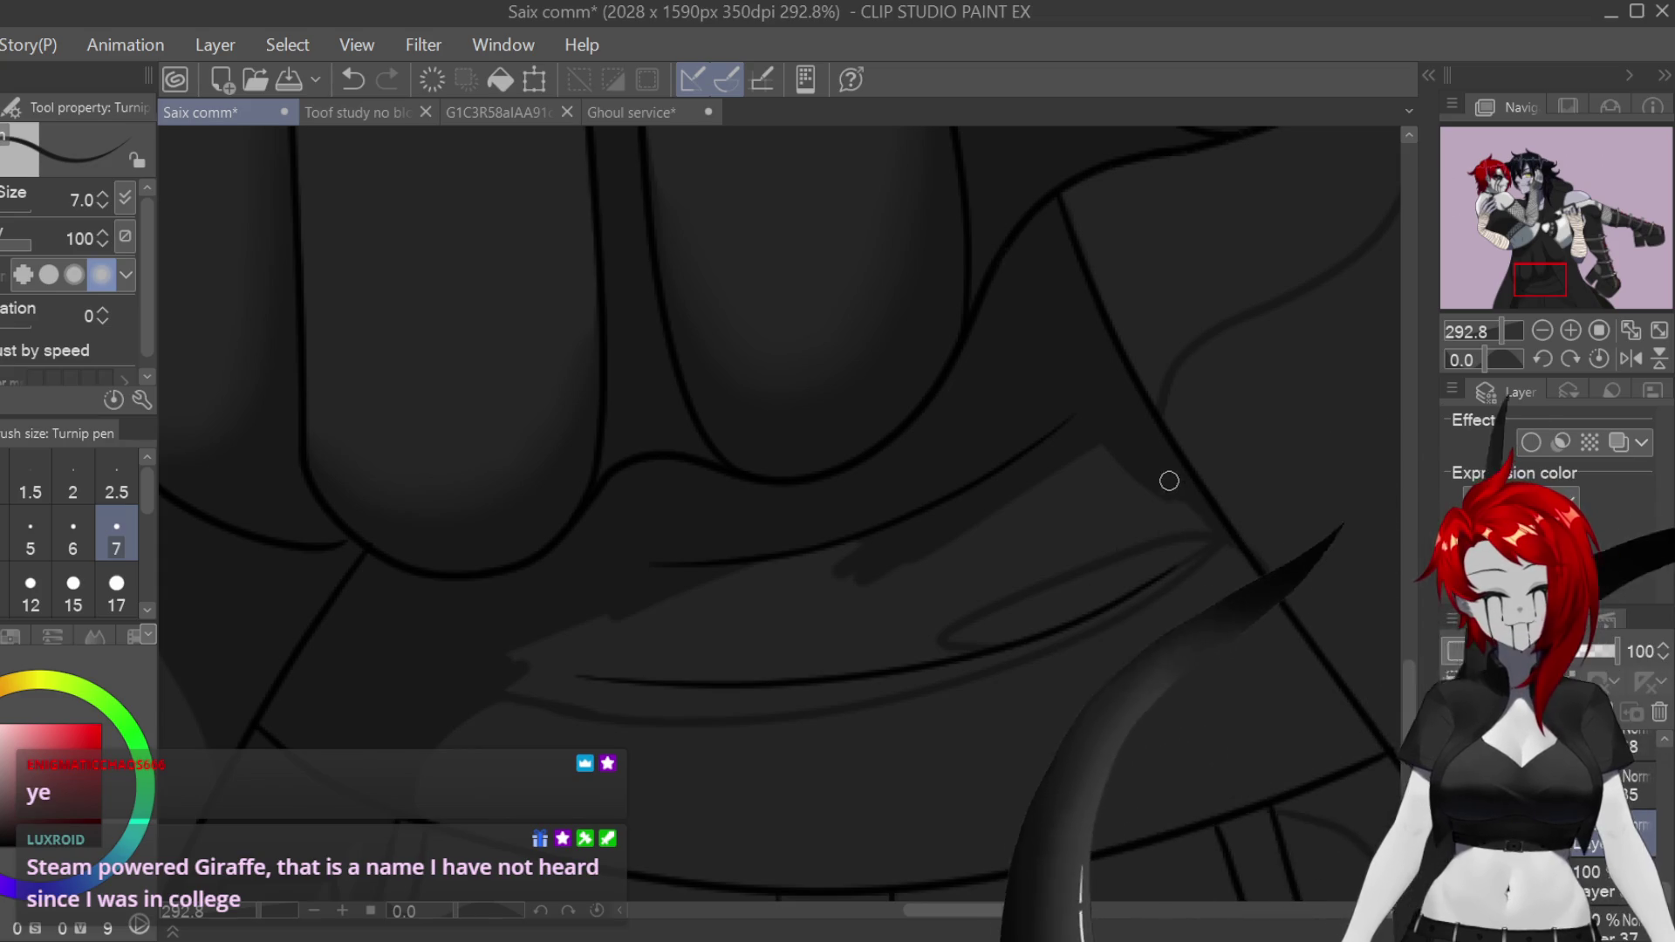
{"action": "mouse_move", "coordinate": [1111, 445]}
{"action": "left_mouse_down"}
{"action": "mouse_move", "coordinate": [894, 557]}
{"action": "mouse_move", "coordinate": [786, 559]}
{"action": "mouse_move", "coordinate": [647, 628]}
{"action": "mouse_move", "coordinate": [708, 643]}
{"action": "mouse_move", "coordinate": [520, 673]}
{"action": "mouse_move", "coordinate": [535, 689]}
{"action": "mouse_move", "coordinate": [675, 671]}
{"action": "left_mouse_up"}
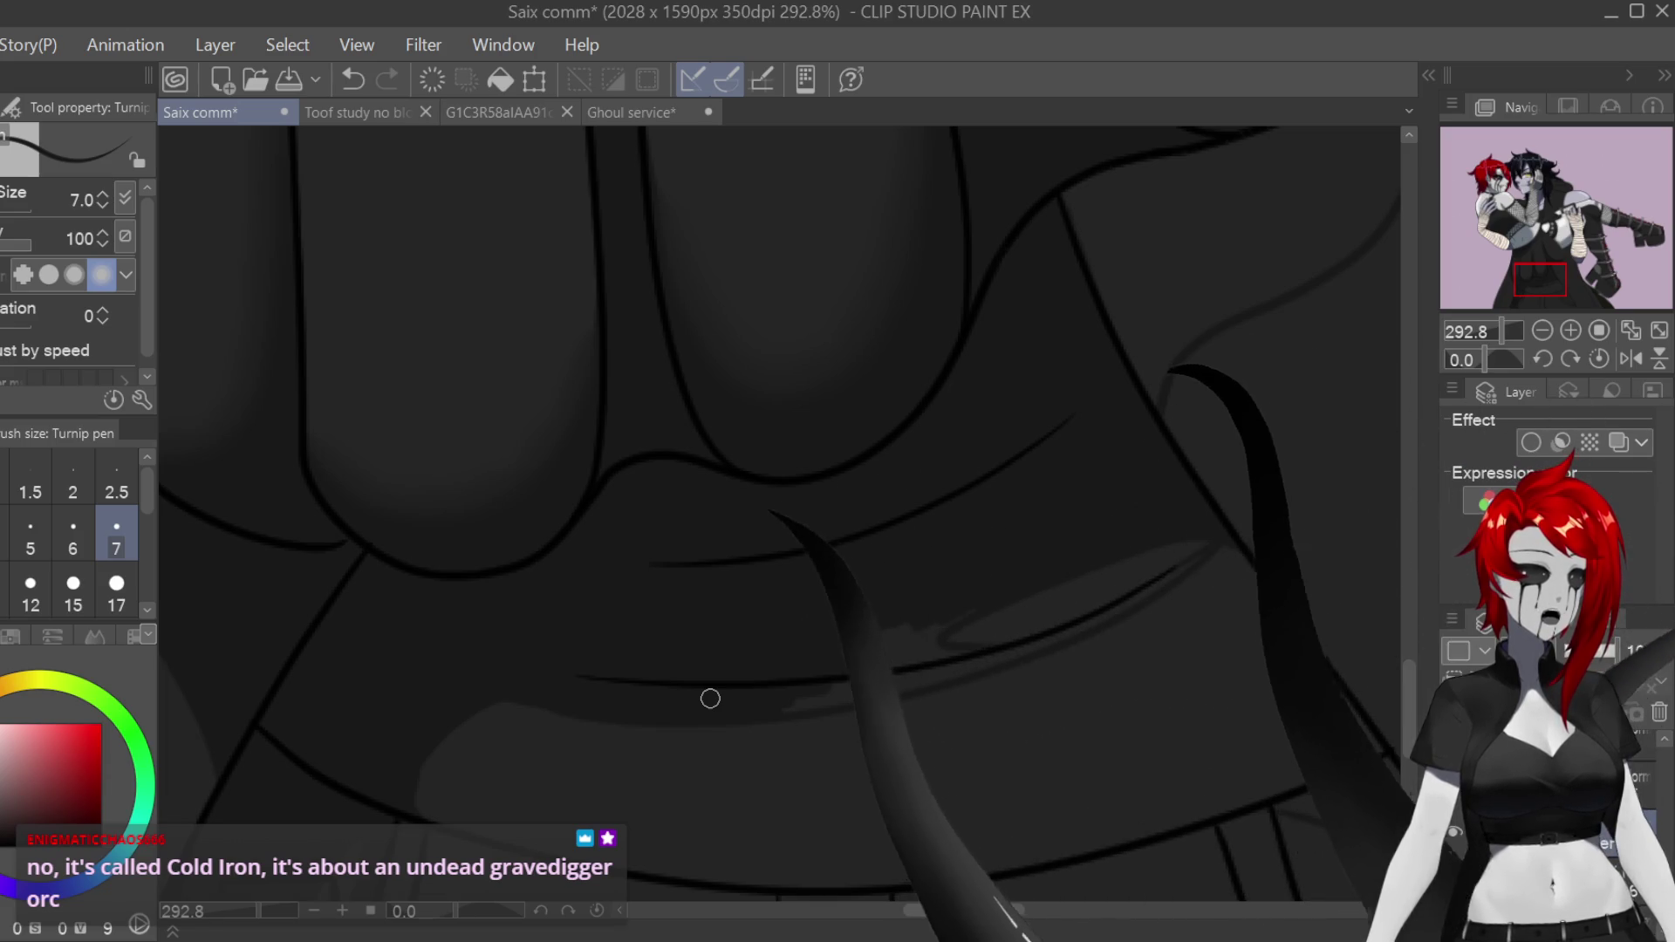
{"action": "scroll", "coordinate": [1355, 576], "scroll_direction": "down", "scroll_amount": 3}
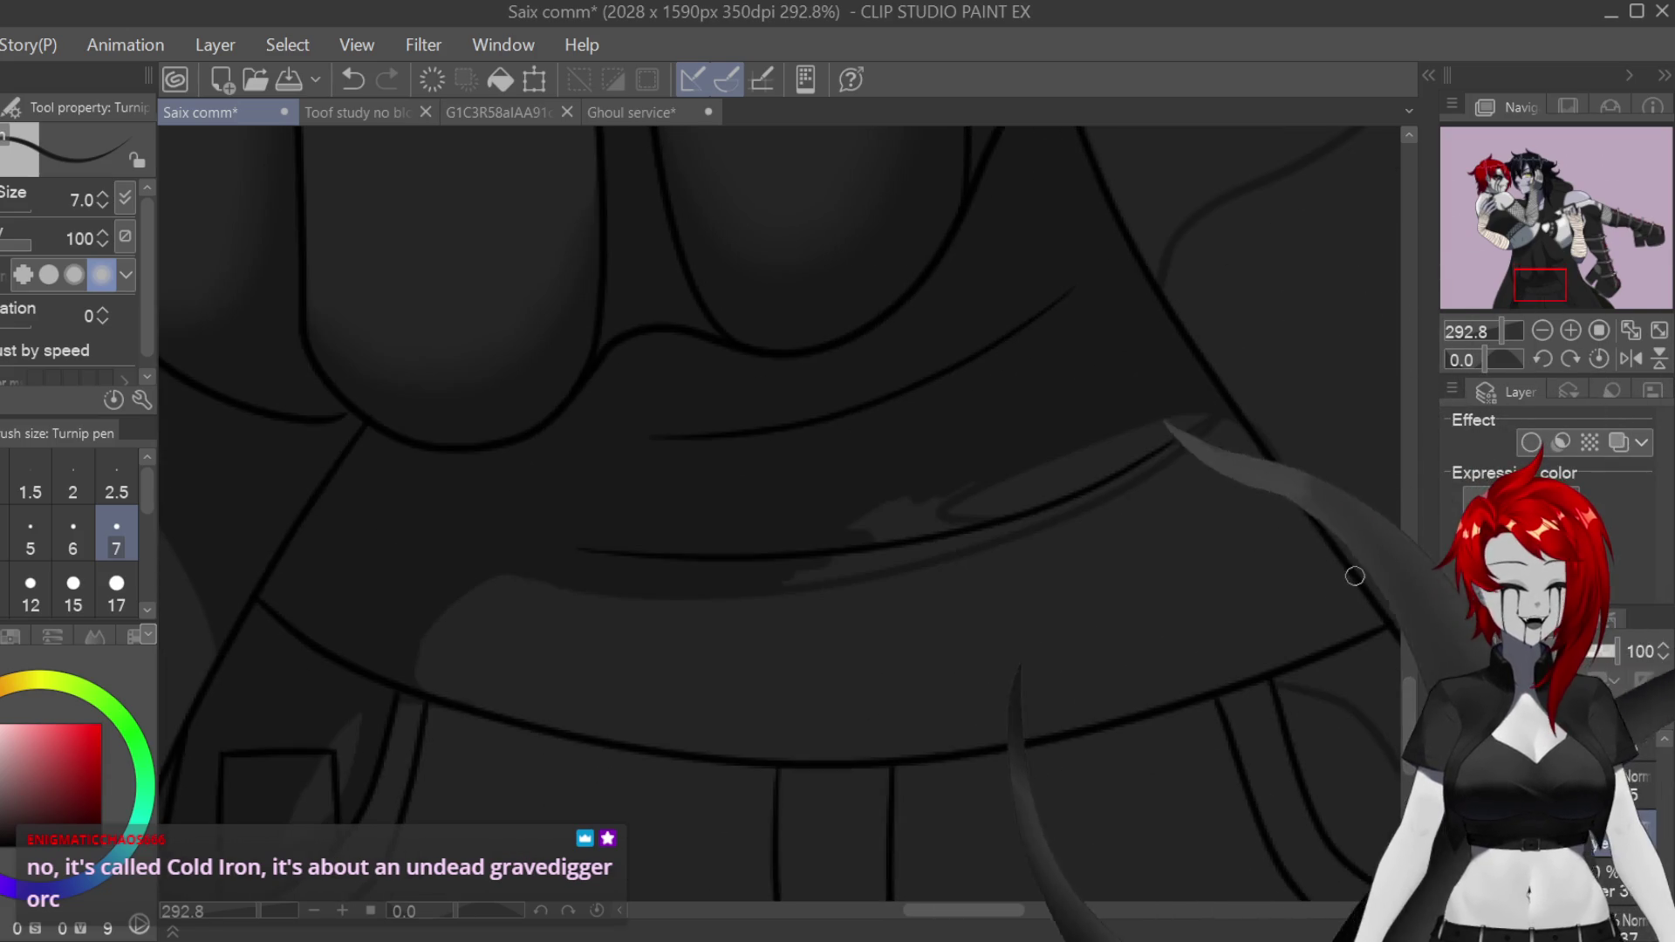
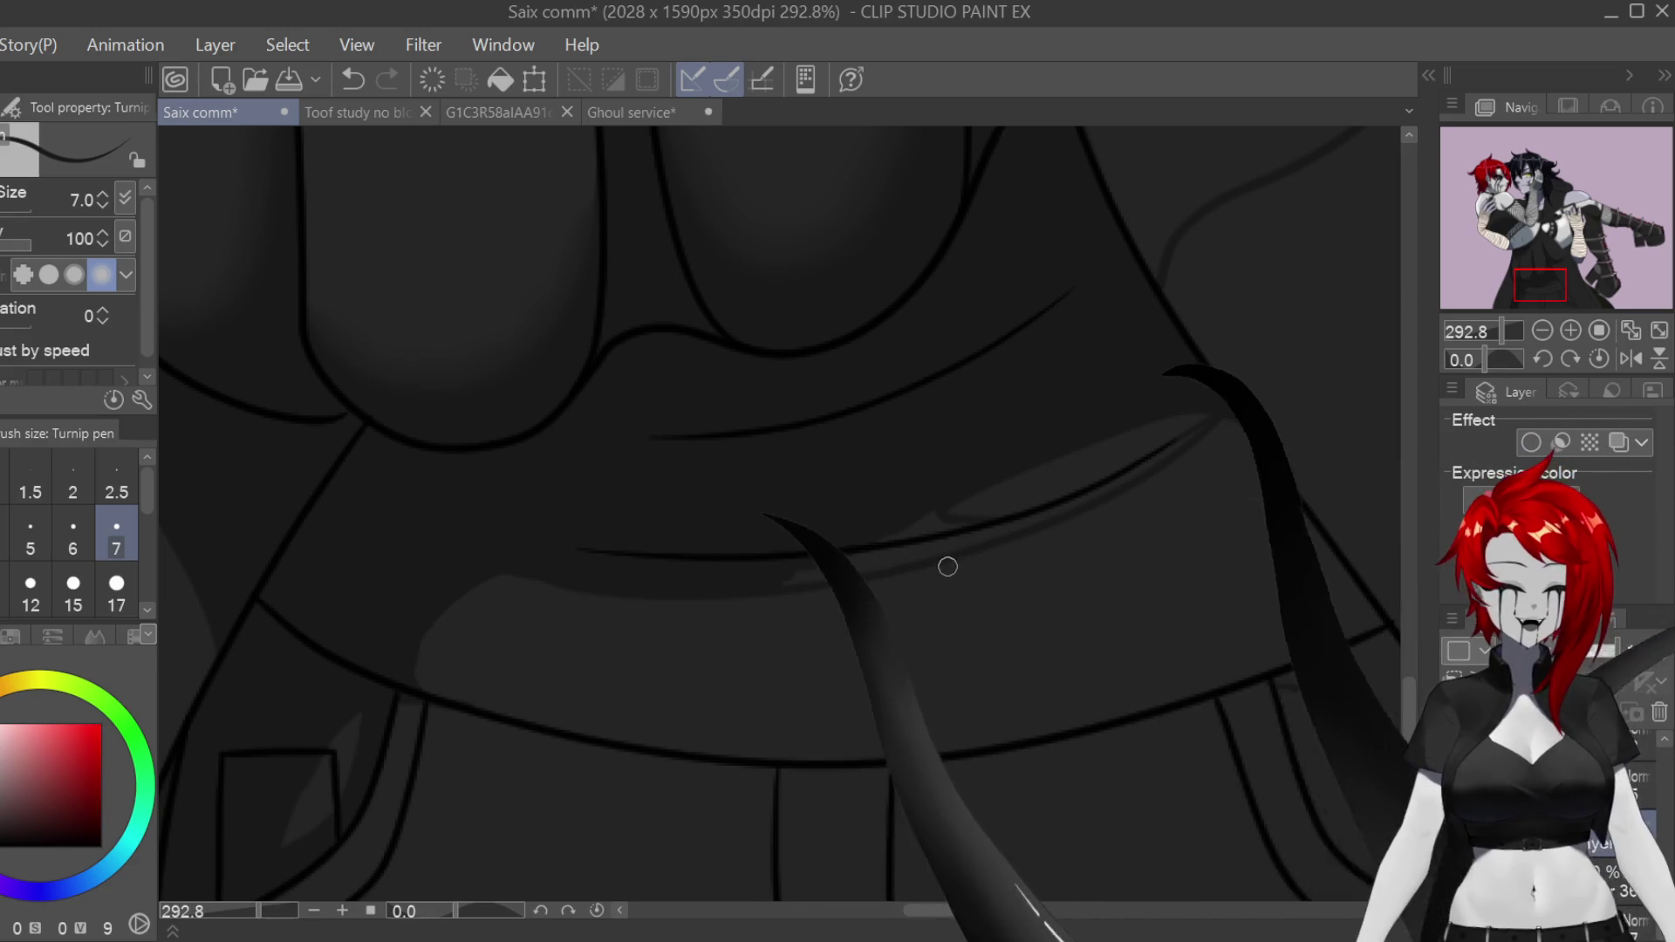
Step: Paint dark grey over the light grey wedge on the fold beneath the hands
{"action": "scroll", "coordinate": [946, 568], "scroll_direction": "up", "scroll_amount": 2}
{"action": "scroll", "coordinate": [1021, 878], "scroll_direction": "right", "scroll_amount": 3}
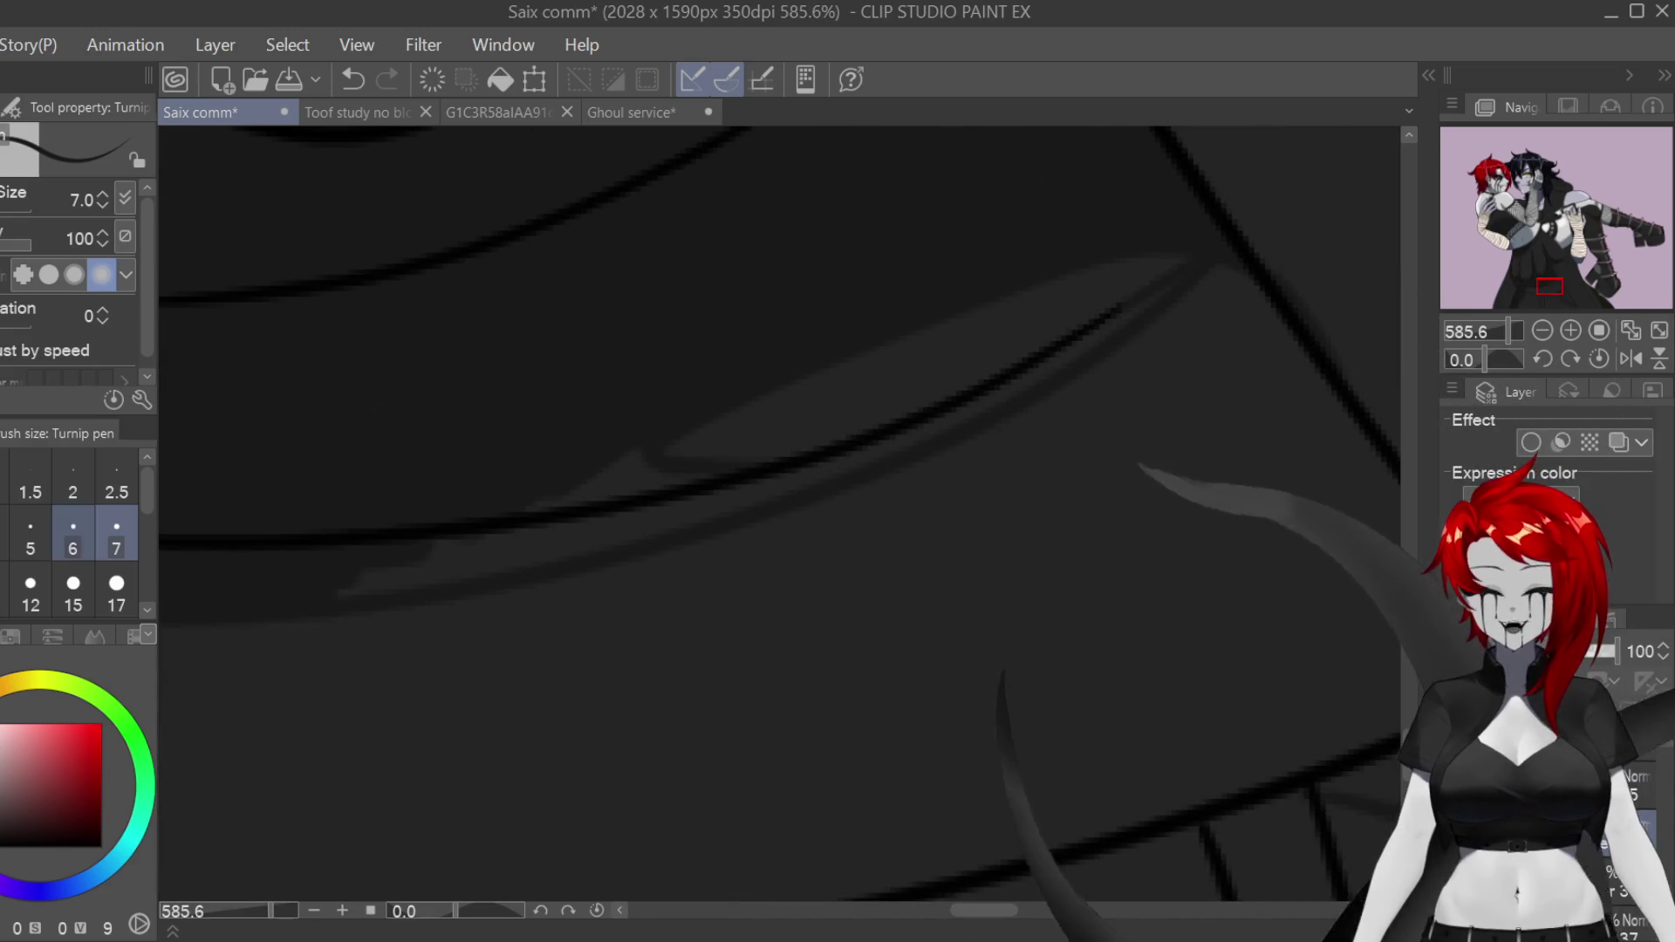
{"action": "mouse_move", "coordinate": [664, 488]}
{"action": "left_mouse_down"}
{"action": "mouse_move", "coordinate": [520, 520]}
{"action": "mouse_move", "coordinate": [396, 579]}
{"action": "mouse_move", "coordinate": [485, 533]}
{"action": "left_mouse_up"}
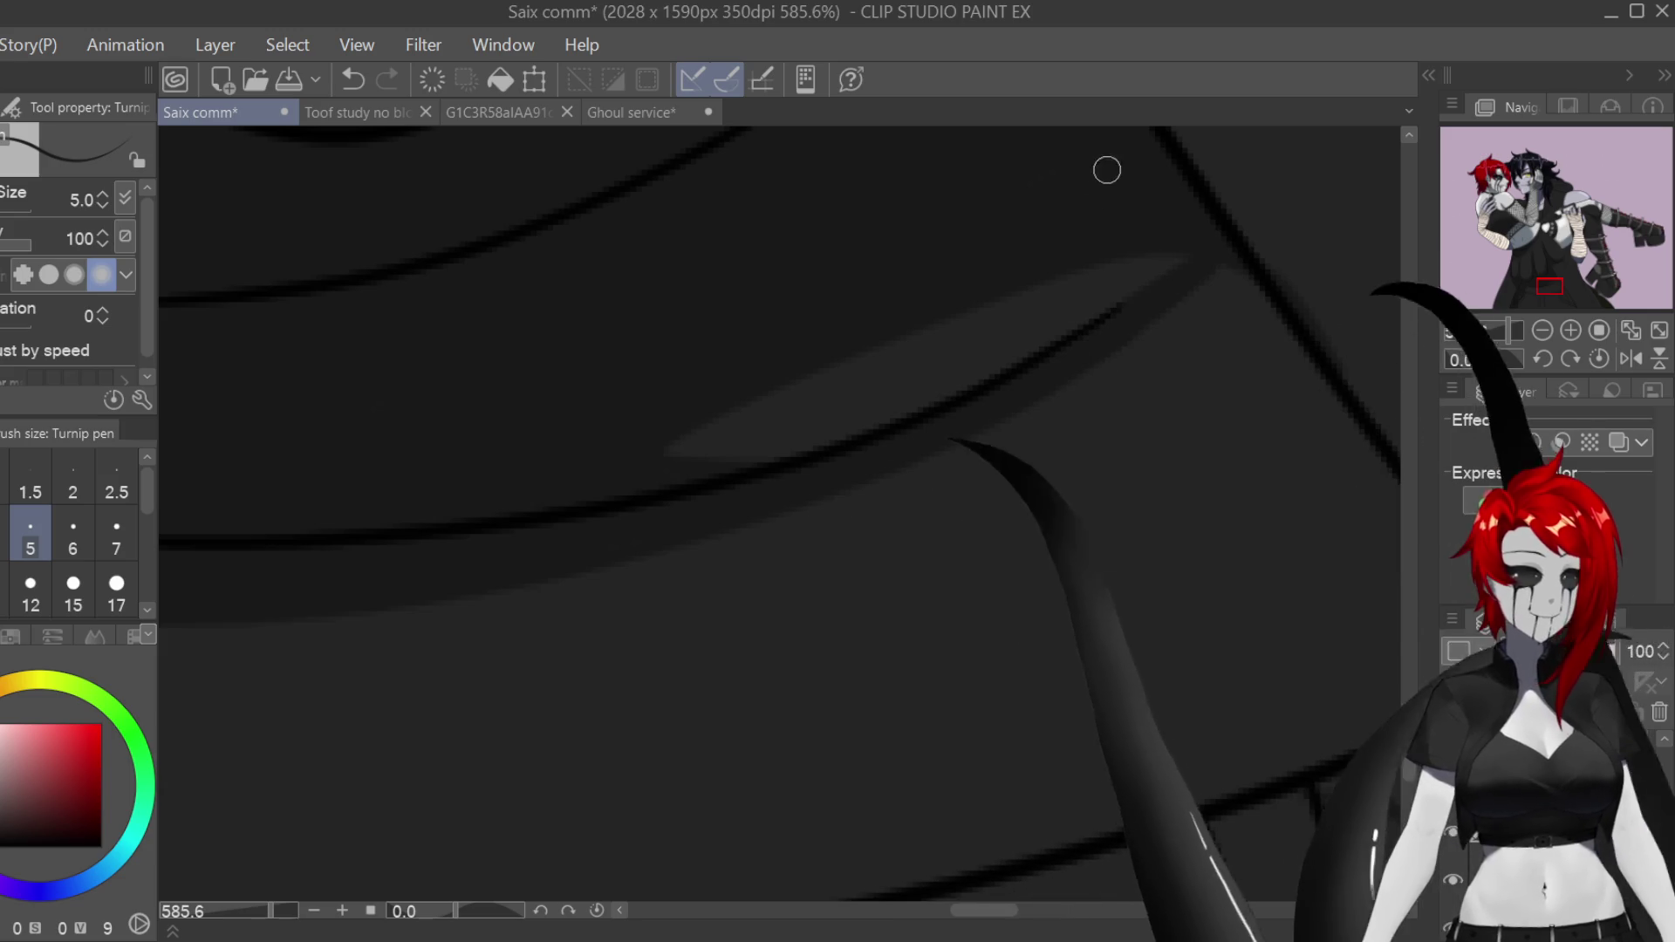
{"action": "scroll", "coordinate": [1114, 385], "scroll_direction": "down", "scroll_amount": 10}
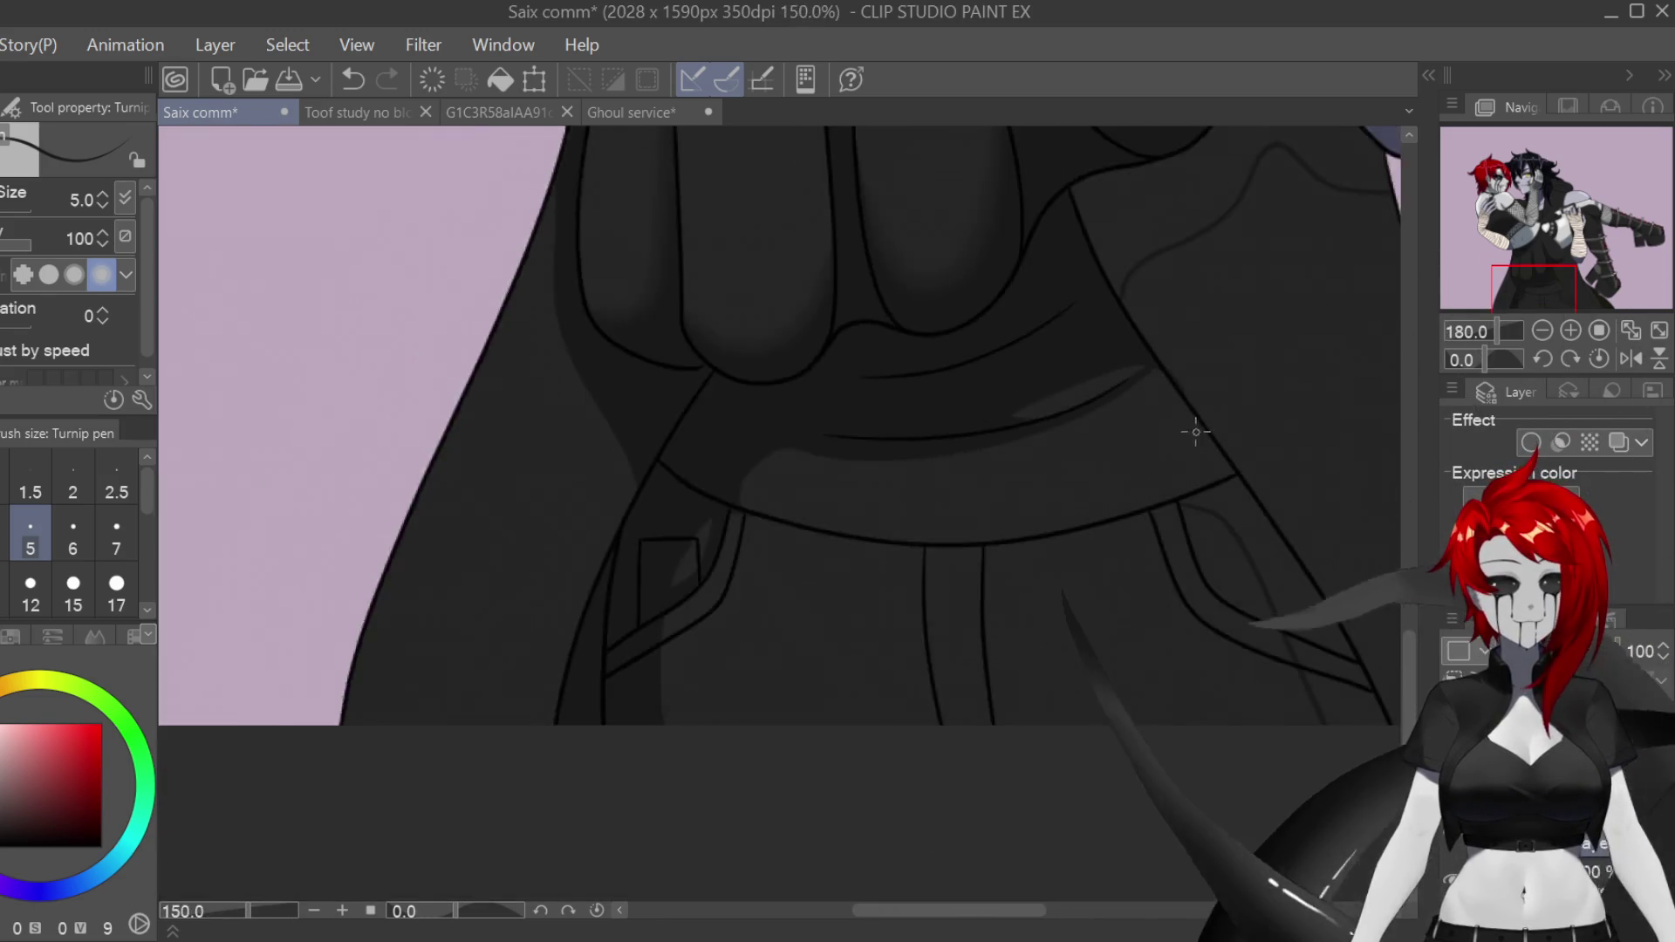
{"action": "scroll", "coordinate": [1091, 864], "scroll_direction": "right", "scroll_amount": 5}
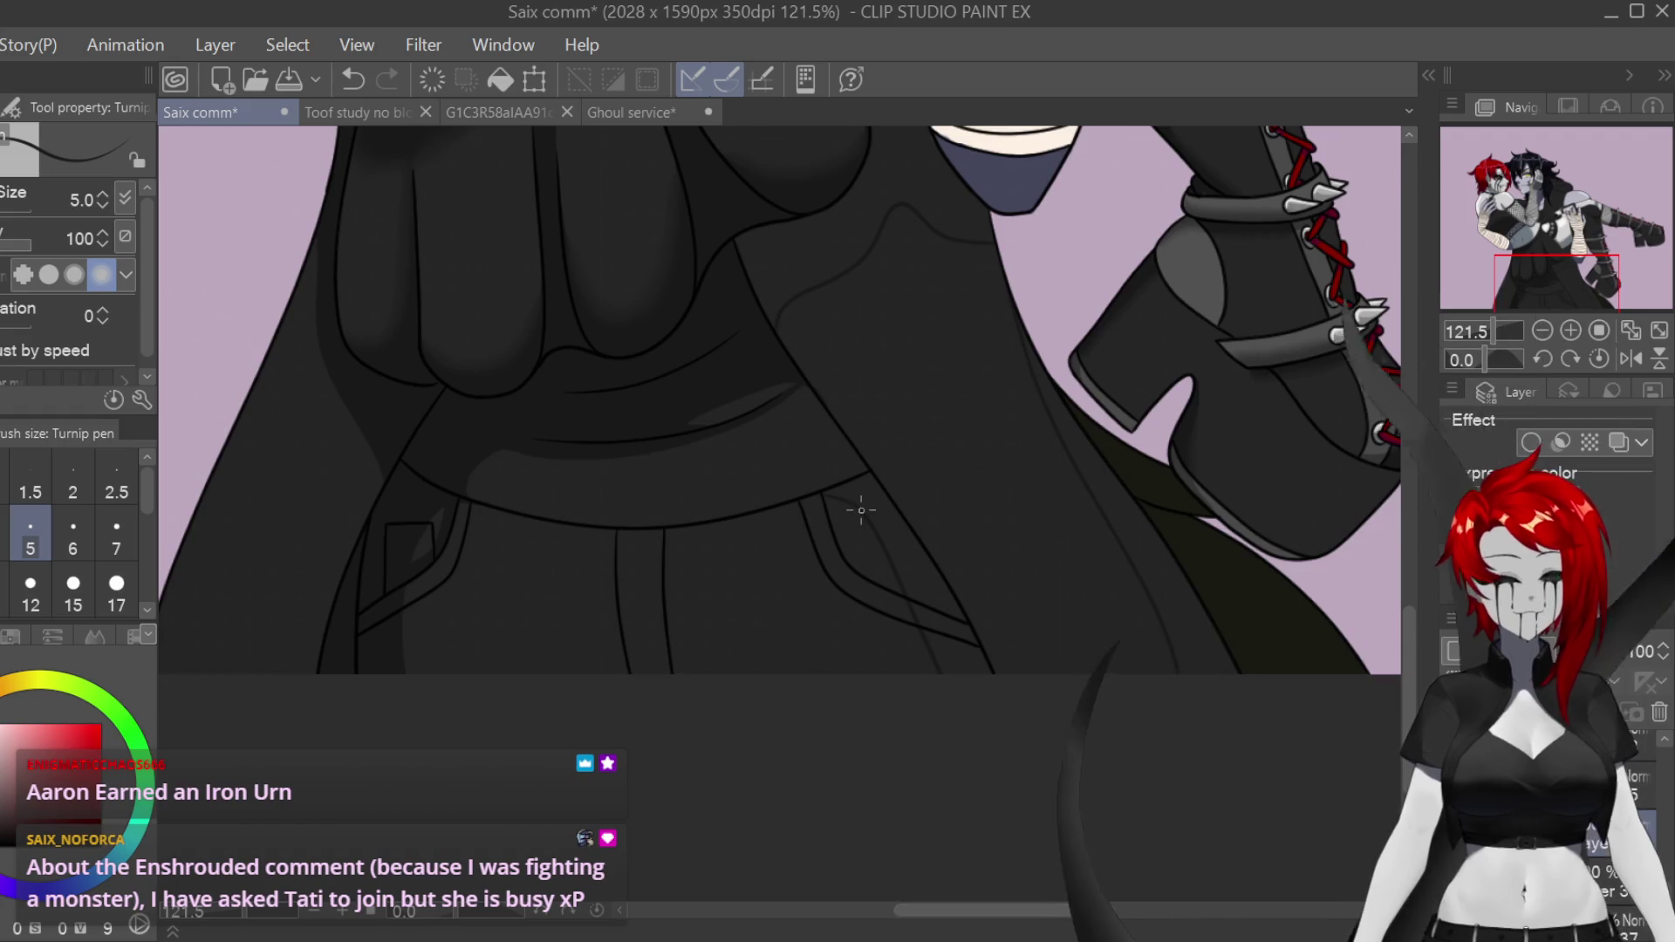
{"action": "scroll", "coordinate": [1236, 429], "scroll_direction": "up", "scroll_amount": 1}
{"action": "scroll", "coordinate": [918, 524], "scroll_direction": "up", "scroll_amount": 7}
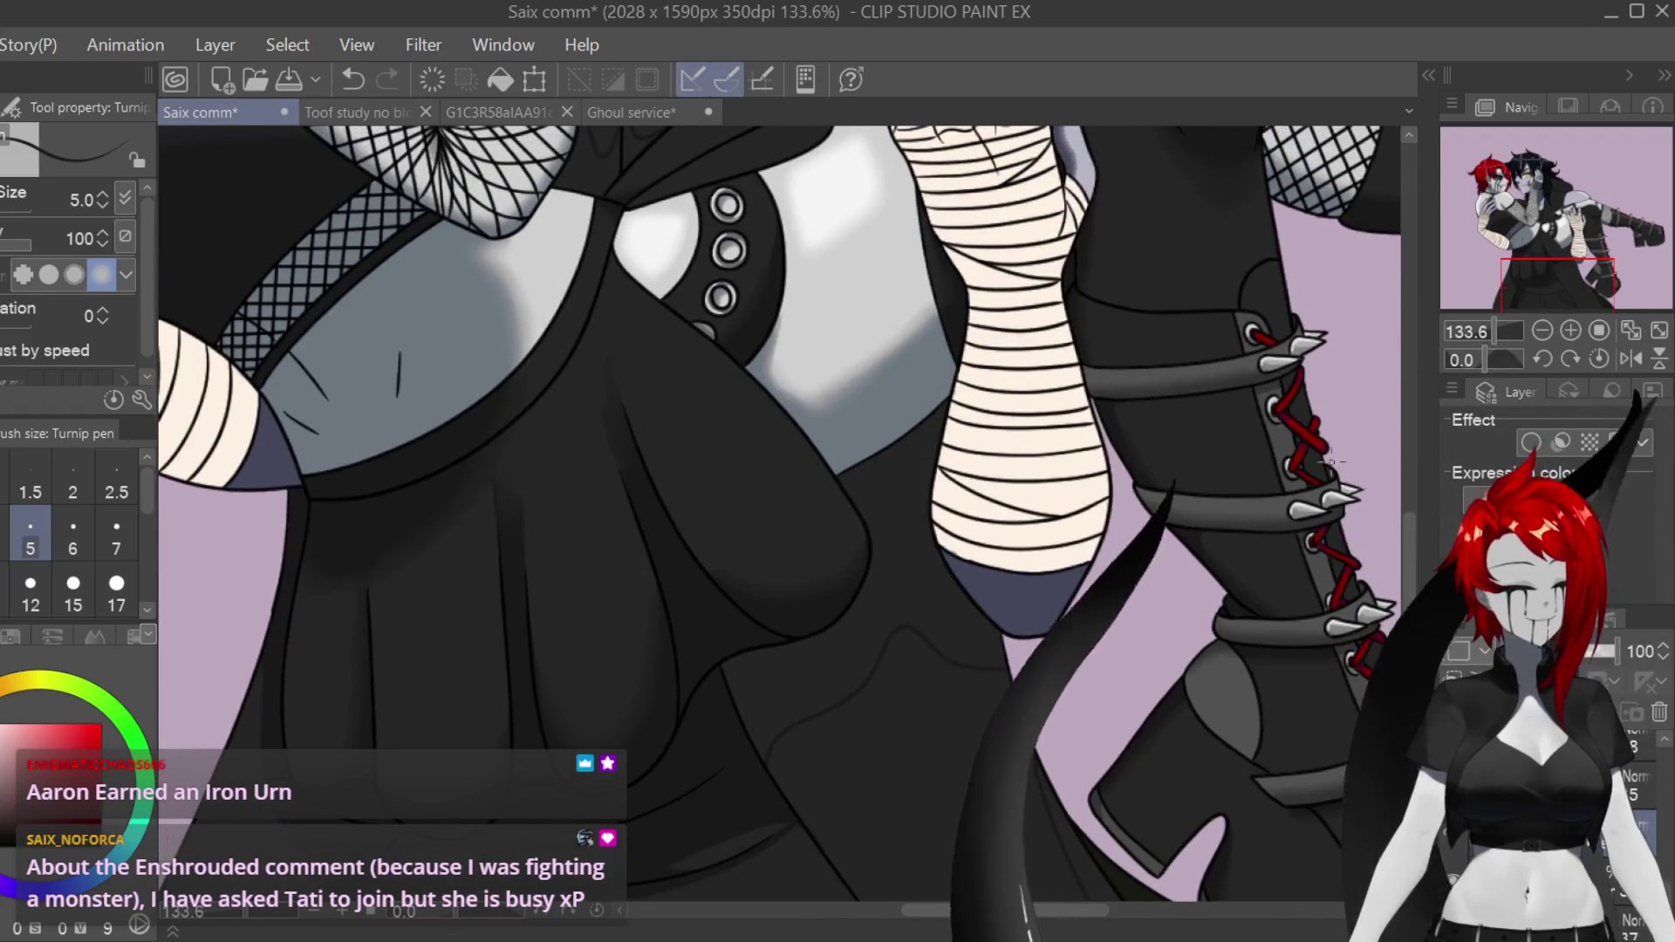
Step: Enlarge the Turnip pen to size 15 and brush faint dark shading beside the bandaged arm
{"action": "key", "text": "bracketright"}
{"action": "key", "text": "bracketright"}
{"action": "key", "text": "bracketright"}
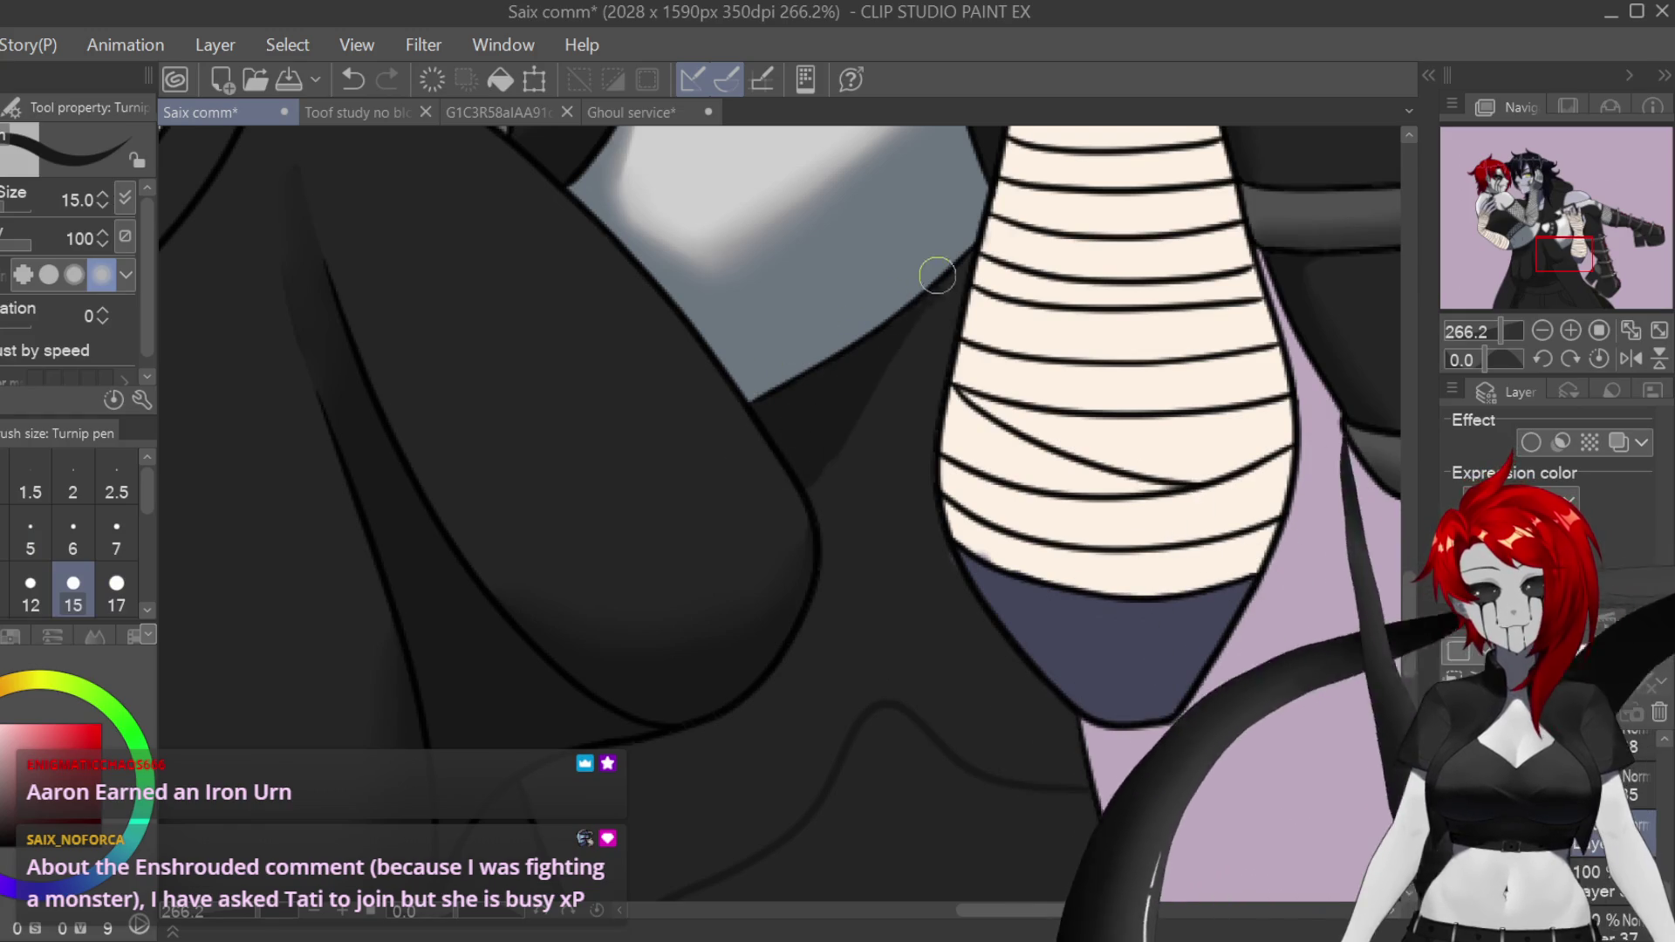
{"action": "left_click_drag", "start_coordinate": [877, 524], "coordinate": [829, 495]}
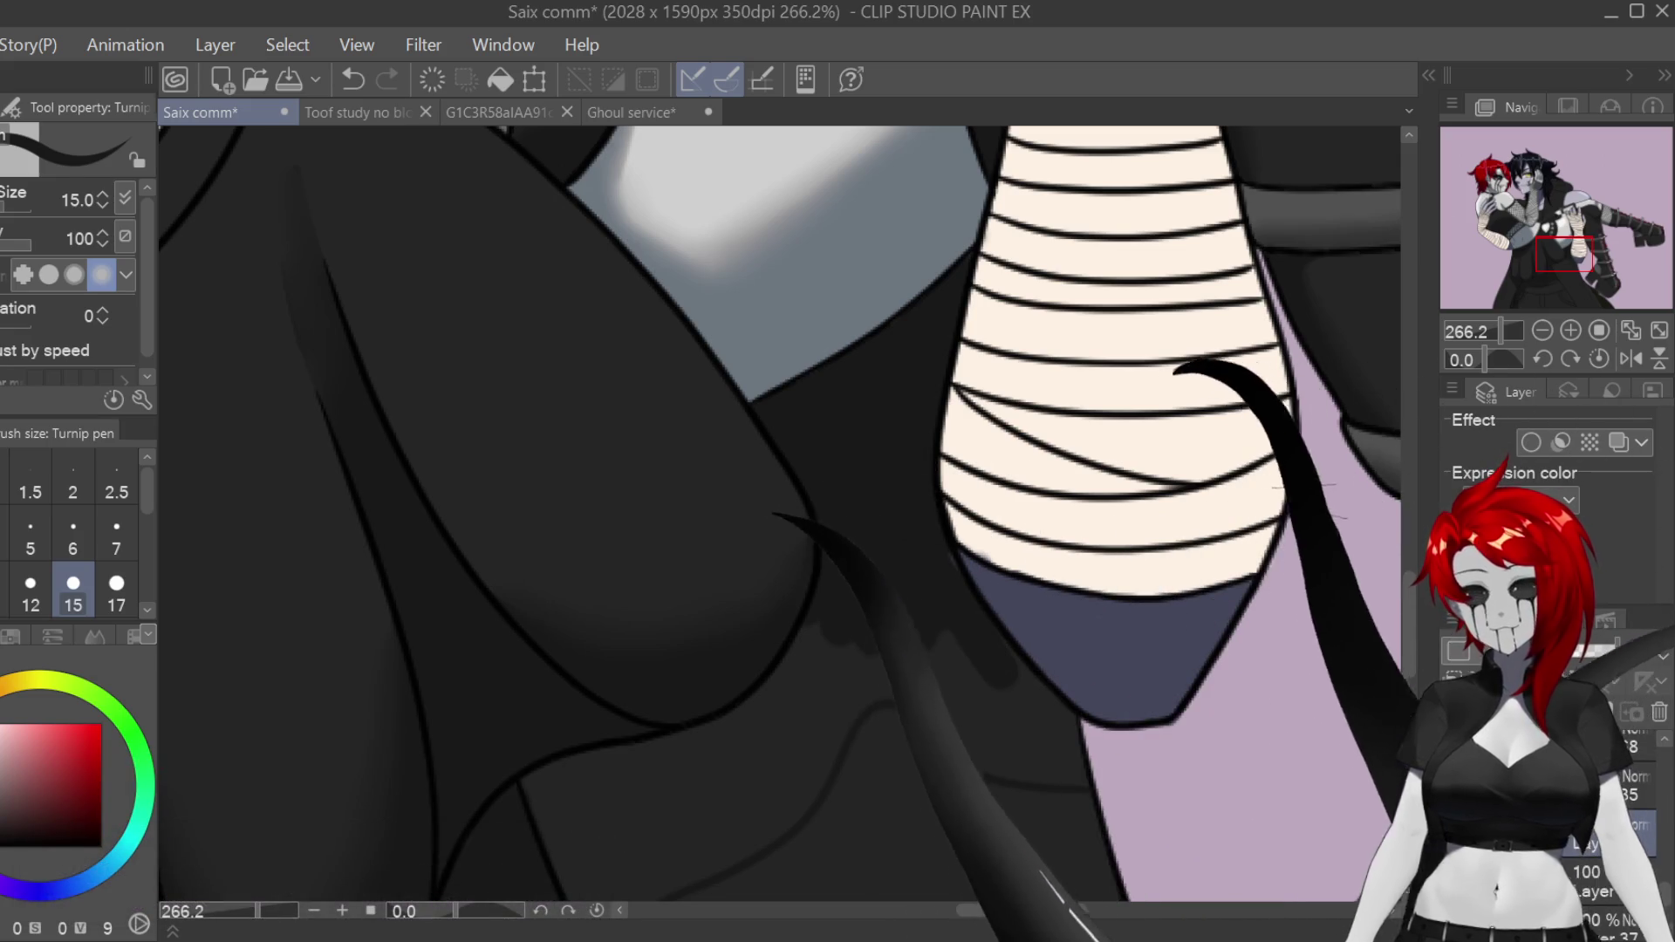
{"action": "key", "text": "e"}
{"action": "scroll", "coordinate": [952, 484], "scroll_direction": "up", "scroll_amount": 3}
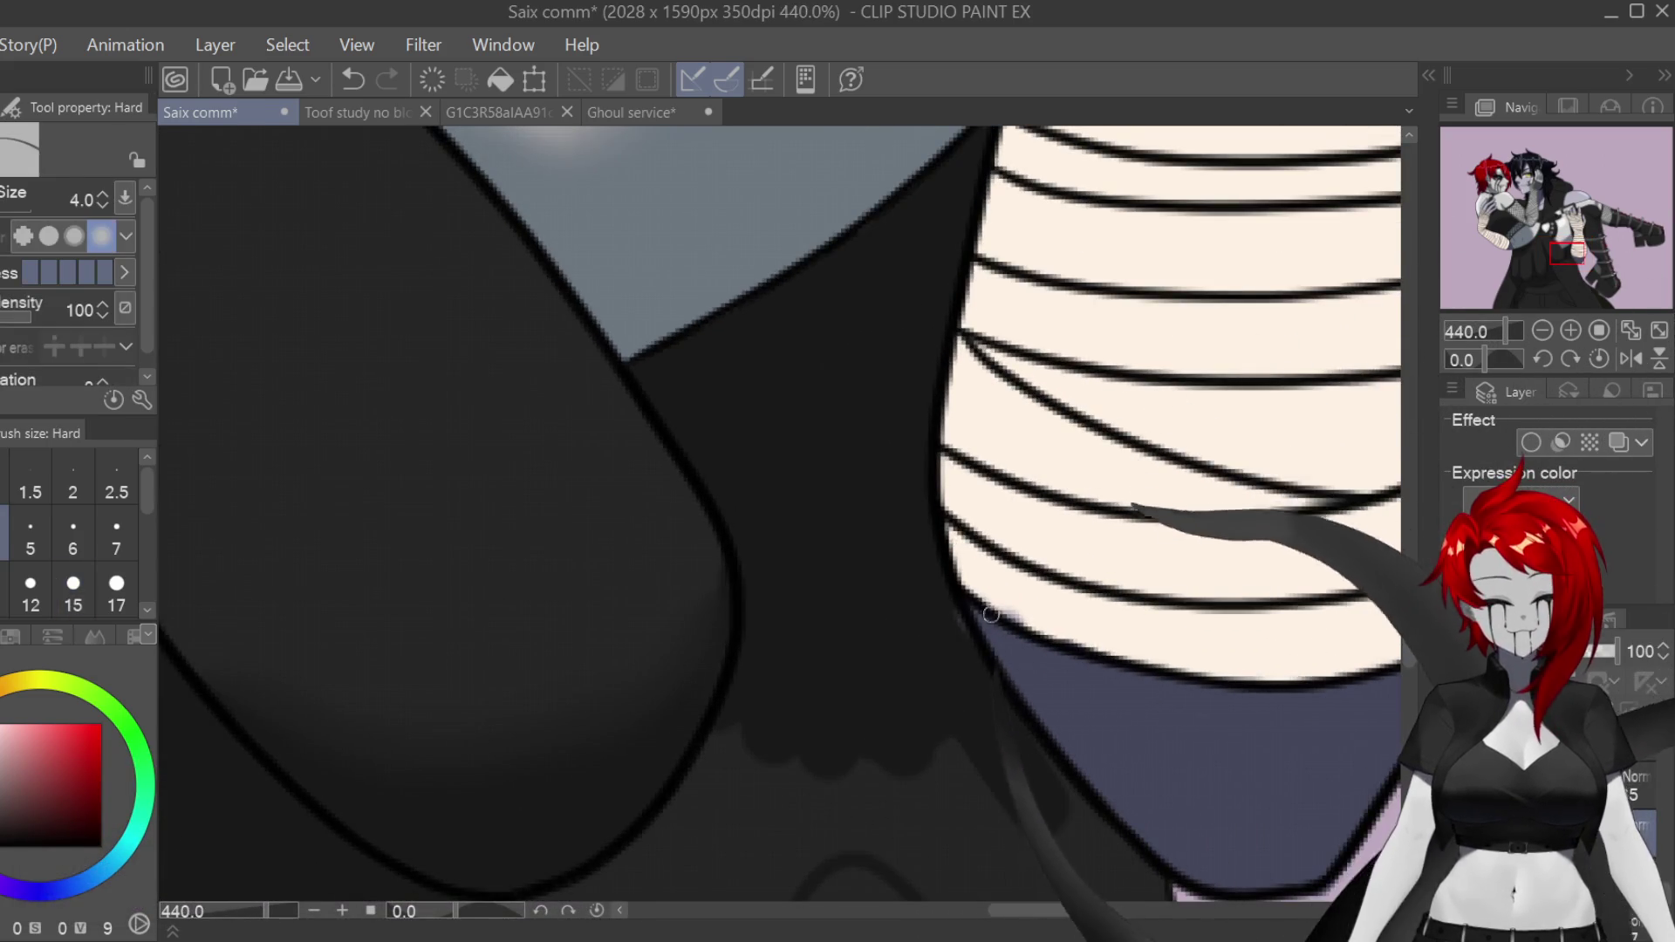
{"action": "scroll", "coordinate": [992, 613], "scroll_direction": "down", "scroll_amount": 3}
{"action": "scroll", "coordinate": [754, 484], "scroll_direction": "up", "scroll_amount": 2}
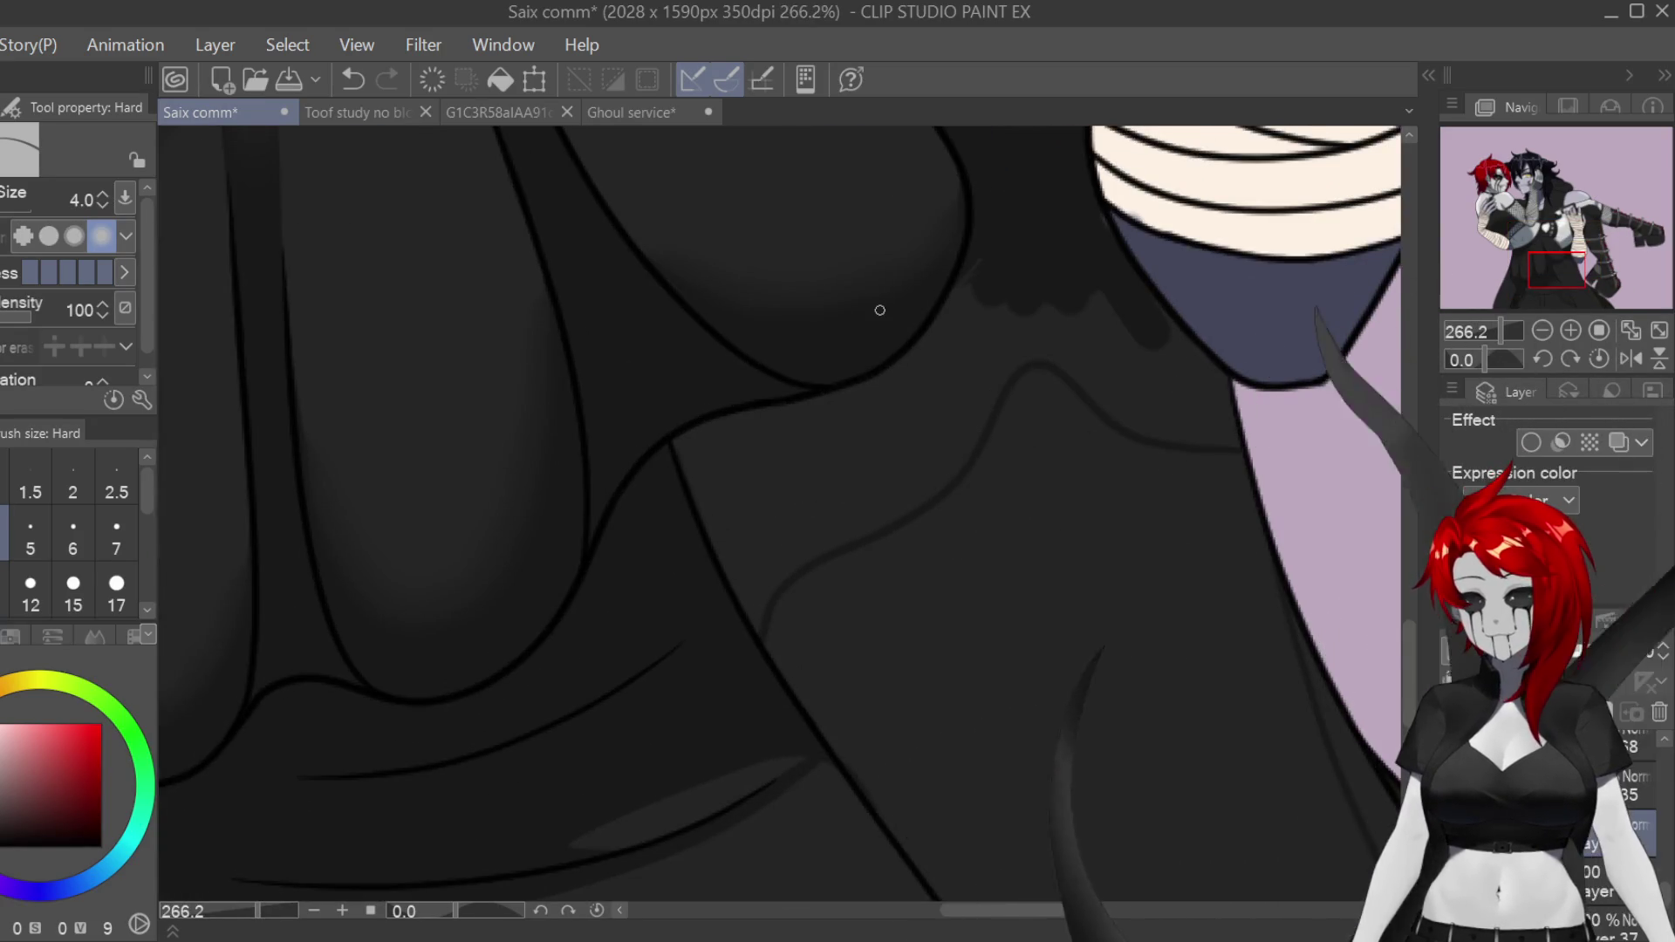
Step: Brush darker shadow down from the shoulder, covering the light grey bumps below the collar
{"action": "key", "text": "p"}
{"action": "mouse_move", "coordinate": [973, 269]}
{"action": "left_mouse_down"}
{"action": "mouse_move", "coordinate": [890, 378]}
{"action": "mouse_move", "coordinate": [721, 427]}
{"action": "left_mouse_up"}
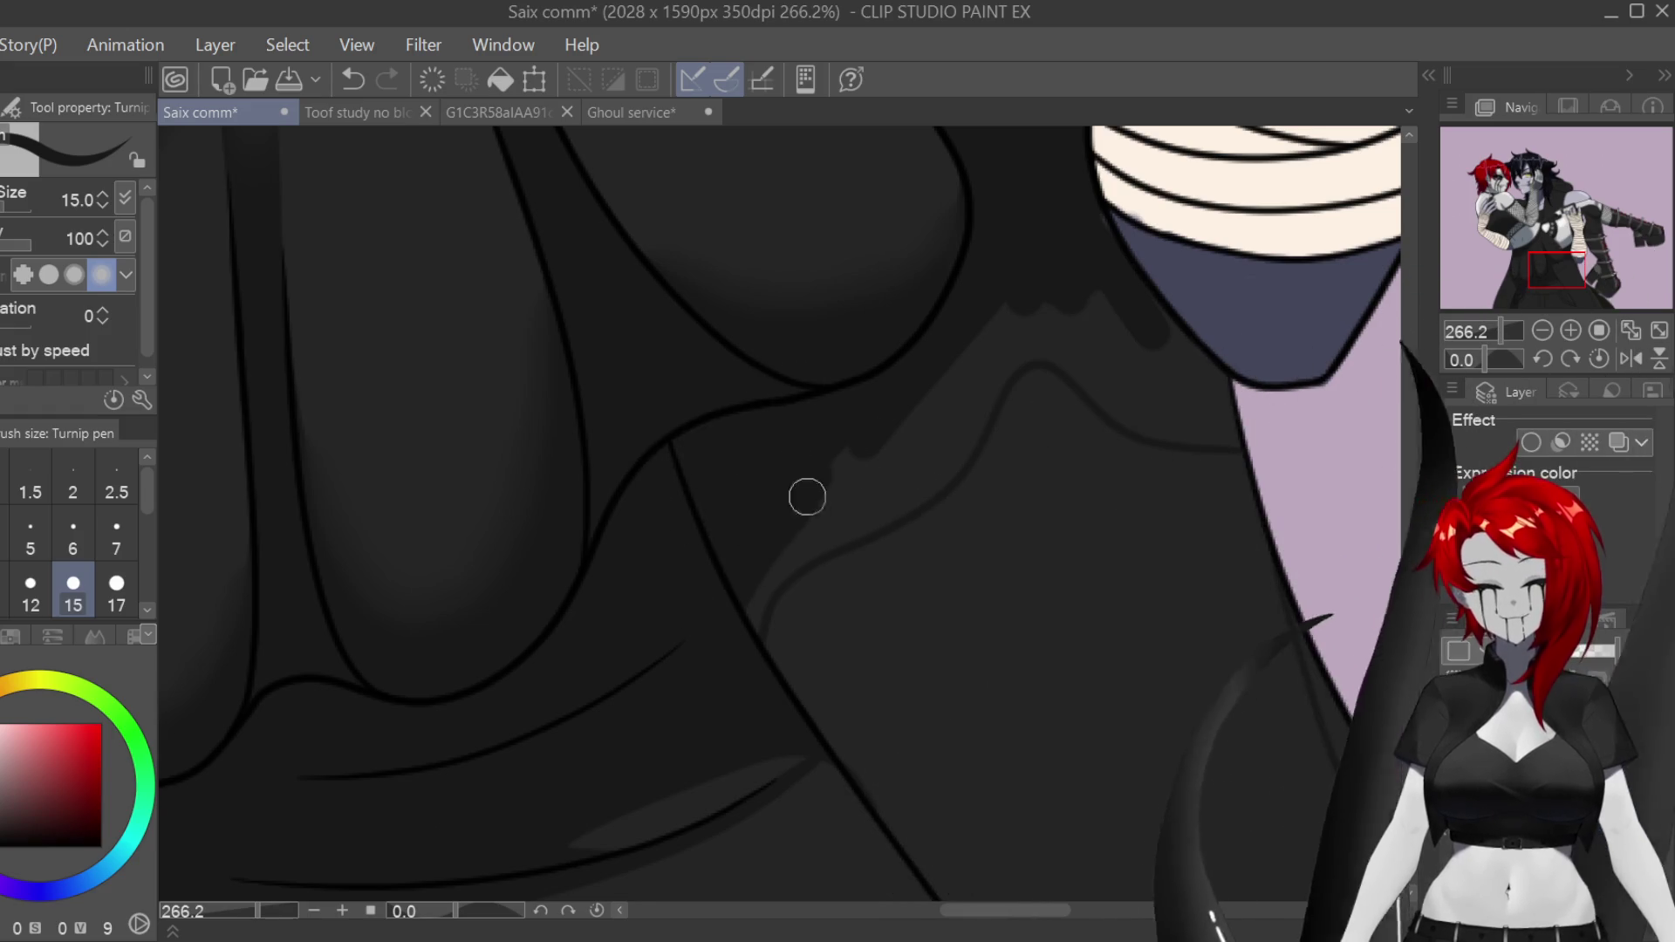
{"action": "mouse_move", "coordinate": [1023, 303]}
{"action": "left_mouse_down"}
{"action": "mouse_move", "coordinate": [1200, 401]}
{"action": "mouse_move", "coordinate": [1189, 363]}
{"action": "mouse_move", "coordinate": [1200, 377]}
{"action": "left_mouse_up"}
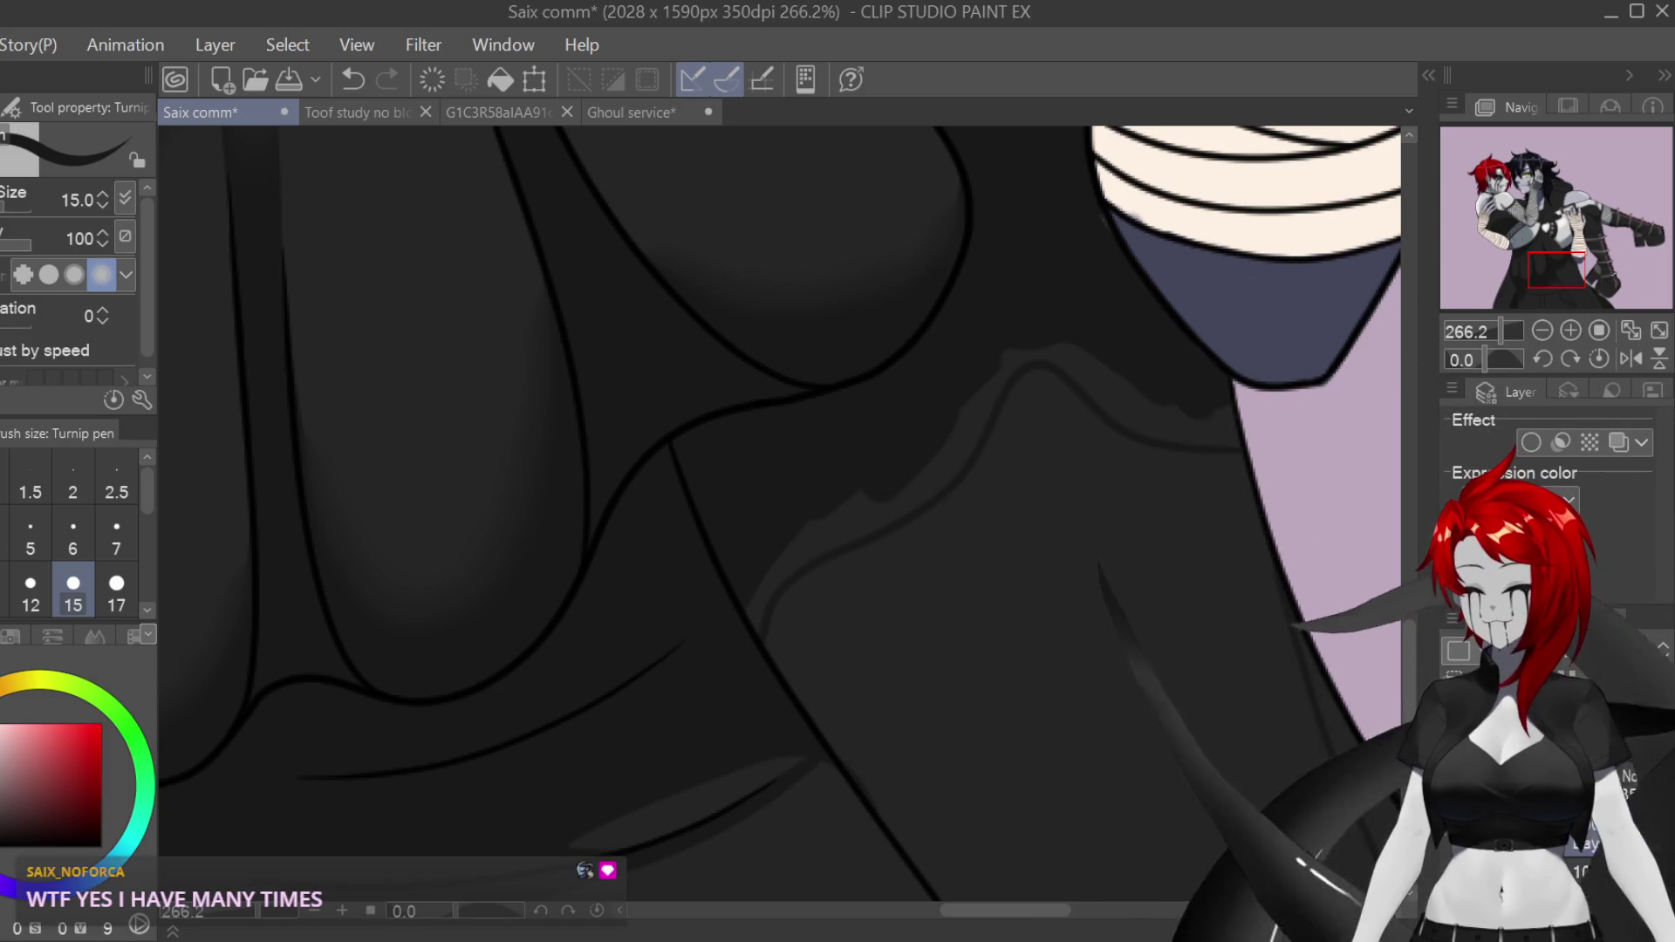
Step: Shrink the brush to size 5 and refine the shoulder shading with the Hard eraser
{"action": "key", "text": "["}
{"action": "key", "text": "["}
{"action": "key", "text": "["}
{"action": "scroll", "coordinate": [785, 557], "scroll_direction": "up", "scroll_amount": 3}
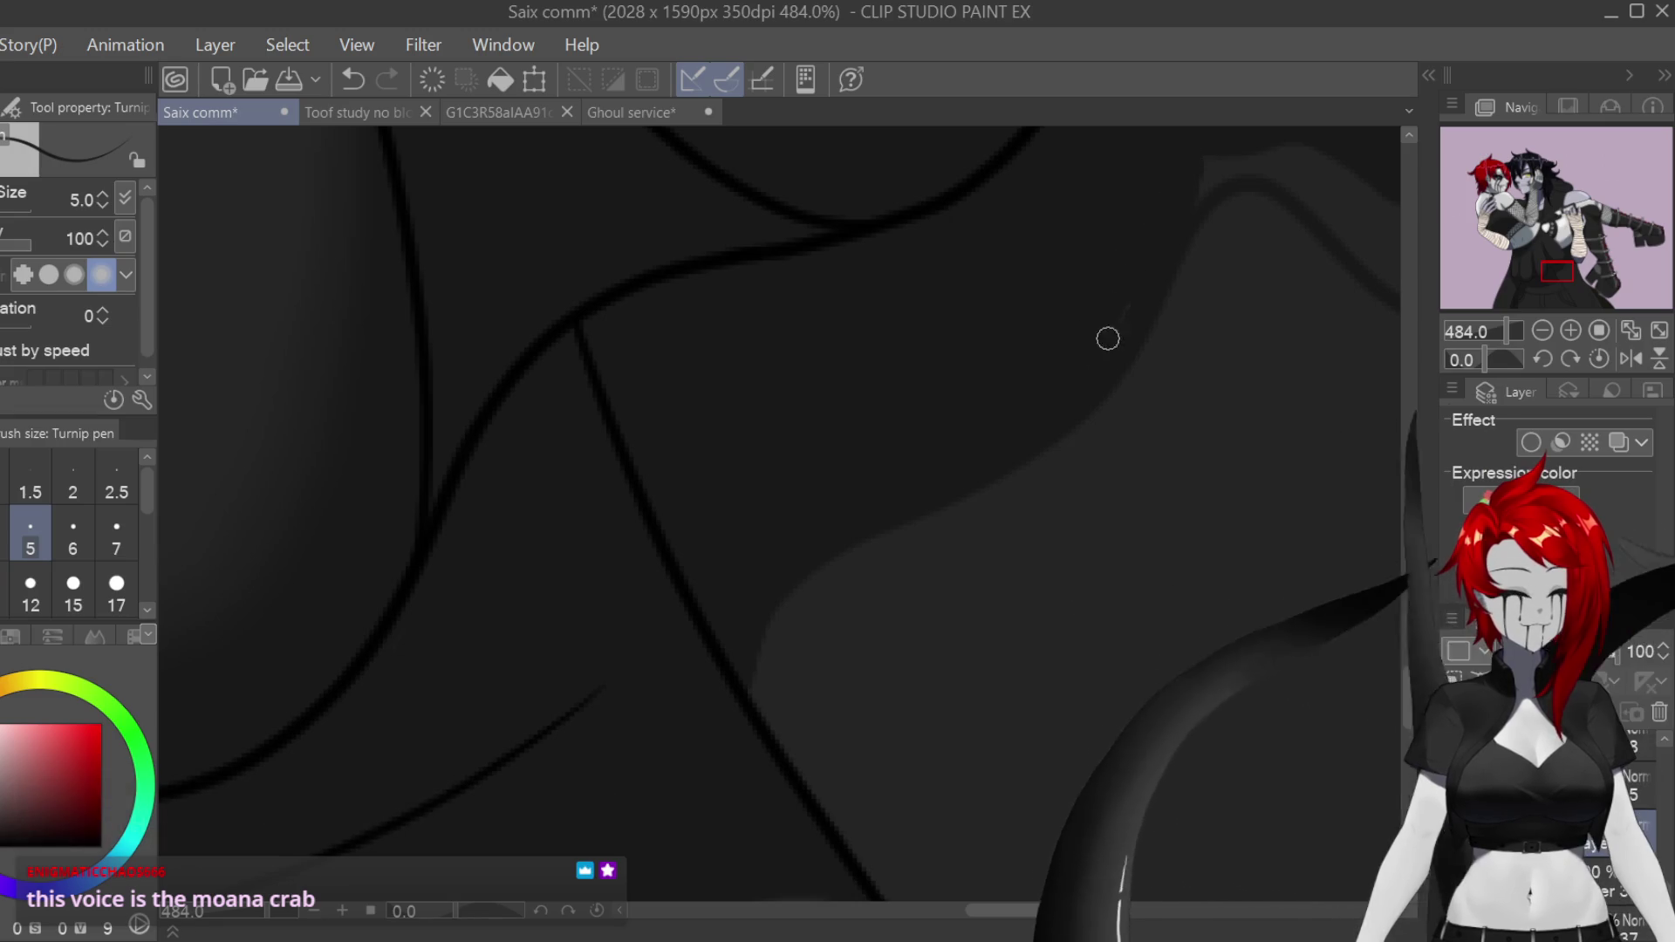
{"action": "scroll", "coordinate": [1235, 715], "scroll_direction": "right", "scroll_amount": 5}
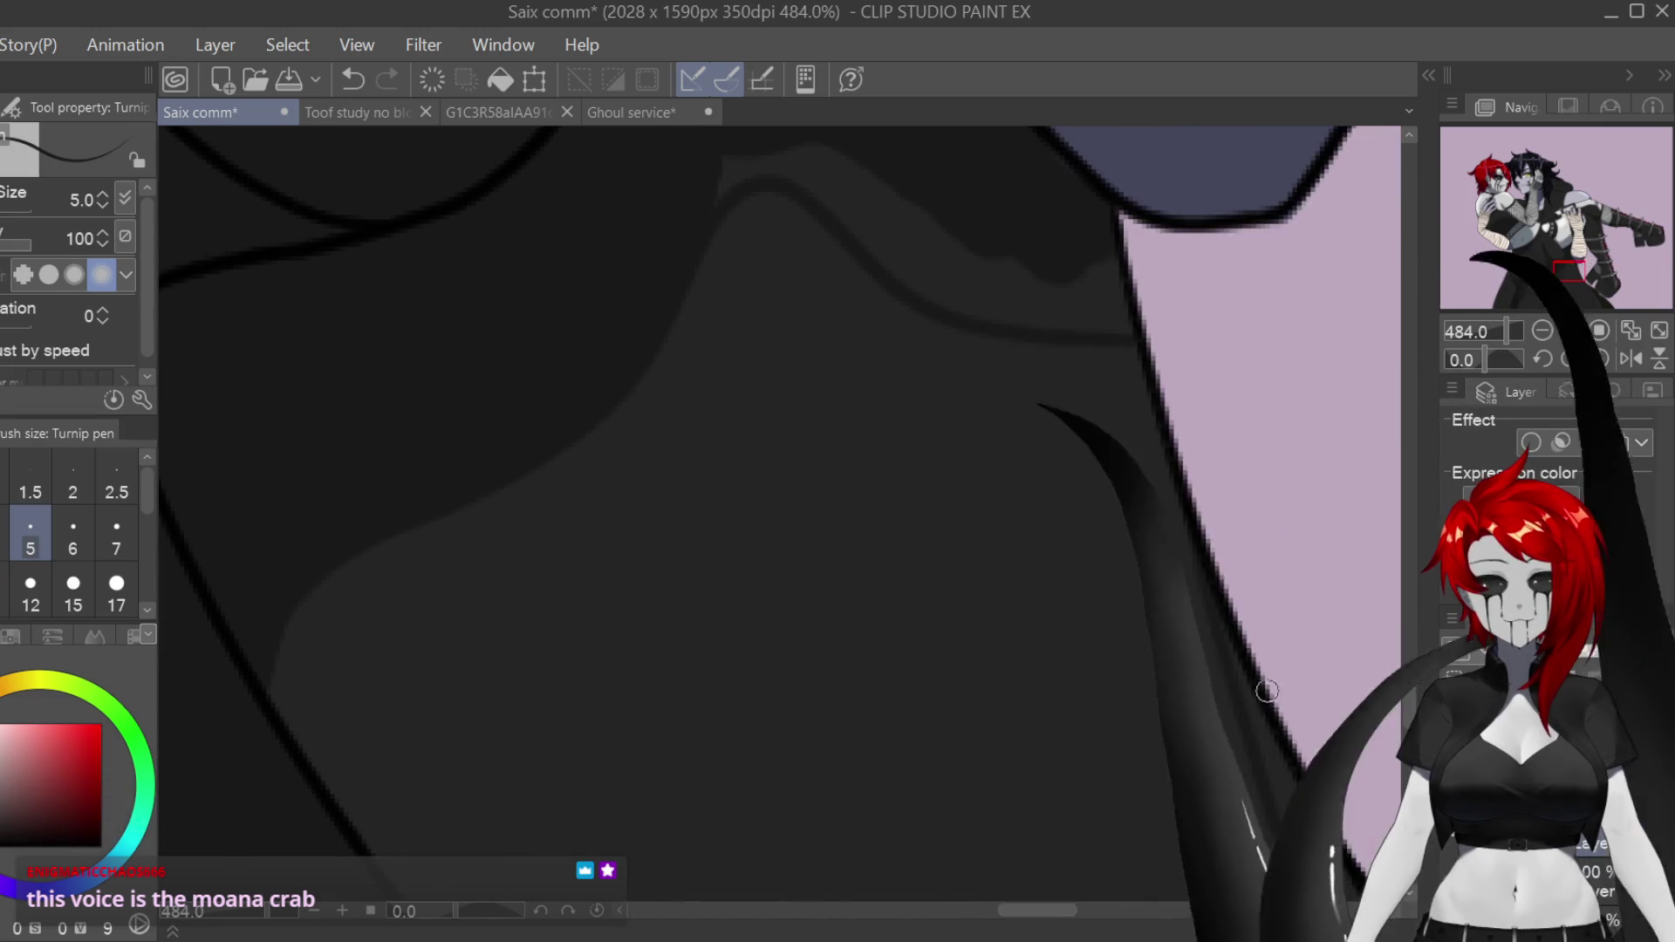
{"action": "scroll", "coordinate": [1235, 716], "scroll_direction": "up", "scroll_amount": 3}
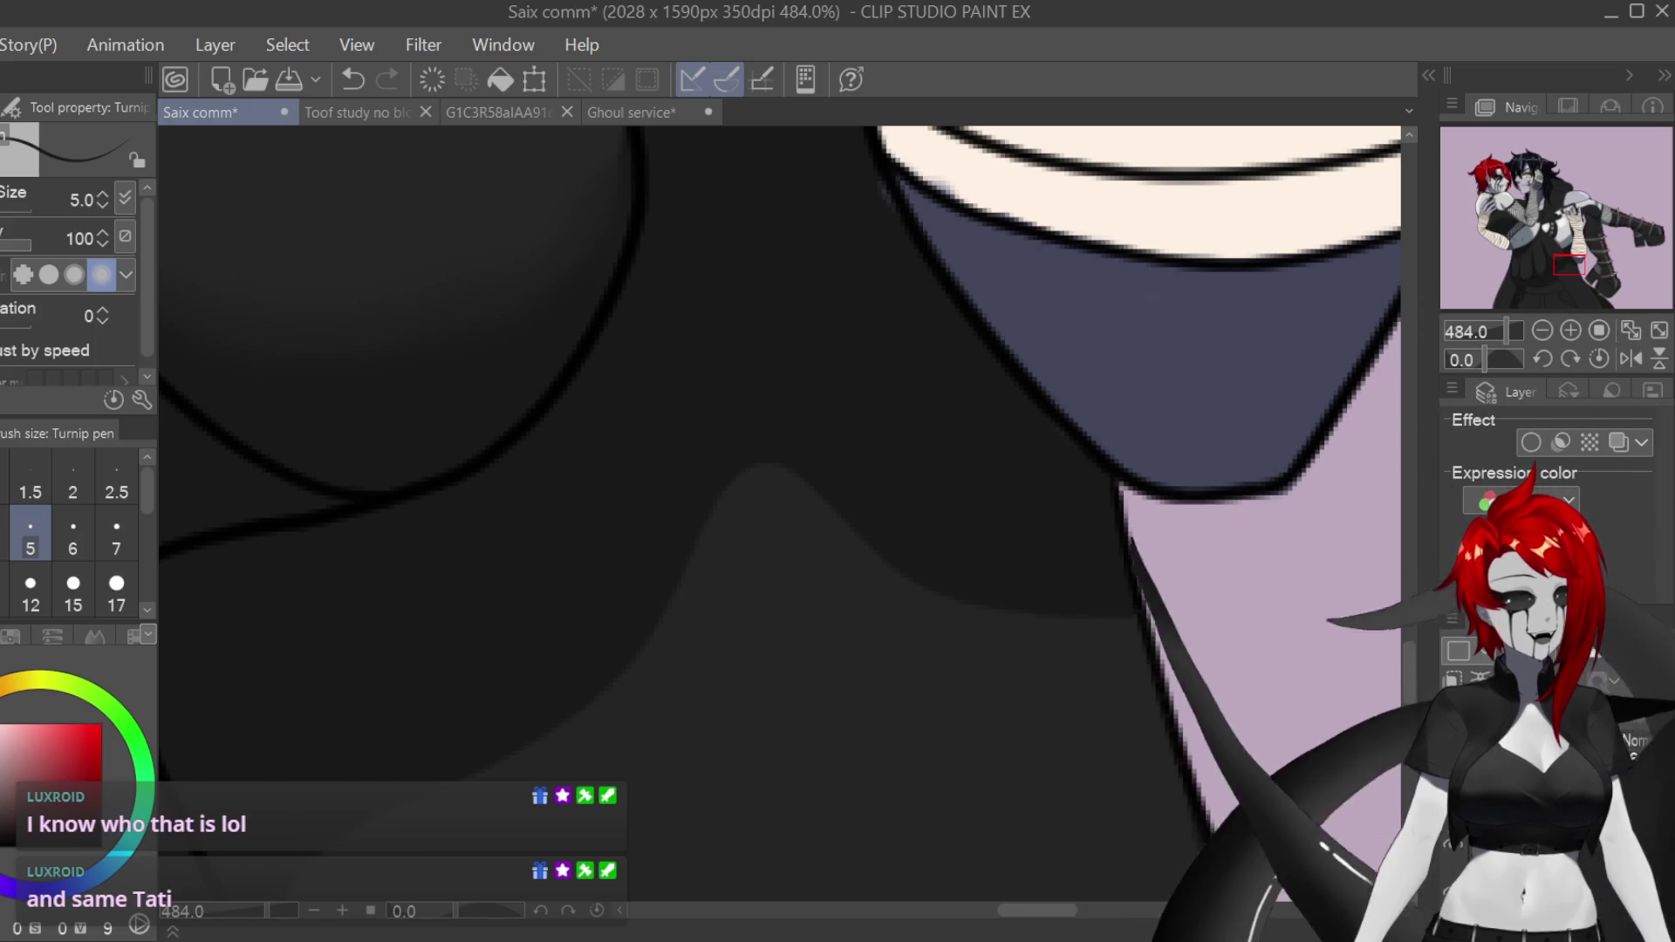
{"action": "key", "text": "e"}
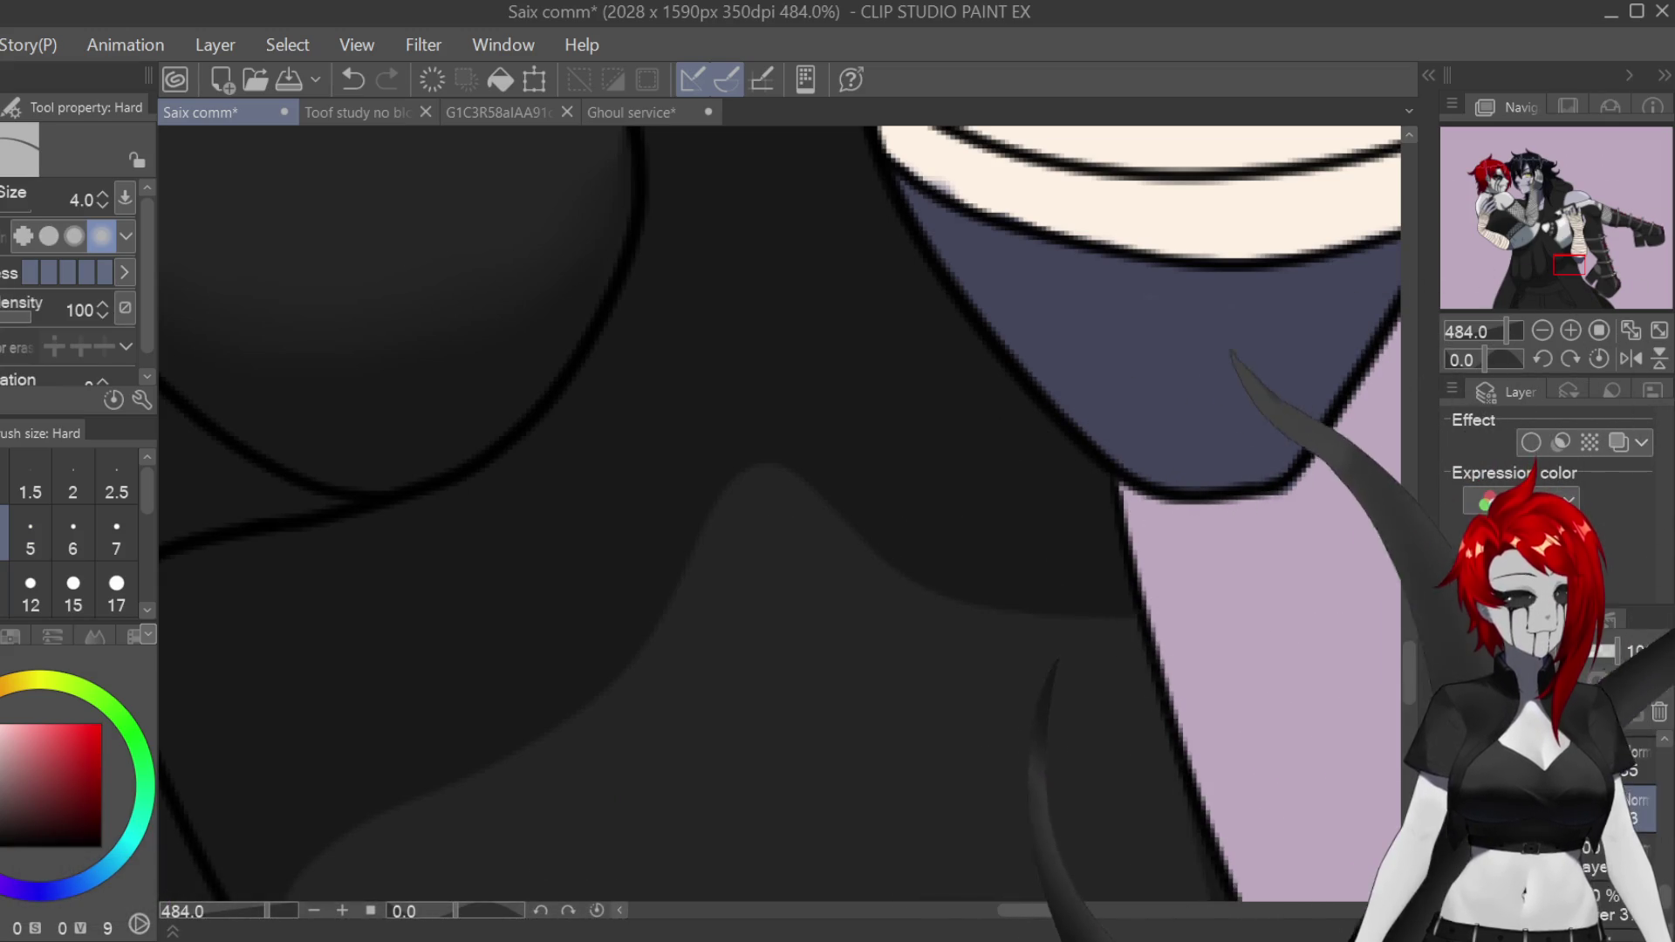
{"action": "key", "text": "p"}
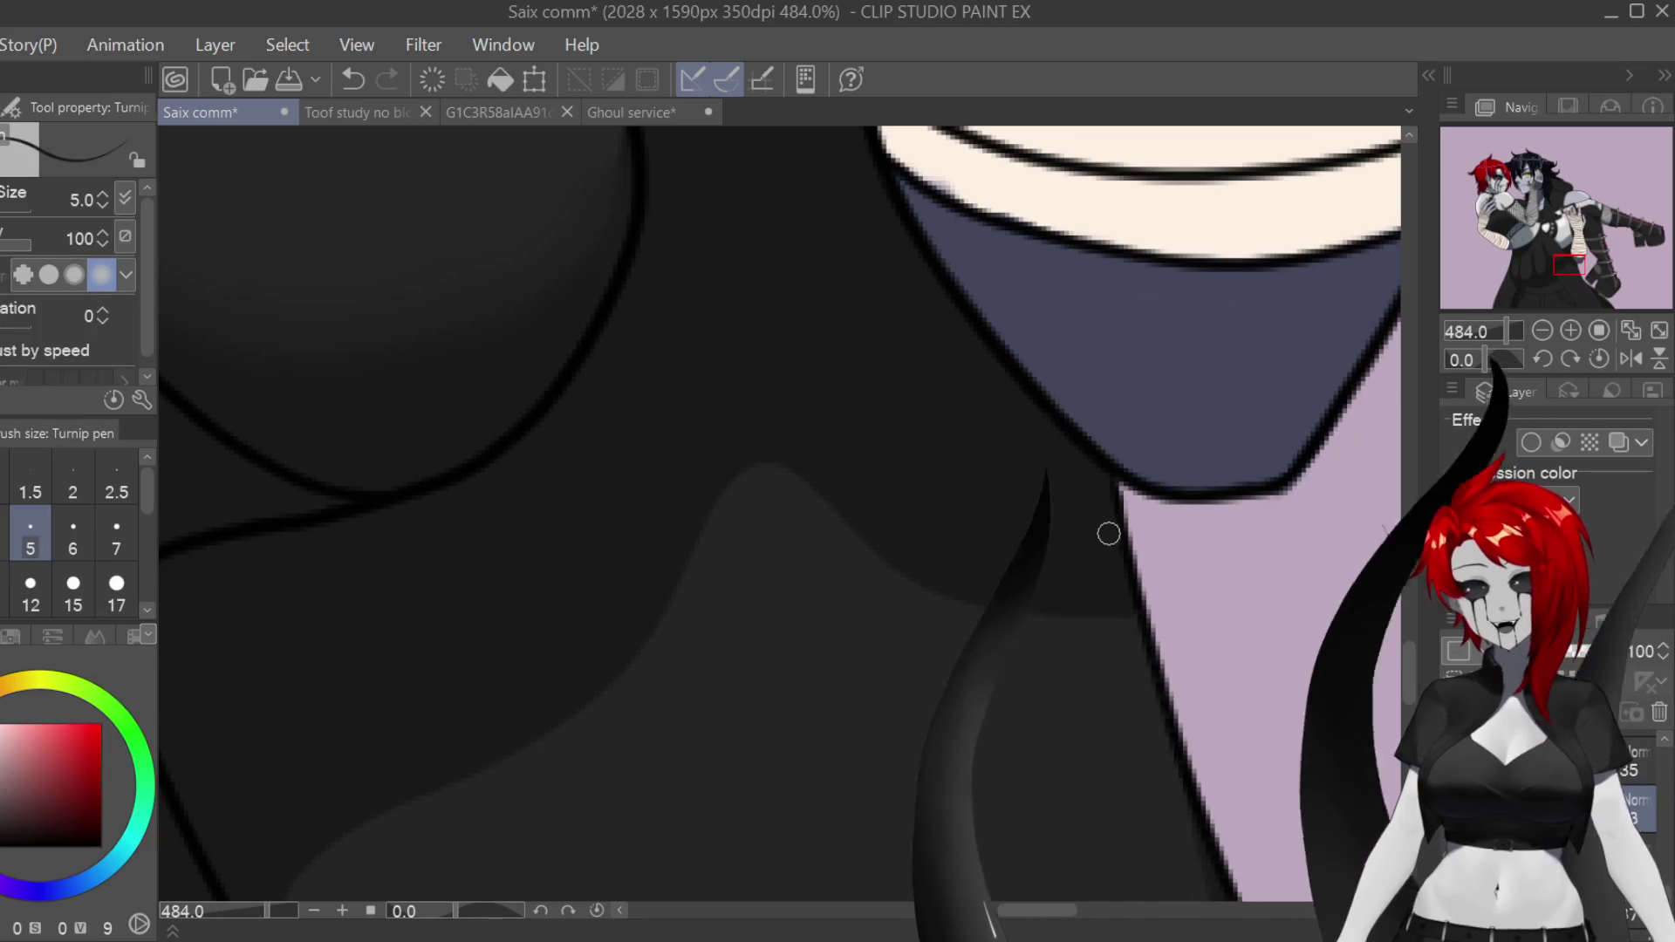
{"action": "scroll", "coordinate": [1123, 613], "scroll_direction": "down", "scroll_amount": 3}
{"action": "scroll", "coordinate": [1124, 613], "scroll_direction": "down", "scroll_amount": 2}
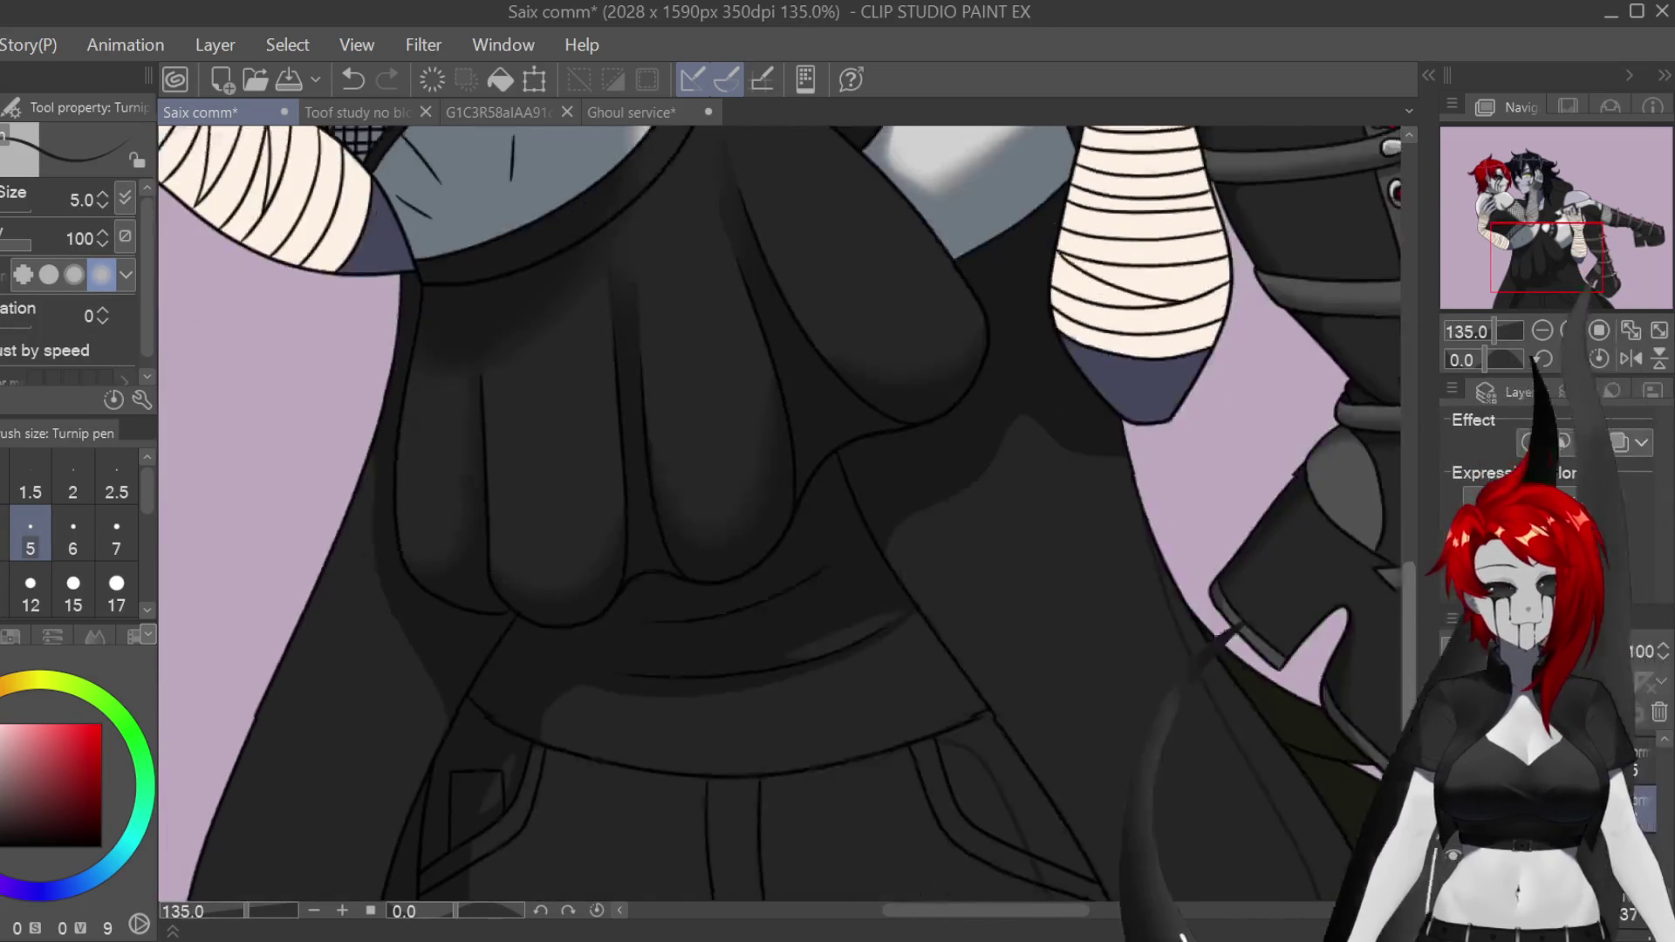
Step: Show the hidden shading on the hands and skirt and touch it up with the Hard eraser
{"action": "left_click", "coordinate": [1453, 650]}
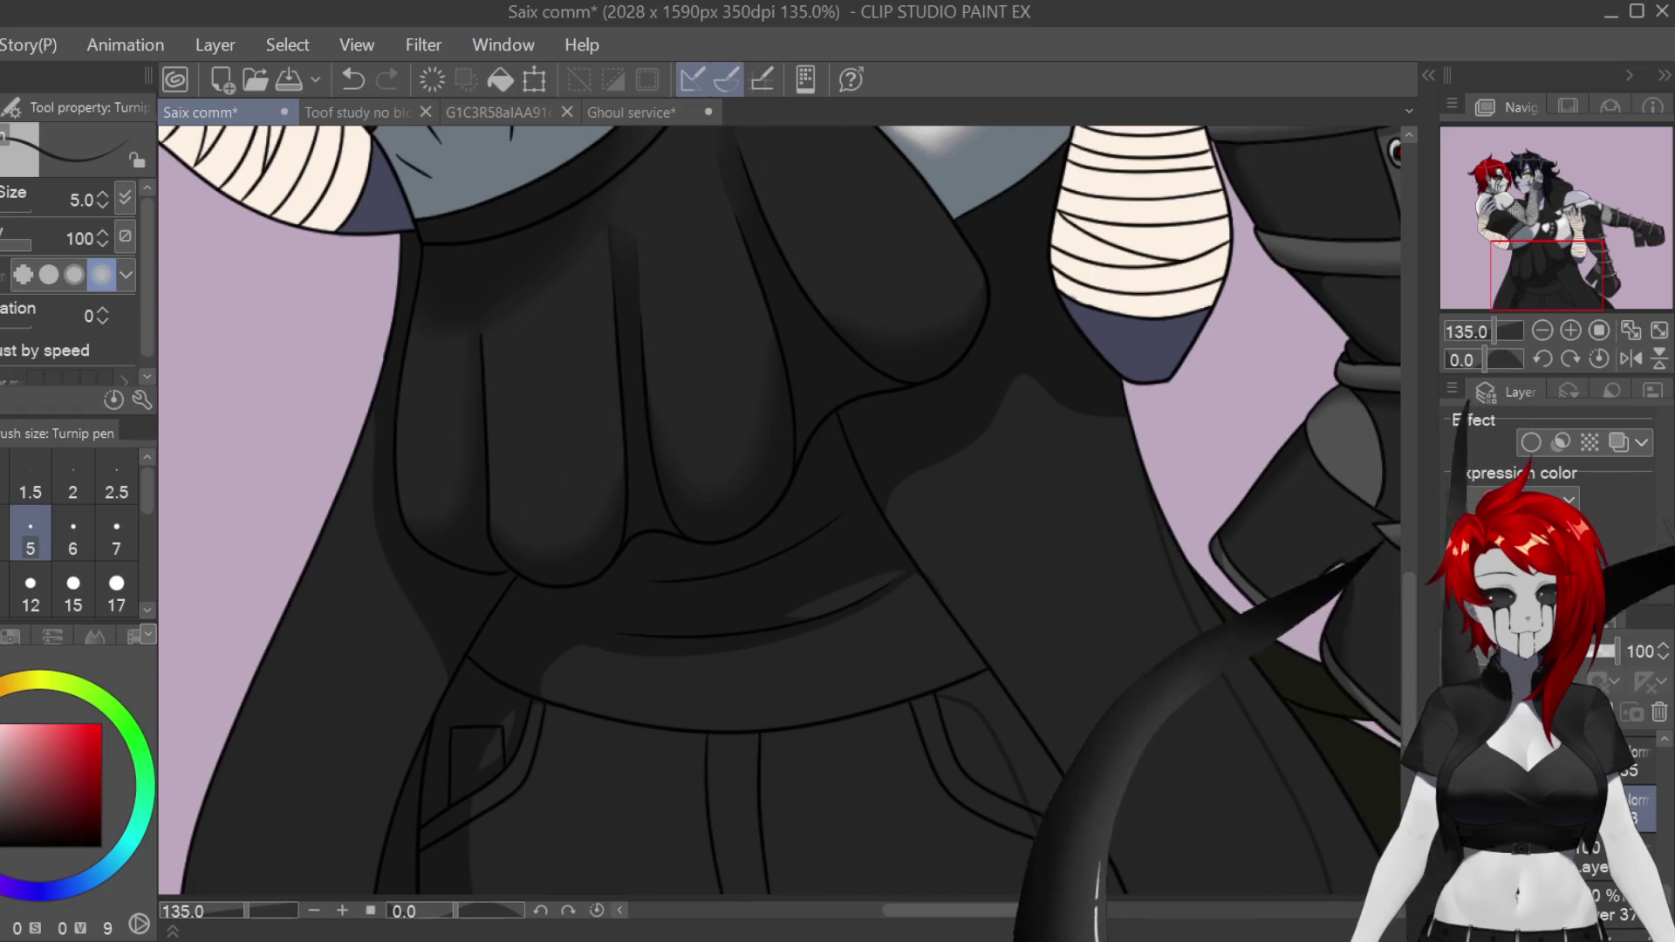
{"action": "scroll", "coordinate": [1028, 814], "scroll_direction": "up", "scroll_amount": 2}
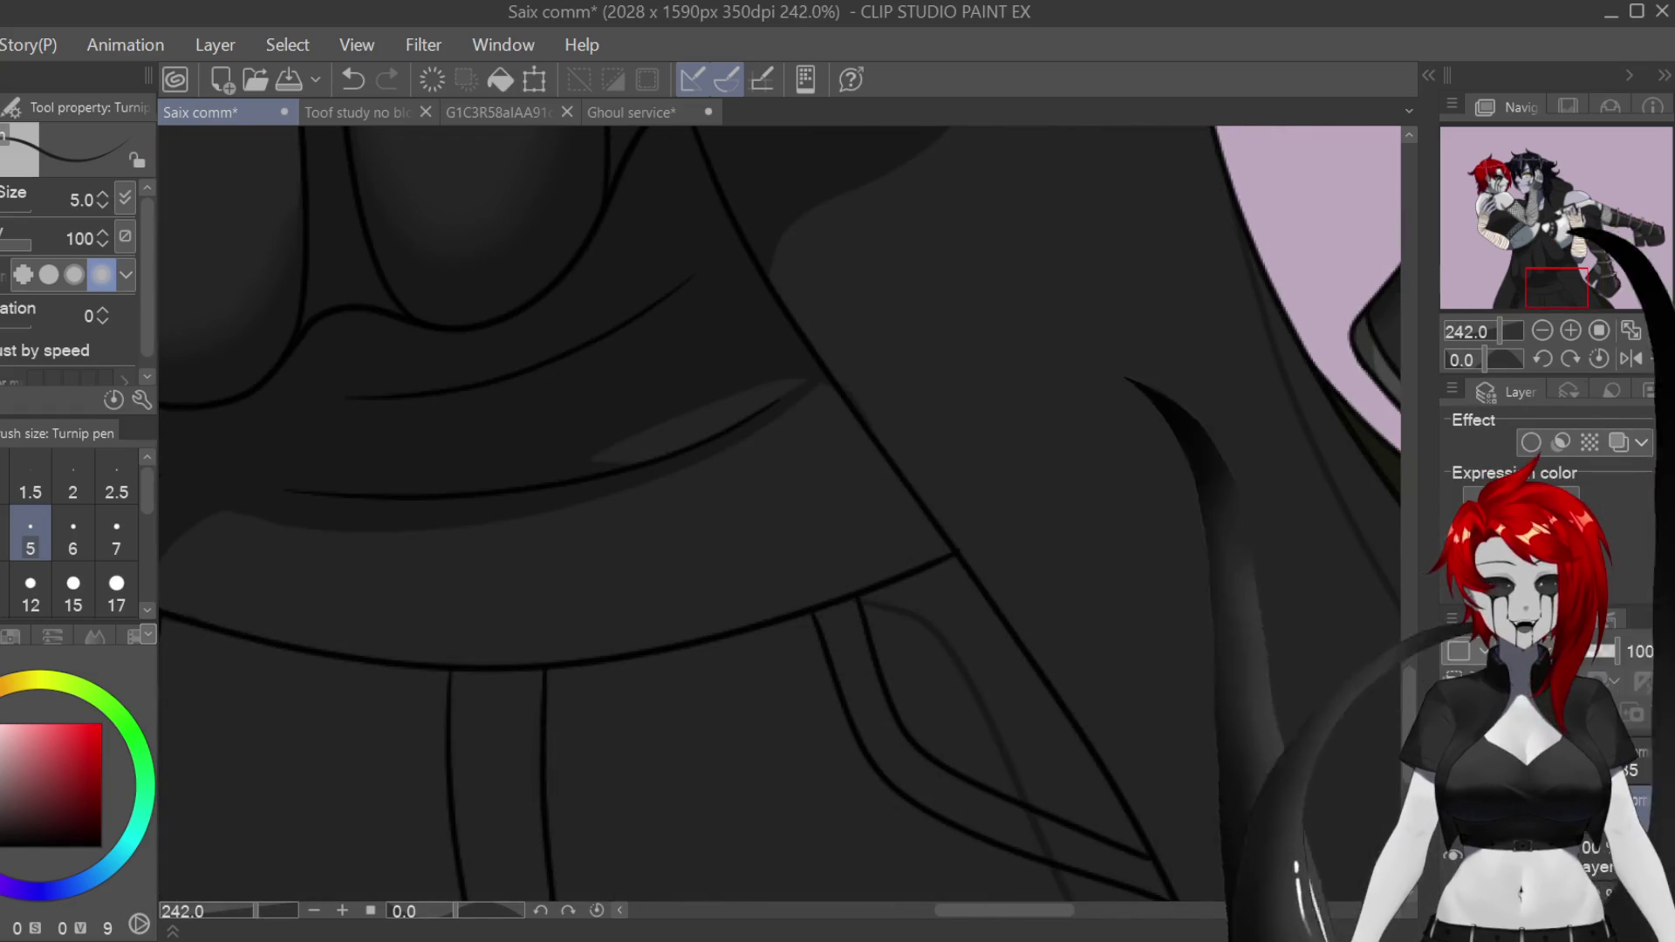
{"action": "scroll", "coordinate": [1341, 625], "scroll_direction": "down", "scroll_amount": 2}
{"action": "key", "text": "e"}
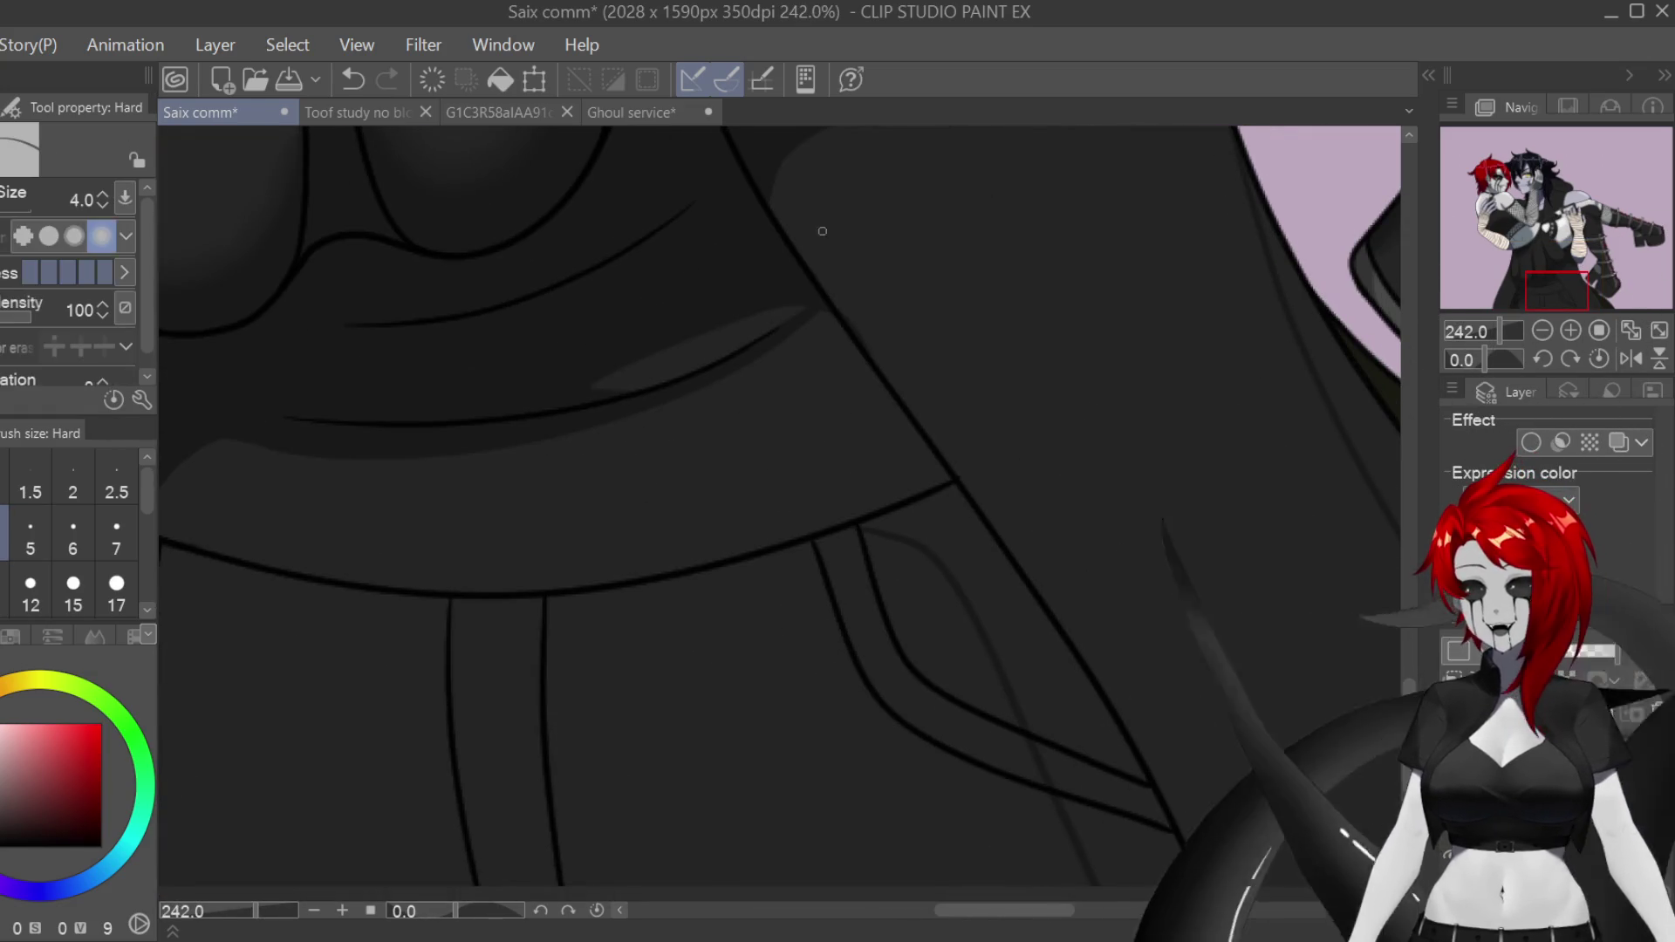
{"action": "scroll", "coordinate": [830, 378], "scroll_direction": "up", "scroll_amount": 2}
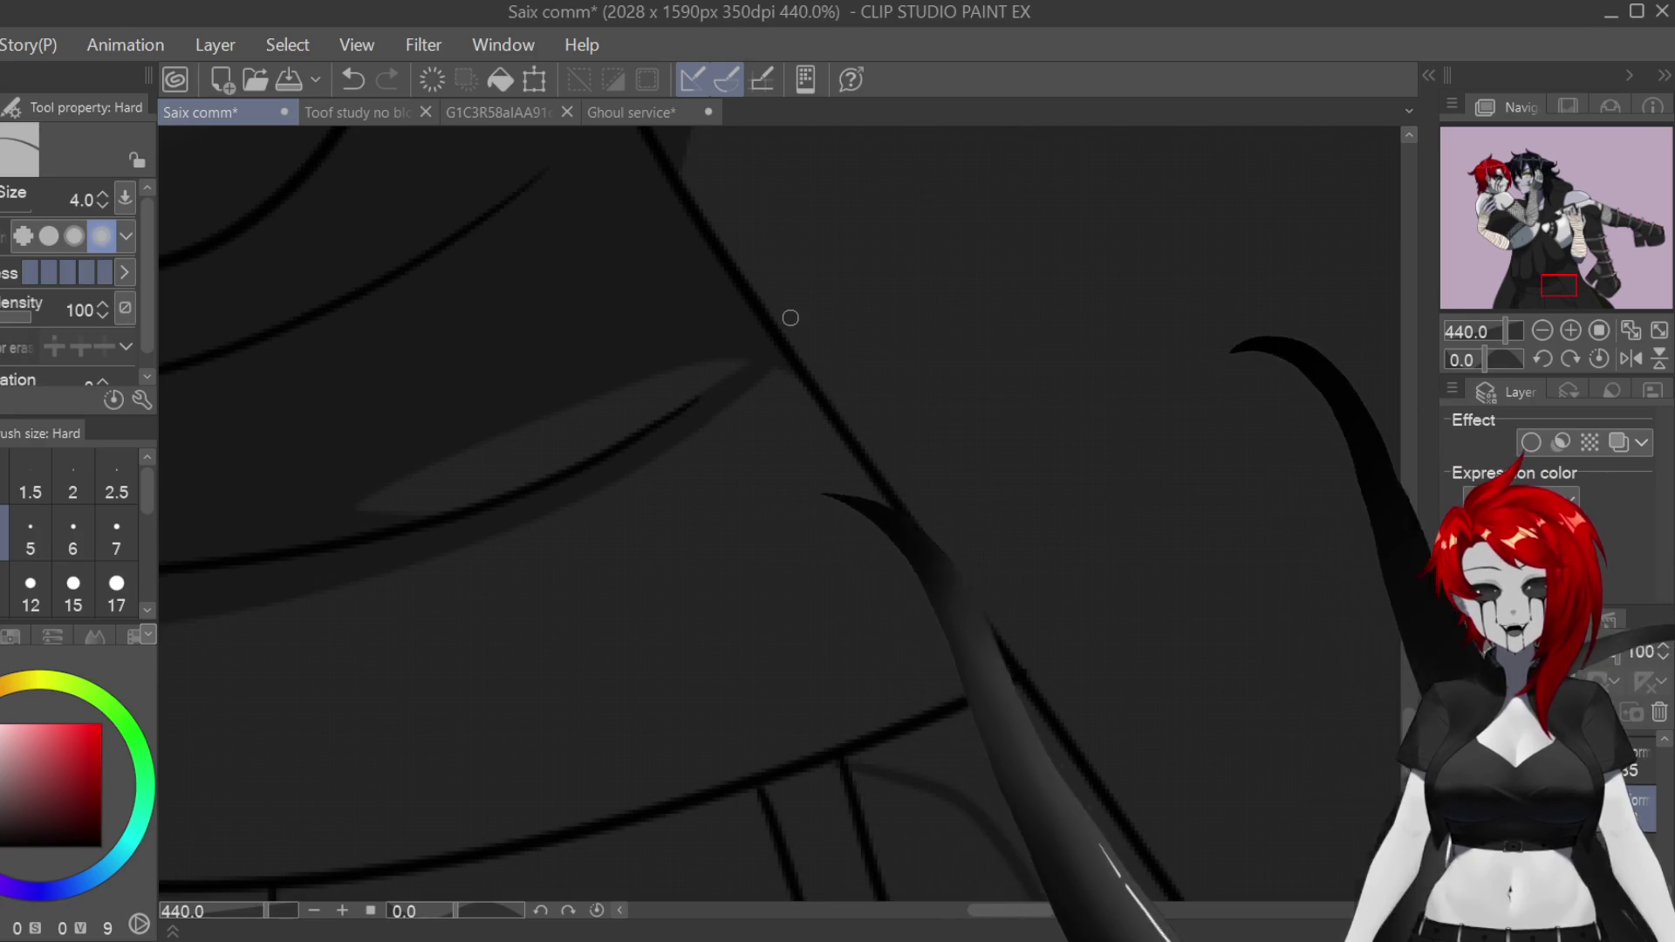
{"action": "scroll", "coordinate": [787, 323], "scroll_direction": "down", "scroll_amount": 2}
{"action": "key", "text": "p"}
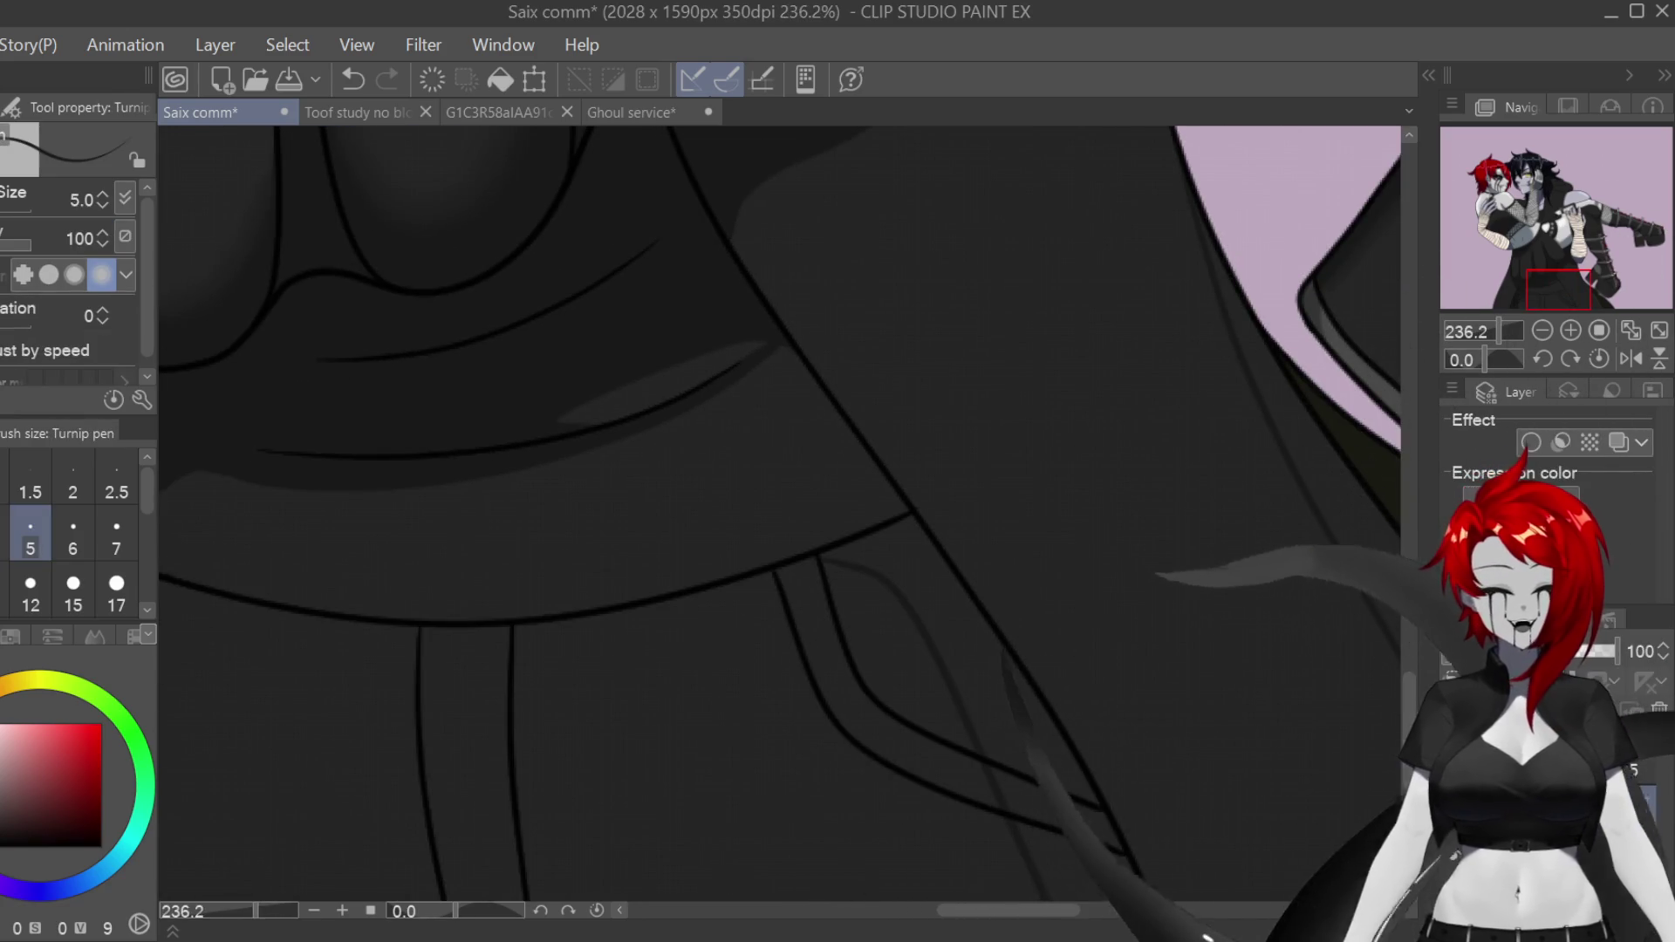
{"action": "scroll", "coordinate": [1388, 689], "scroll_direction": "down", "scroll_amount": 3}
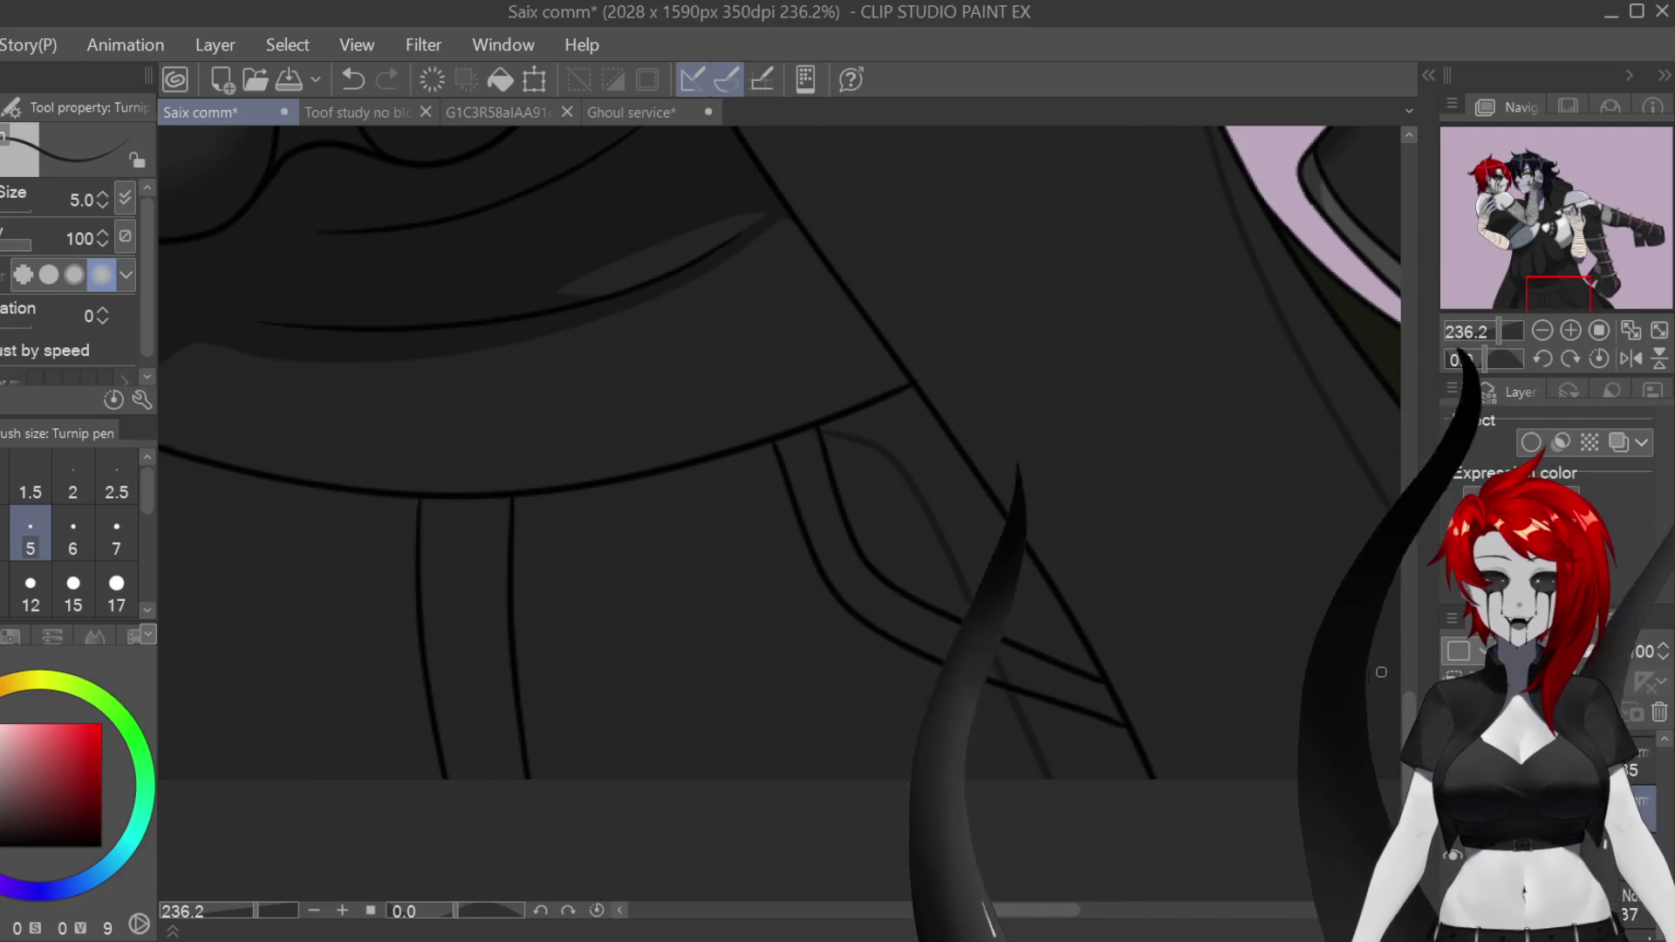
Step: Add faint grey shading along the inked line on the skirt, checking it mirrored
{"action": "key", "text": "h"}
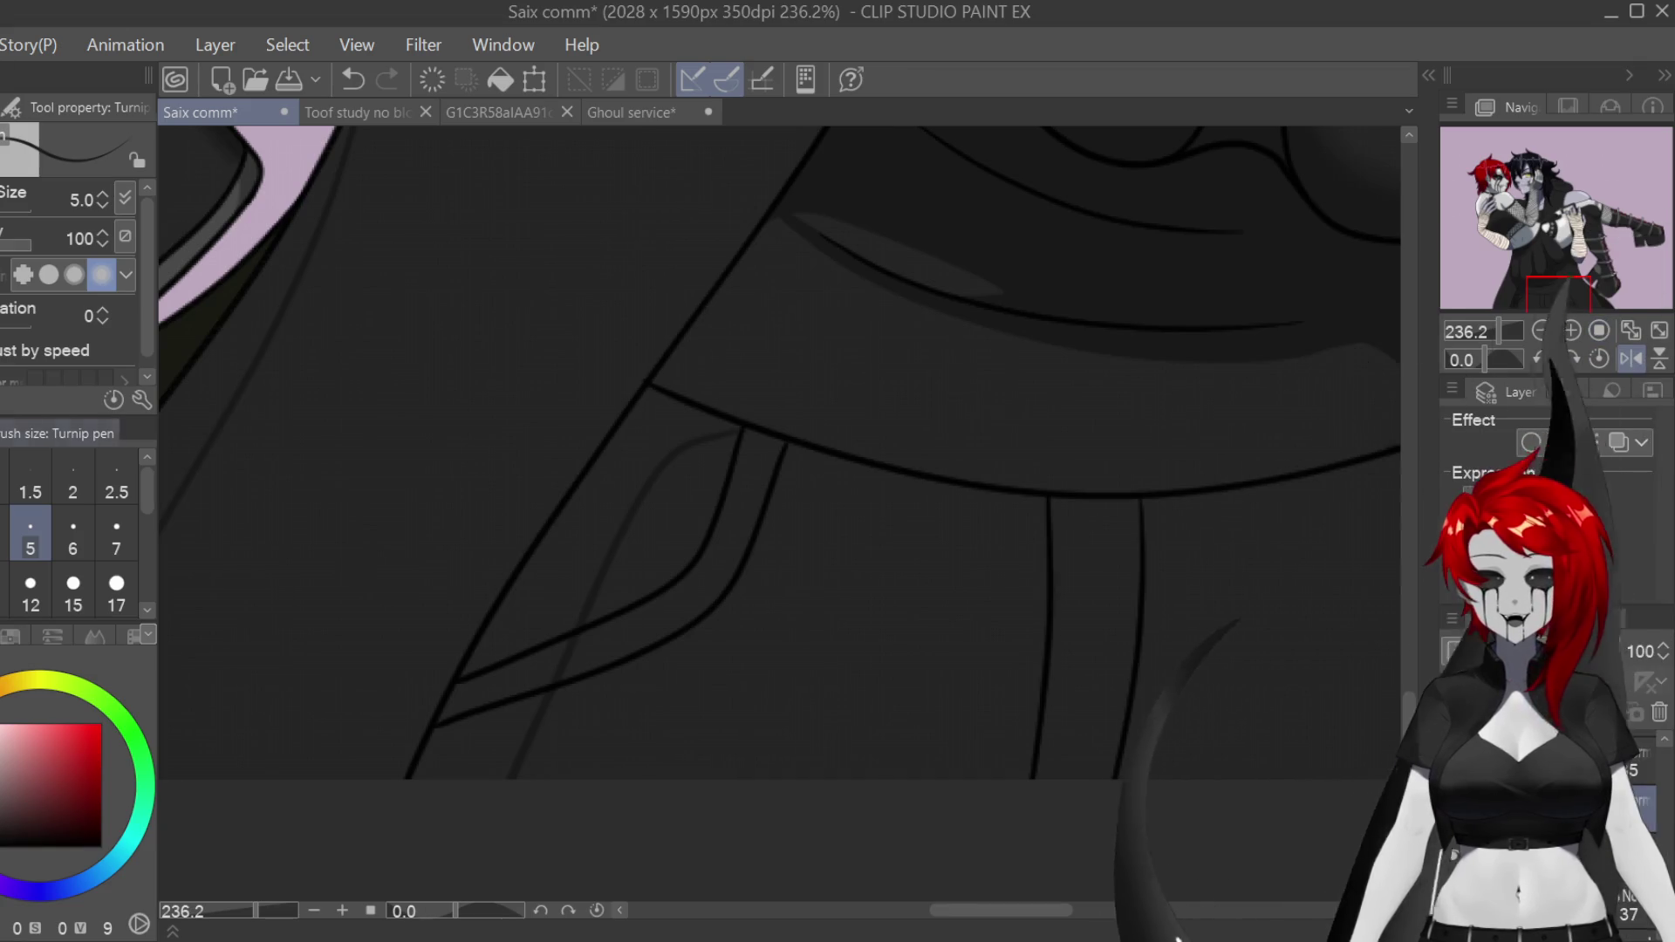
{"action": "mouse_move", "coordinate": [749, 426]}
{"action": "left_mouse_down"}
{"action": "mouse_move", "coordinate": [729, 393]}
{"action": "mouse_move", "coordinate": [729, 288]}
{"action": "left_mouse_up"}
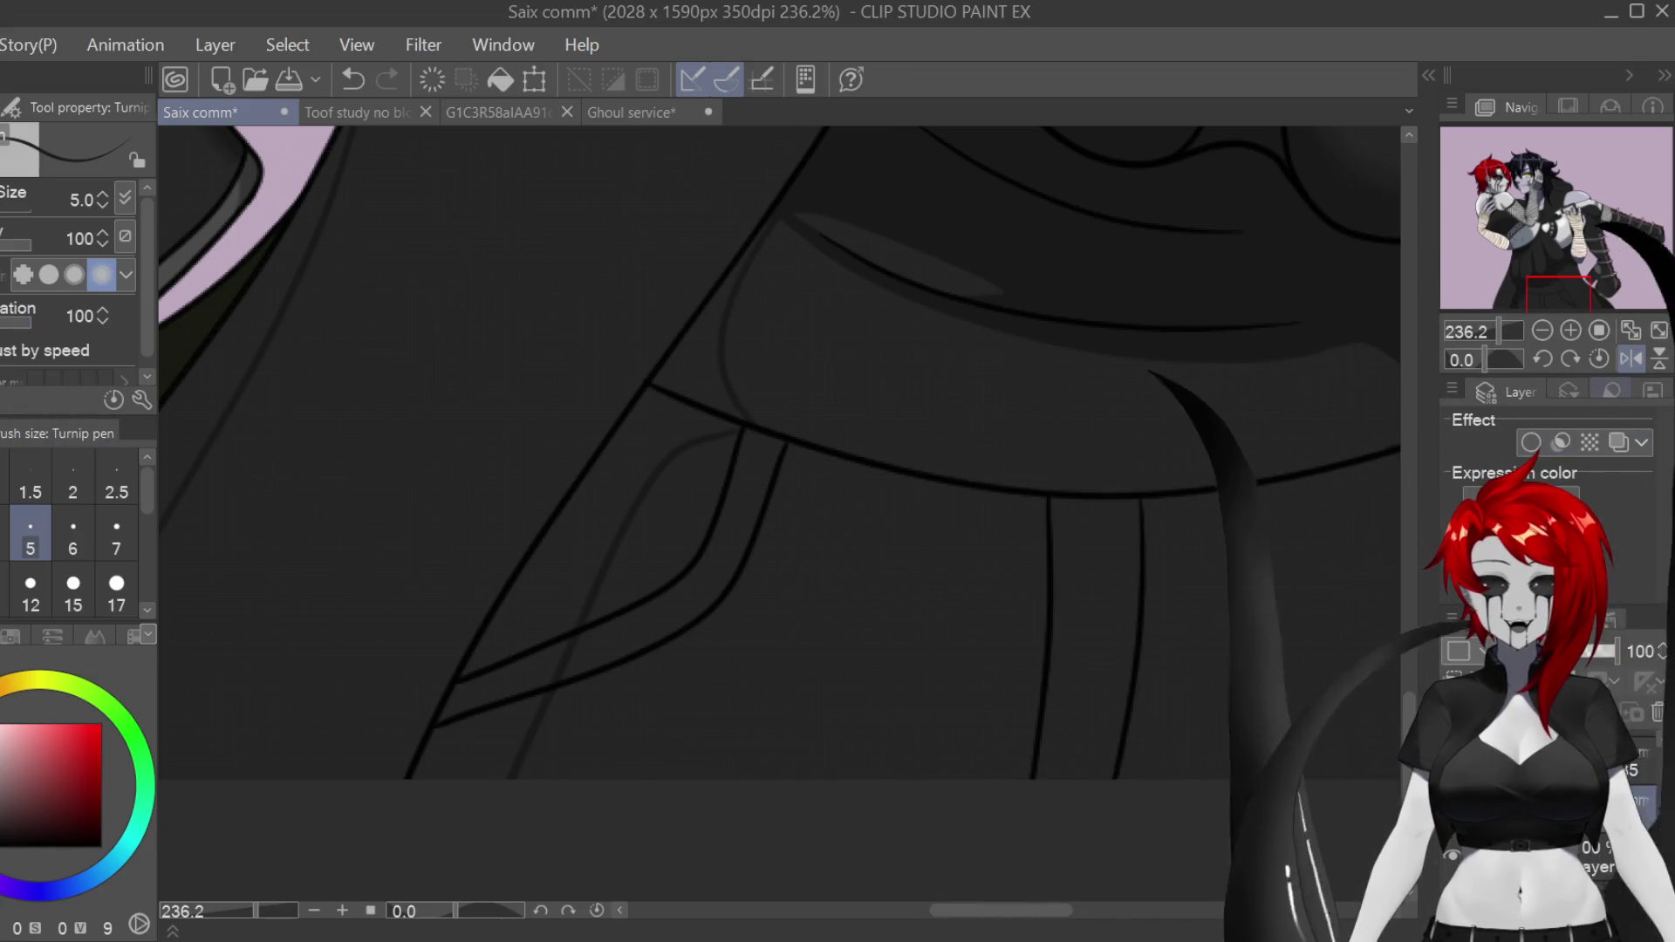
{"action": "key", "text": "h"}
{"action": "scroll", "coordinate": [899, 190], "scroll_direction": "up", "scroll_amount": 2}
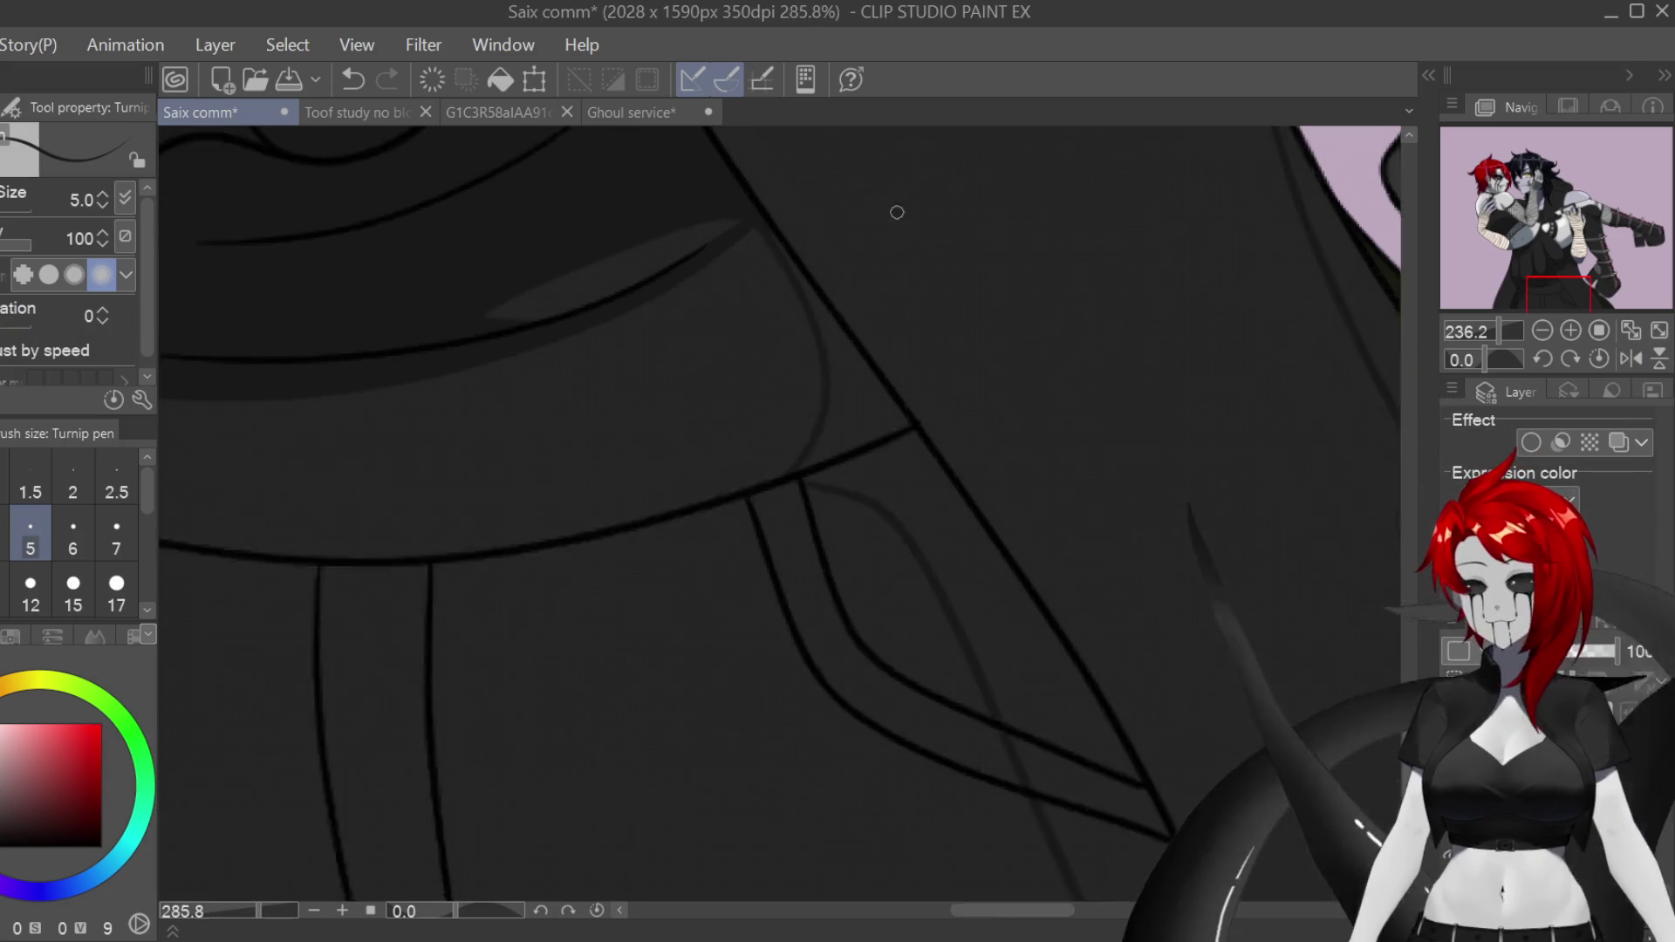
{"action": "mouse_move", "coordinate": [762, 252]}
{"action": "left_mouse_down"}
{"action": "mouse_move", "coordinate": [808, 355]}
{"action": "mouse_move", "coordinate": [882, 433]}
{"action": "left_mouse_up"}
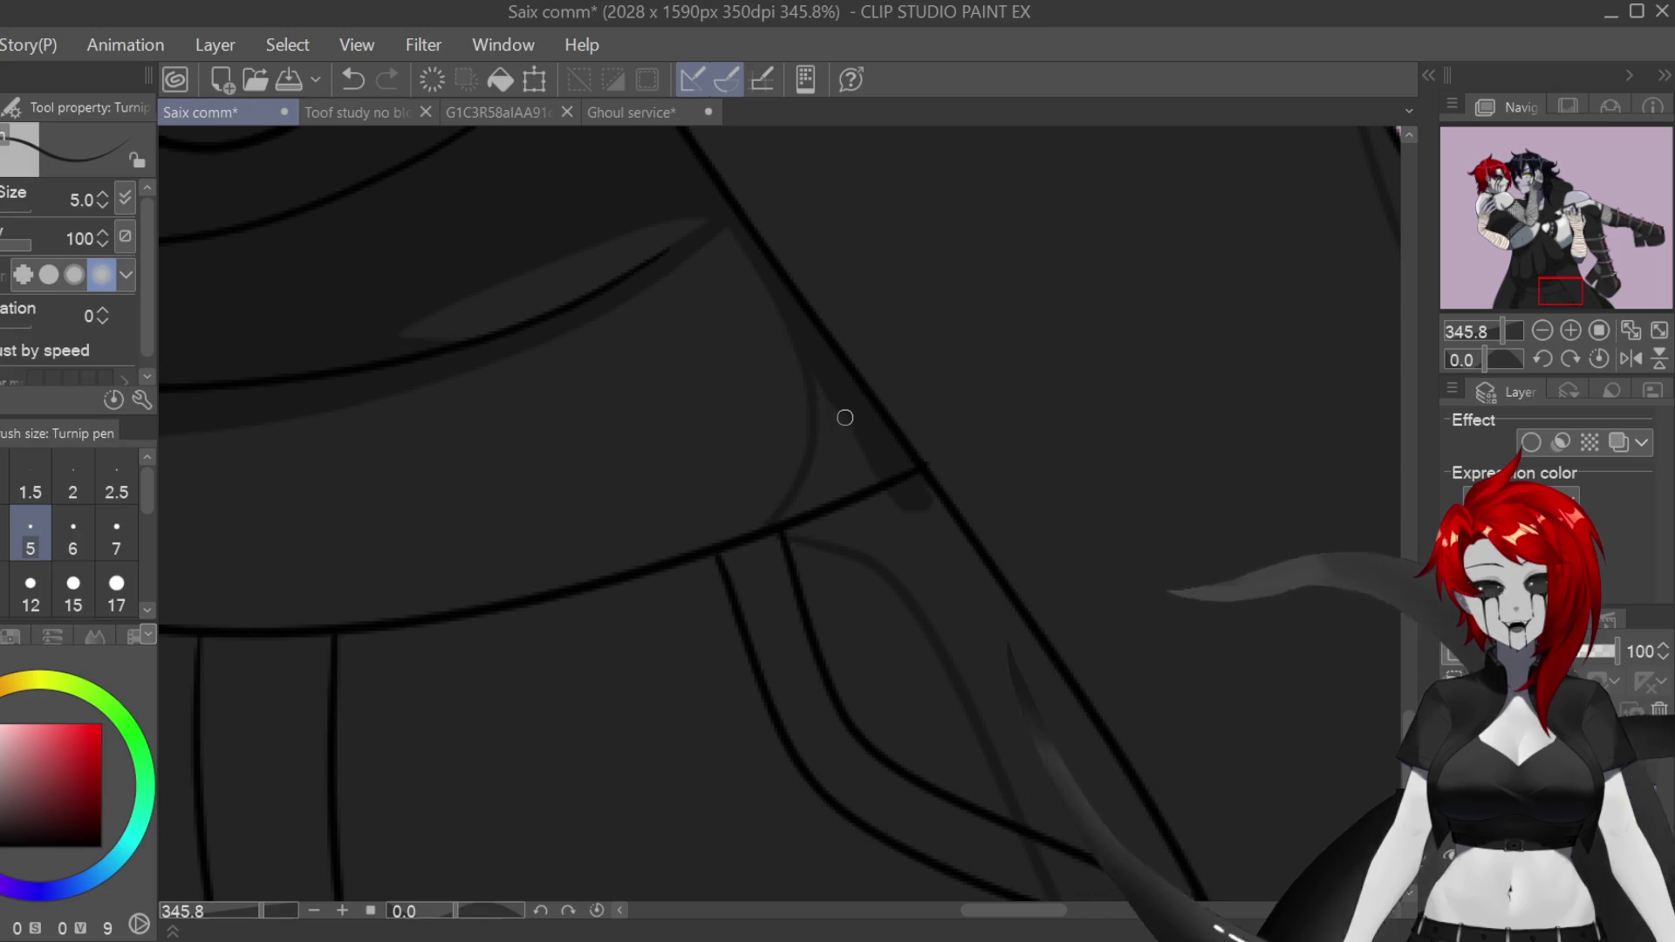
{"action": "mouse_move", "coordinate": [821, 375]}
{"action": "left_mouse_down"}
{"action": "mouse_move", "coordinate": [837, 512]}
{"action": "mouse_move", "coordinate": [860, 419]}
{"action": "mouse_move", "coordinate": [897, 468]}
{"action": "mouse_move", "coordinate": [829, 434]}
{"action": "left_mouse_up"}
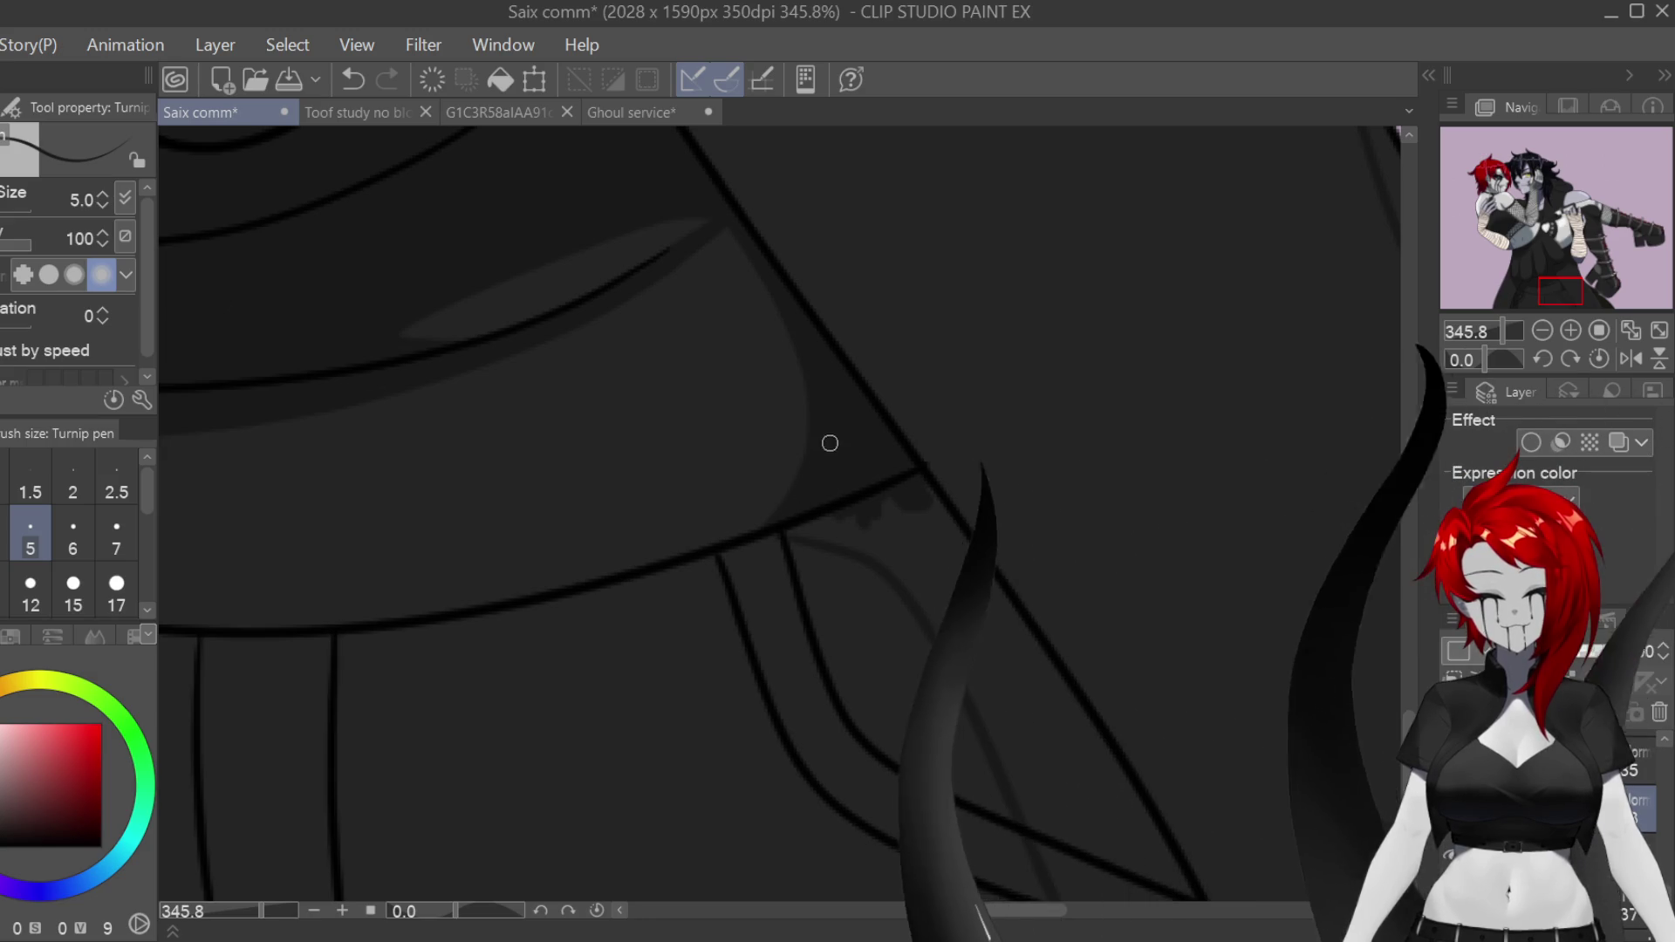
Step: At brush size 6, paint and smooth grey shading inside the left lower robe line
{"action": "key", "text": "h"}
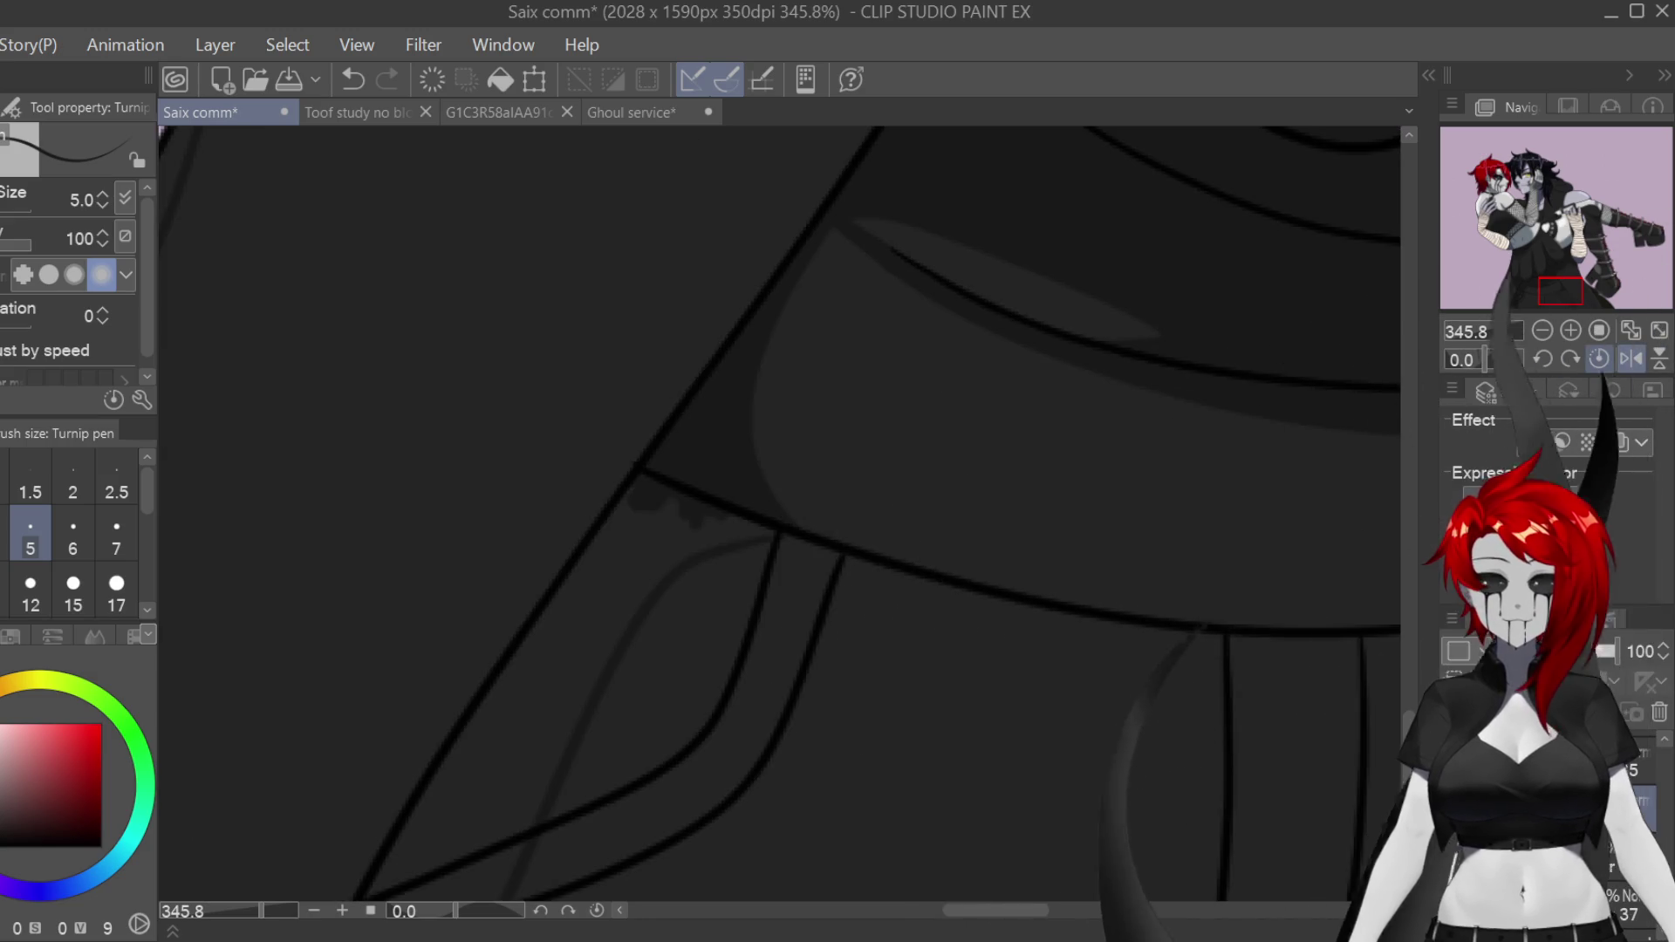
{"action": "scroll", "coordinate": [803, 697], "scroll_direction": "up", "scroll_amount": 2}
{"action": "left_click_drag", "start_coordinate": [560, 480], "coordinate": [560, 331]}
{"action": "key", "text": "bracketright"}
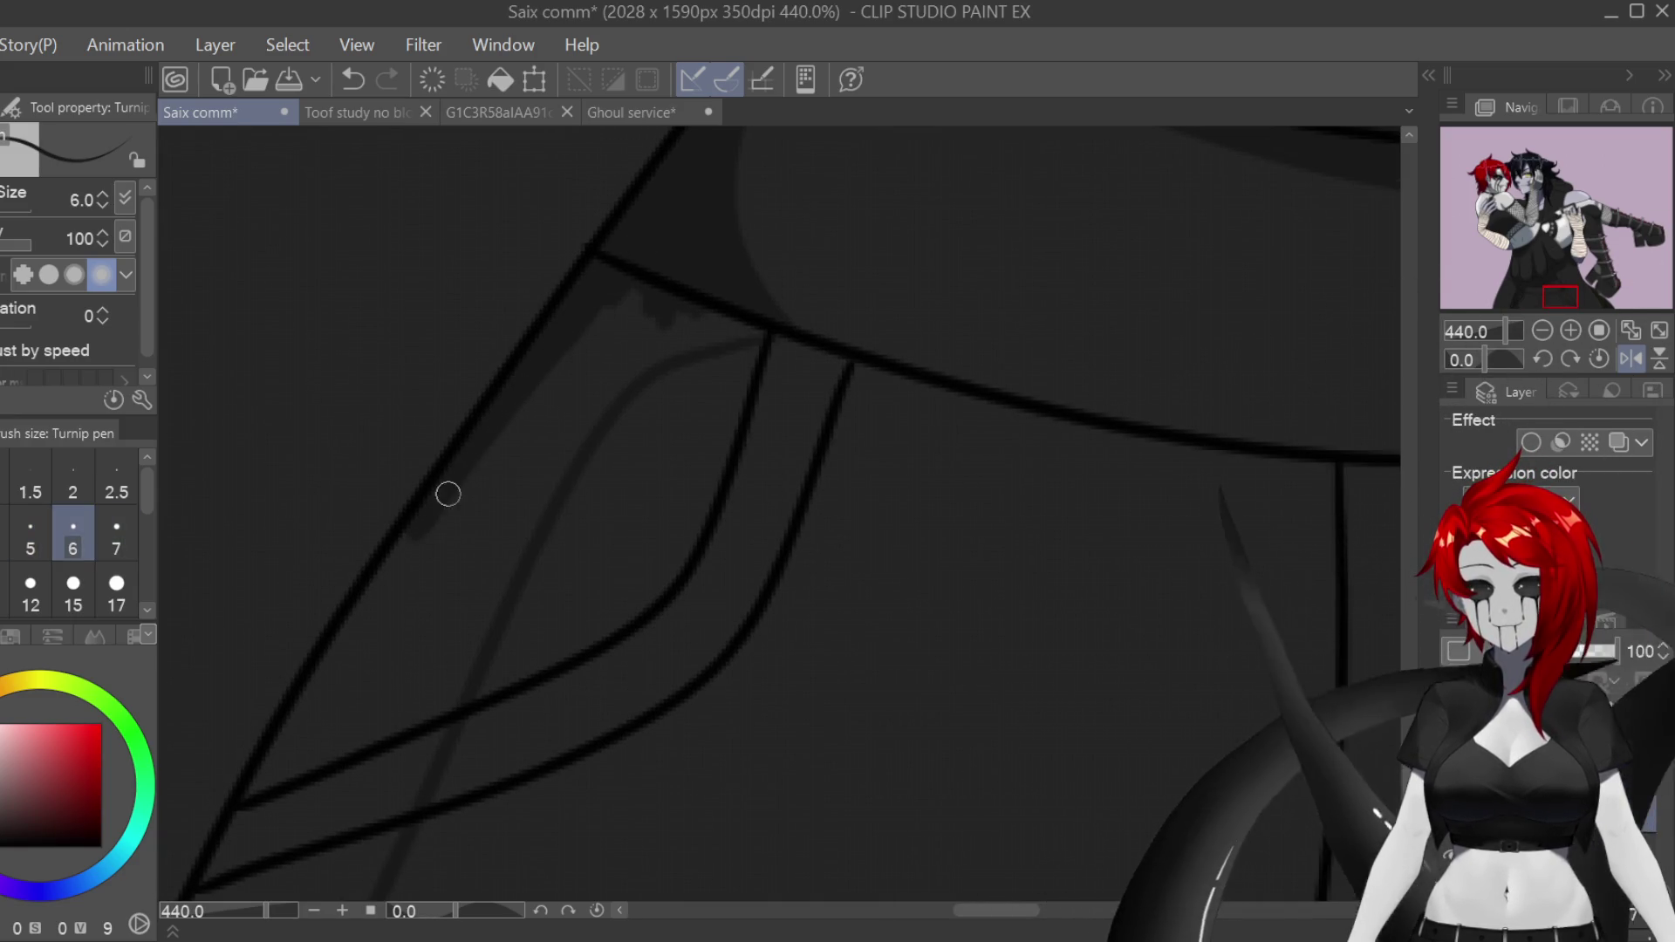
{"action": "mouse_move", "coordinate": [527, 402]}
{"action": "left_mouse_down"}
{"action": "mouse_move", "coordinate": [385, 591]}
{"action": "mouse_move", "coordinate": [434, 512]}
{"action": "mouse_move", "coordinate": [396, 632]}
{"action": "mouse_move", "coordinate": [418, 647]}
{"action": "left_mouse_up"}
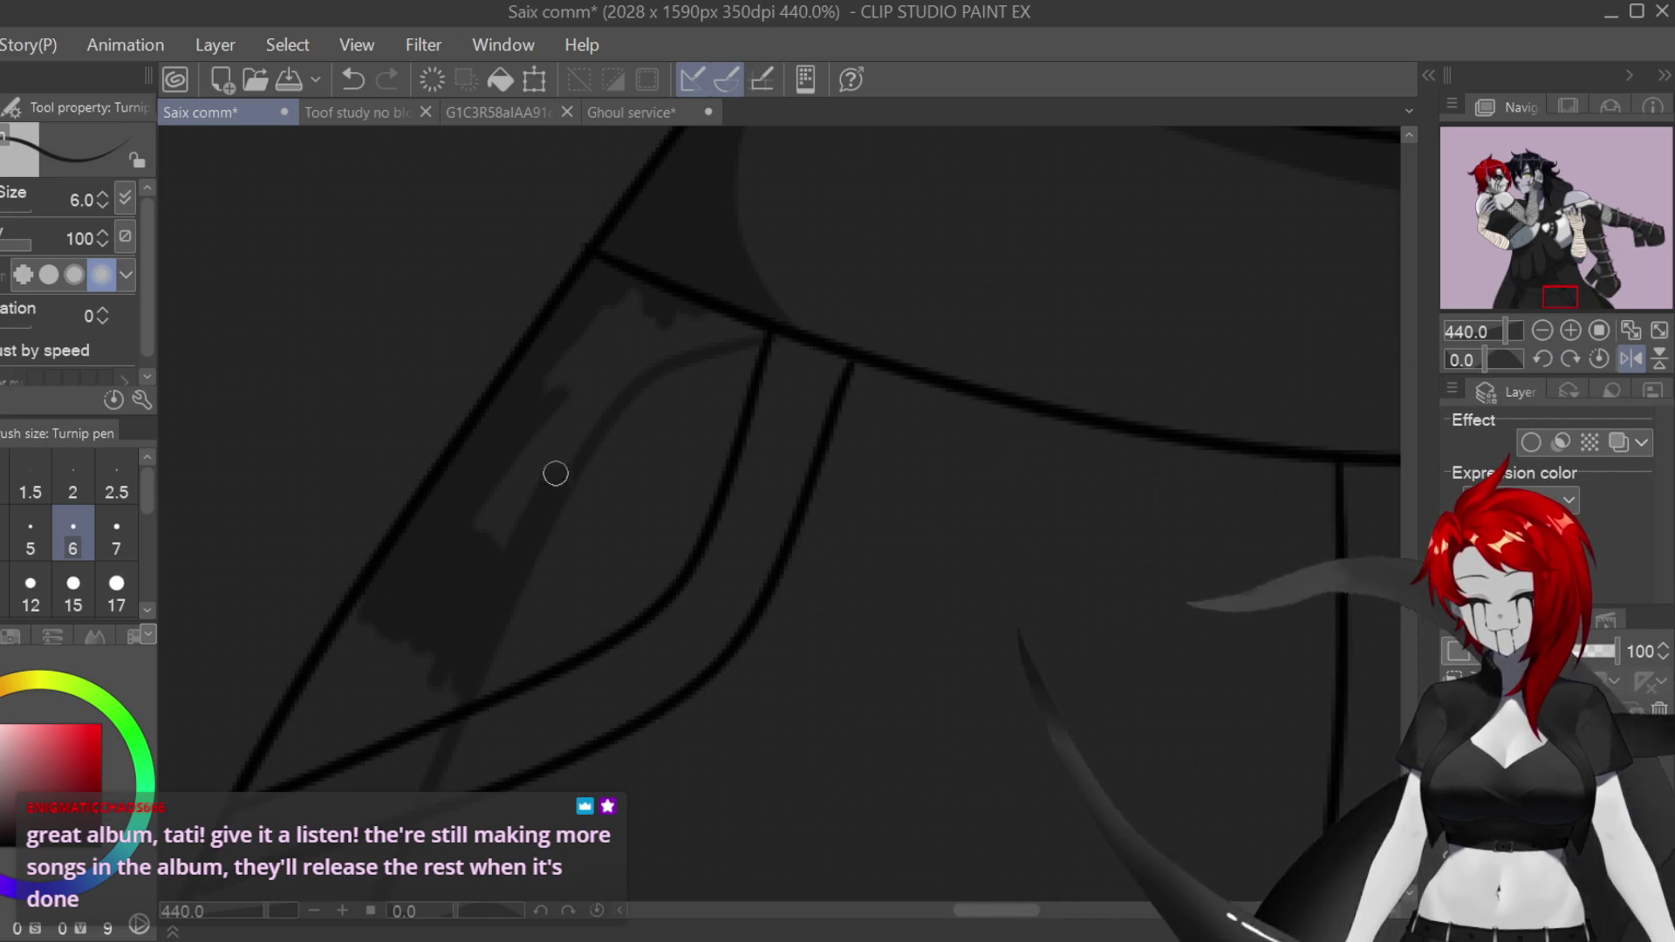
{"action": "mouse_move", "coordinate": [616, 288]}
{"action": "left_mouse_down"}
{"action": "mouse_move", "coordinate": [561, 396]}
{"action": "mouse_move", "coordinate": [621, 351]}
{"action": "mouse_move", "coordinate": [626, 387]}
{"action": "left_mouse_up"}
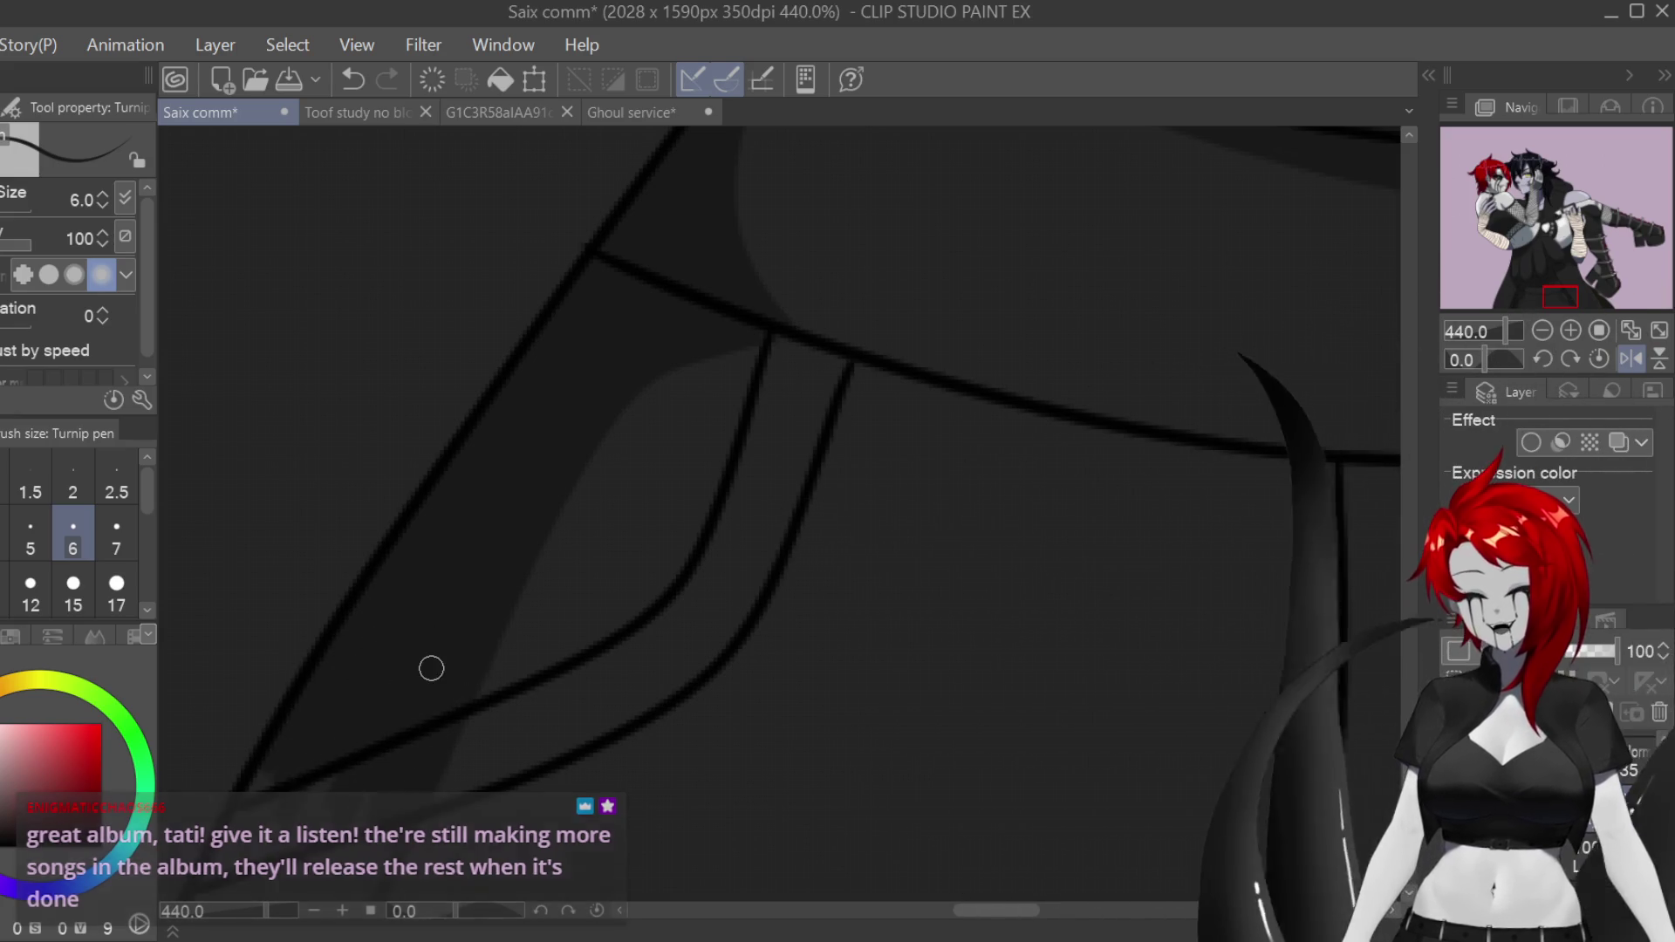
{"action": "scroll", "coordinate": [1377, 737], "scroll_direction": "down", "scroll_amount": 5}
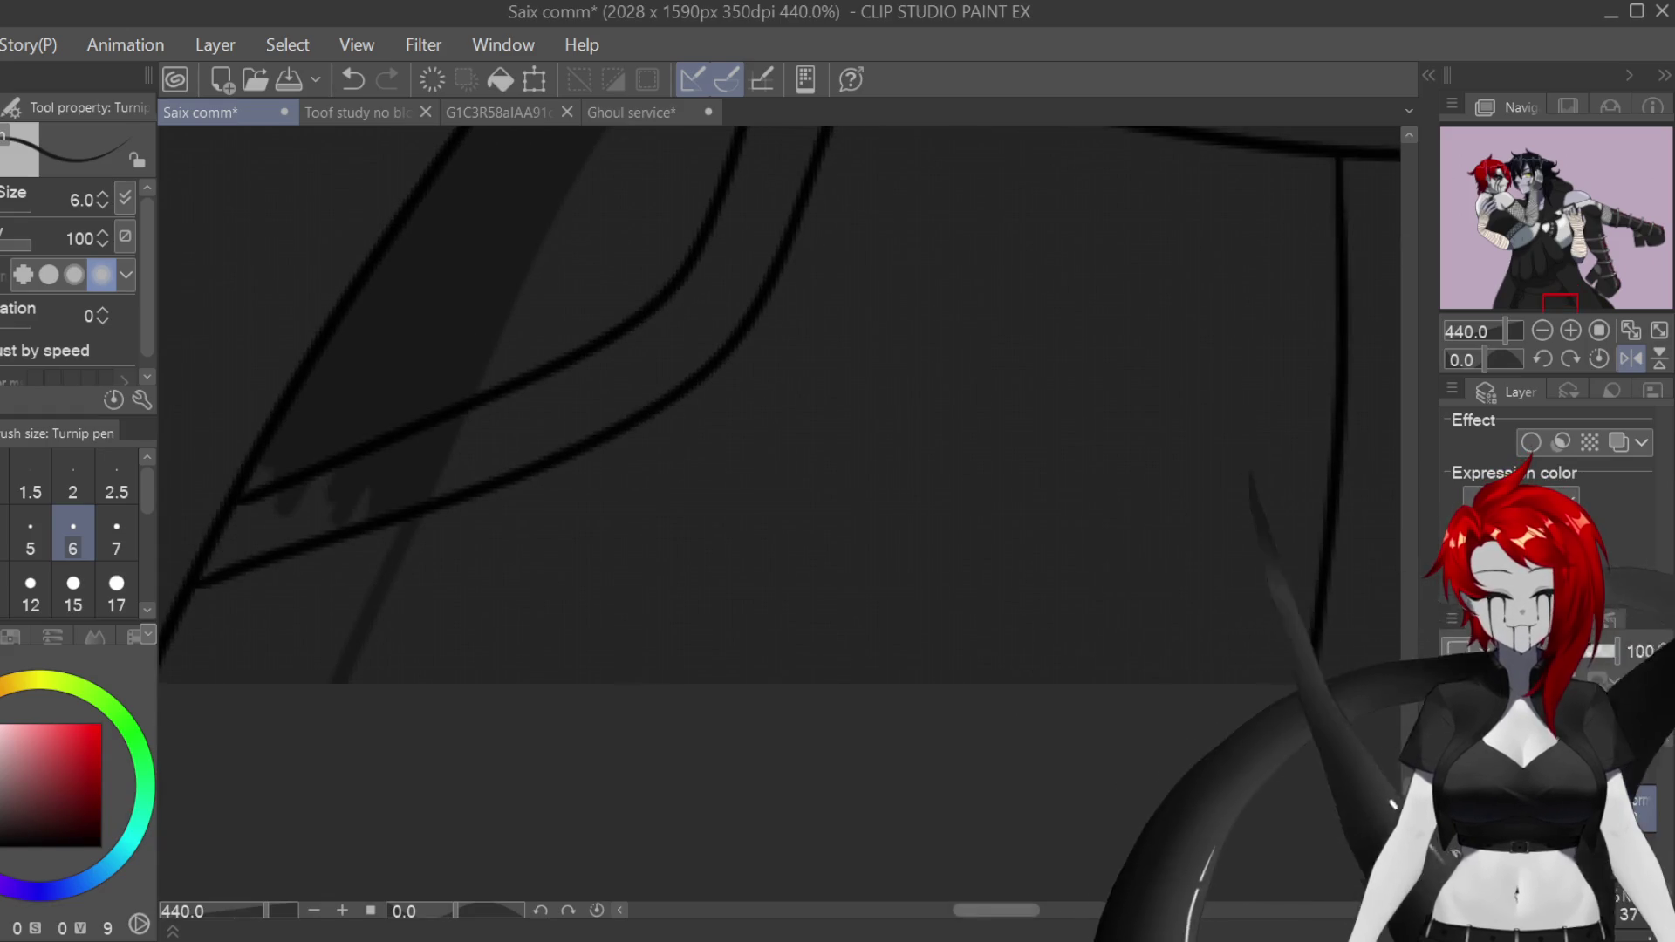
{"action": "scroll", "coordinate": [777, 666], "scroll_direction": "left", "scroll_amount": 5}
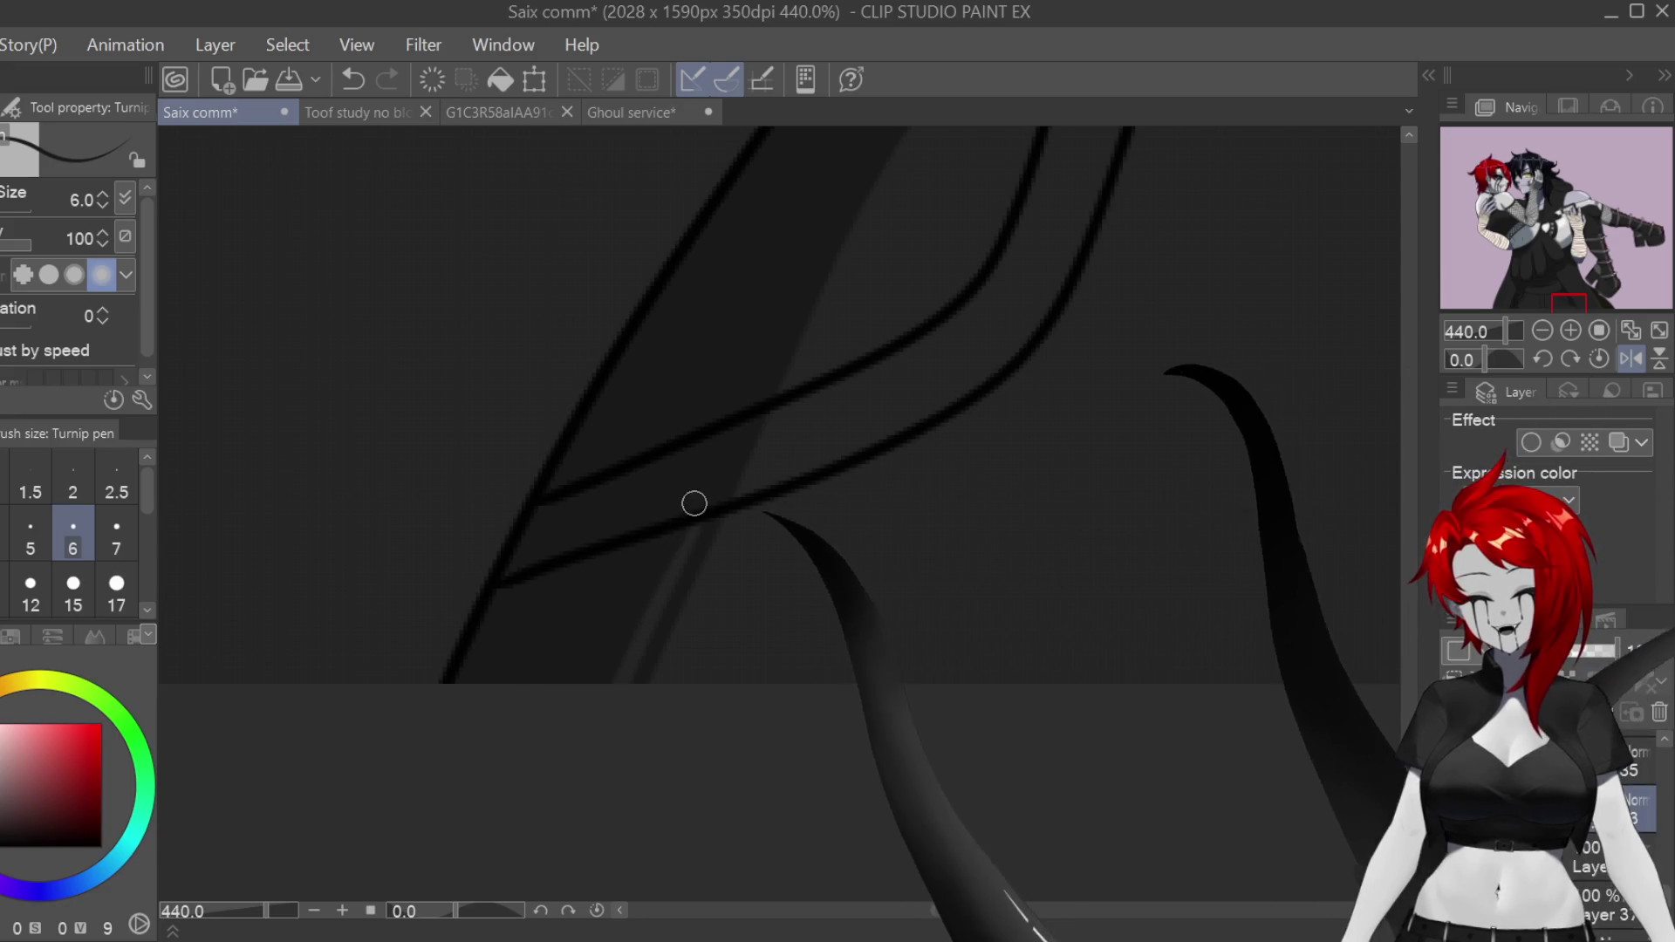
{"action": "scroll", "coordinate": [1115, 611], "scroll_direction": "down", "scroll_amount": 8}
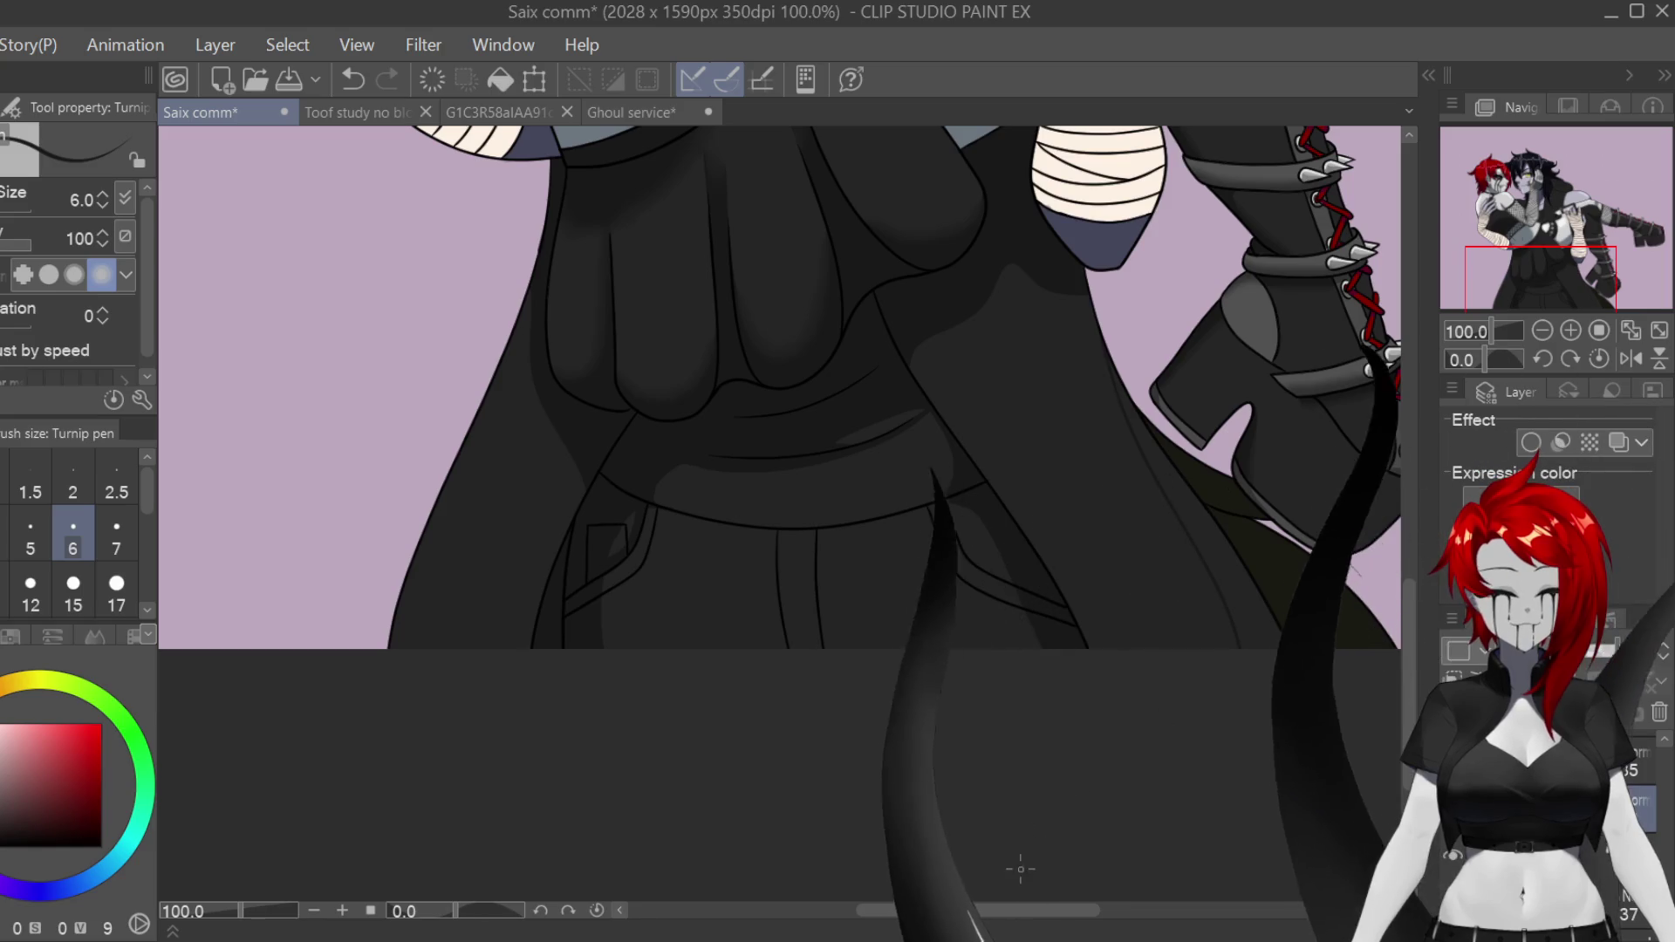
{"action": "scroll", "coordinate": [1017, 867], "scroll_direction": "right", "scroll_amount": 5}
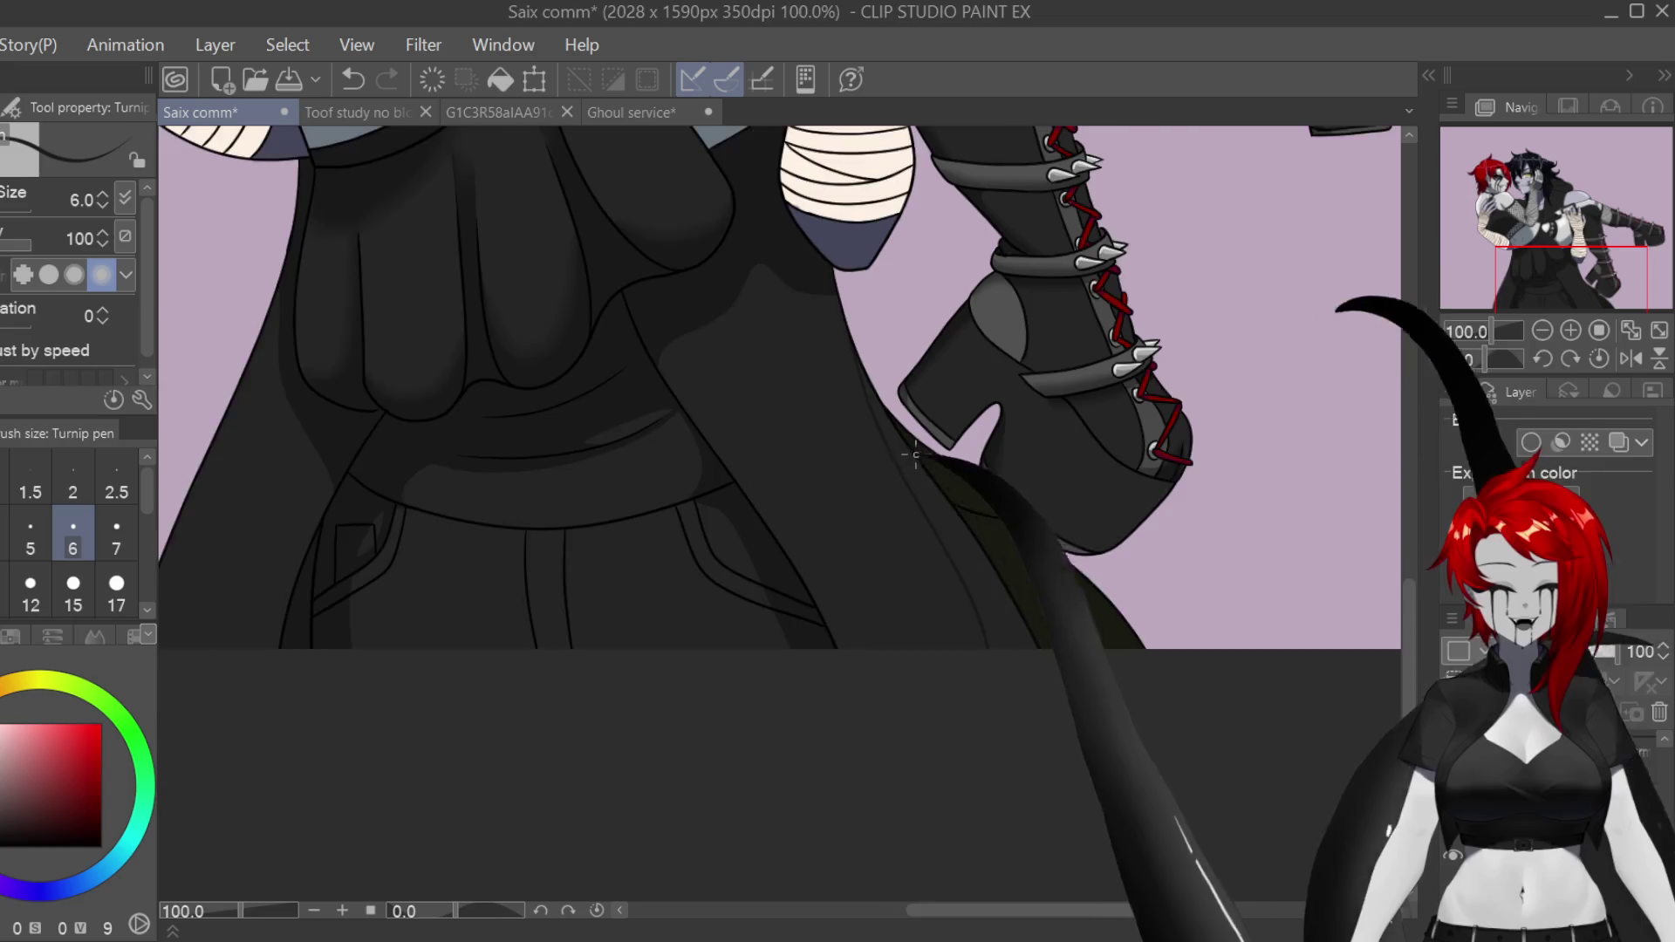
Step: Paint a dark shading stroke along the robe edge beside the raised boot, with the view mirrored
{"action": "scroll", "coordinate": [915, 451], "scroll_direction": "up", "scroll_amount": 5}
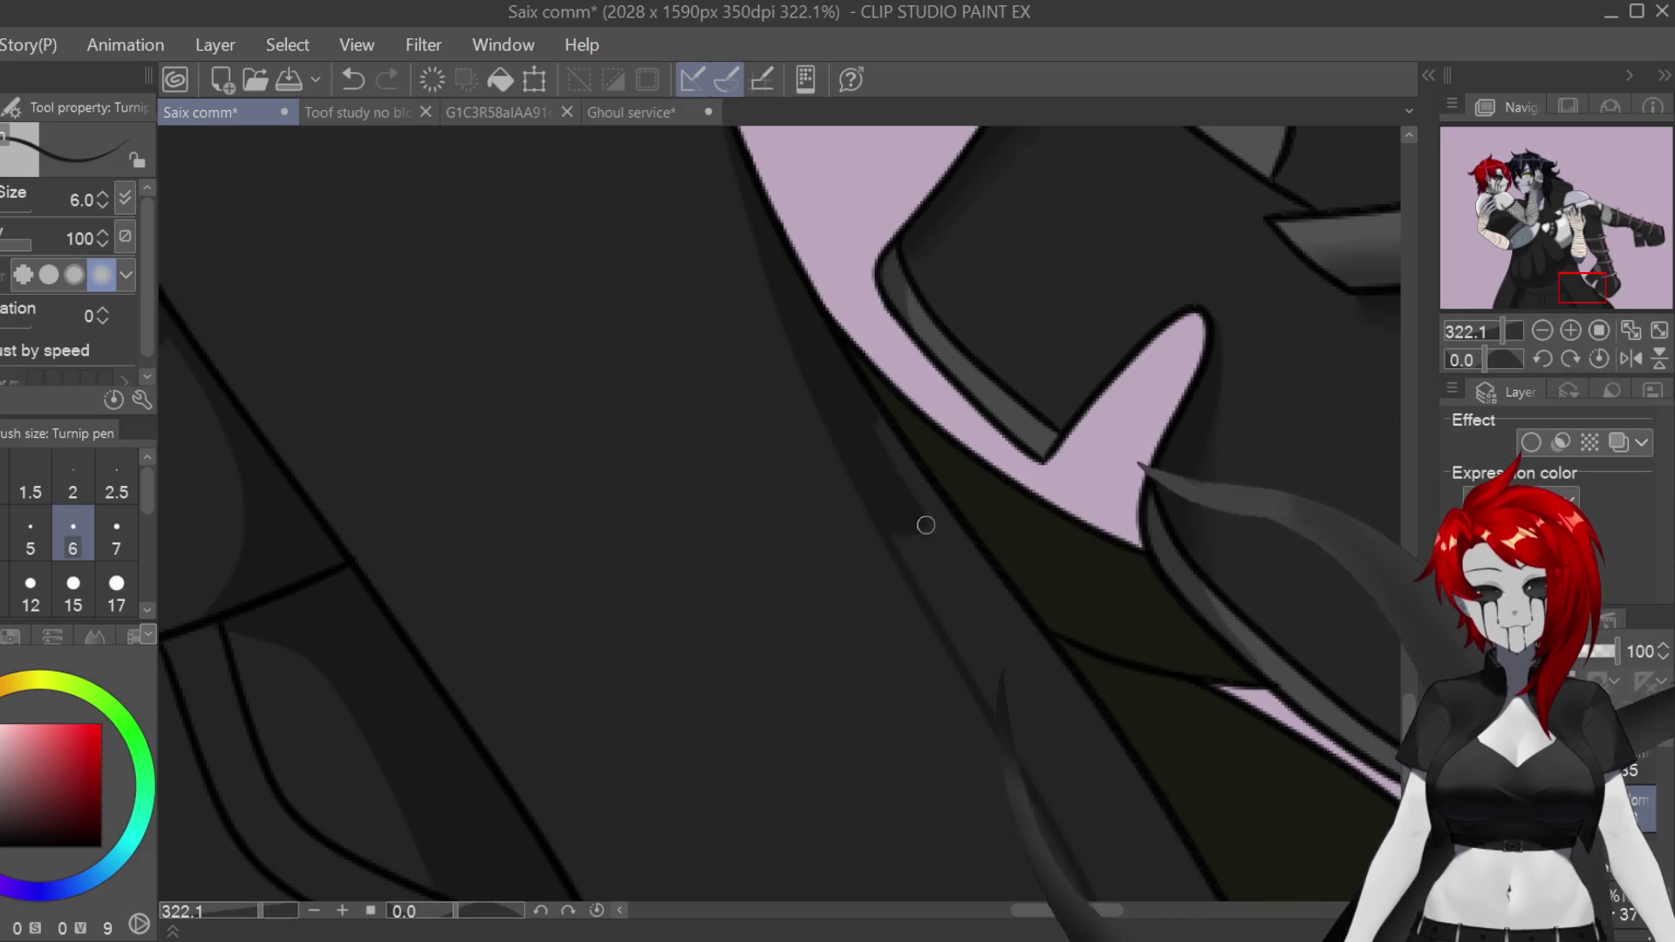
{"action": "key", "text": "h"}
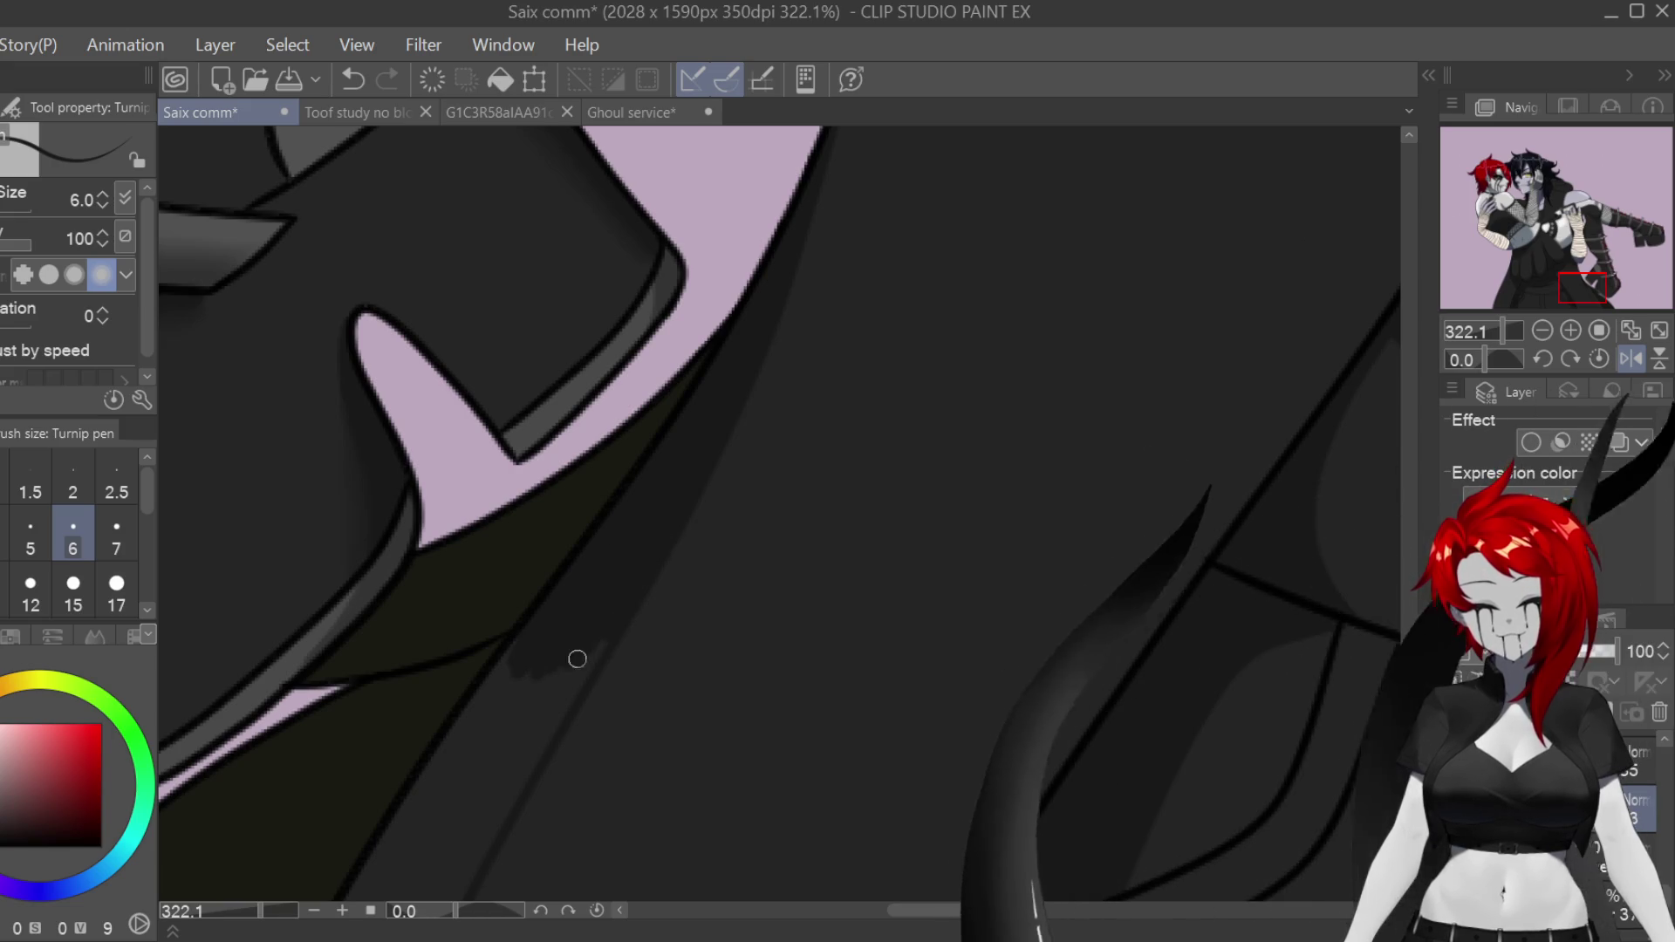
{"action": "left_click_drag", "start_coordinate": [528, 672], "coordinate": [493, 772]}
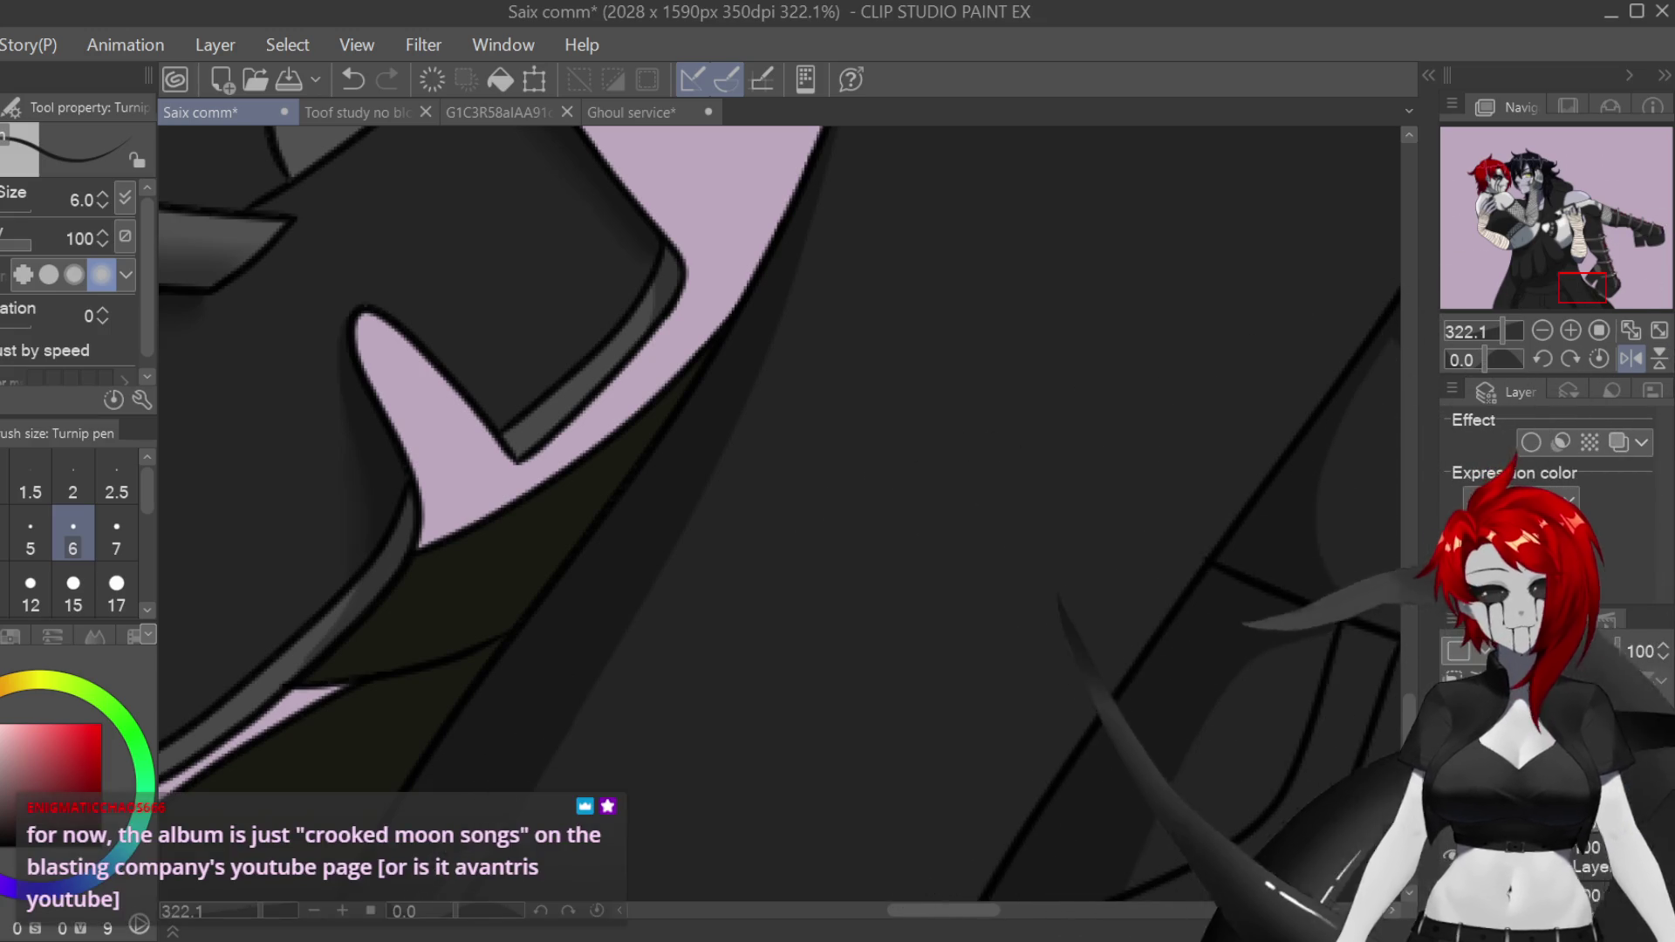
{"action": "scroll", "coordinate": [505, 636], "scroll_direction": "down", "scroll_amount": 3}
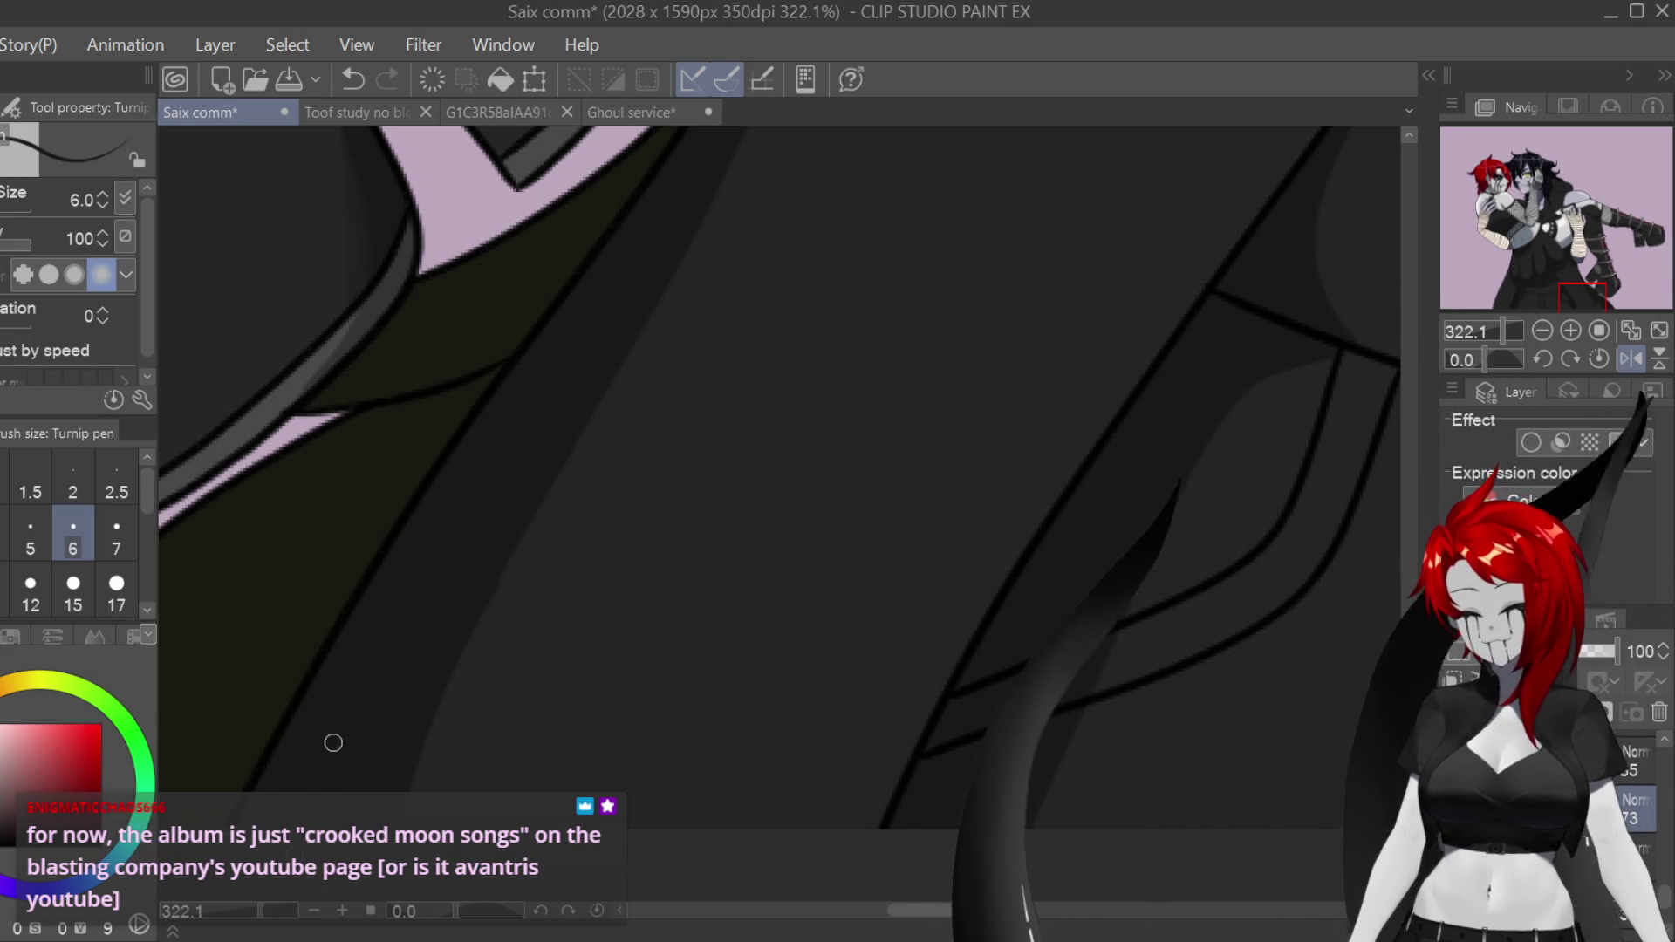
{"action": "scroll", "coordinate": [687, 751], "scroll_direction": "down", "scroll_amount": 3}
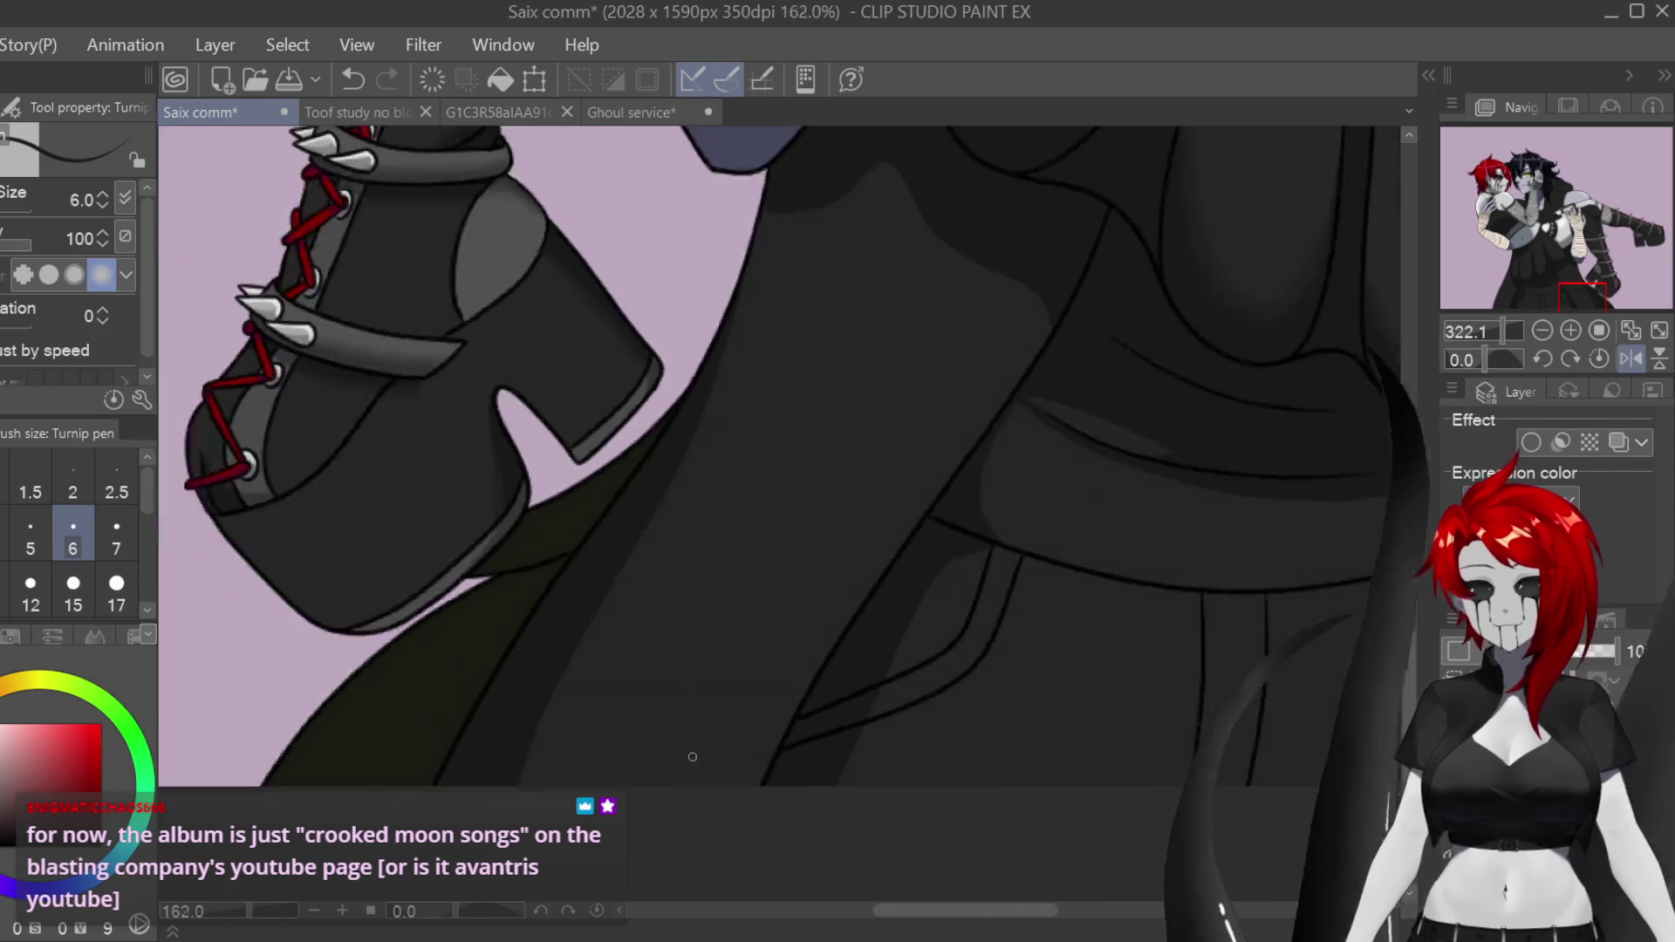
{"action": "scroll", "coordinate": [686, 751], "scroll_direction": "down", "scroll_amount": 2}
Step: Restore the normal view, move up to the faces and sample a colour from the canvas
{"action": "left_click", "coordinate": [1632, 359]}
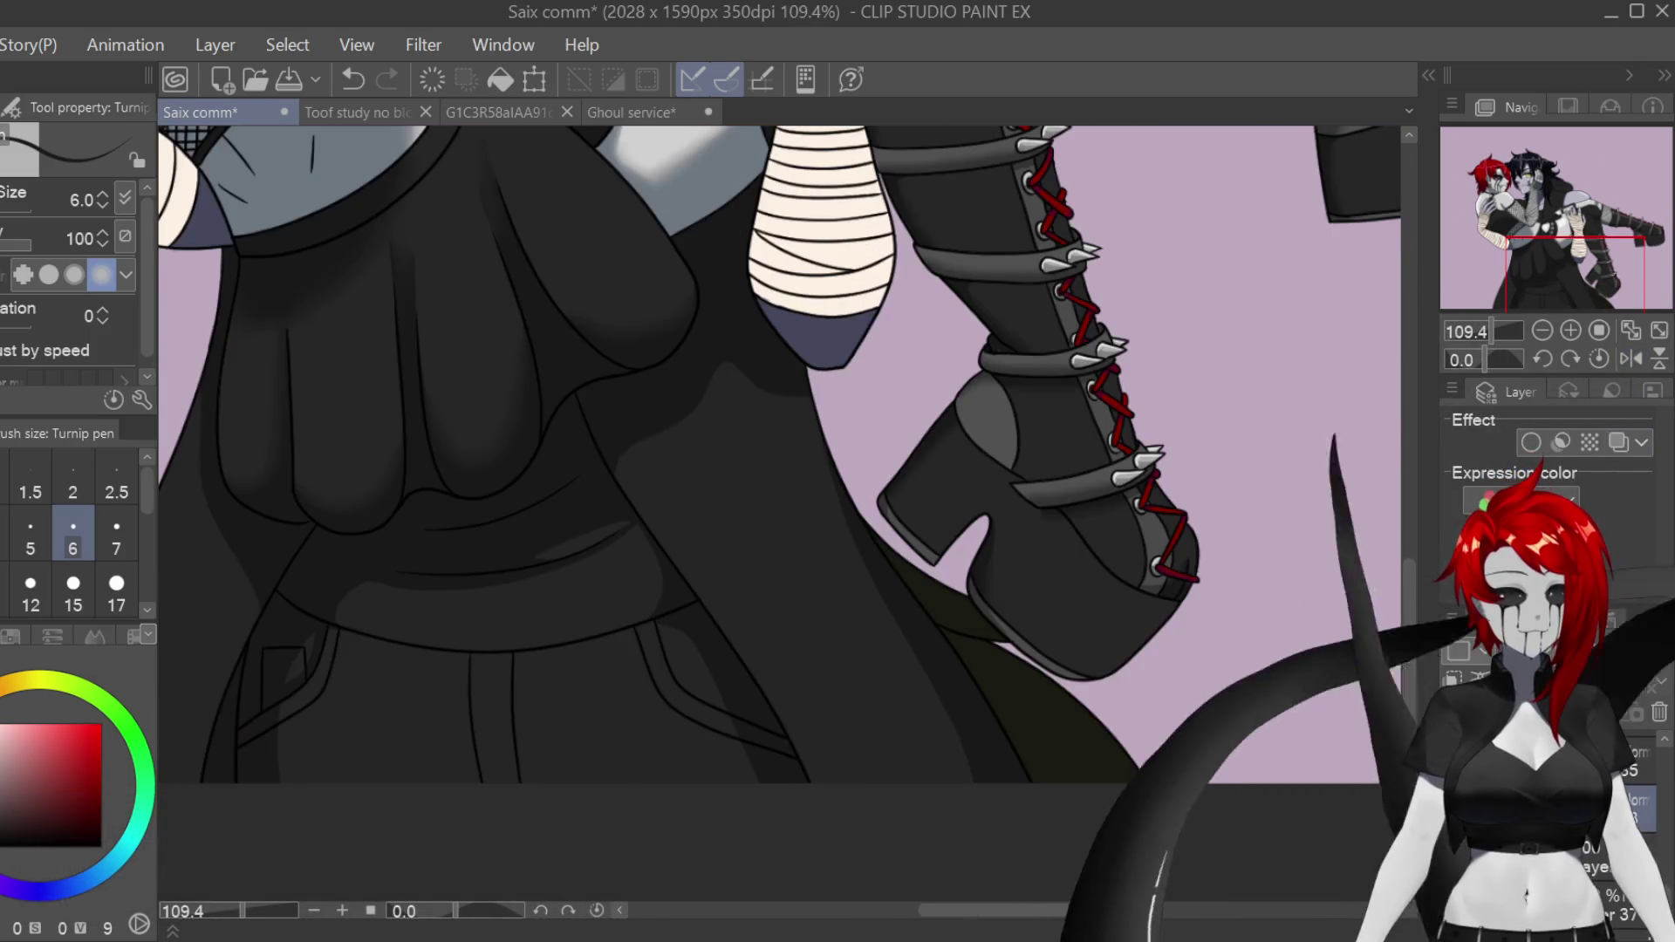
{"action": "left_click_drag", "start_coordinate": [698, 262], "coordinate": [776, 541]}
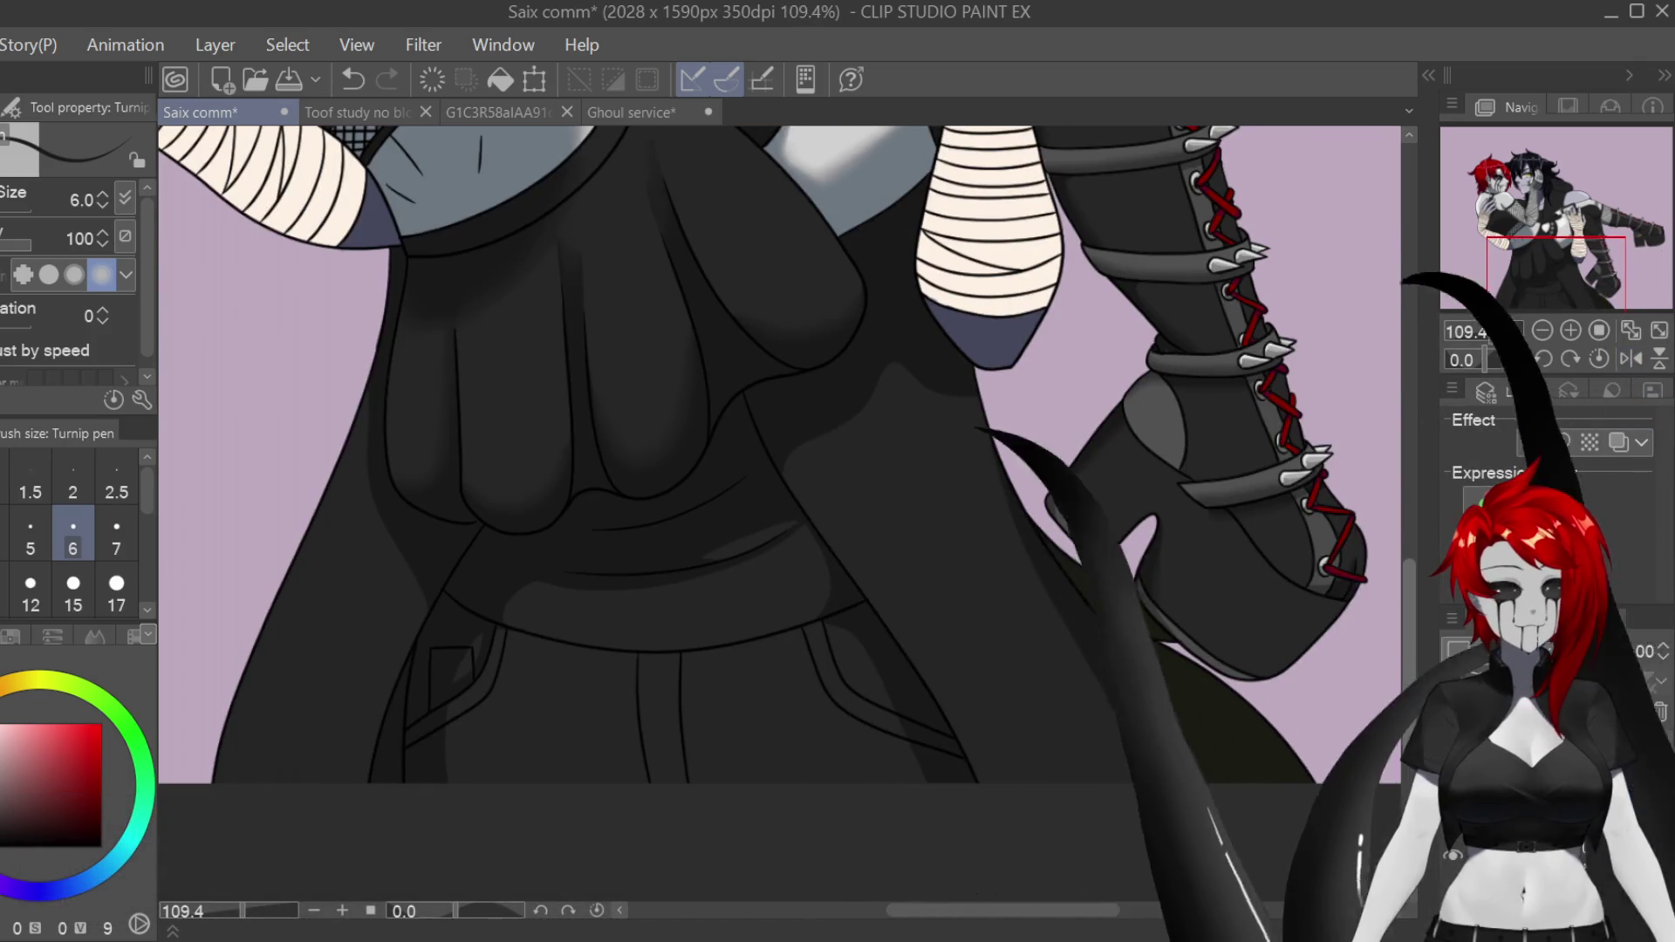
{"action": "left_click_drag", "start_coordinate": [698, 262], "coordinate": [777, 541]}
{"action": "scroll", "coordinate": [776, 515], "scroll_direction": "up", "scroll_amount": 3}
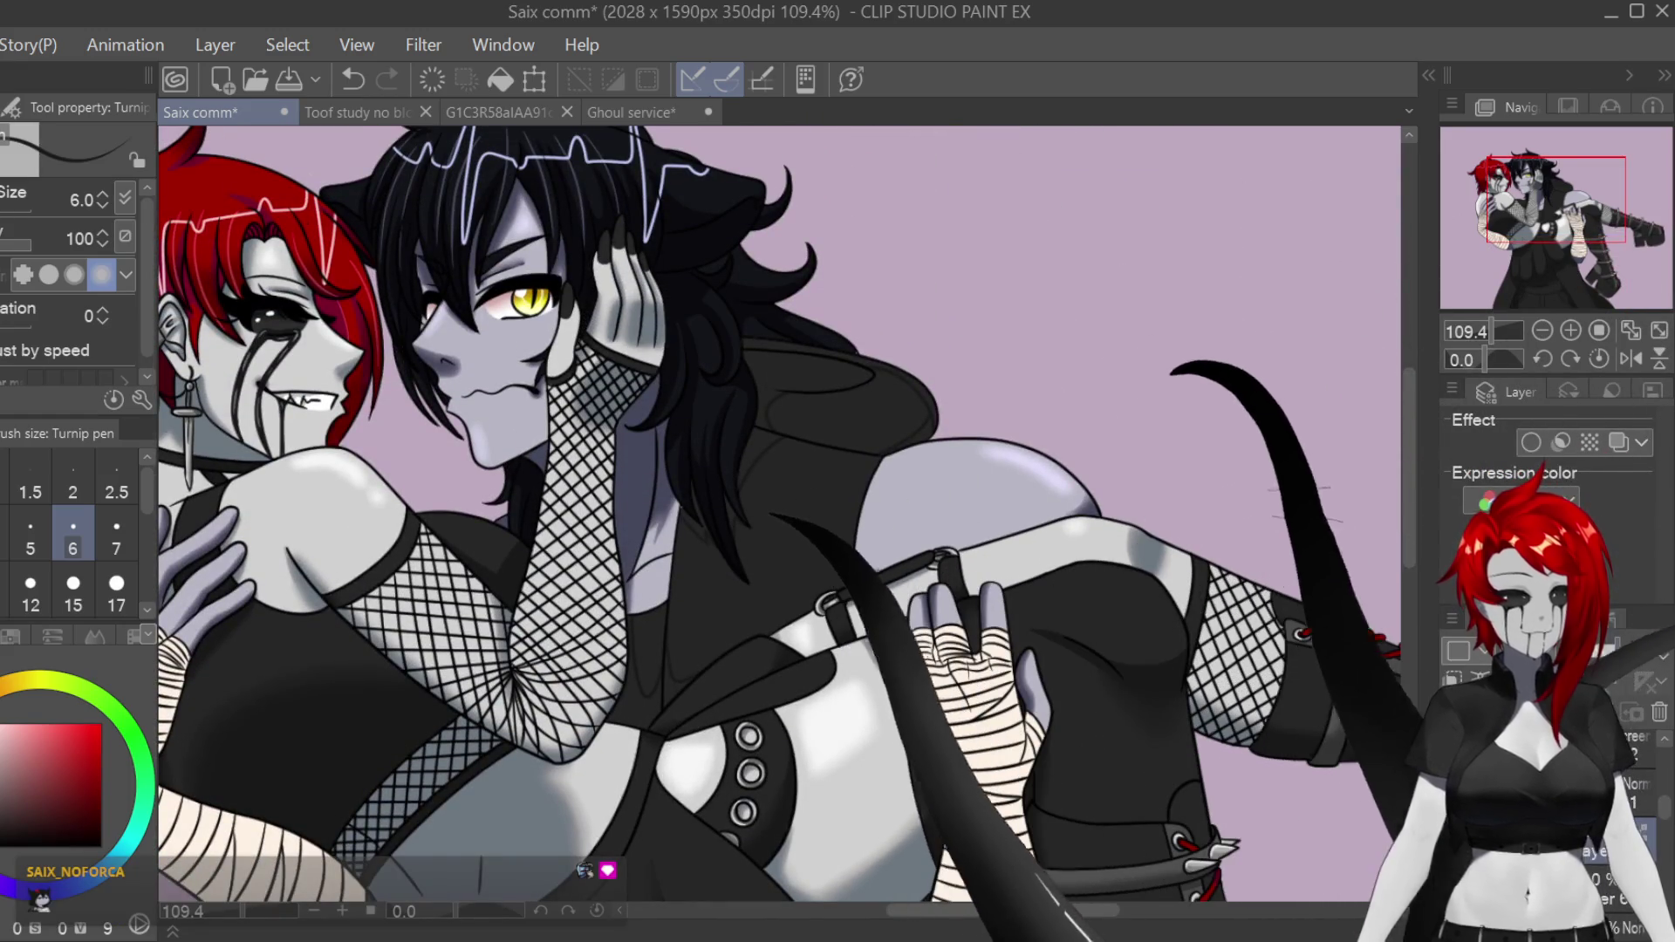
{"action": "key", "text": "alt"}
{"action": "scroll", "coordinate": [607, 188], "scroll_direction": "up", "scroll_amount": 8}
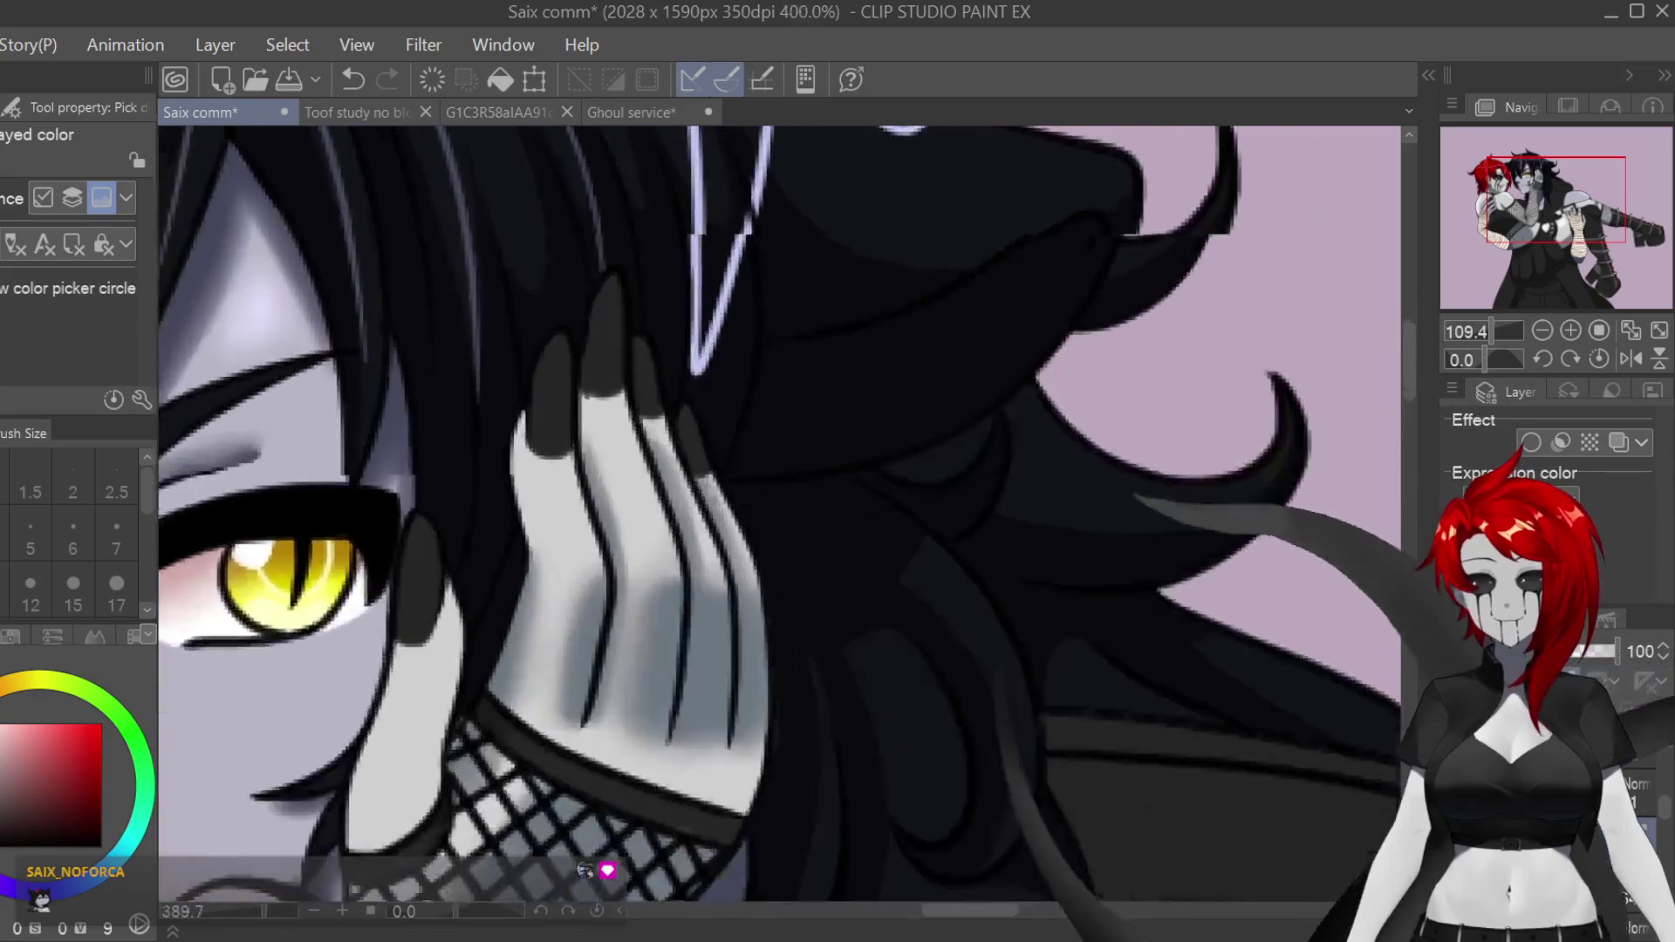
{"action": "scroll", "coordinate": [777, 515], "scroll_direction": "down", "scroll_amount": 6}
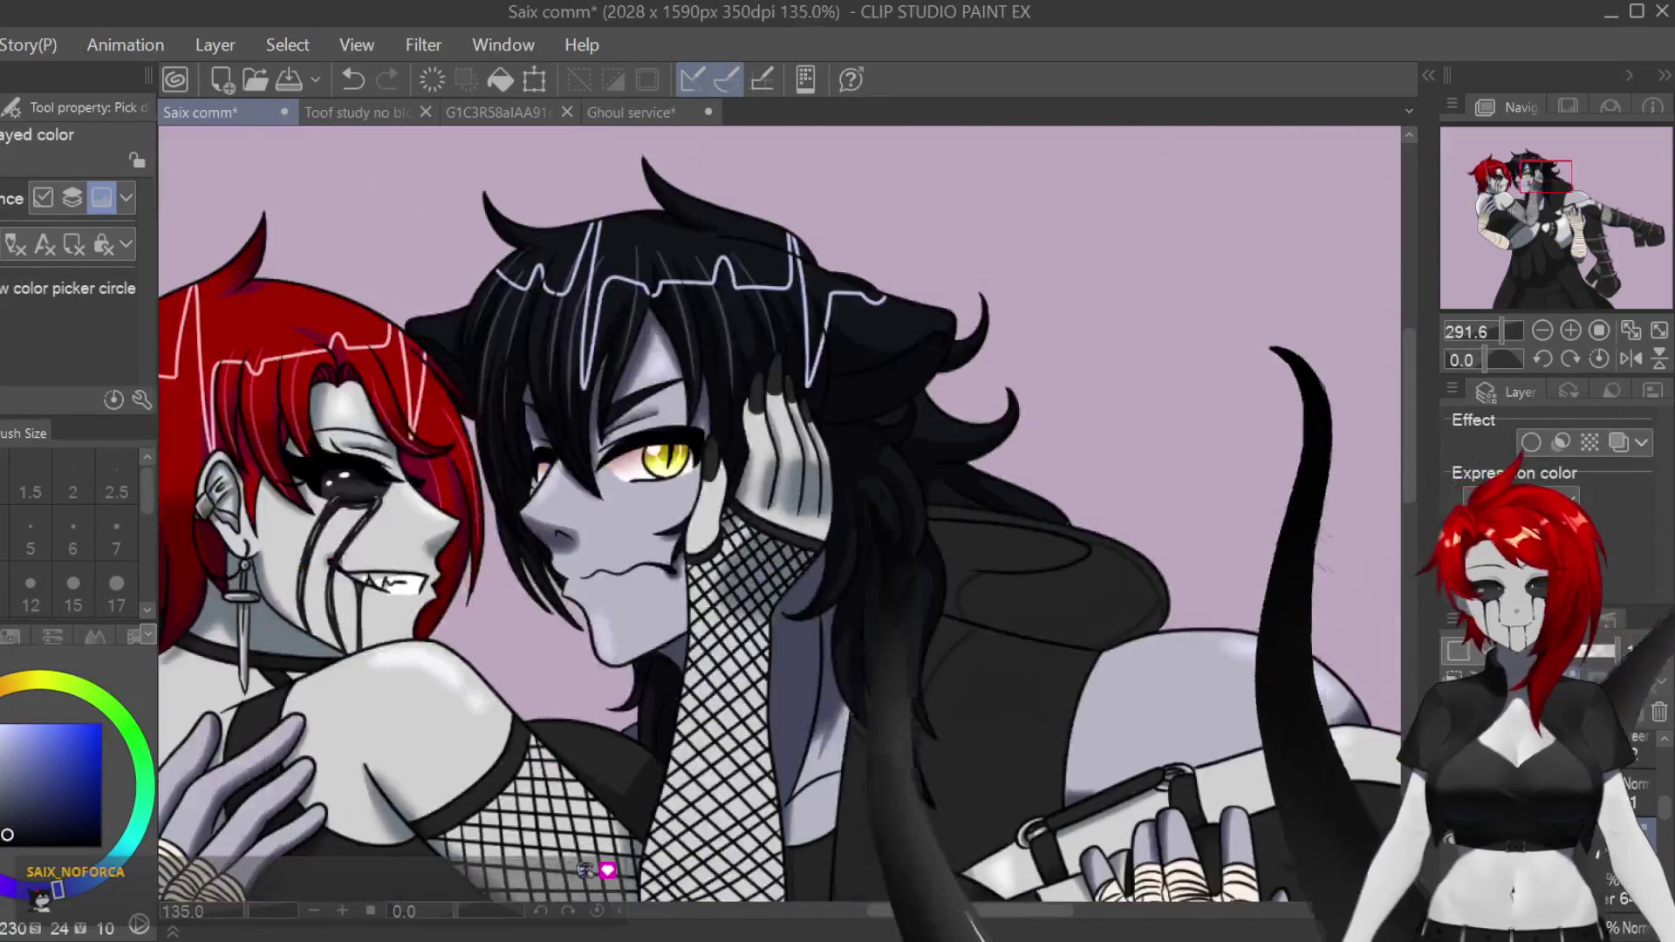
{"action": "scroll", "coordinate": [776, 515], "scroll_direction": "down", "scroll_amount": 5}
{"action": "scroll", "coordinate": [777, 462], "scroll_direction": "right", "scroll_amount": 5}
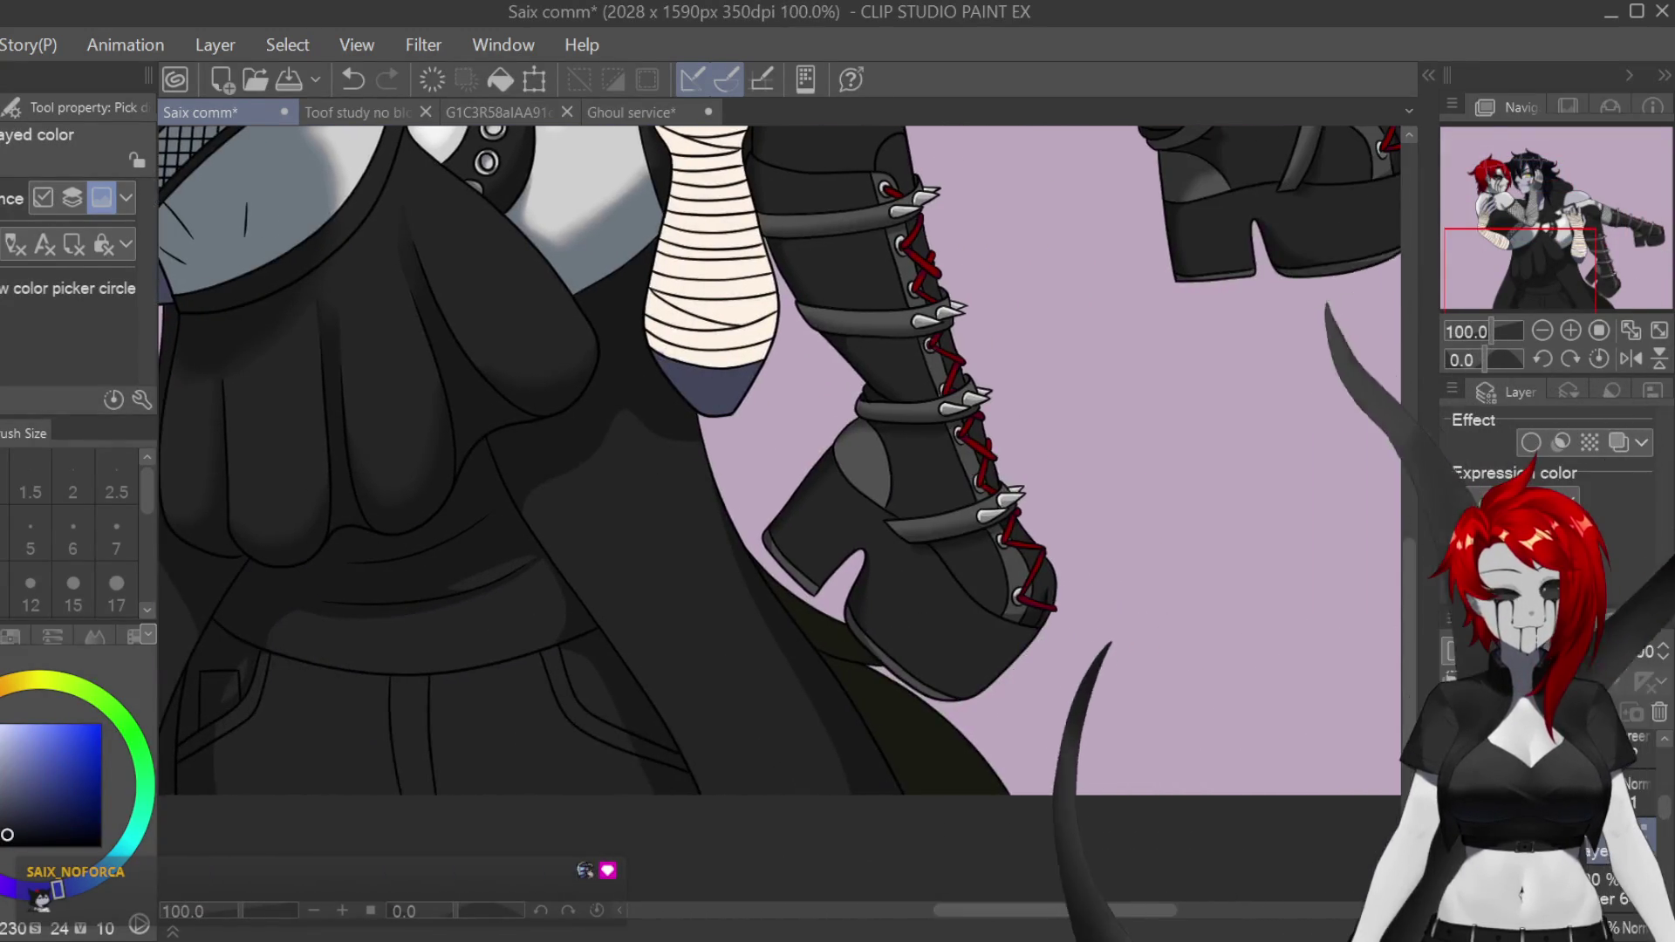
{"action": "scroll", "coordinate": [1003, 654], "scroll_direction": "up", "scroll_amount": 4}
Step: Set the Turnip pen's brush size to 50 and resample the painting colour
{"action": "key", "text": "p"}
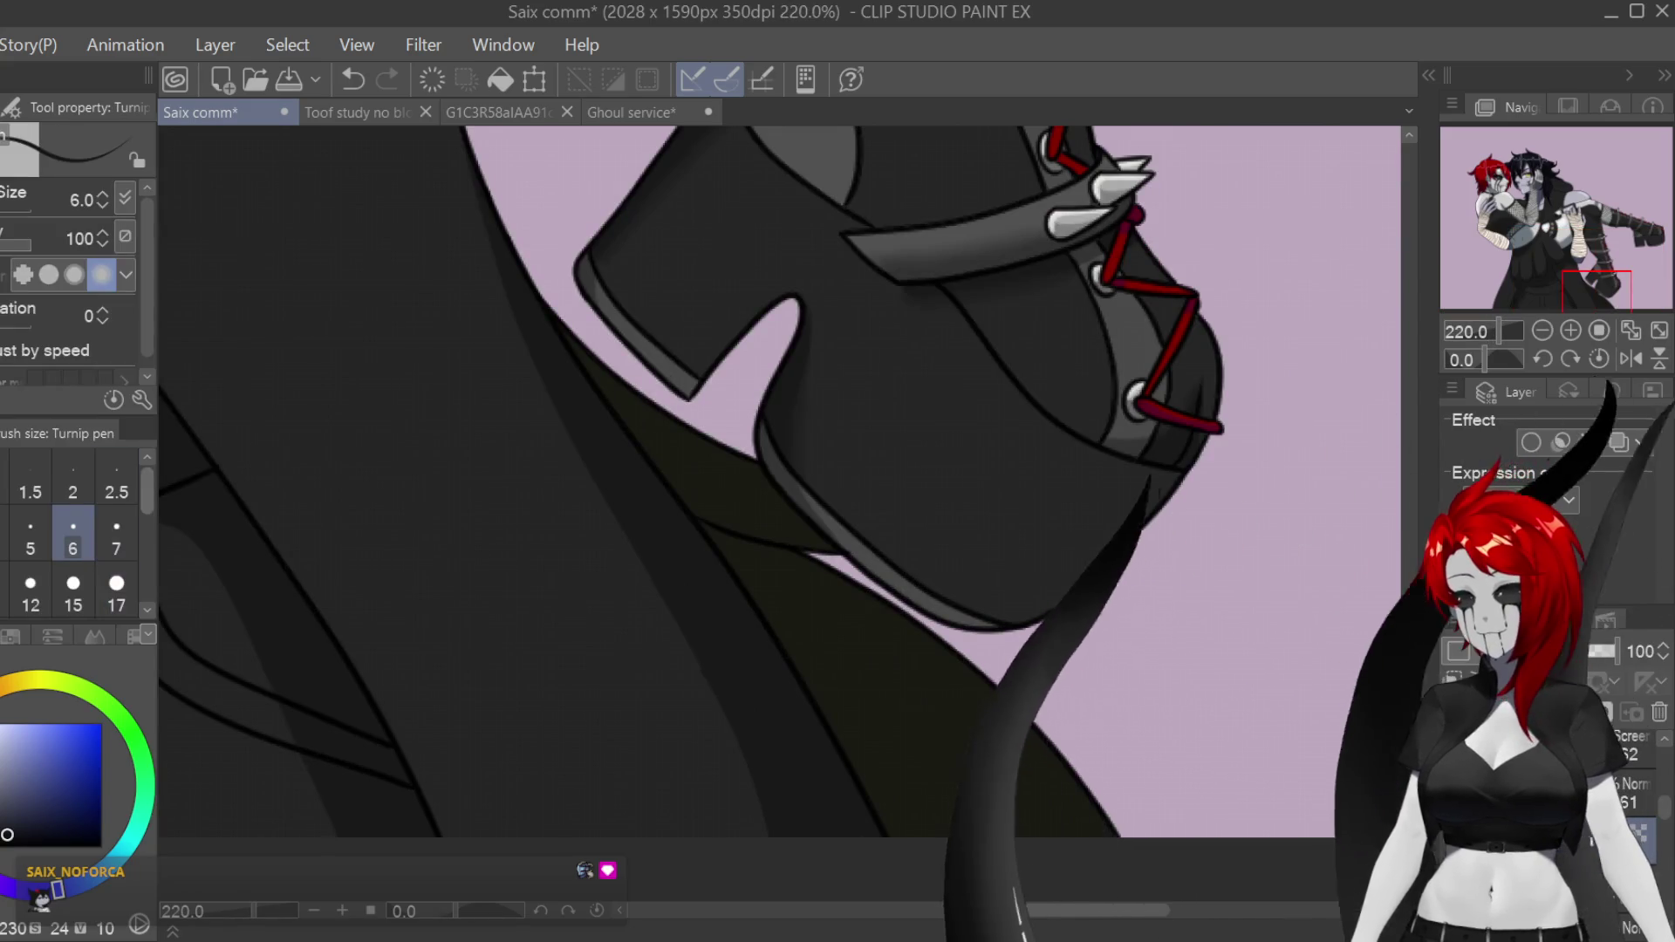
{"action": "scroll", "coordinate": [74, 541], "scroll_direction": "down", "scroll_amount": 2}
{"action": "left_click", "coordinate": [116, 541]}
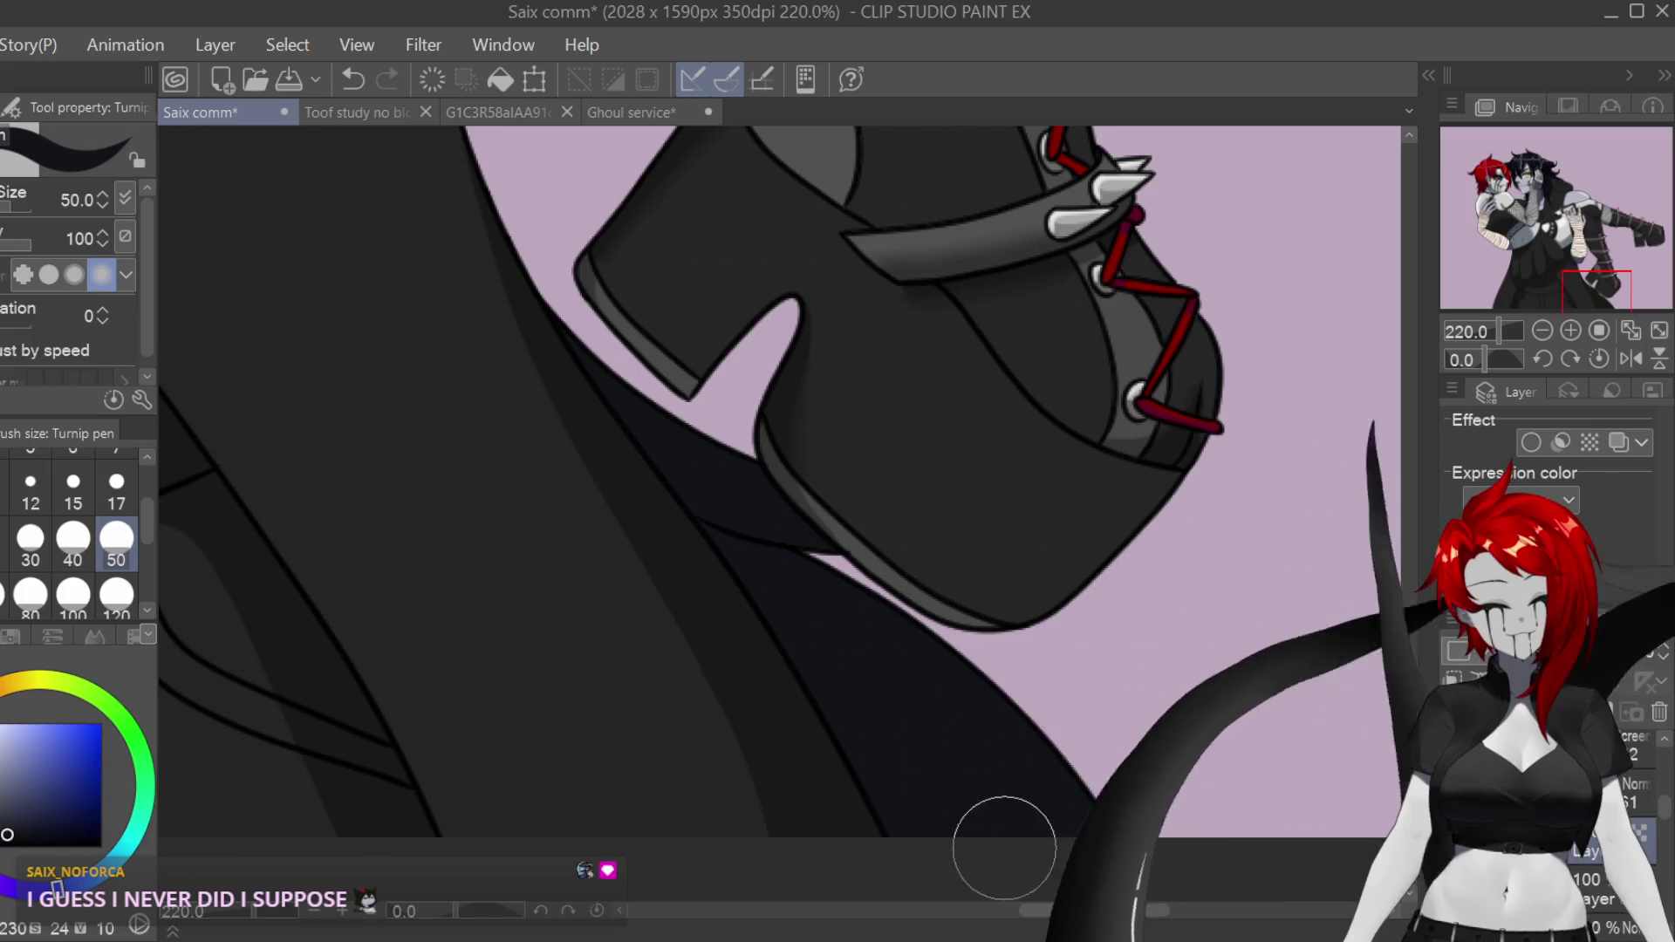
{"action": "scroll", "coordinate": [872, 646], "scroll_direction": "down", "scroll_amount": 7}
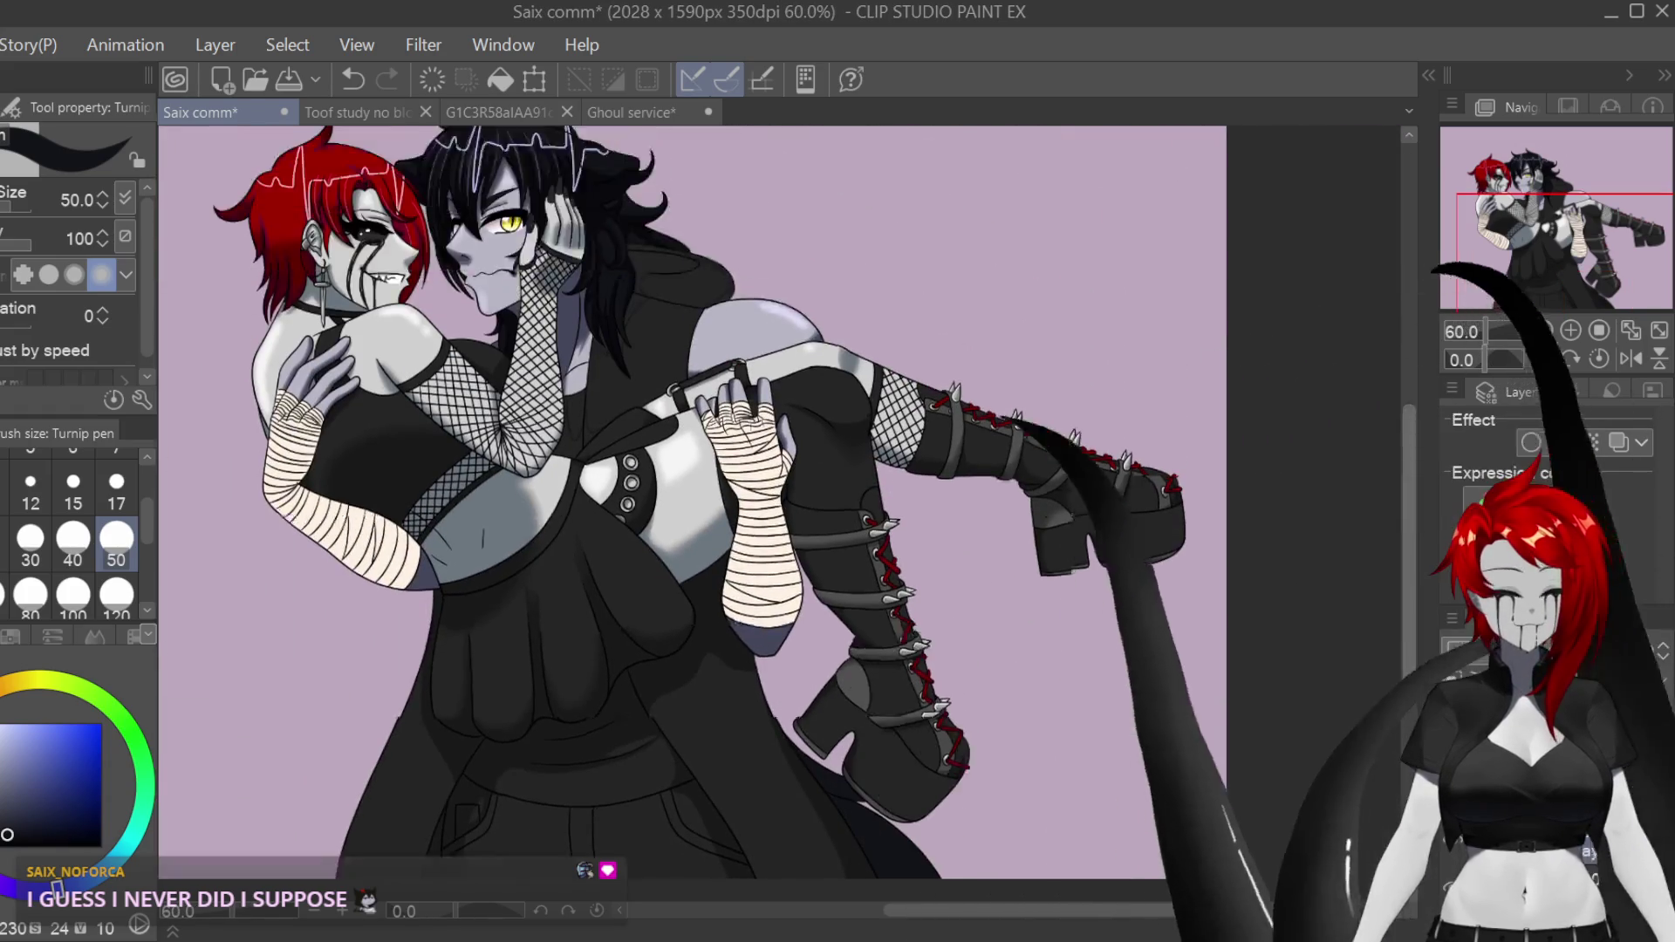
{"action": "scroll", "coordinate": [551, 461], "scroll_direction": "up", "scroll_amount": 10}
{"action": "key", "text": "i"}
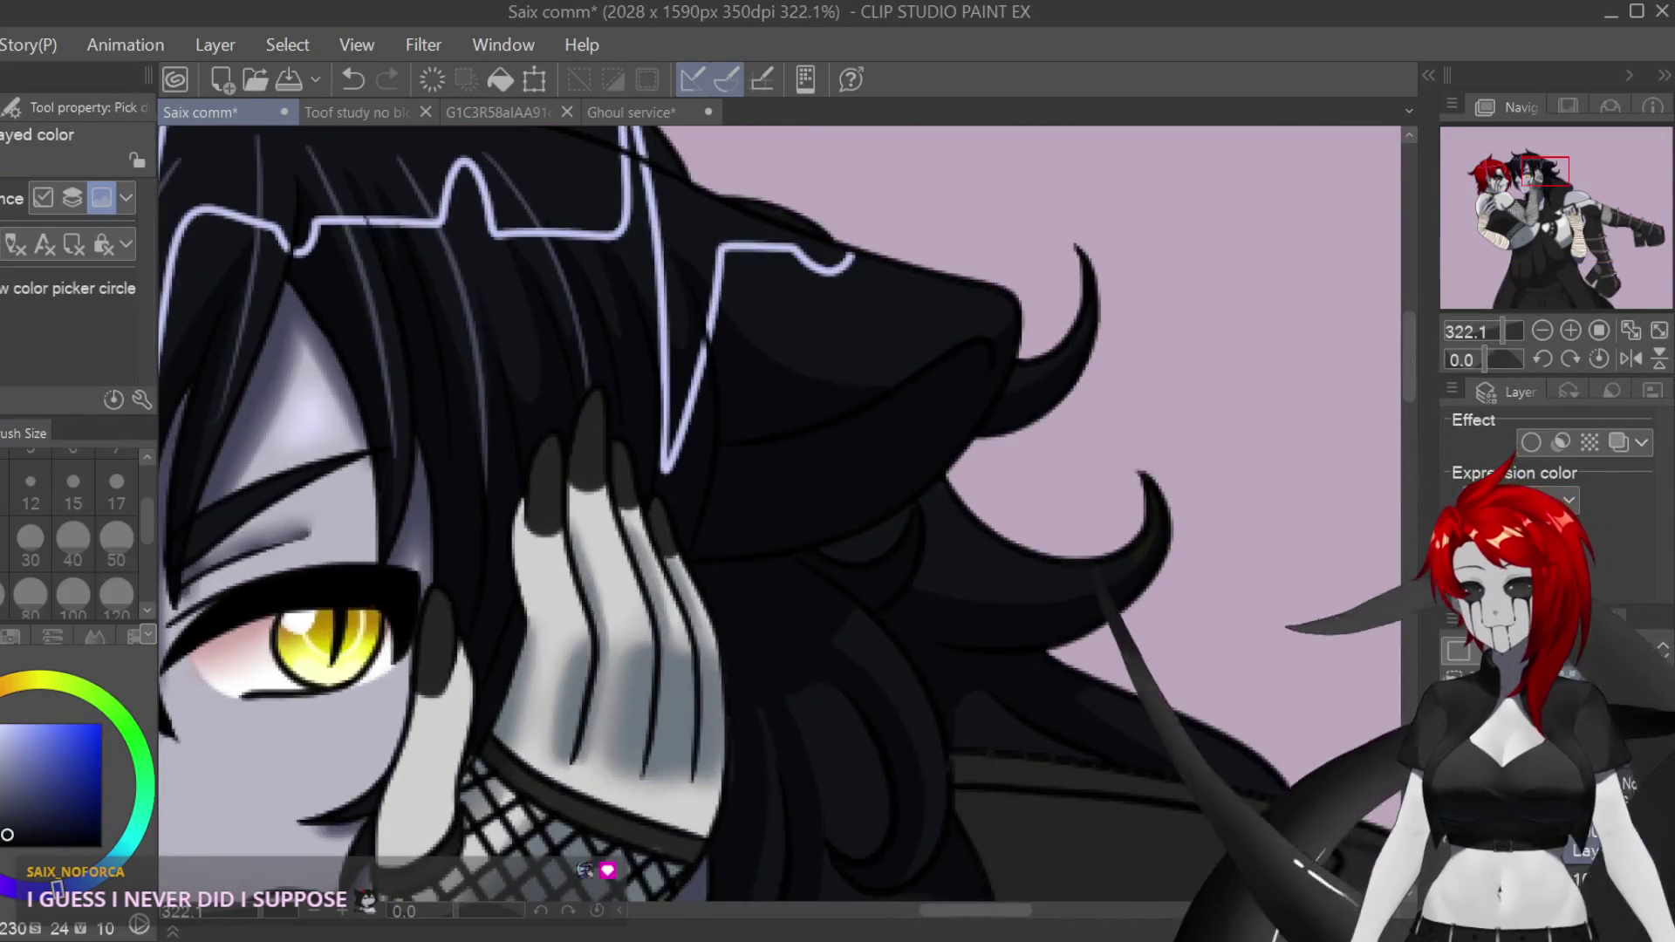
{"action": "scroll", "coordinate": [786, 514], "scroll_direction": "down", "scroll_amount": 8}
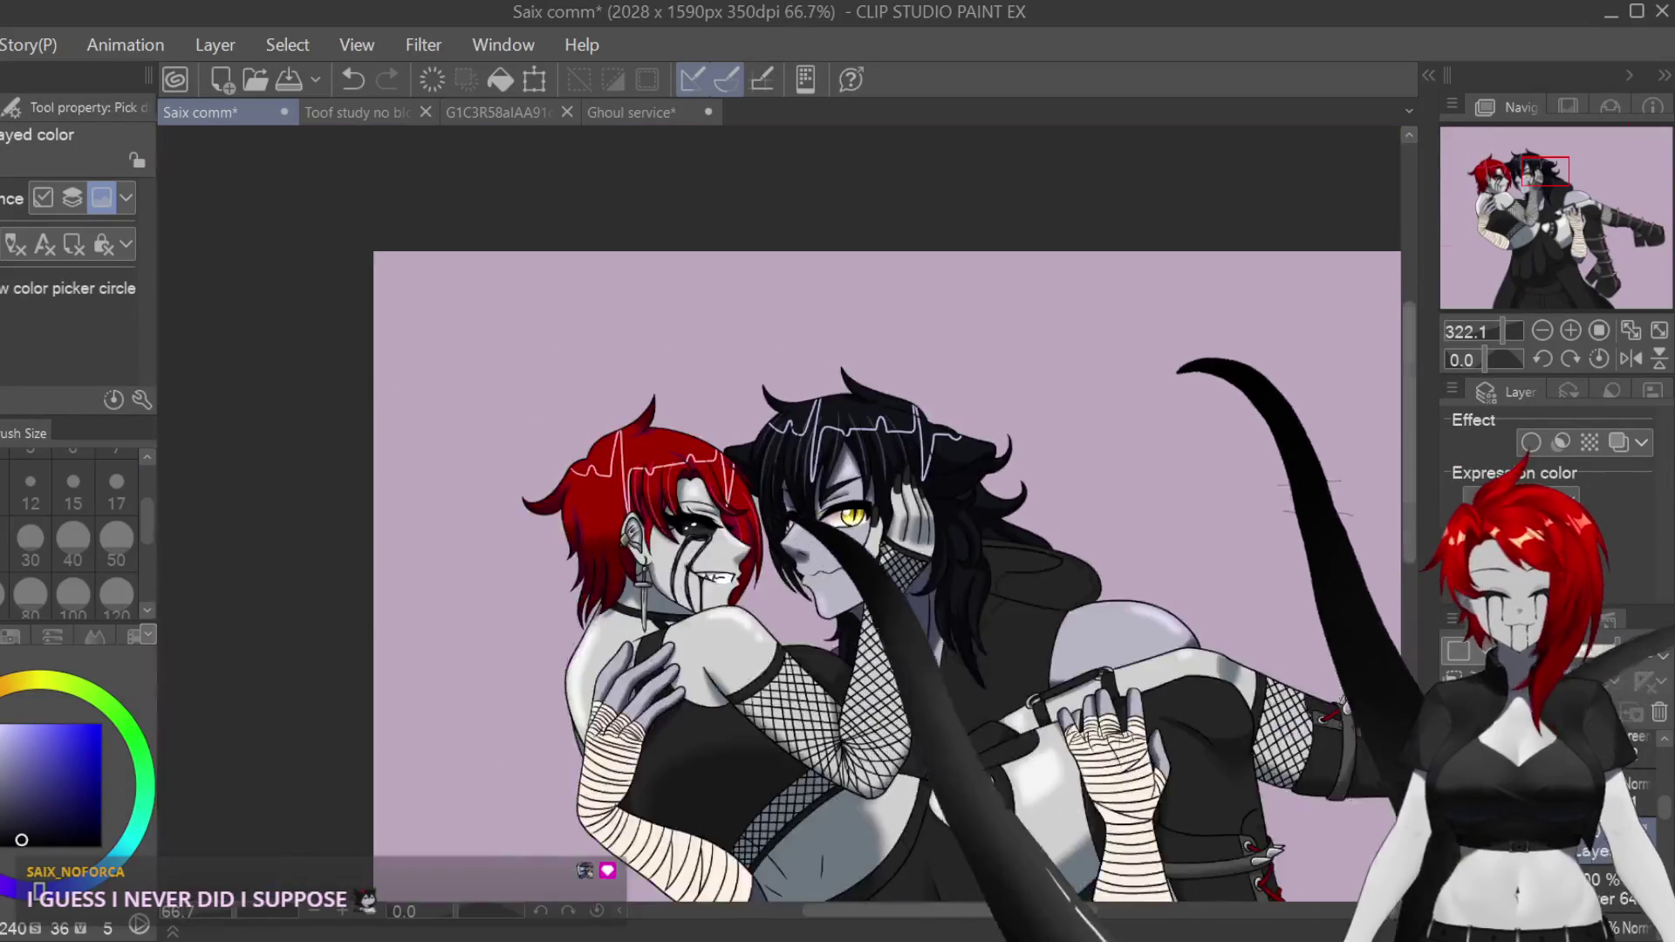
{"action": "scroll", "coordinate": [1361, 602], "scroll_direction": "up", "scroll_amount": 5}
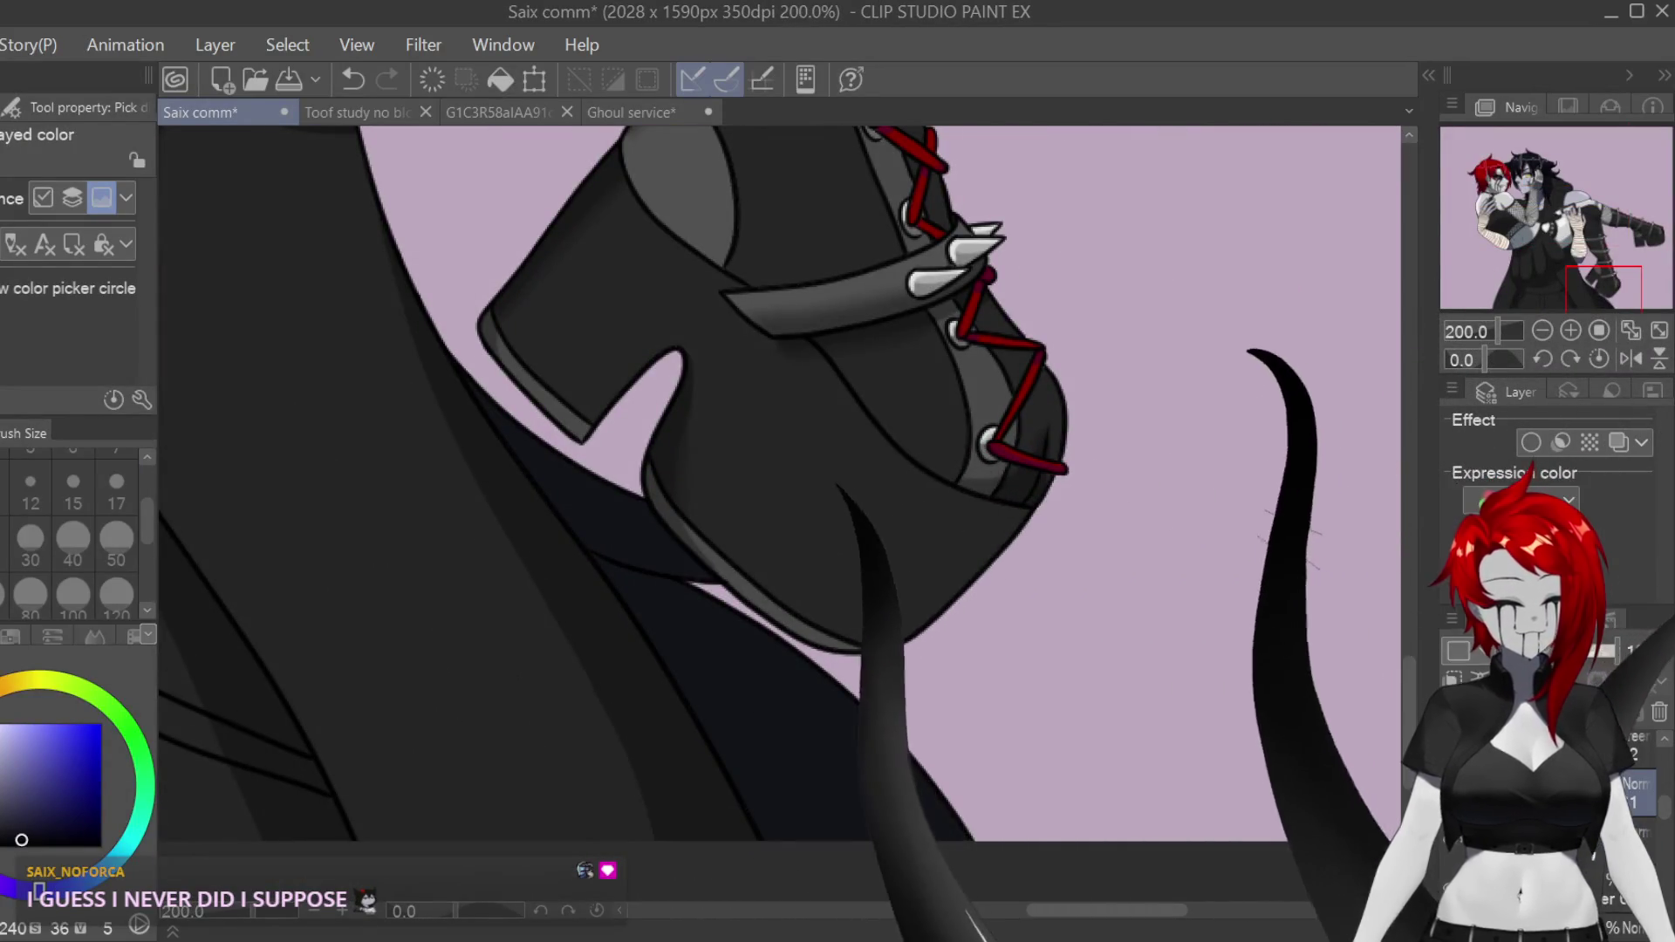
{"action": "key", "text": "p"}
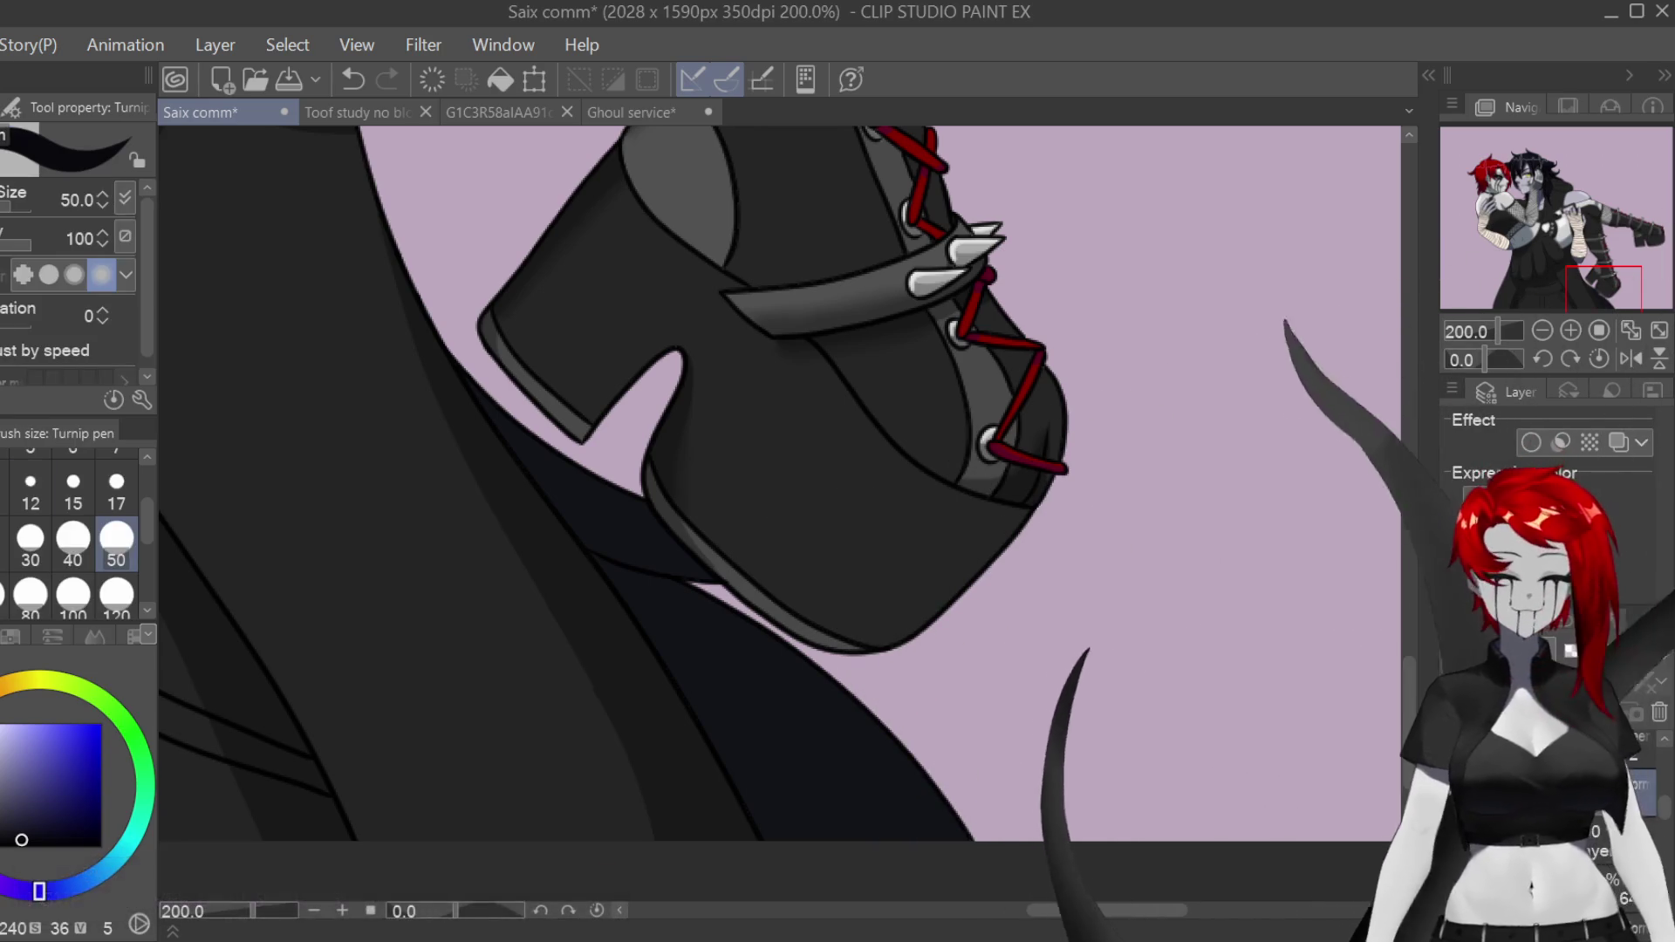
Step: Shade the studded boot, sole and spikes with the size-5 Turnip pen, then raise stabilization to 100
{"action": "key", "text": "bracketleft"}
{"action": "key", "text": "bracketleft"}
{"action": "key", "text": "bracketleft"}
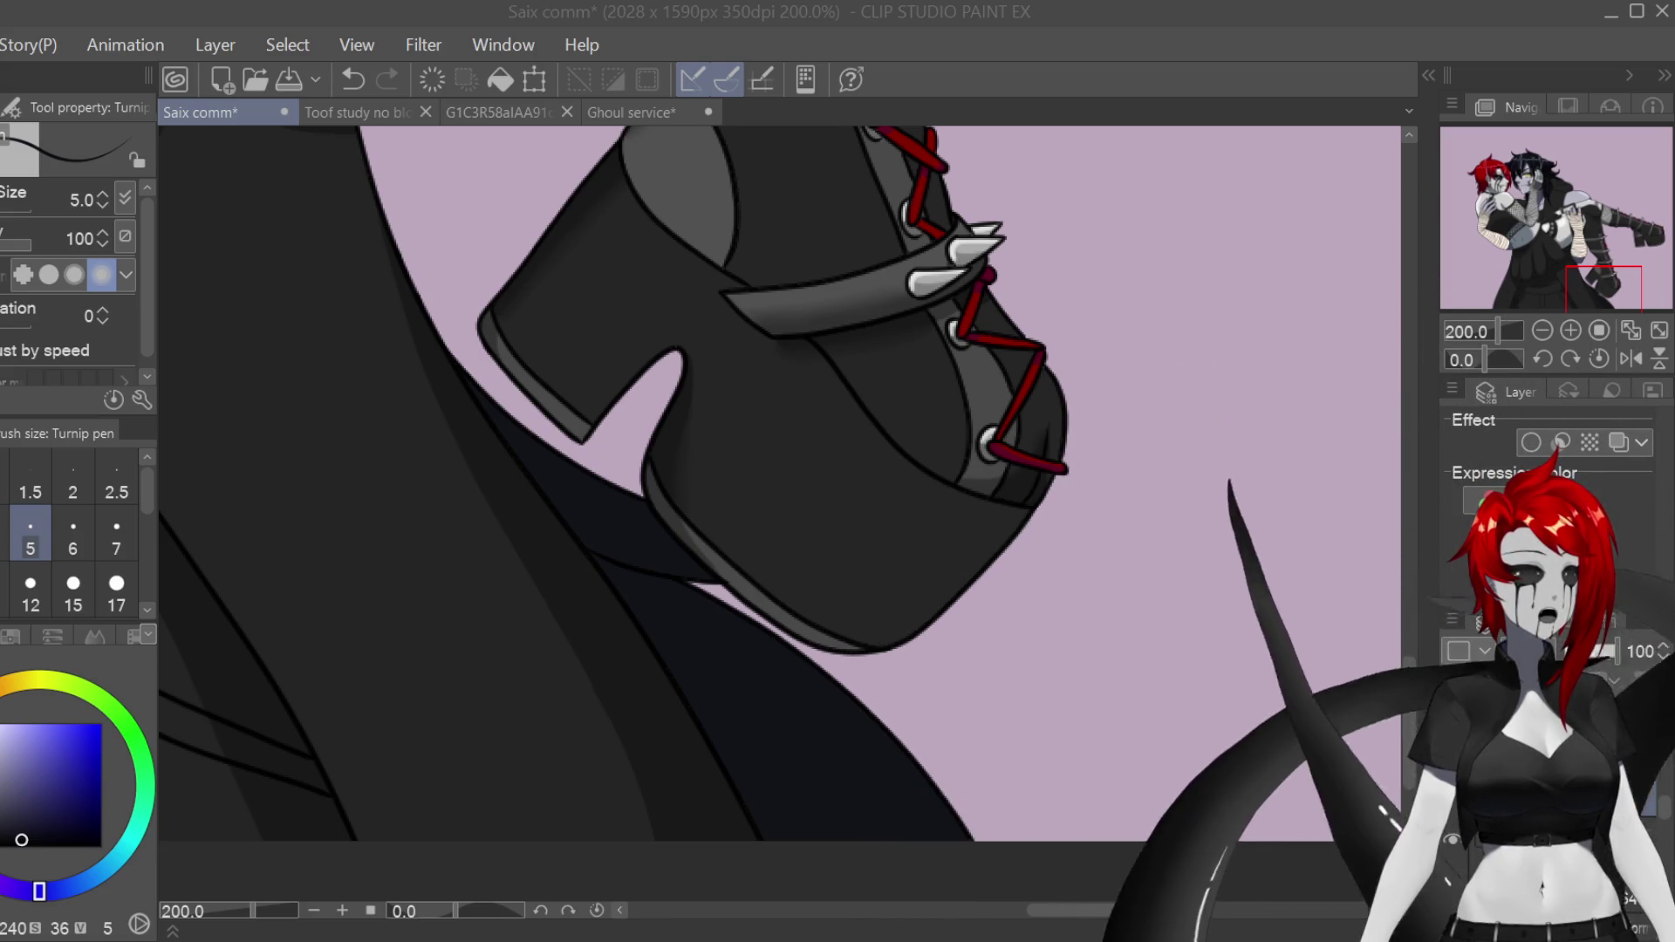
{"action": "key", "text": "alt+Tab"}
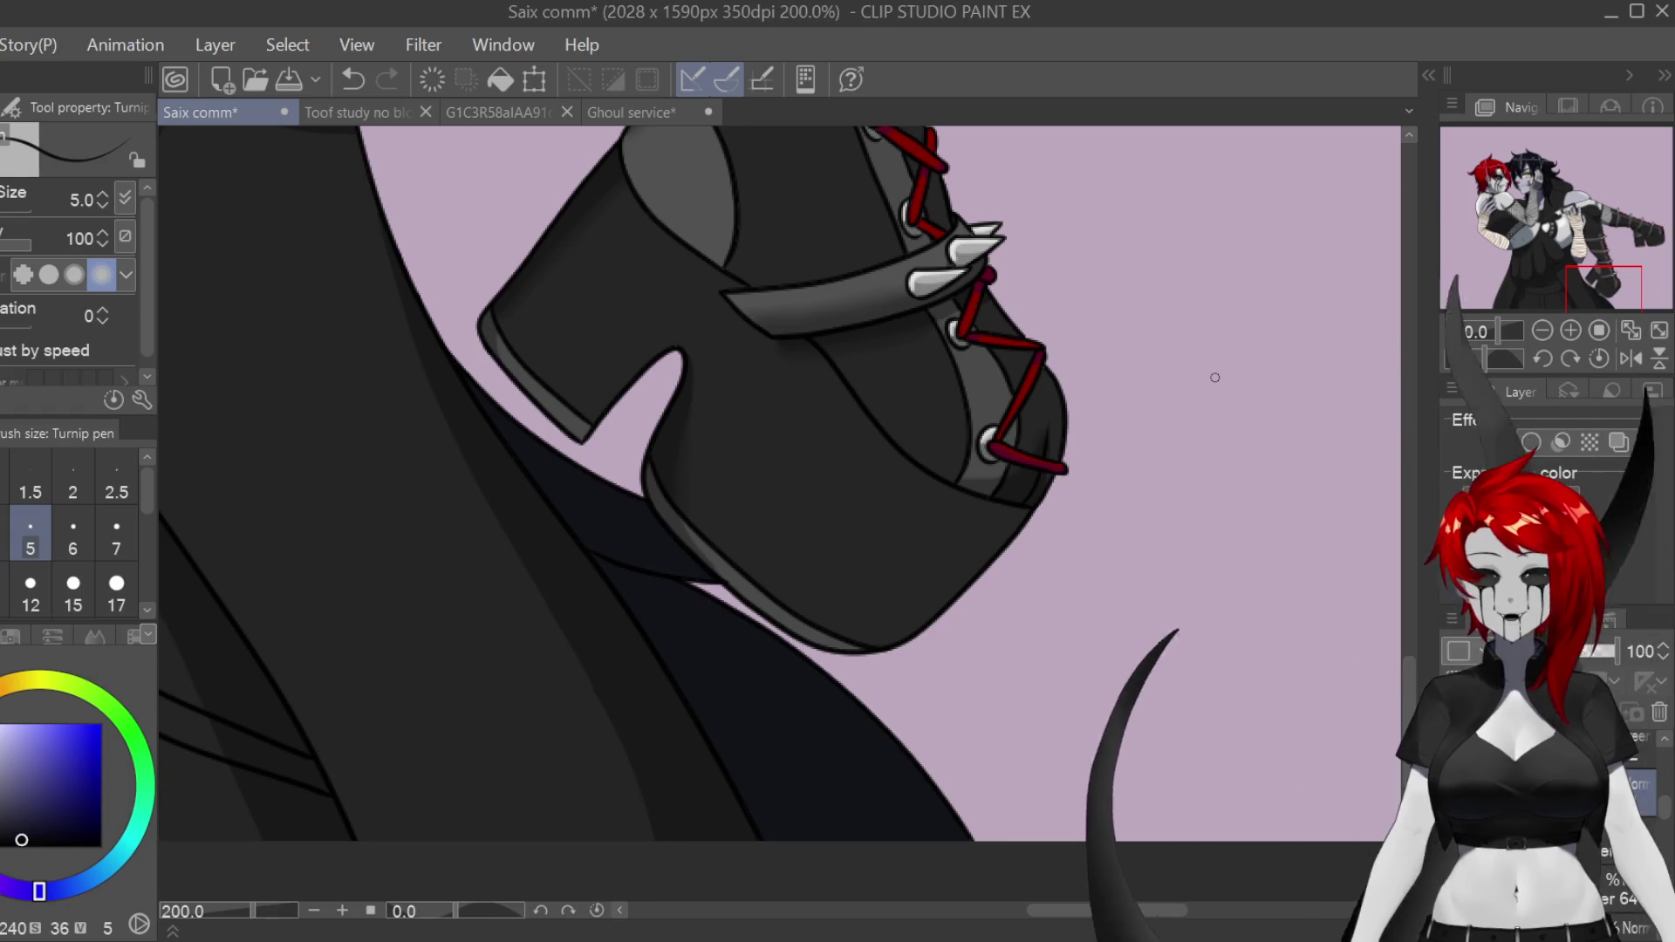
{"action": "left_click", "coordinate": [26, 321]}
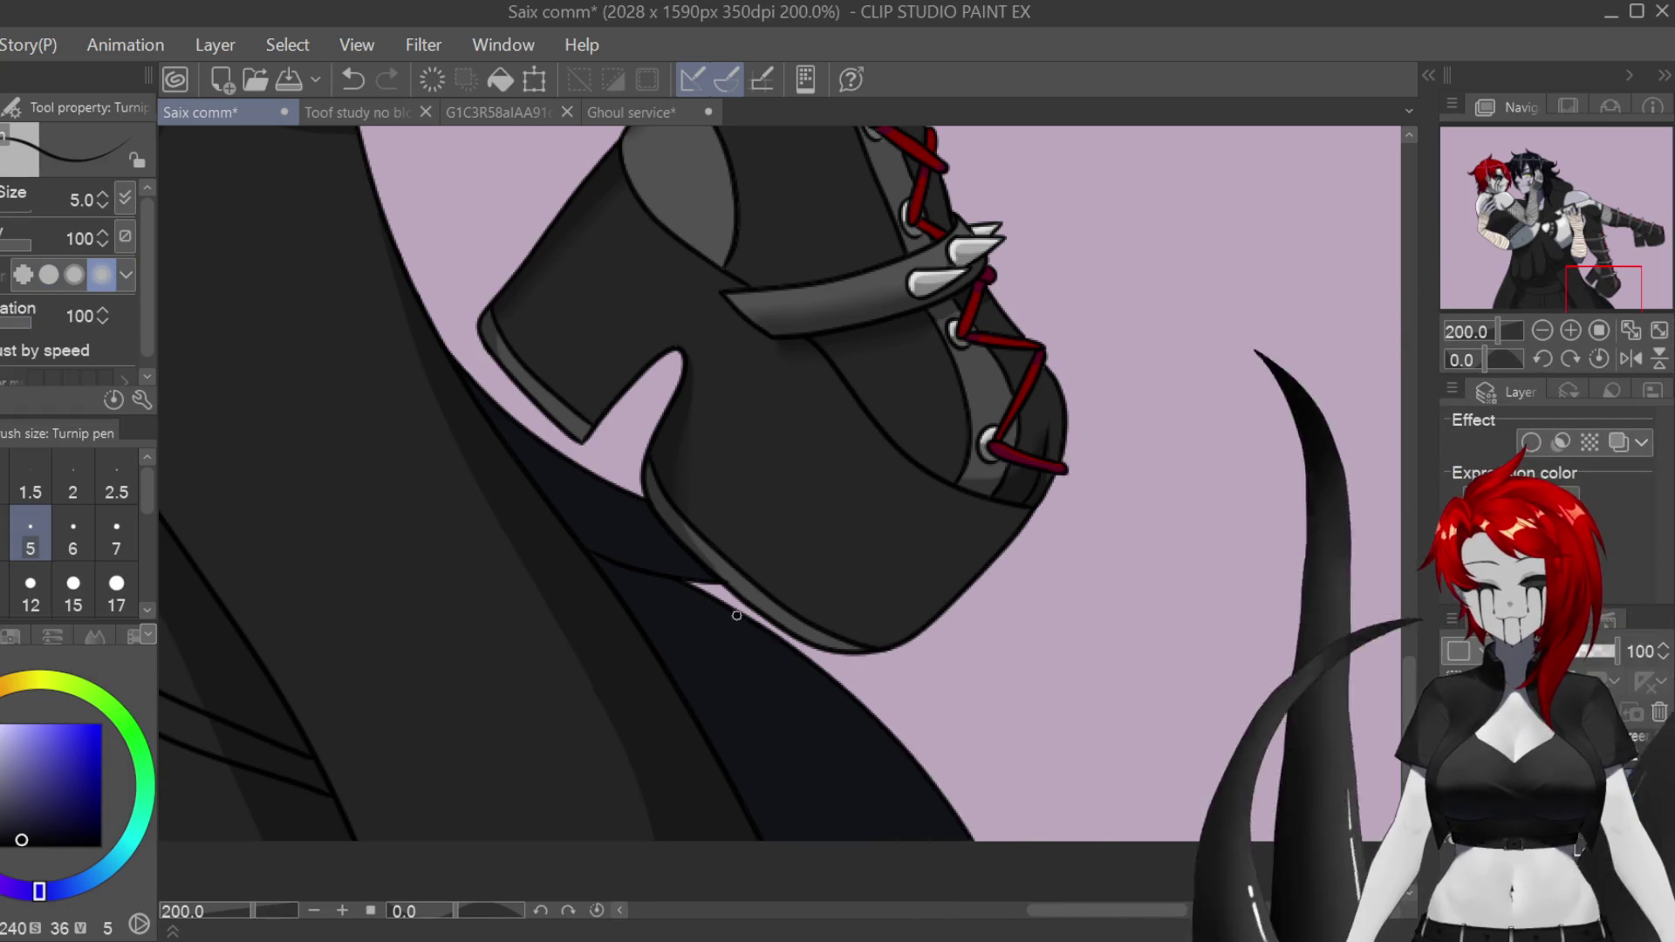
Step: Zoom in and check the dark cloth under the boot with the view flipped, then restored
{"action": "scroll", "coordinate": [734, 775], "scroll_direction": "up", "scroll_amount": 3}
{"action": "key", "text": "h"}
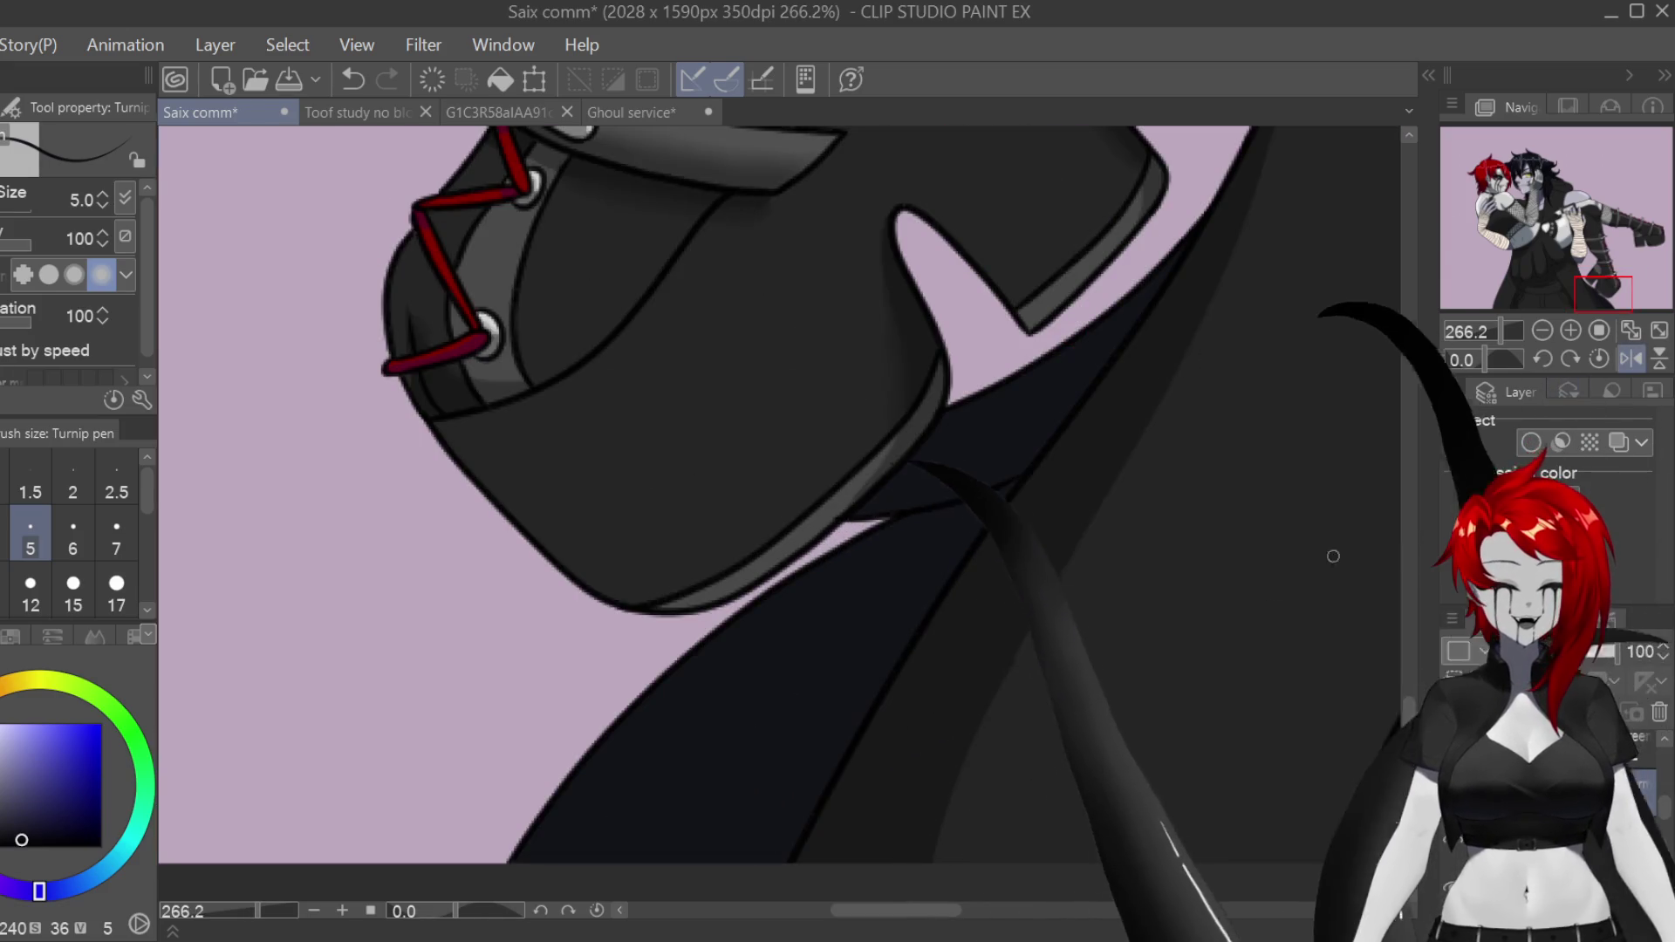
{"action": "scroll", "coordinate": [1065, 422], "scroll_direction": "down", "scroll_amount": 4}
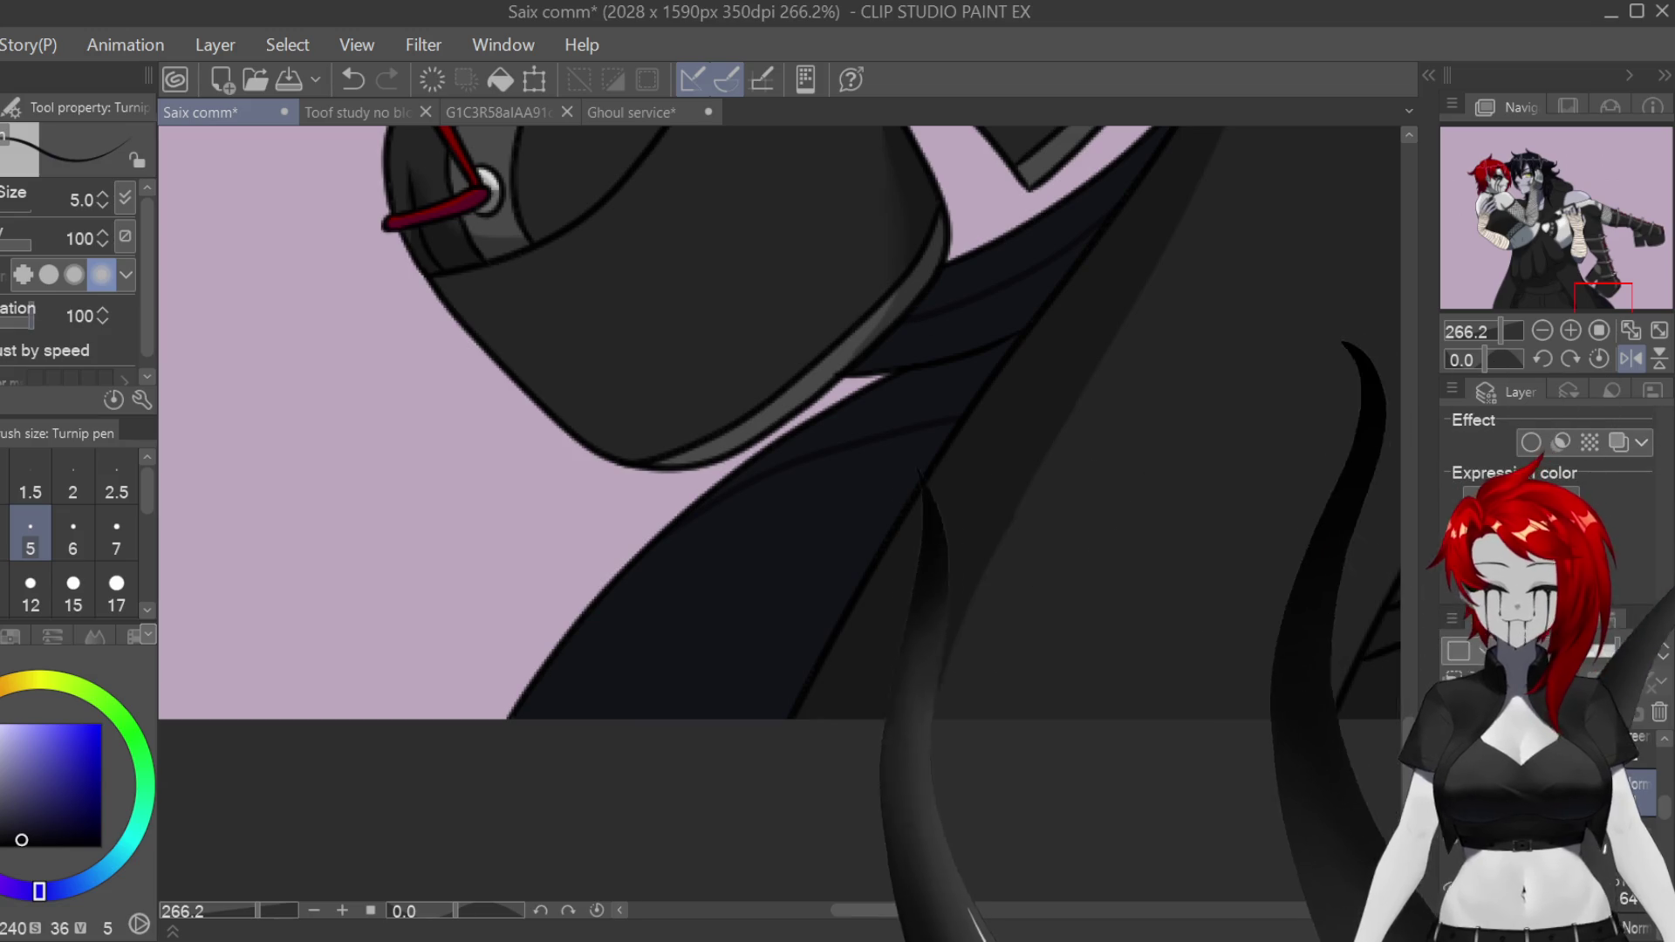
{"action": "scroll", "coordinate": [936, 402], "scroll_direction": "up", "scroll_amount": 4}
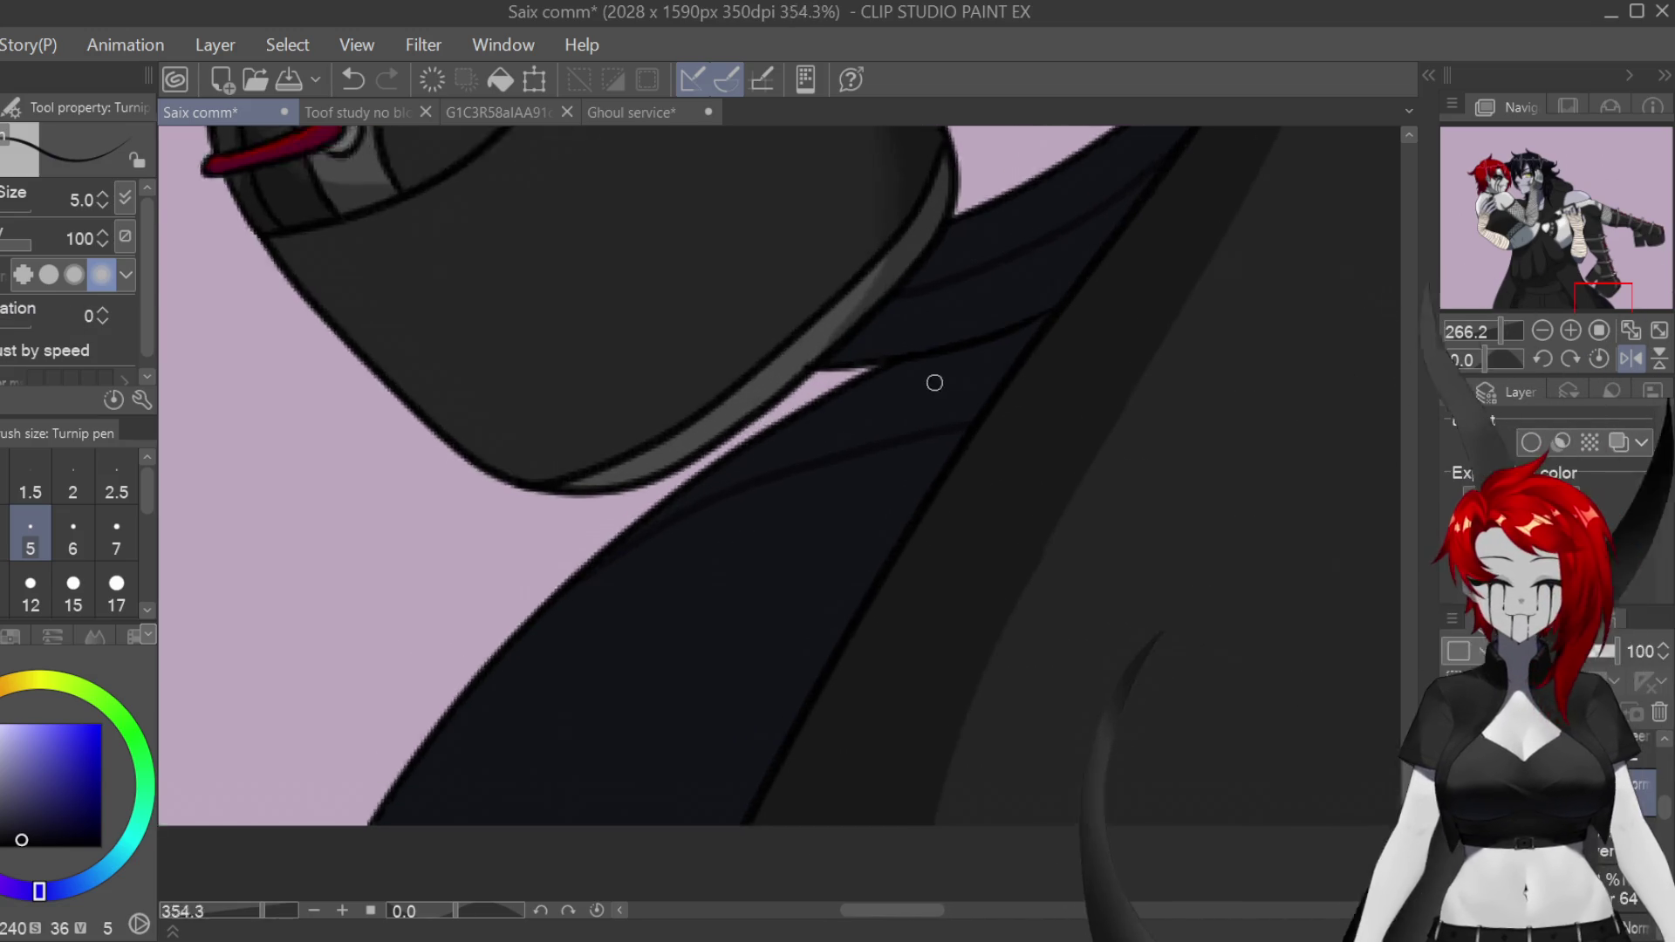
{"action": "scroll", "coordinate": [779, 514], "scroll_direction": "right", "scroll_amount": 5}
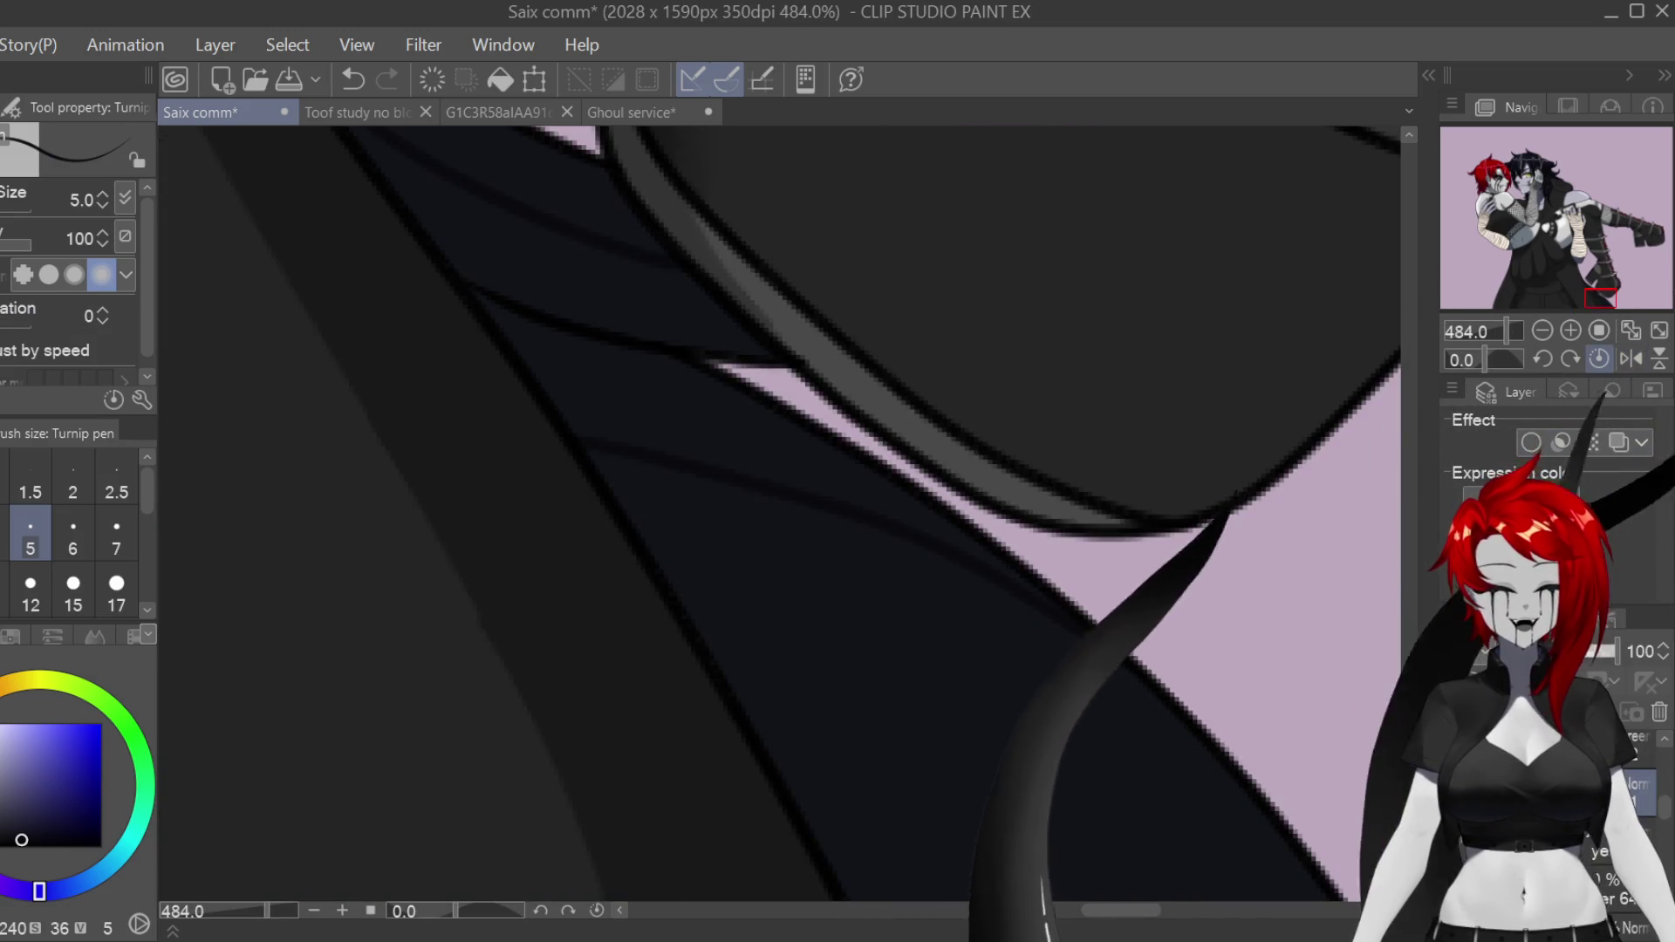
{"action": "scroll", "coordinate": [778, 515], "scroll_direction": "up", "scroll_amount": 3}
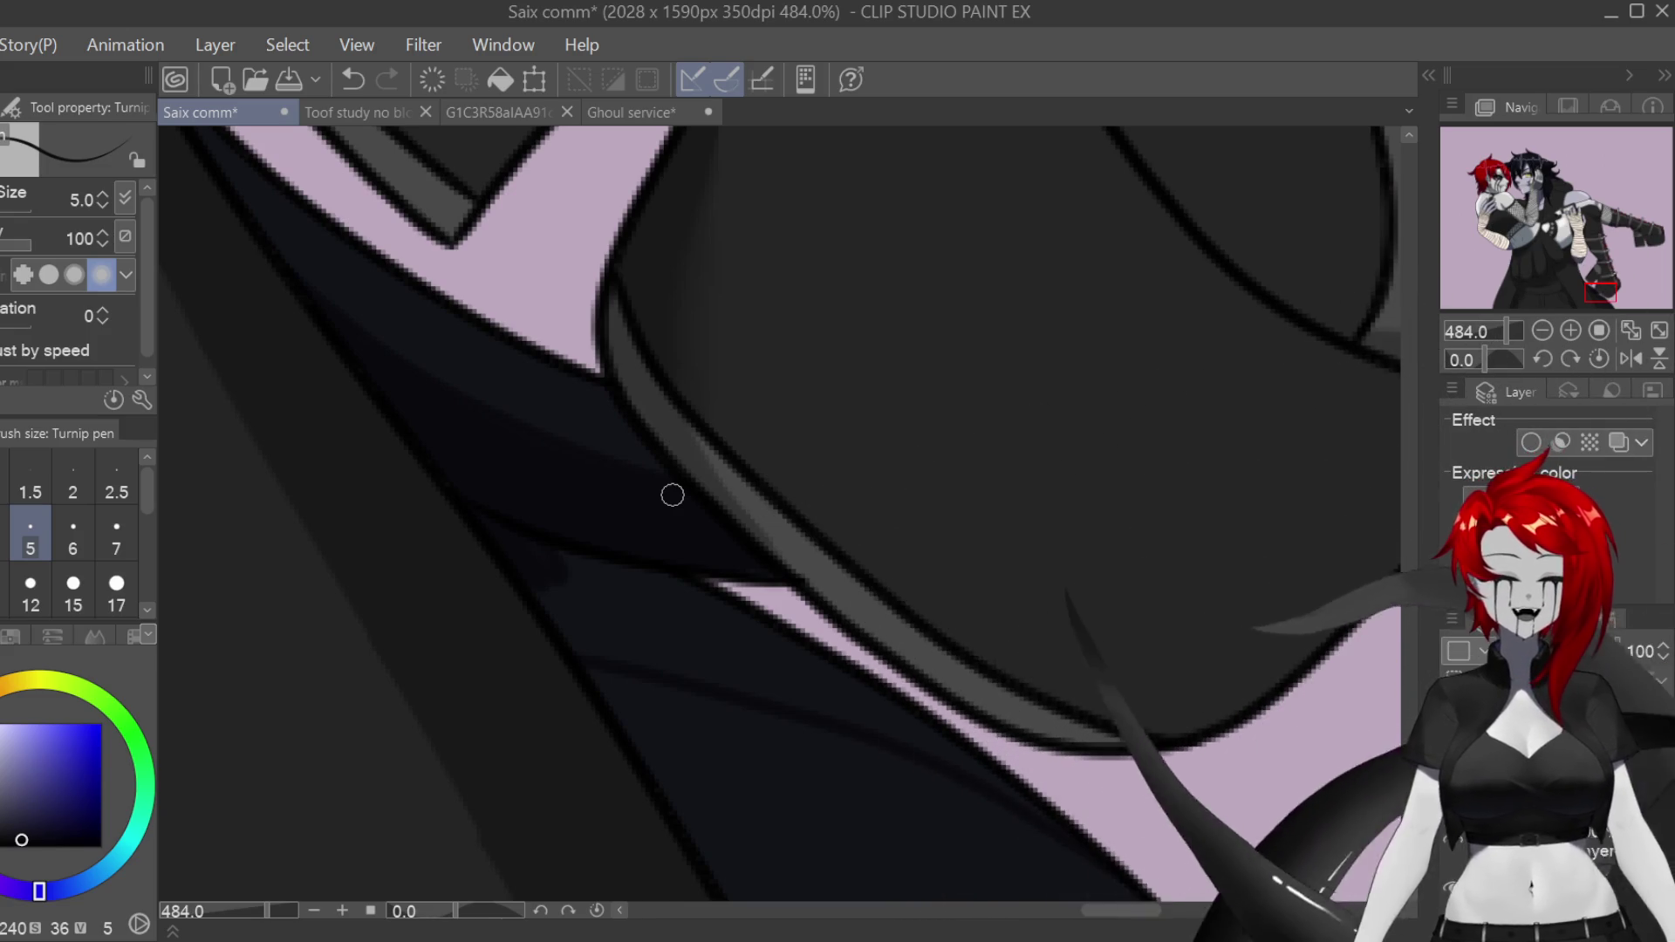
{"action": "scroll", "coordinate": [671, 494], "scroll_direction": "down", "scroll_amount": 3}
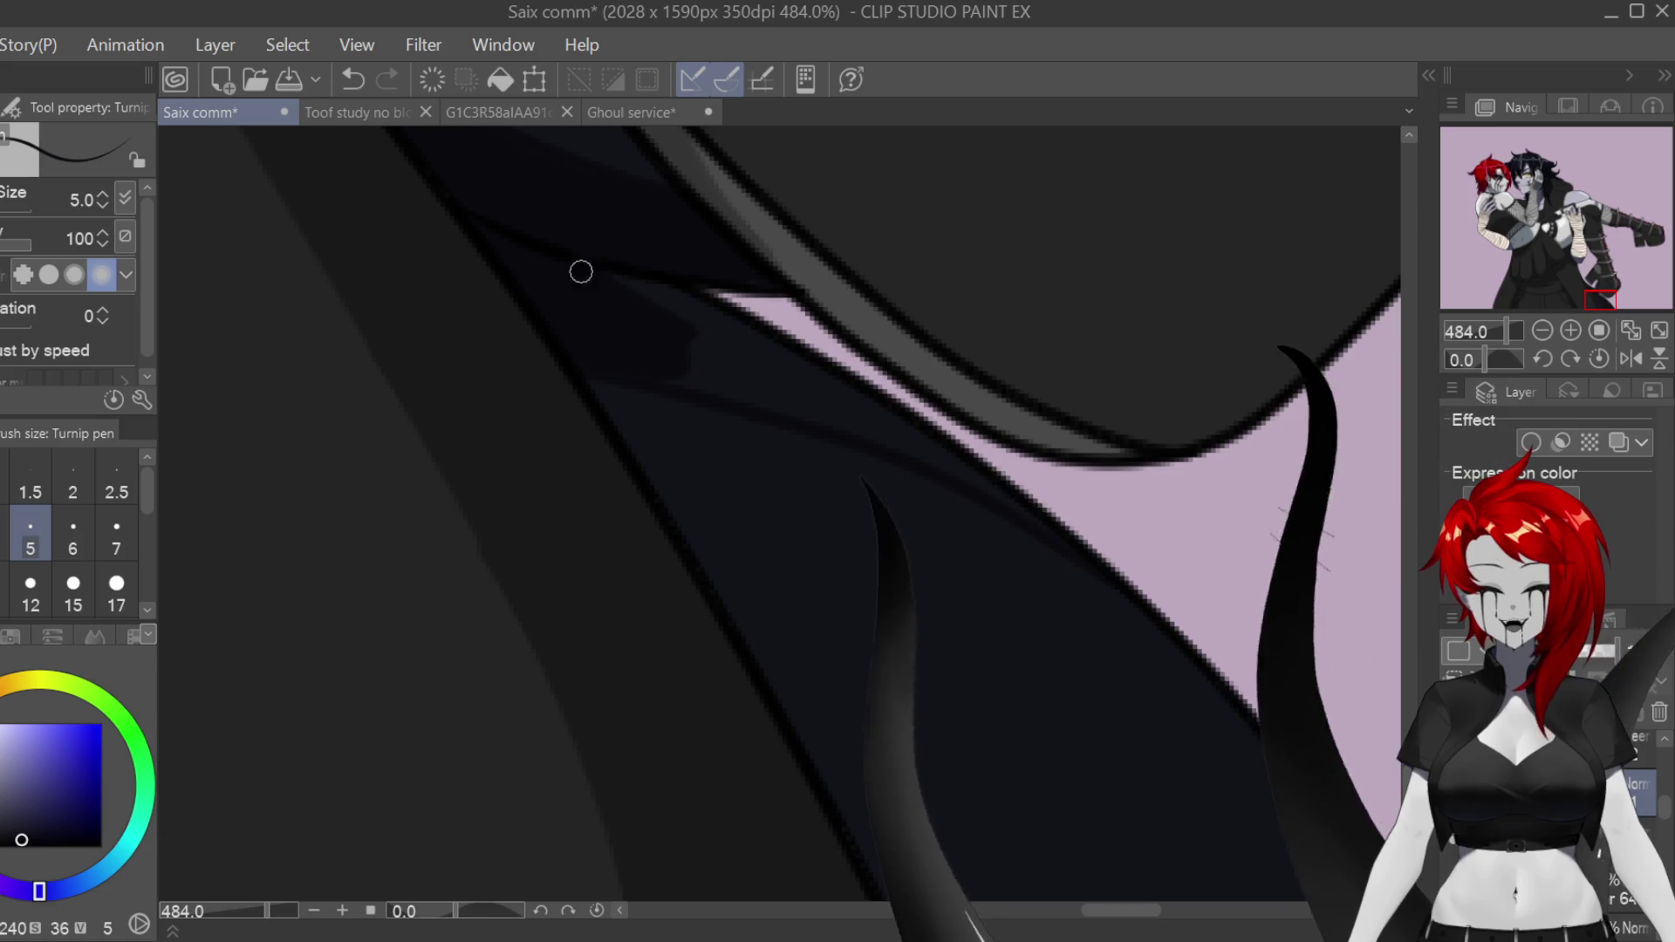
{"action": "key", "text": "h"}
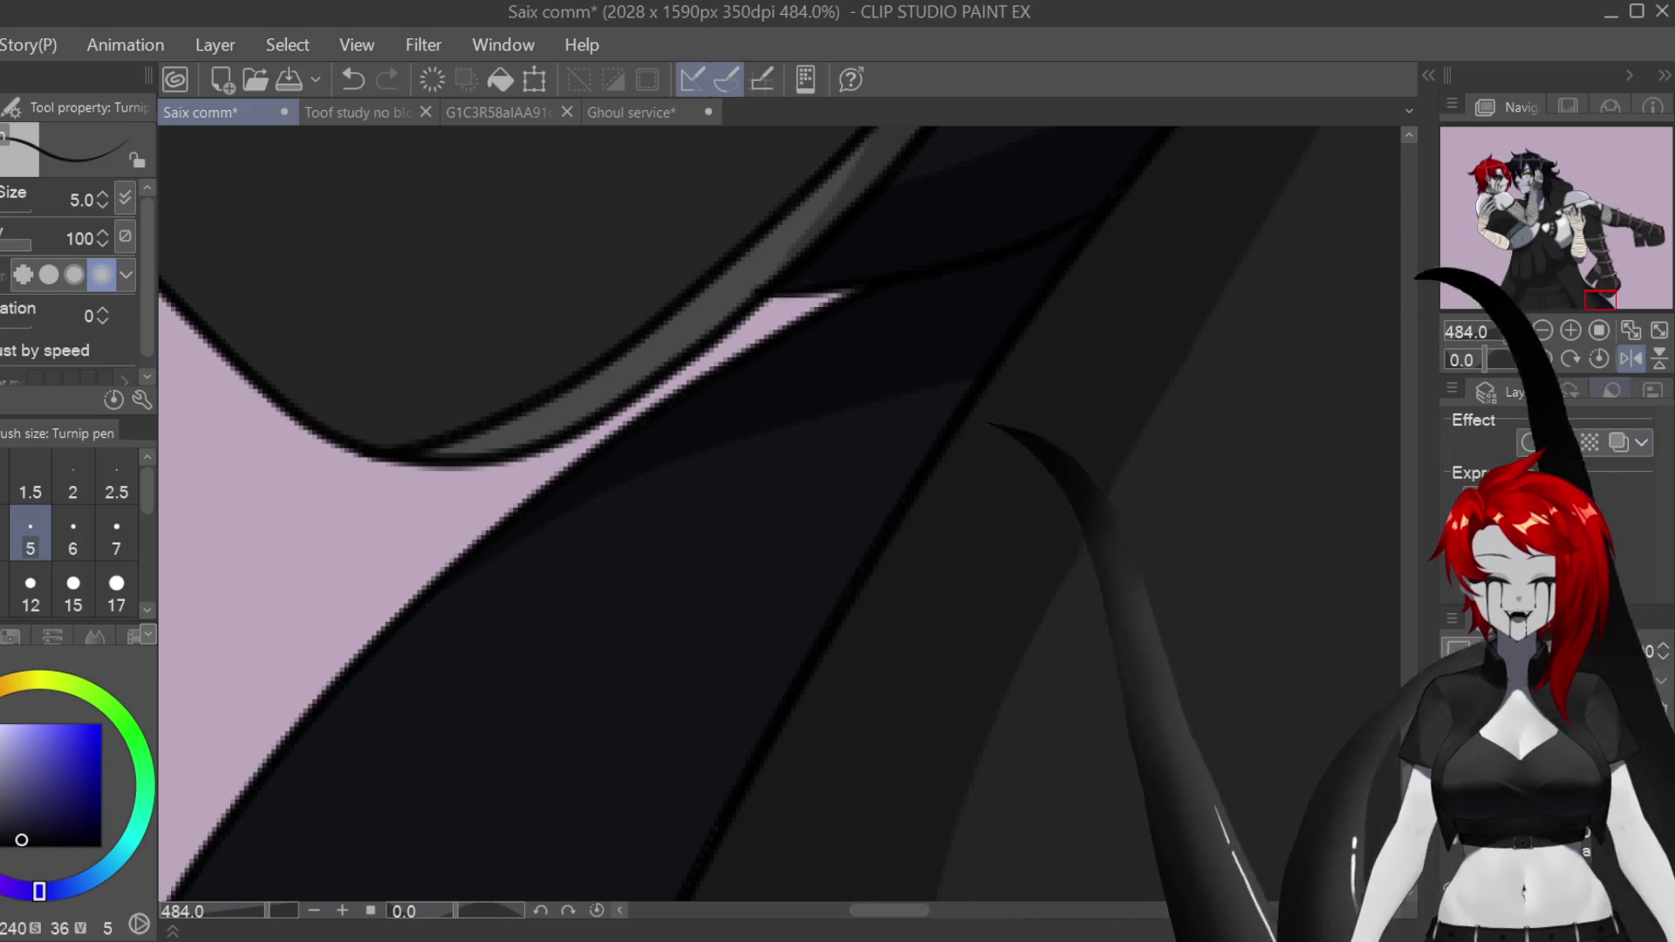
{"action": "key", "text": "h"}
{"action": "scroll", "coordinate": [1132, 626], "scroll_direction": "down", "scroll_amount": 5}
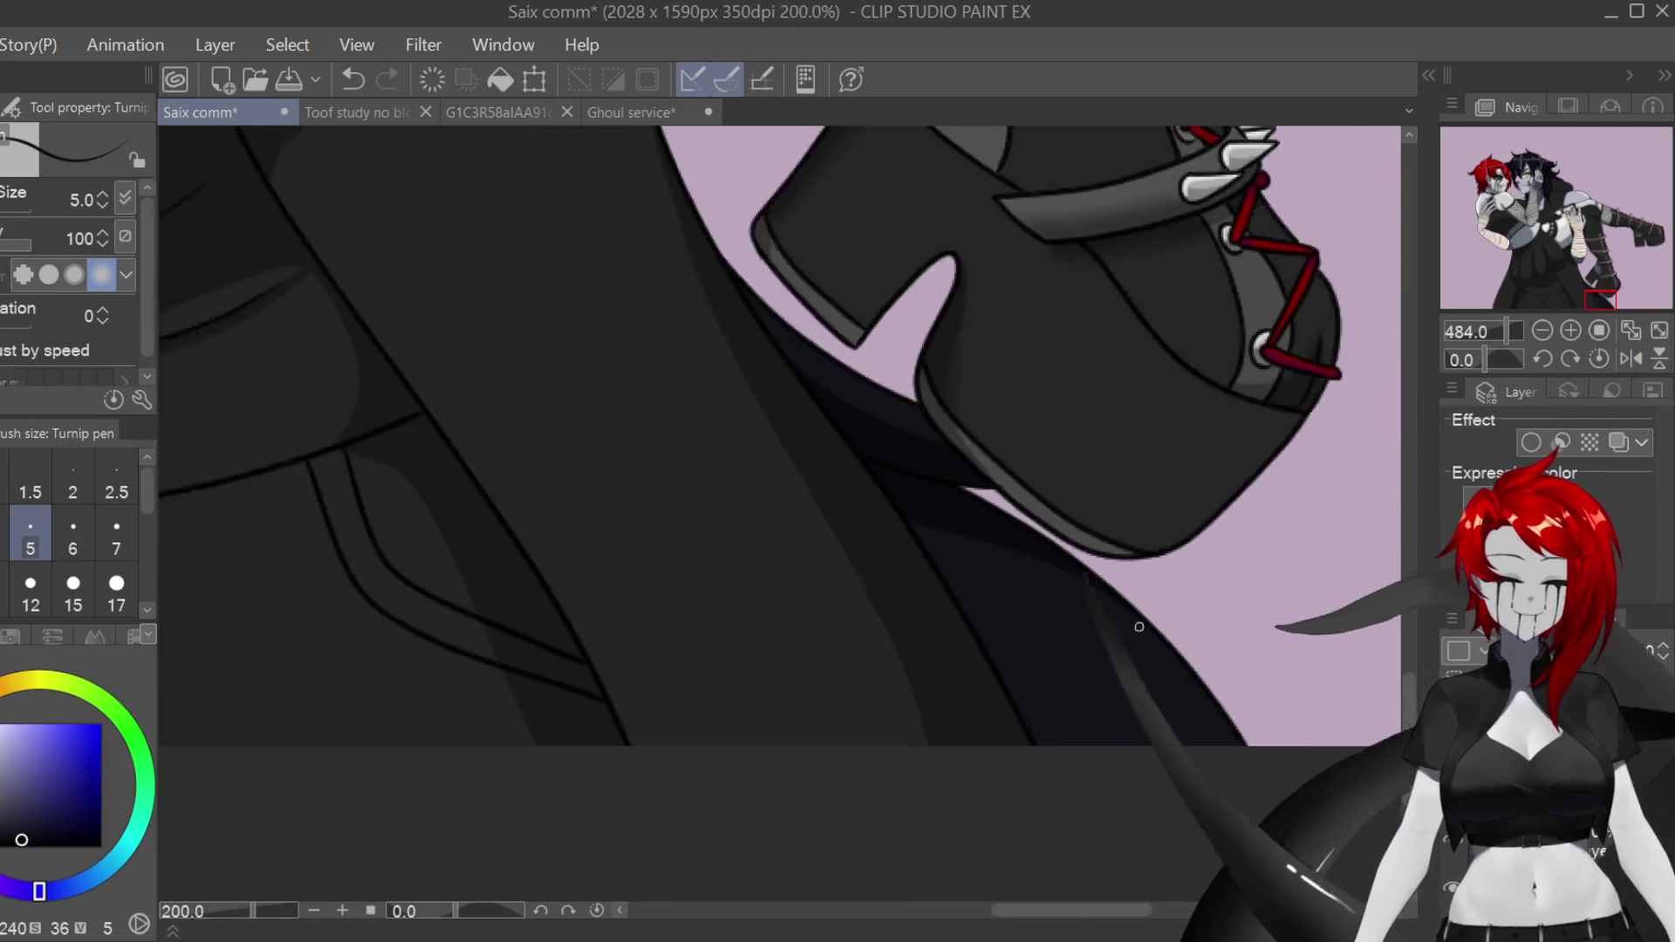
Step: Check the cream bandage fill with undo/redo and pick a muted rose-brown shading colour
{"action": "scroll", "coordinate": [1221, 568], "scroll_direction": "up", "scroll_amount": 5}
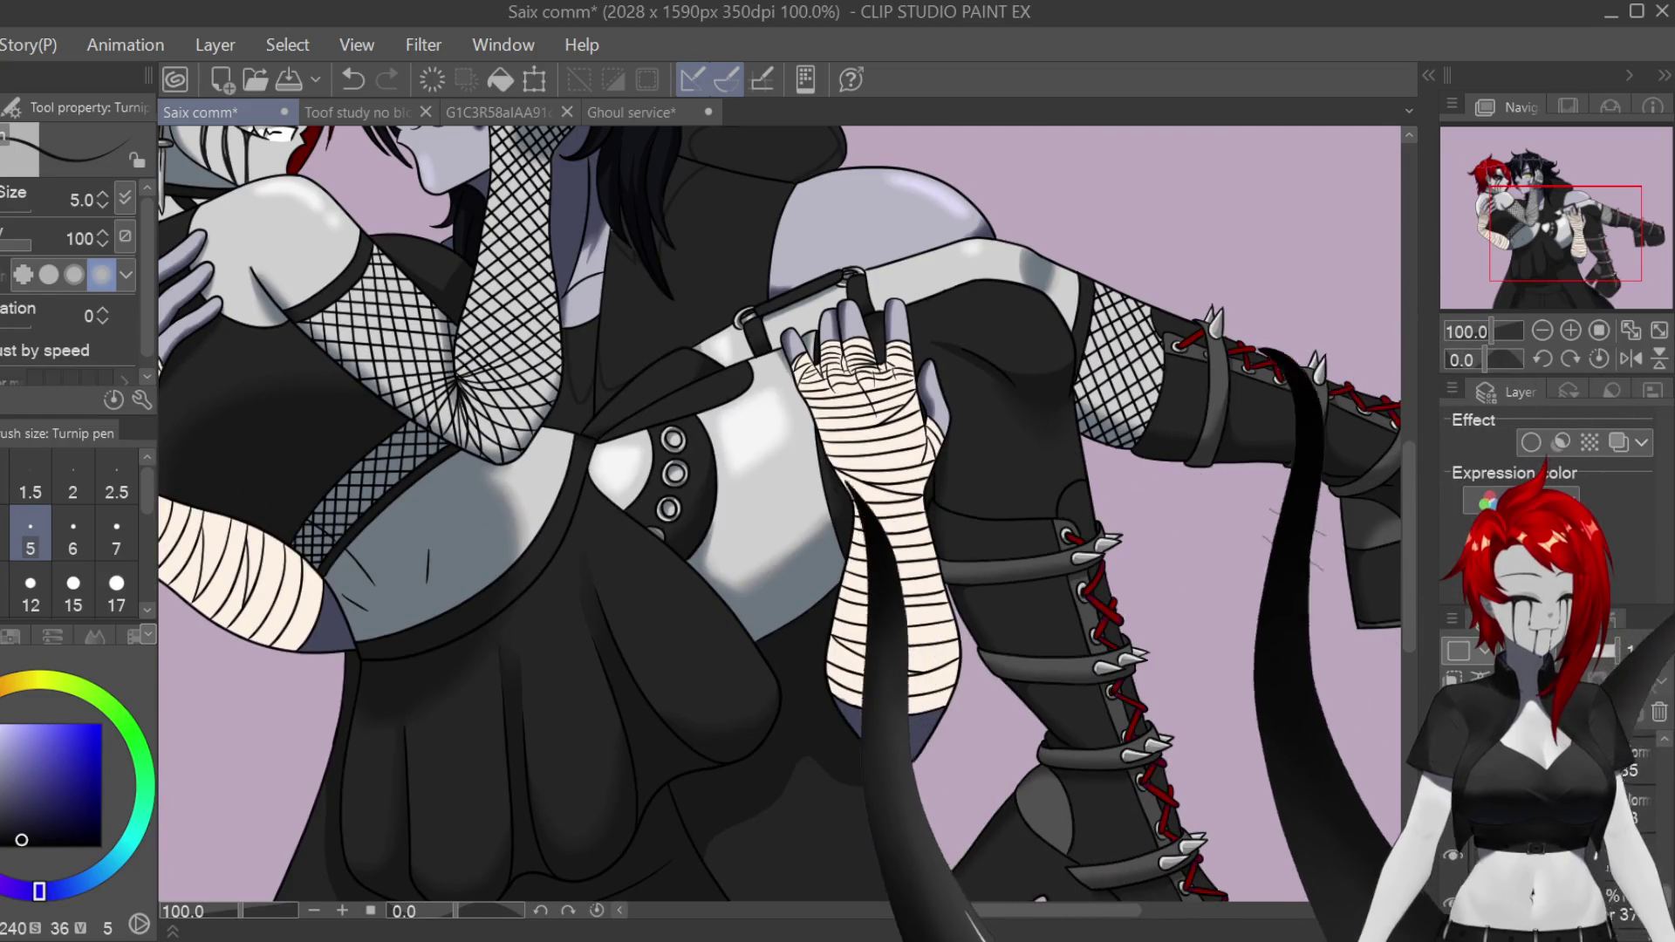
{"action": "key", "text": "ctrl+d"}
{"action": "key", "text": "ctrl+z"}
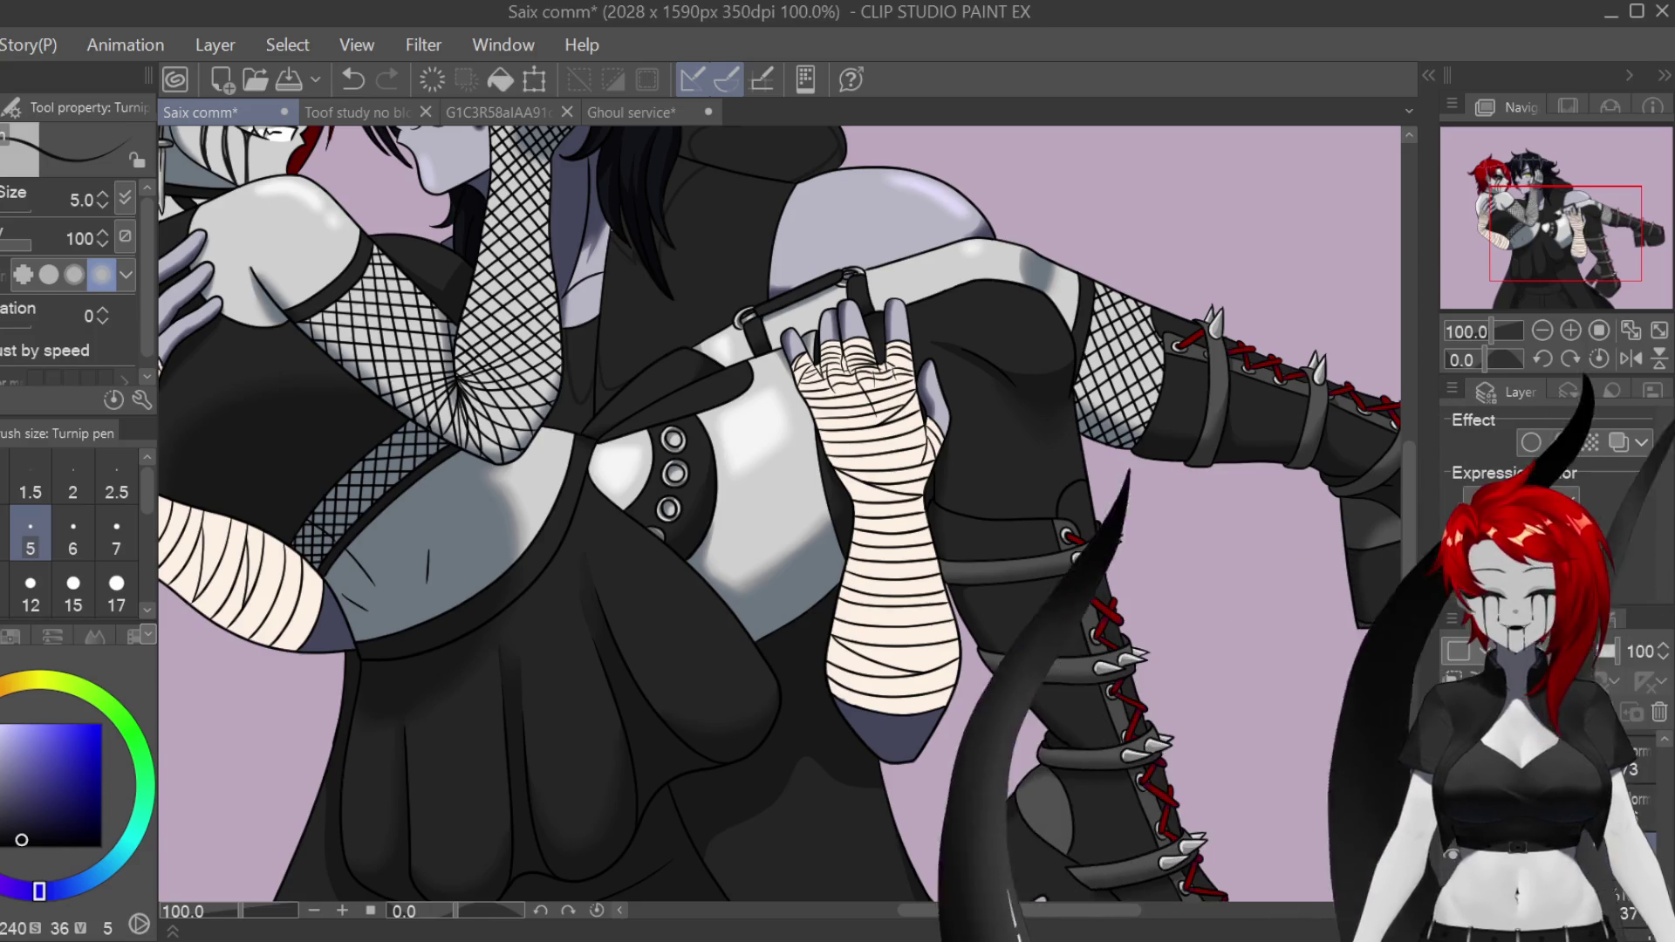
{"action": "key", "text": "i"}
{"action": "scroll", "coordinate": [894, 589], "scroll_direction": "up", "scroll_amount": 5}
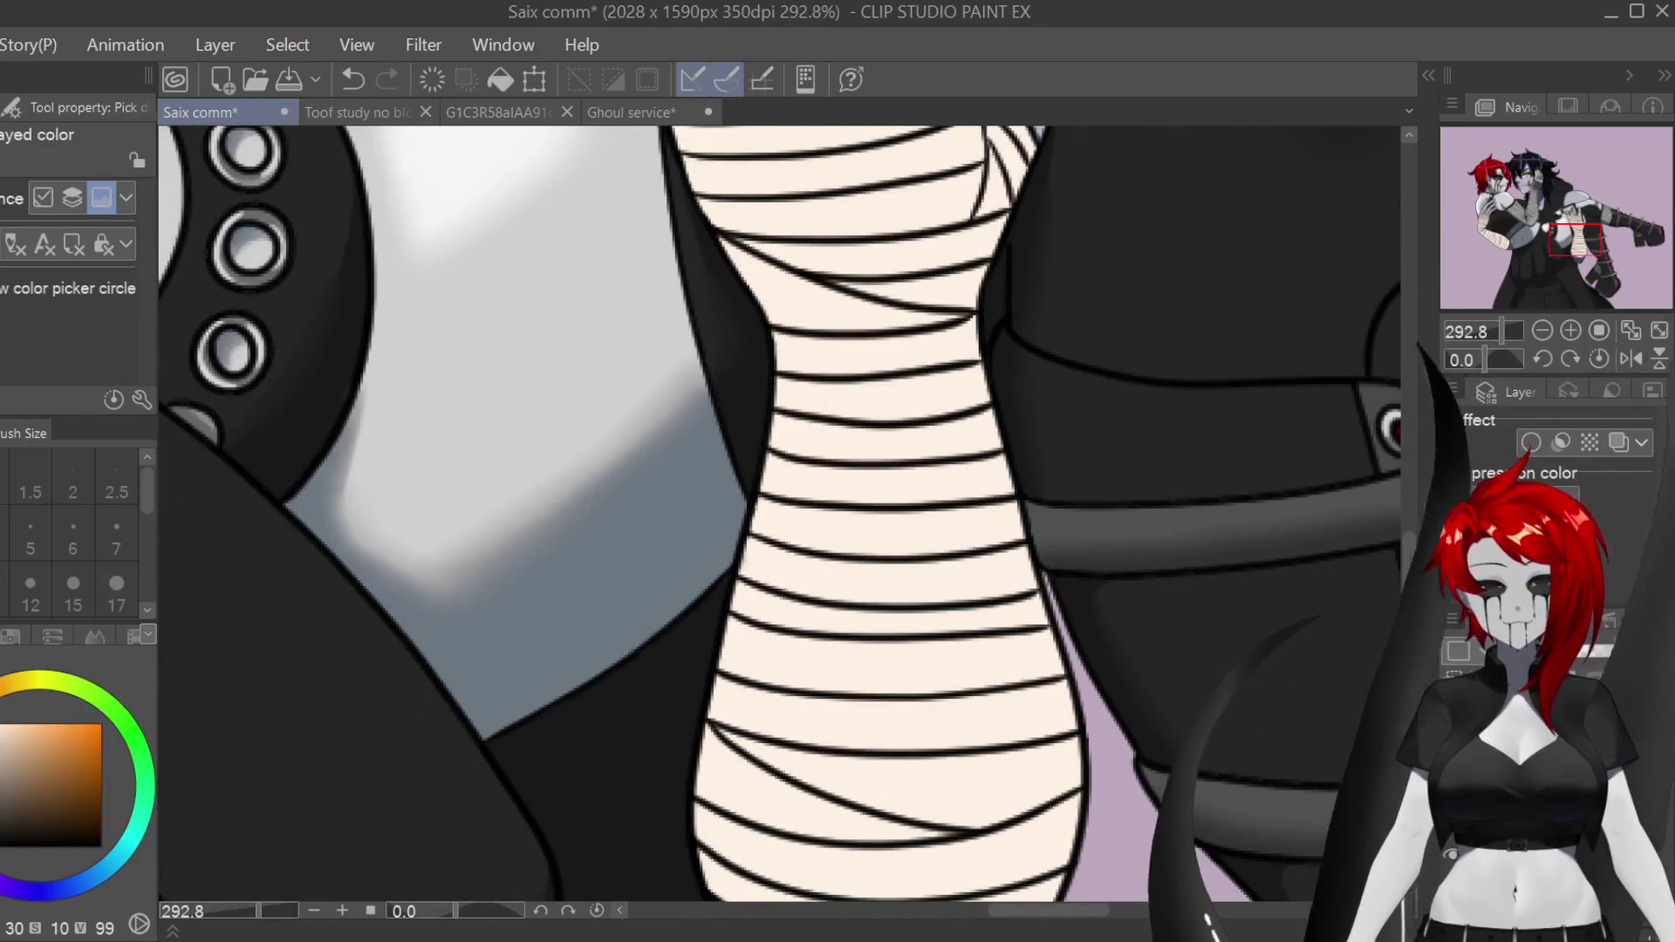
{"action": "scroll", "coordinate": [895, 523], "scroll_direction": "down", "scroll_amount": 4}
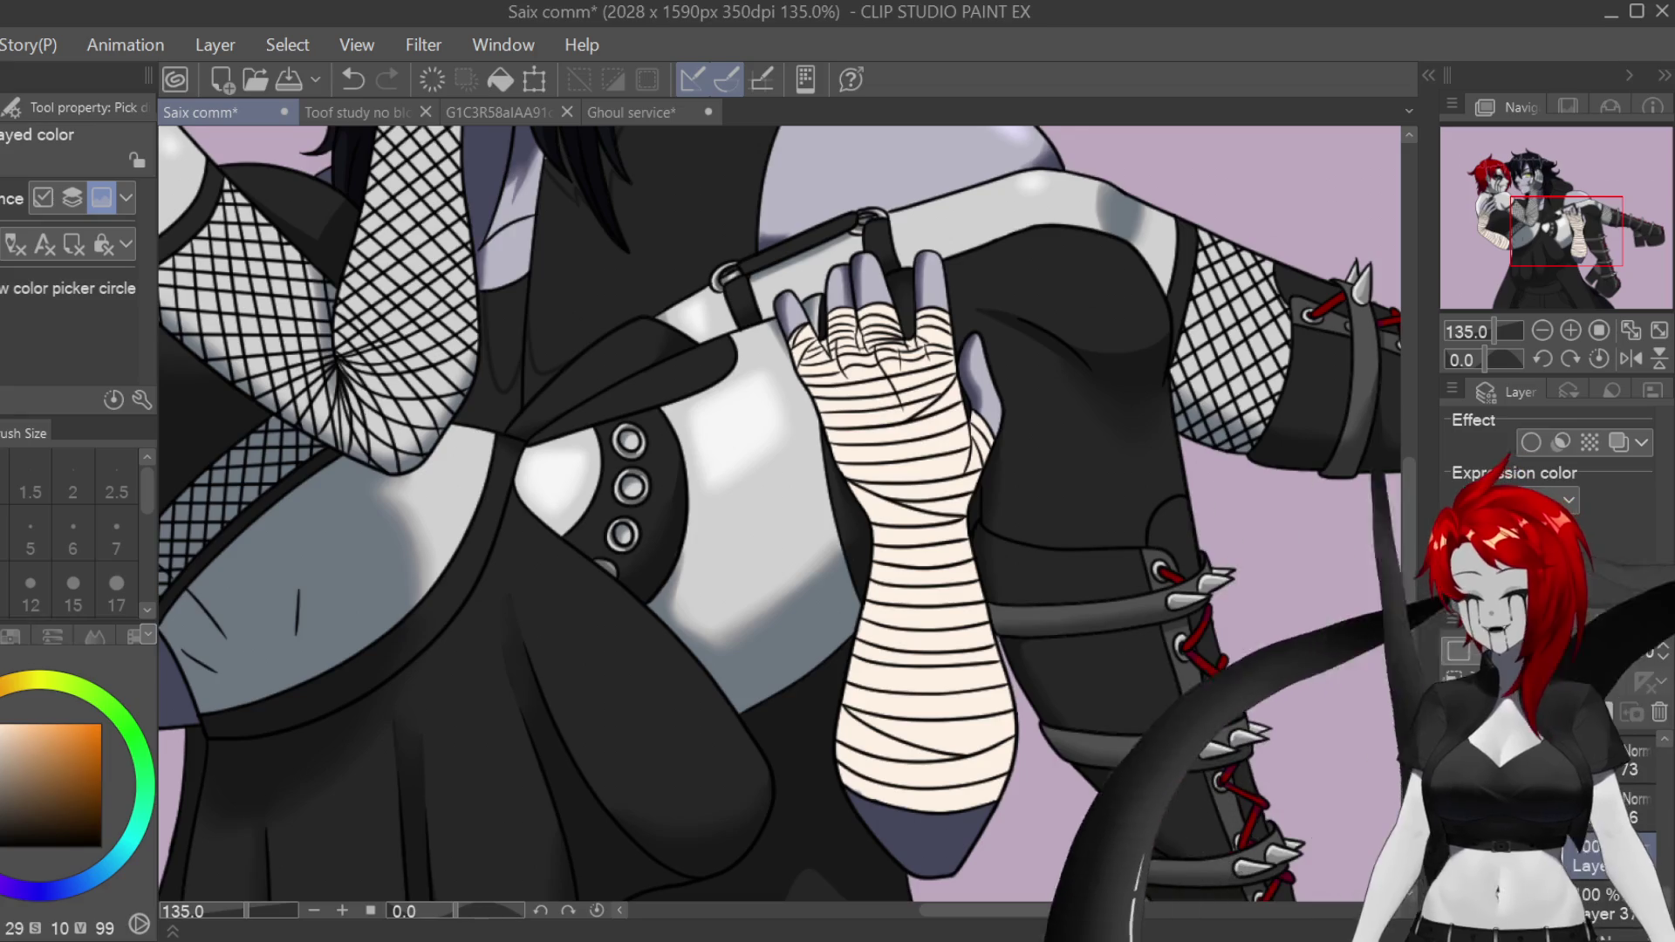
{"action": "left_click", "coordinate": [11, 756]}
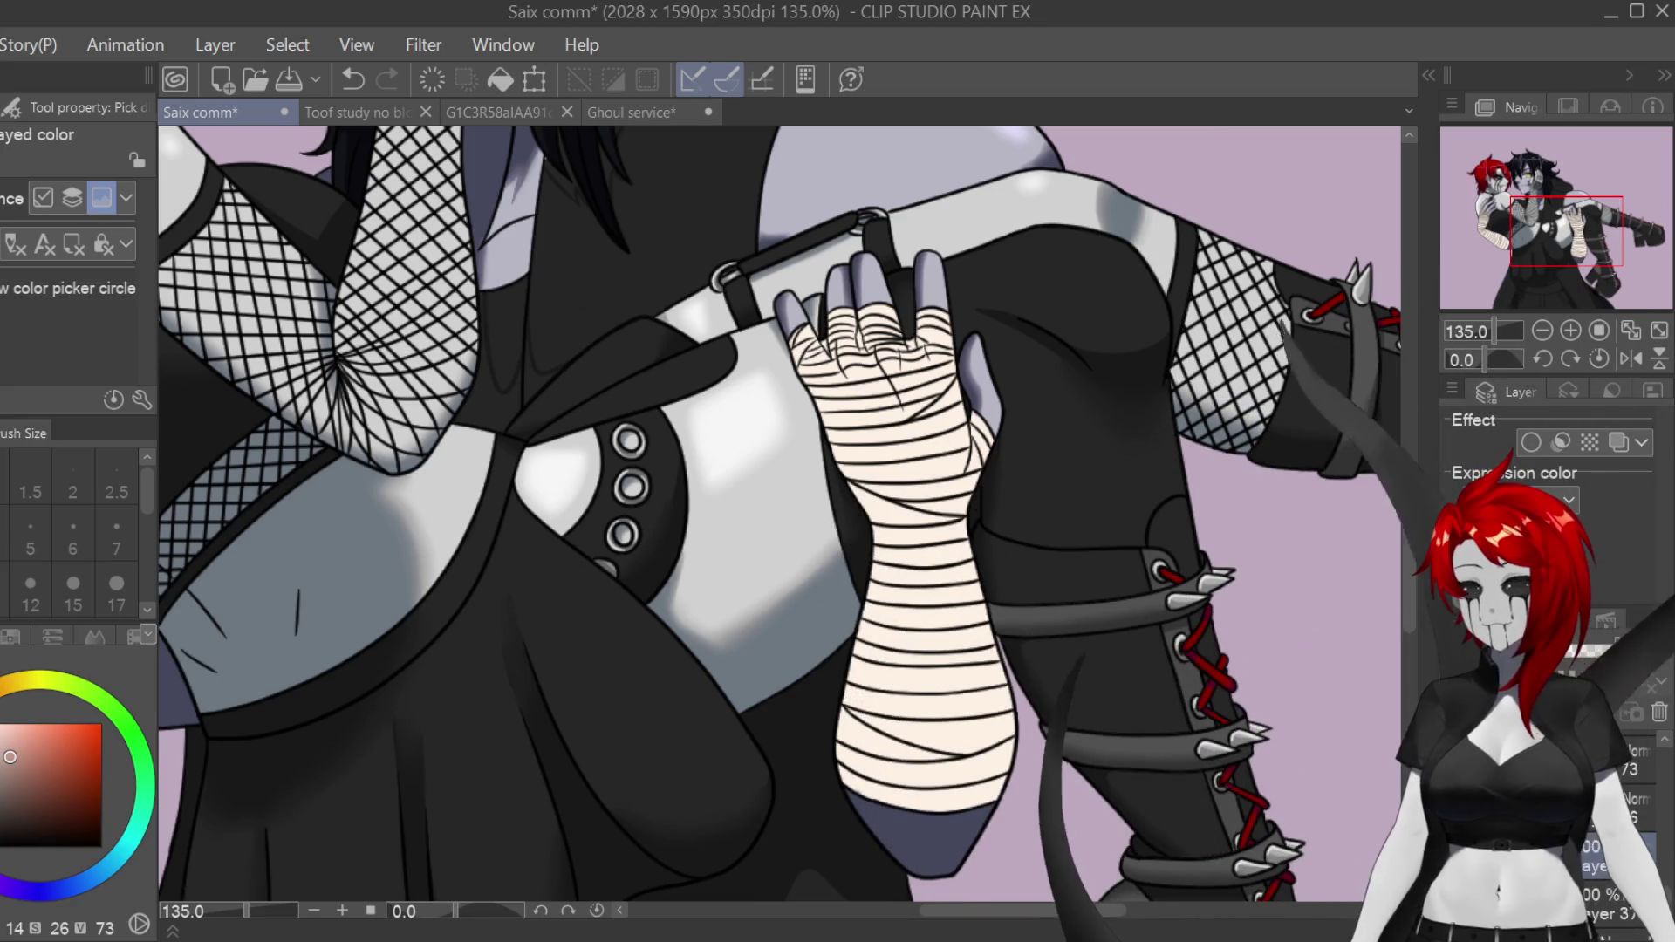
Step: Return to the pen with stabilization set to 100 and mirror the canvas view
{"action": "key", "text": "alt"}
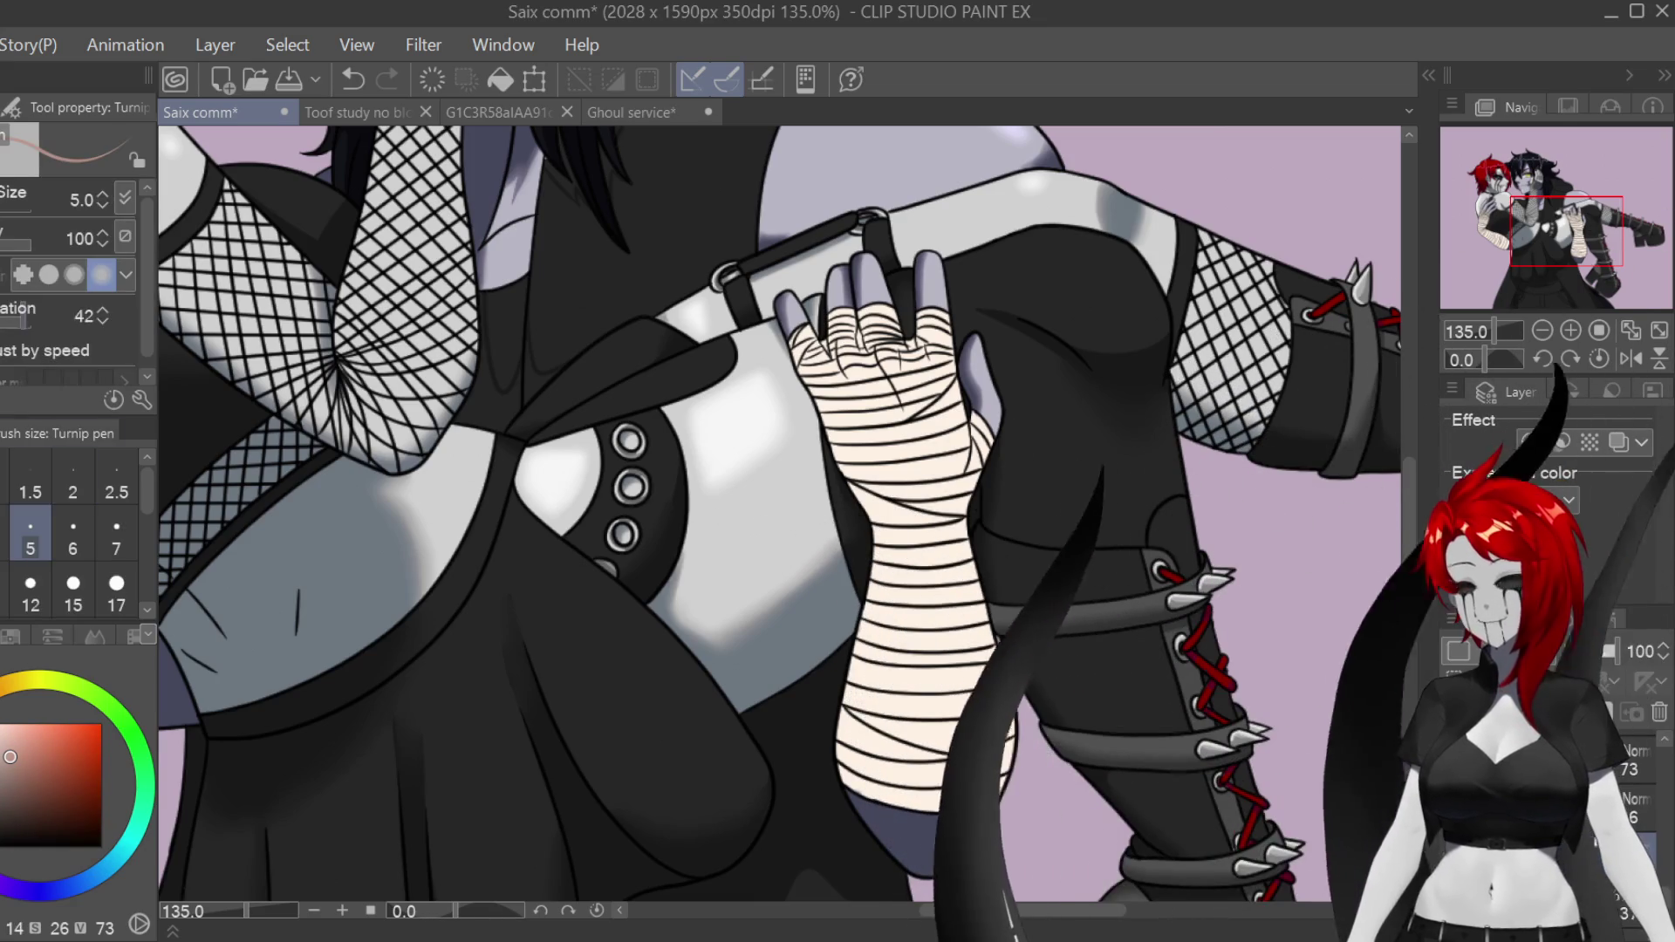
{"action": "left_click_drag", "start_coordinate": [18, 321], "coordinate": [32, 321]}
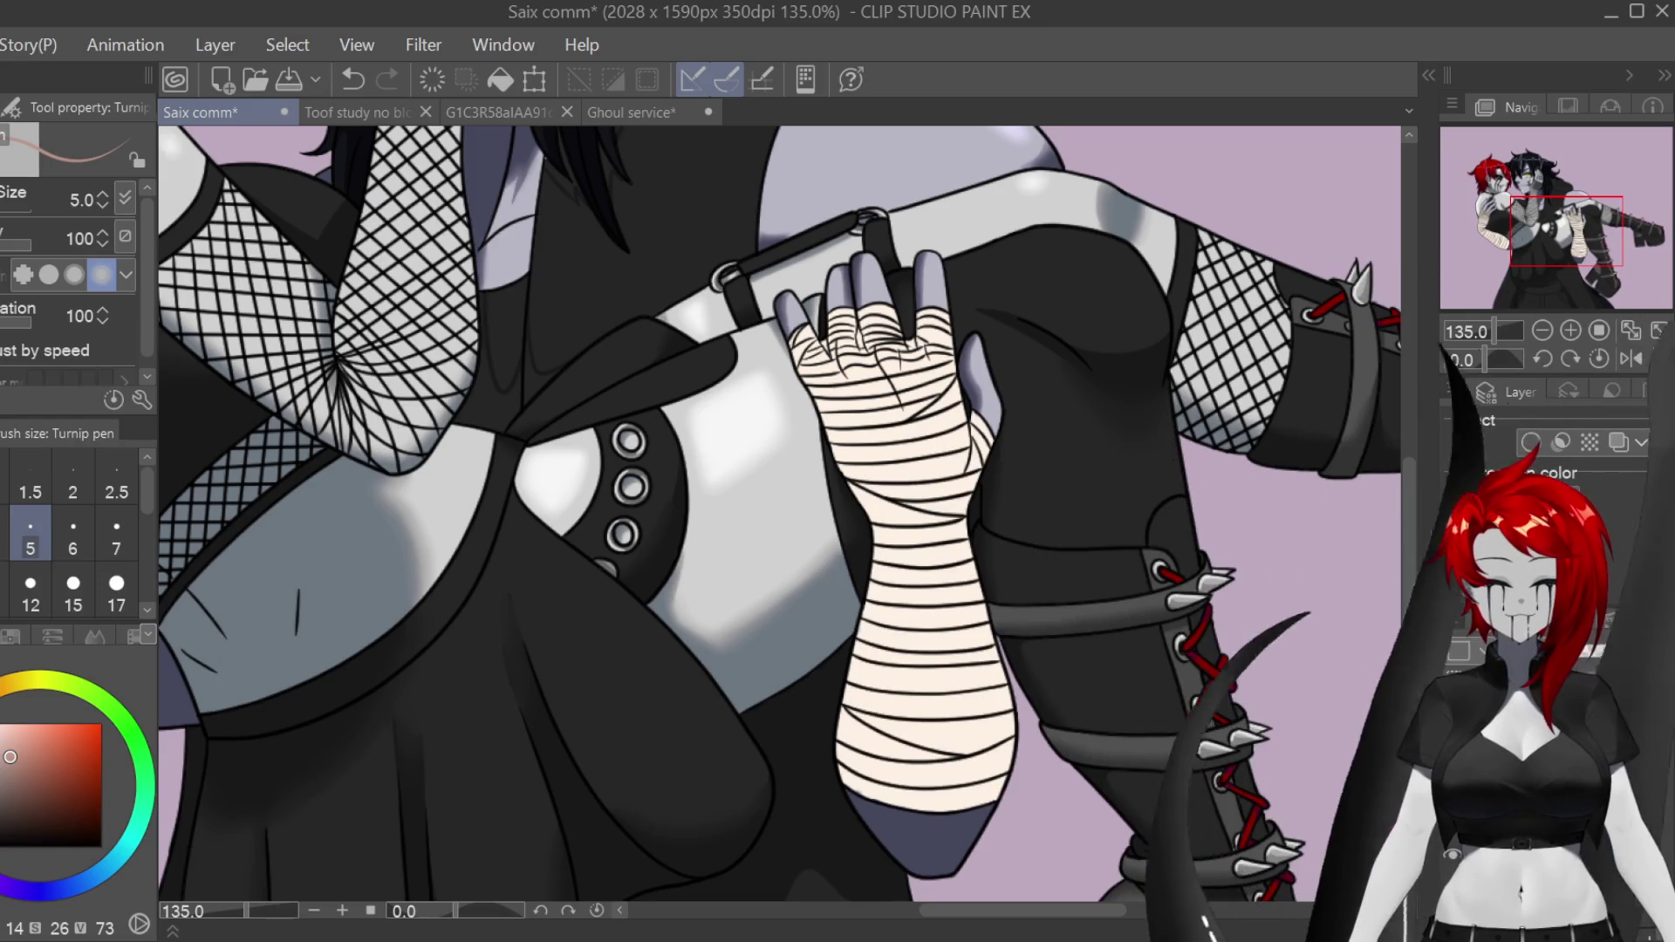
{"action": "scroll", "coordinate": [781, 515], "scroll_direction": "left", "scroll_amount": 5}
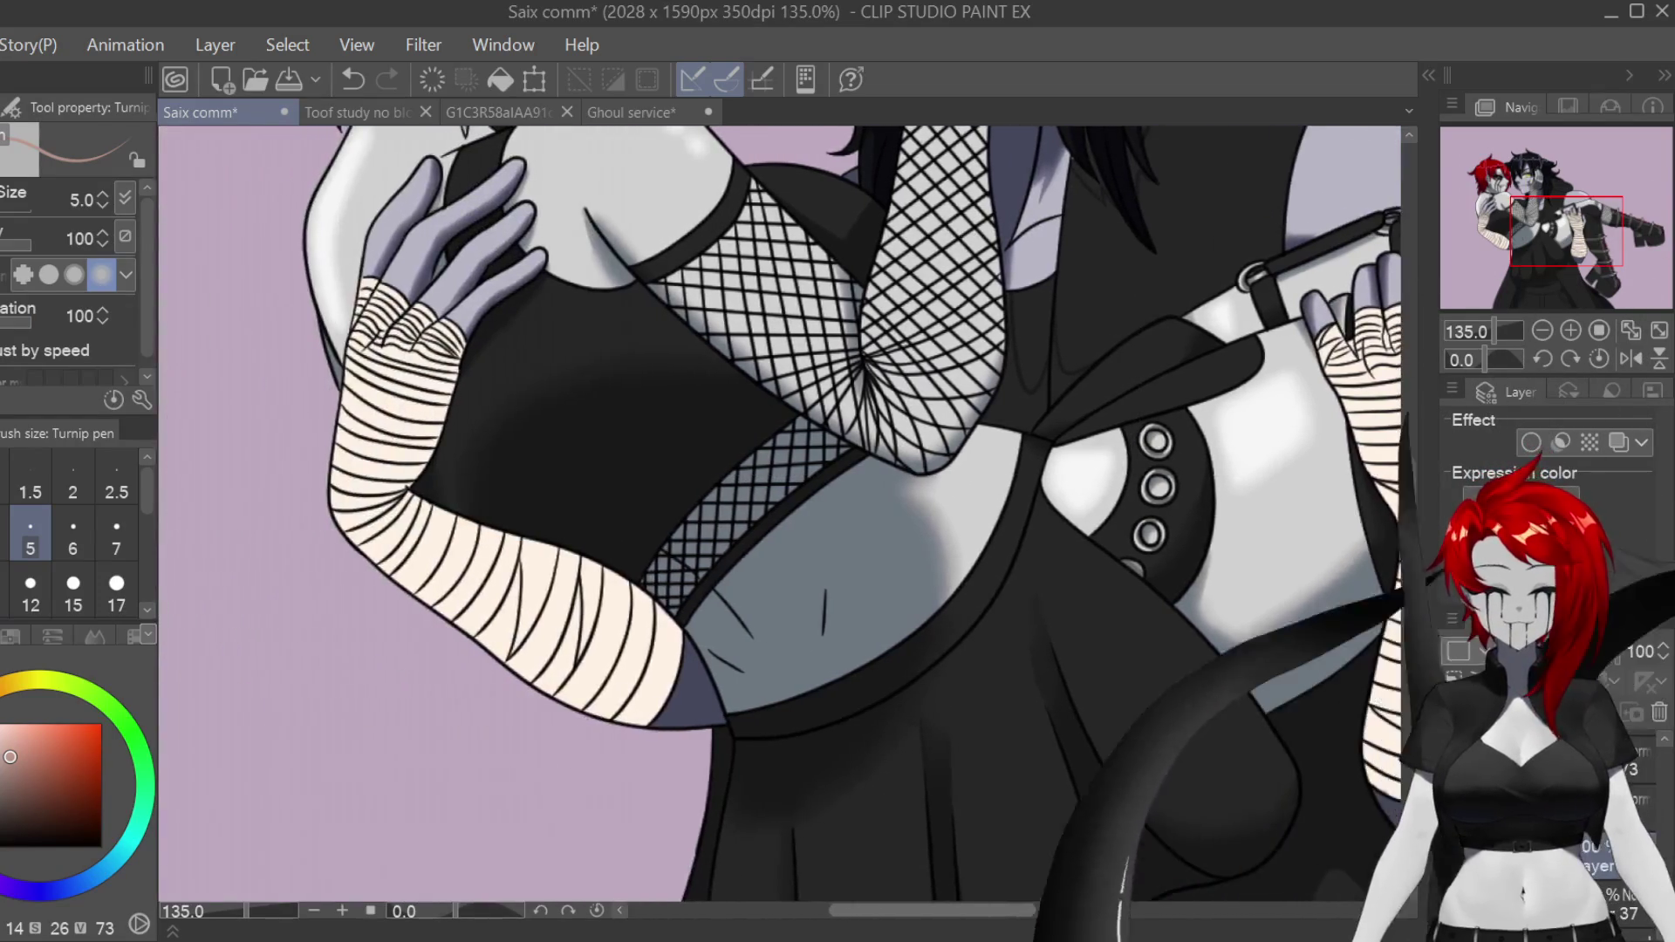
{"action": "scroll", "coordinate": [944, 890], "scroll_direction": "right", "scroll_amount": 2}
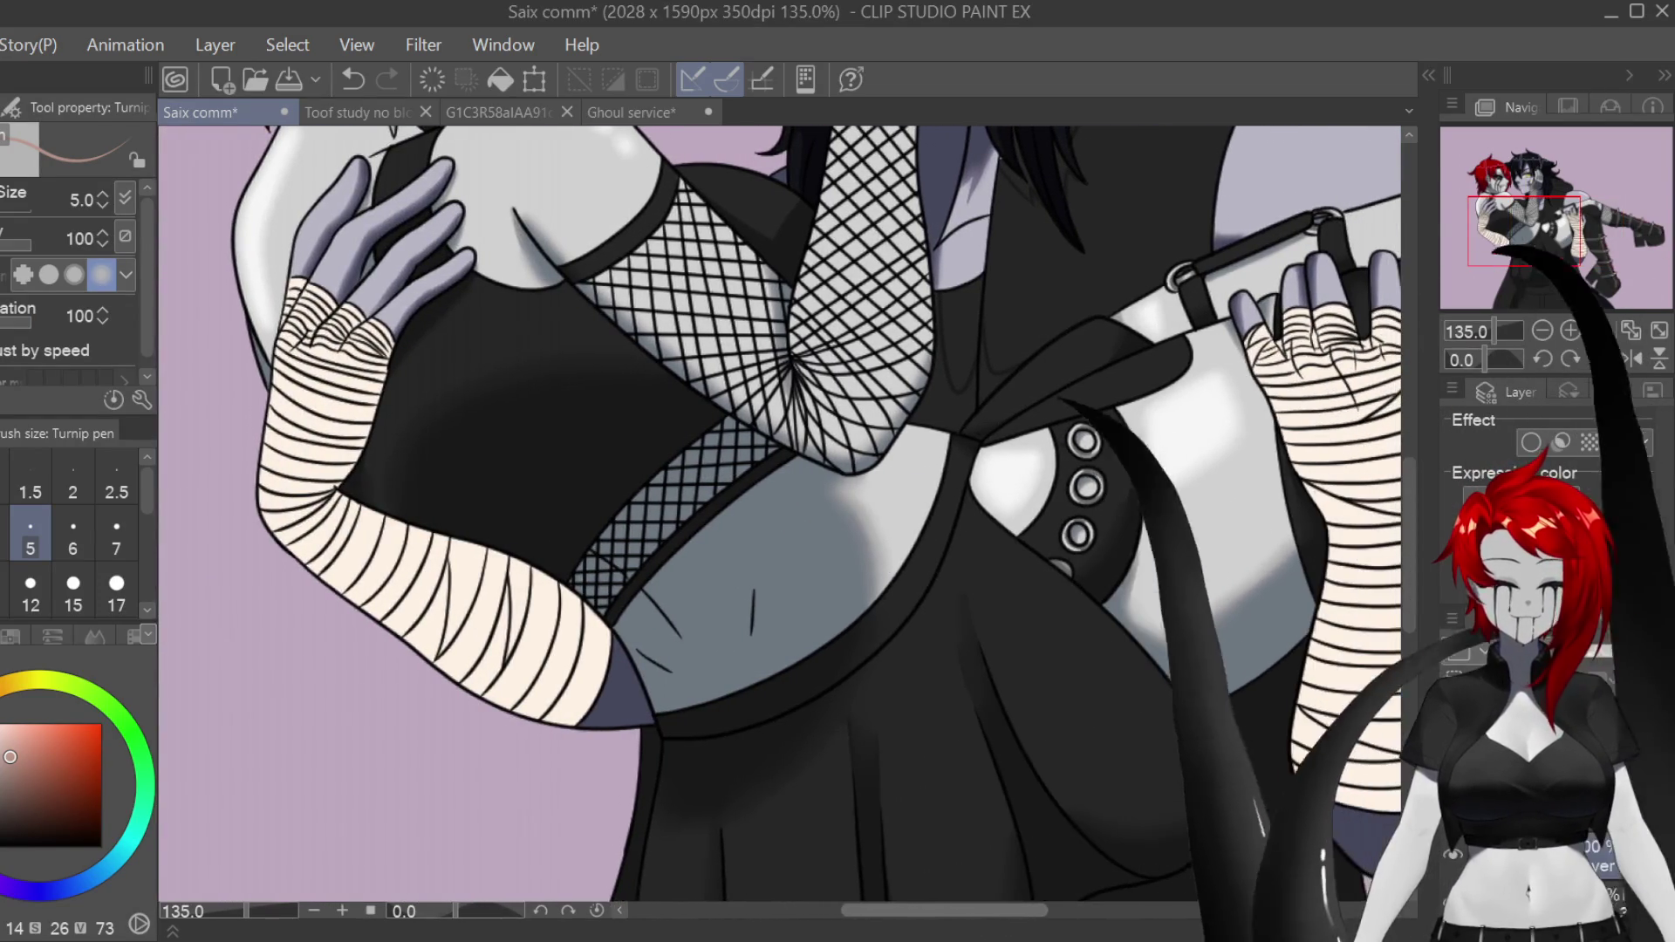
{"action": "scroll", "coordinate": [334, 534], "scroll_direction": "up", "scroll_amount": 3}
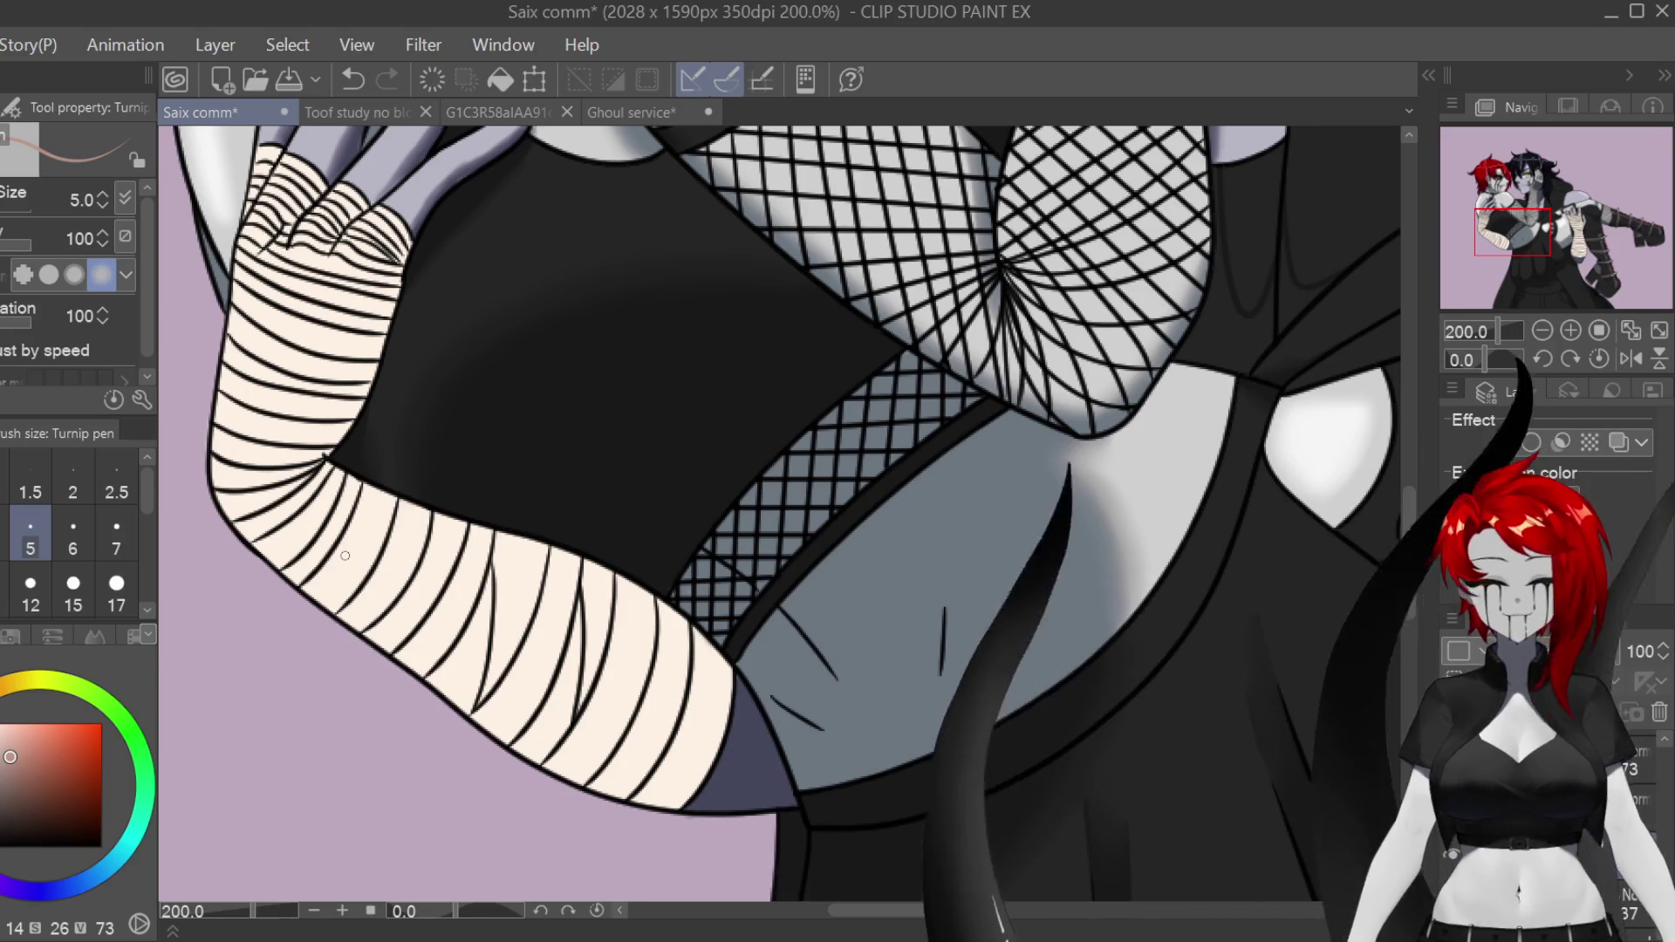
{"action": "key", "text": "h"}
{"action": "left_click_drag", "start_coordinate": [1375, 838], "coordinate": [1144, 838]}
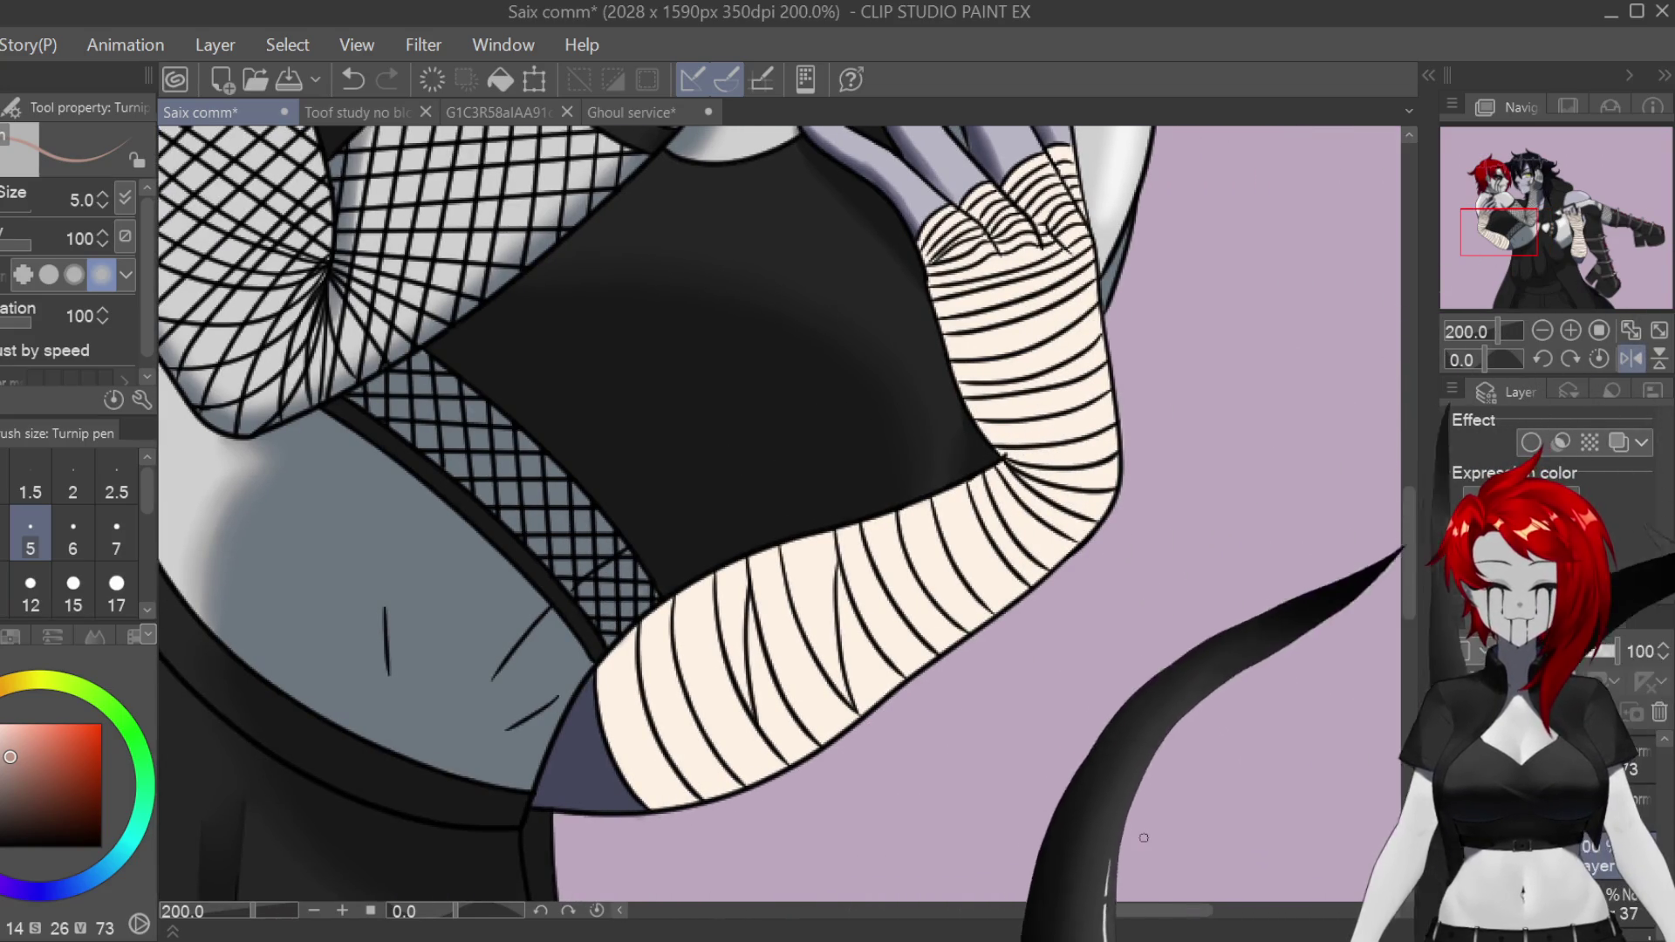
{"action": "key", "text": "h"}
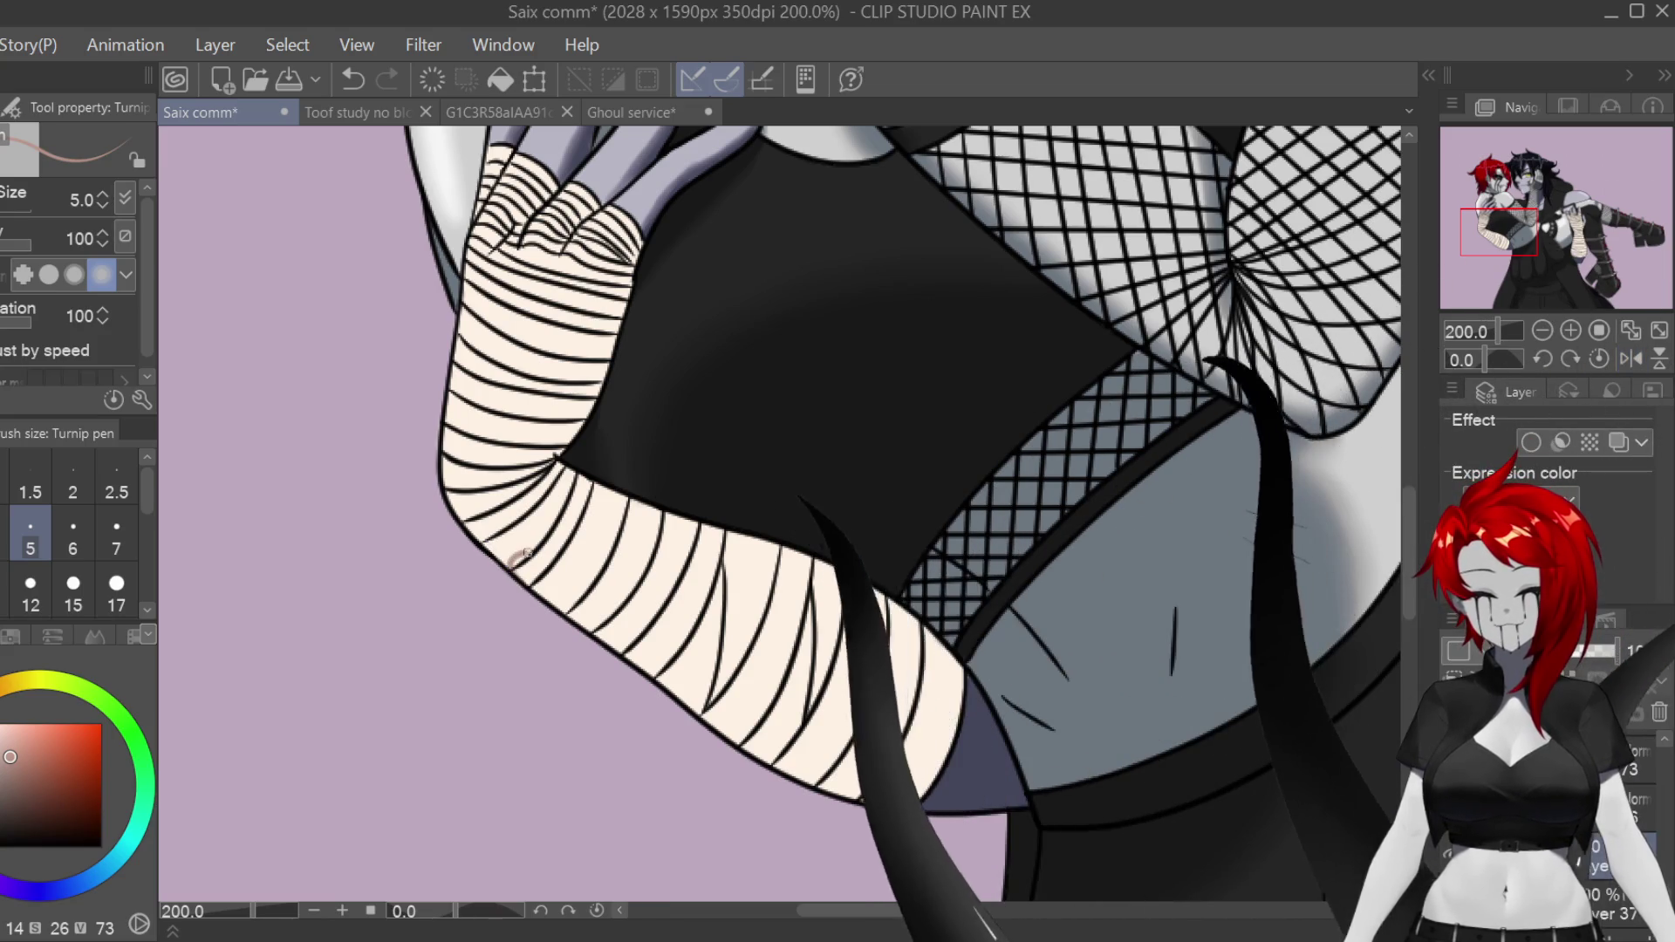
{"action": "left_click_drag", "start_coordinate": [513, 558], "coordinate": [887, 620]}
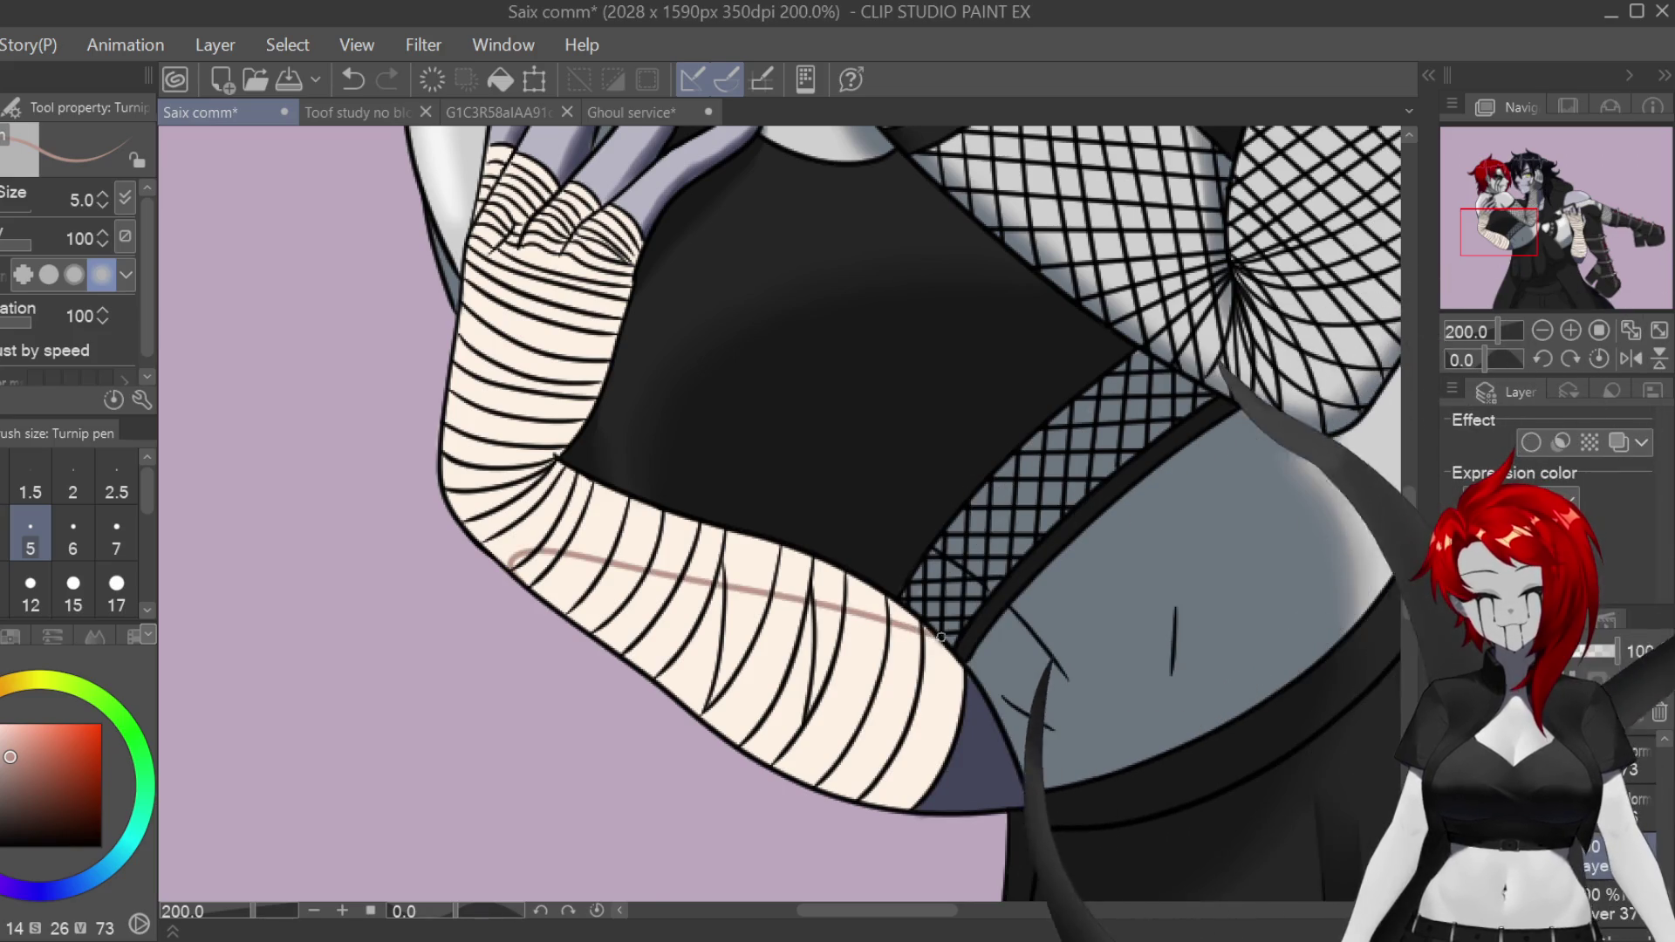
{"action": "key", "text": "ctrl+z"}
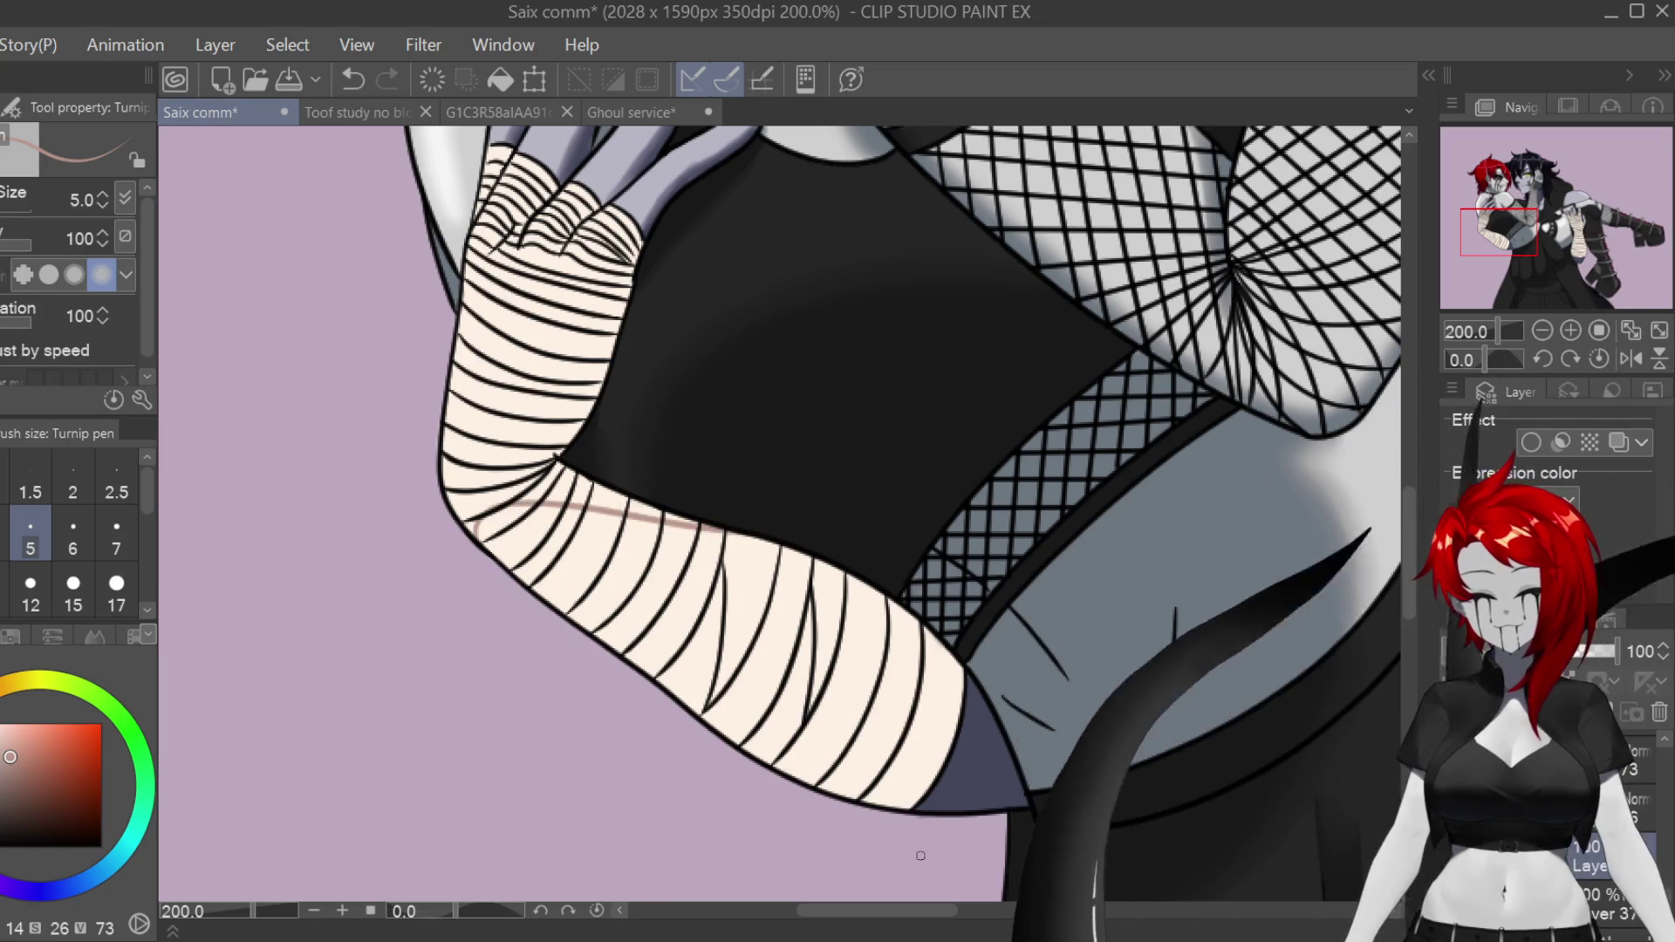
{"action": "scroll", "coordinate": [558, 454], "scroll_direction": "up", "scroll_amount": 5}
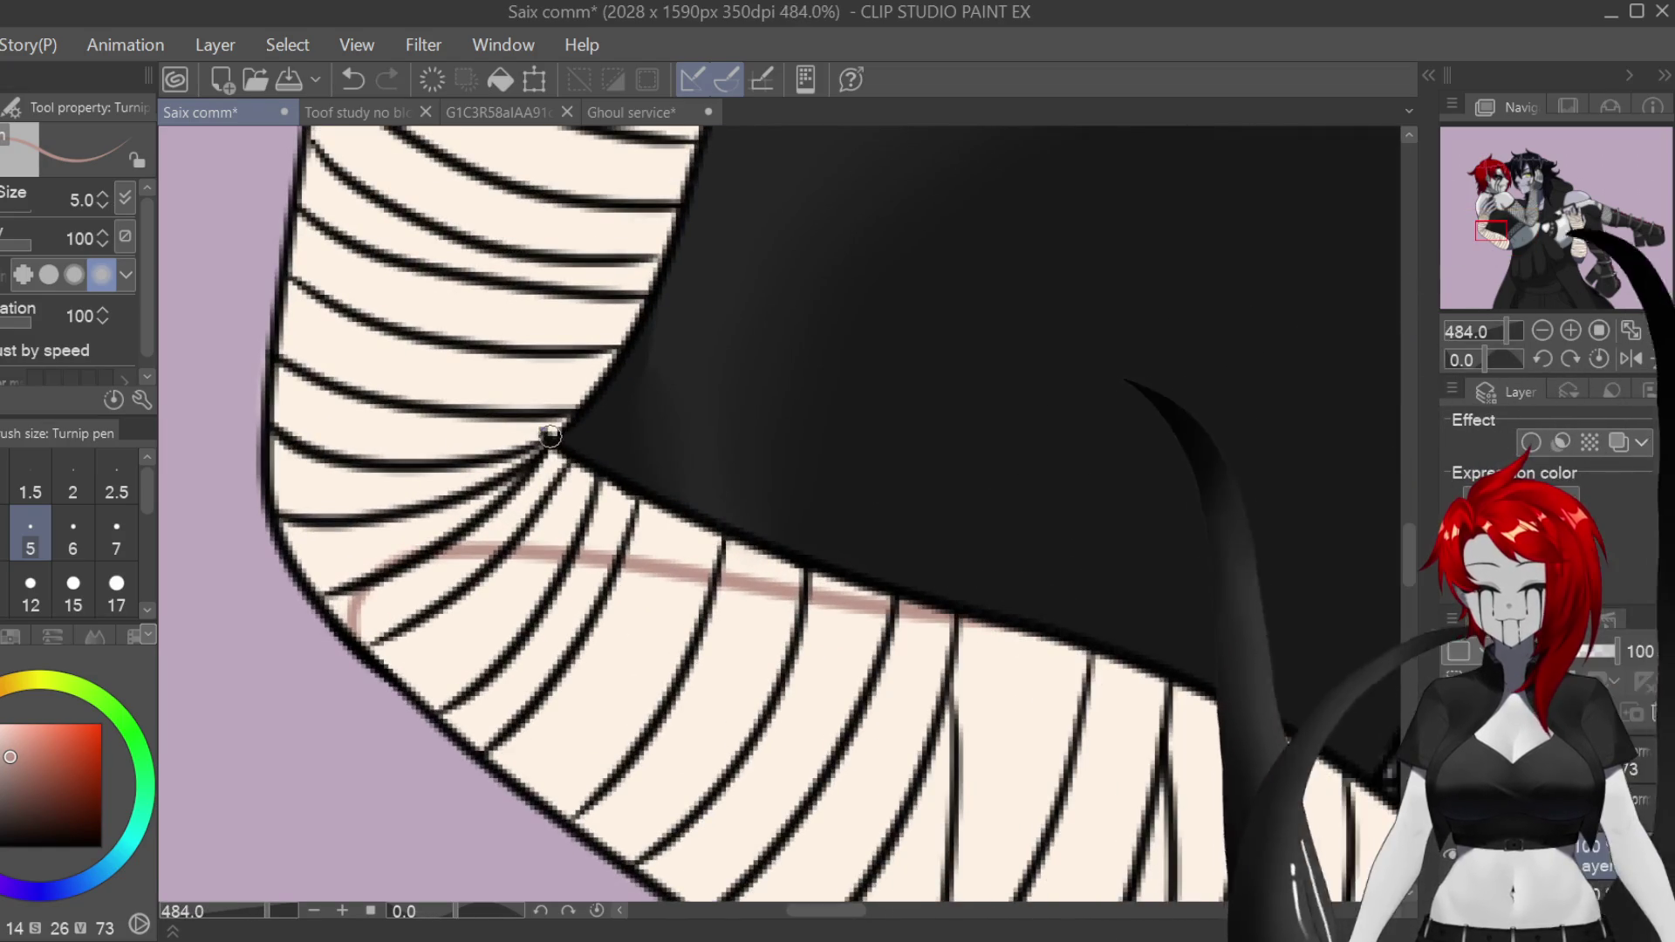
{"action": "scroll", "coordinate": [570, 515], "scroll_direction": "down", "scroll_amount": 2}
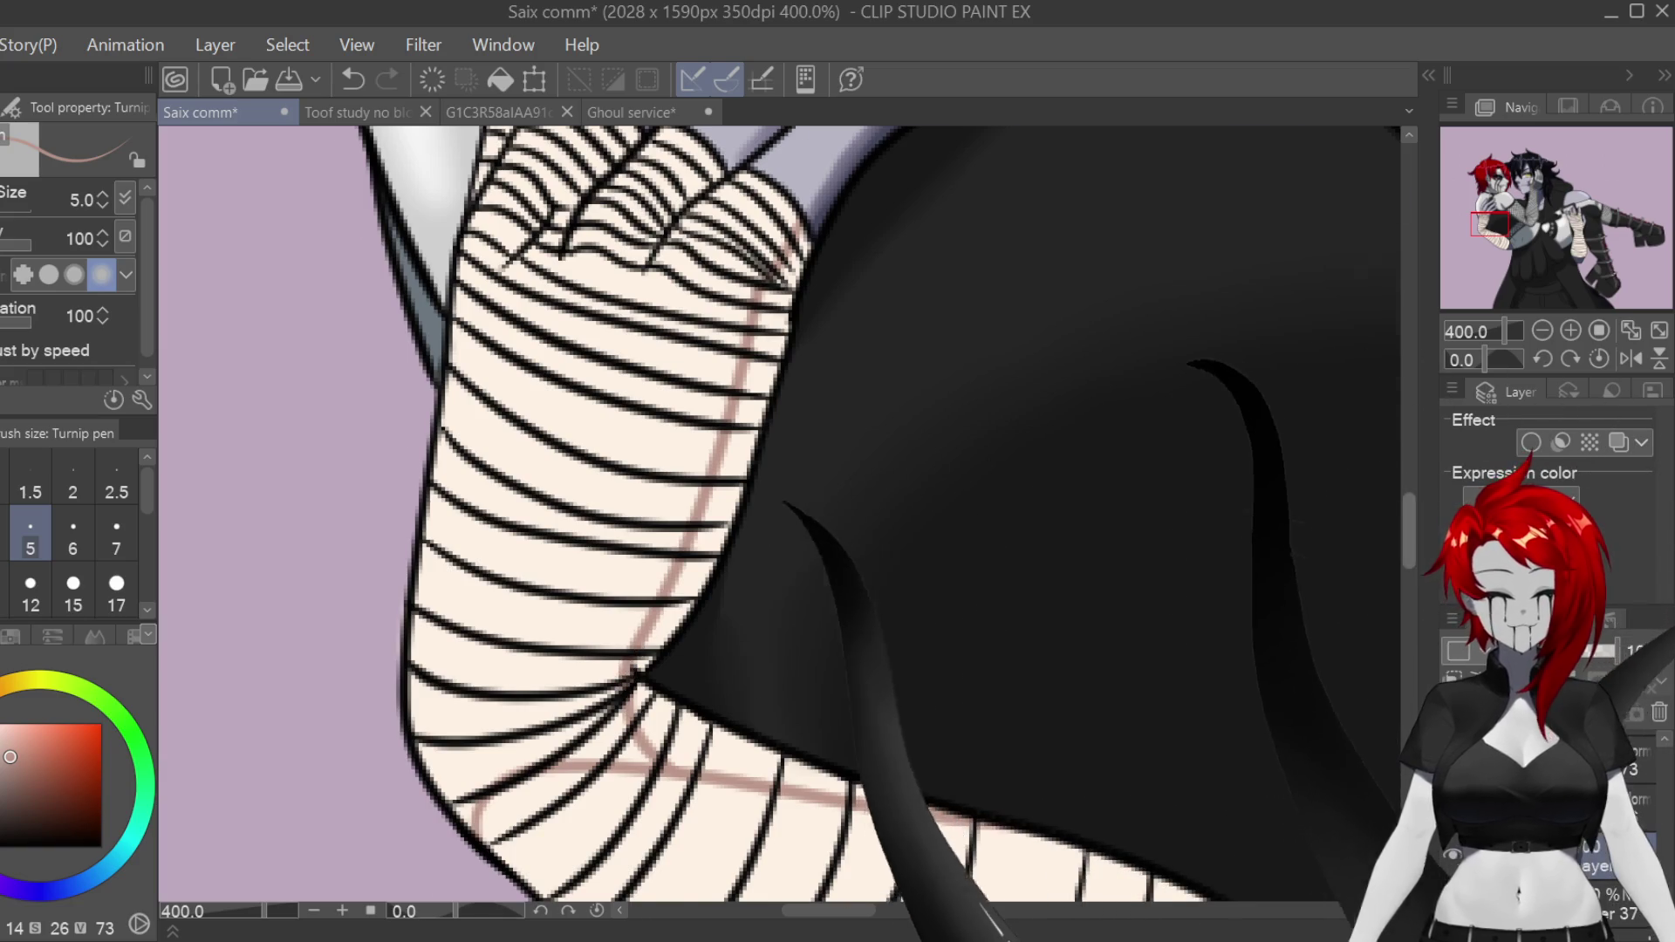
{"action": "scroll", "coordinate": [725, 518], "scroll_direction": "up", "scroll_amount": 3}
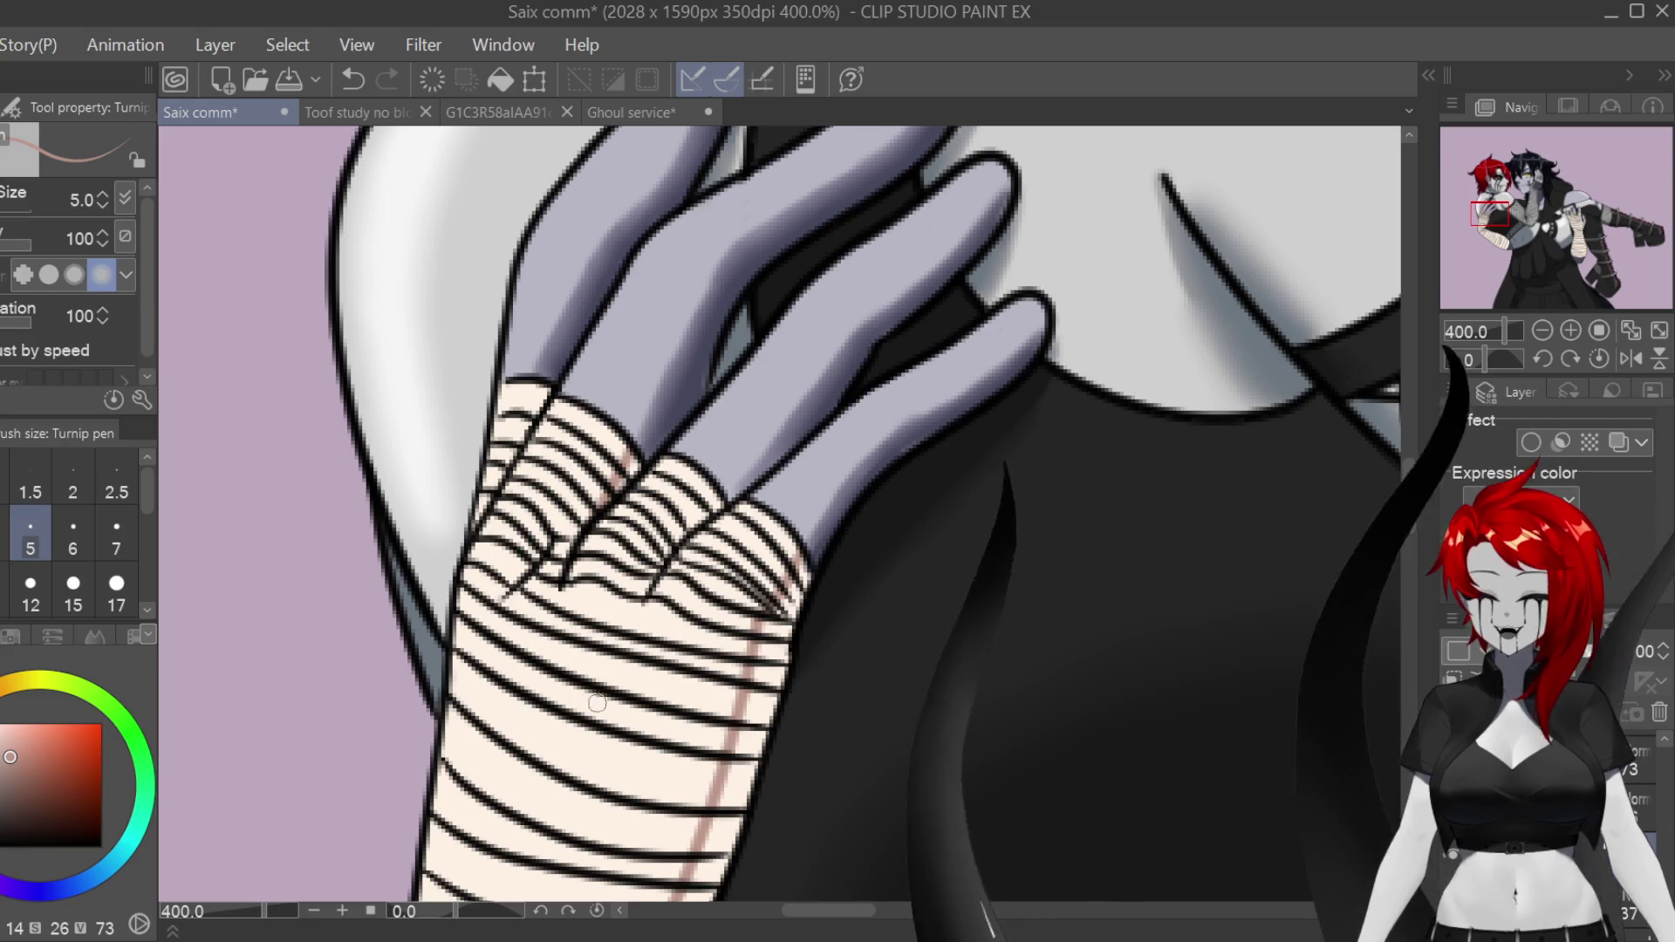
{"action": "left_click_drag", "start_coordinate": [532, 379], "coordinate": [506, 444]}
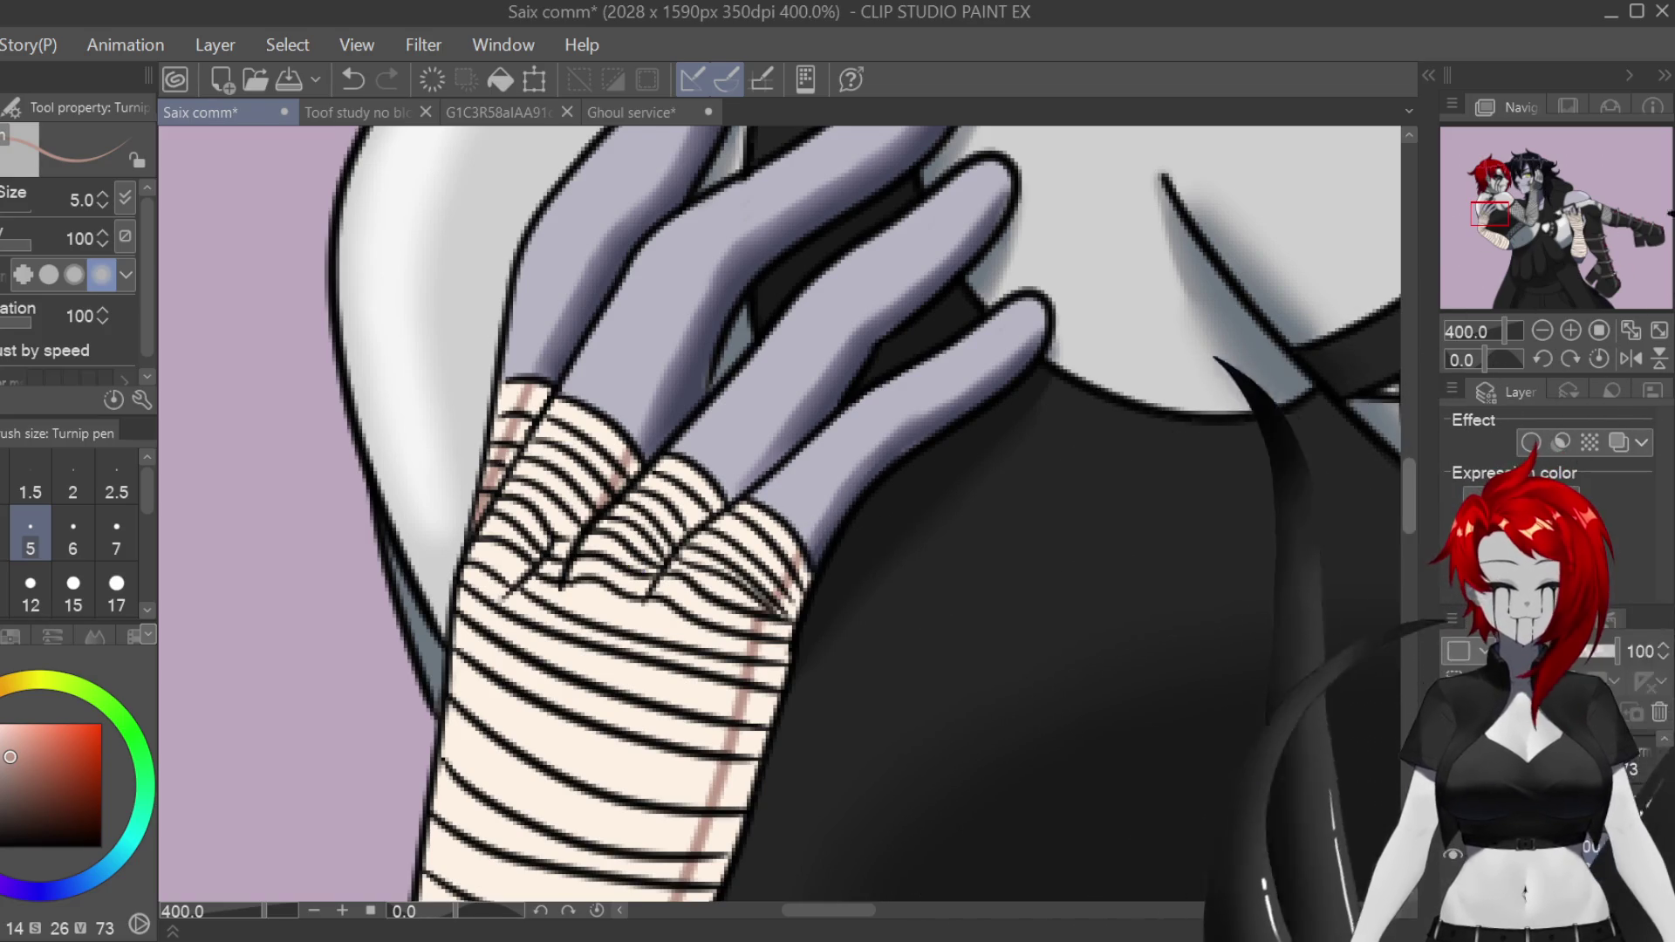
{"action": "scroll", "coordinate": [780, 515], "scroll_direction": "down", "scroll_amount": 2}
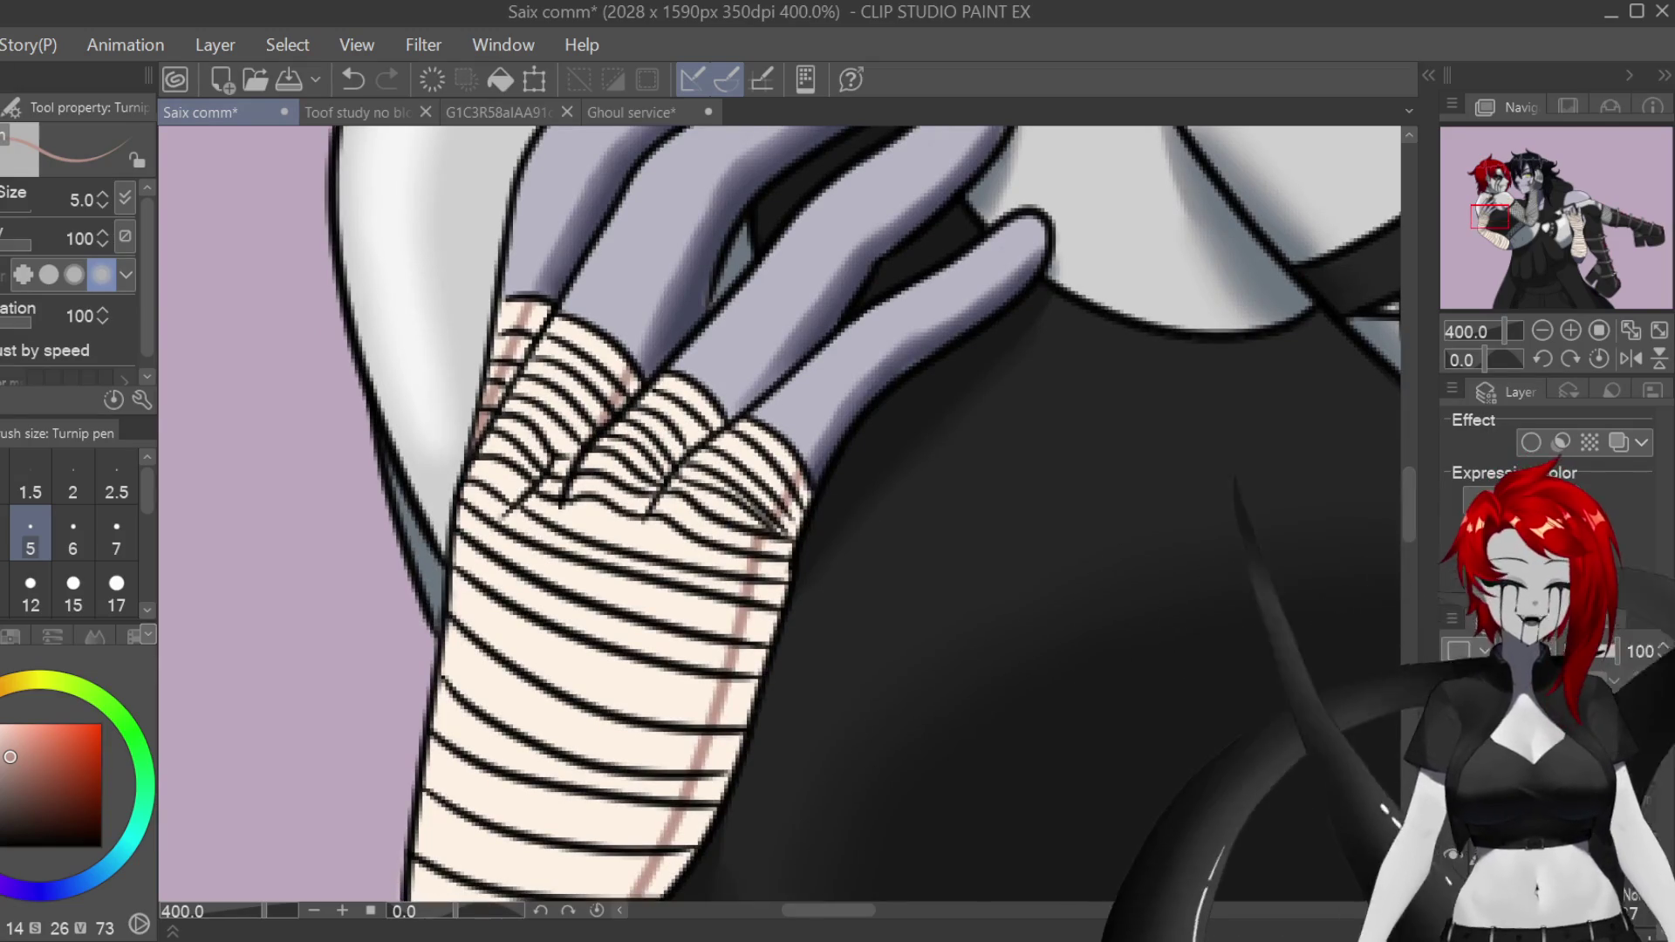
{"action": "scroll", "coordinate": [1395, 489], "scroll_direction": "down", "scroll_amount": 10}
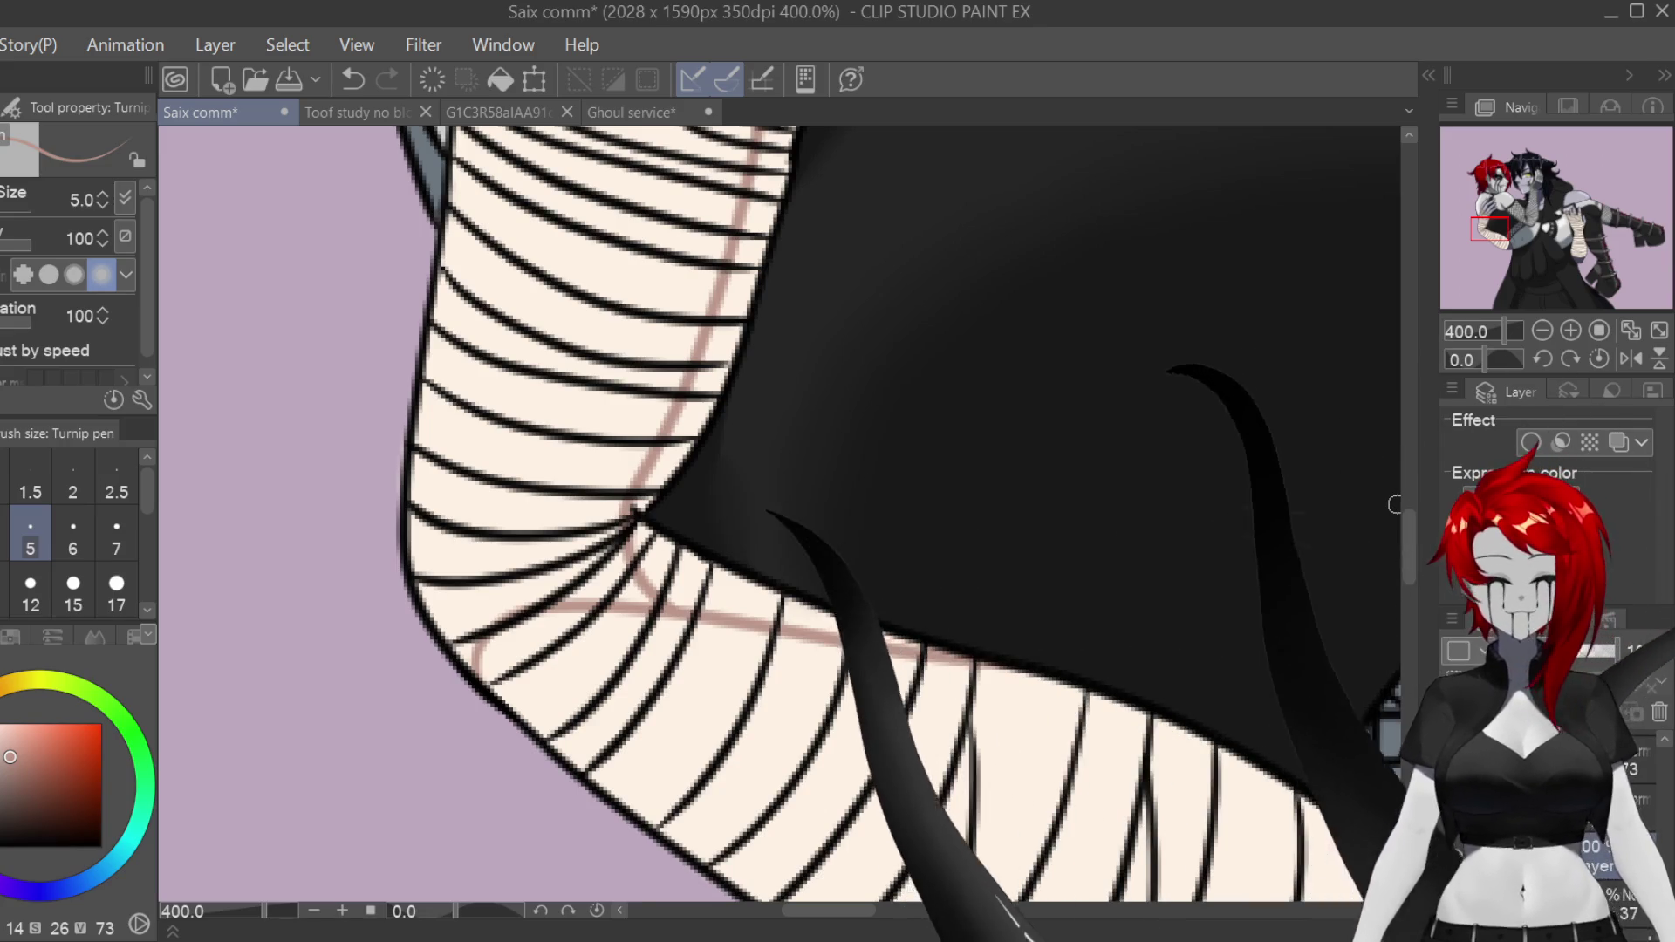
{"action": "scroll", "coordinate": [1009, 553], "scroll_direction": "down", "scroll_amount": 2}
{"action": "scroll", "coordinate": [1010, 553], "scroll_direction": "down", "scroll_amount": 2}
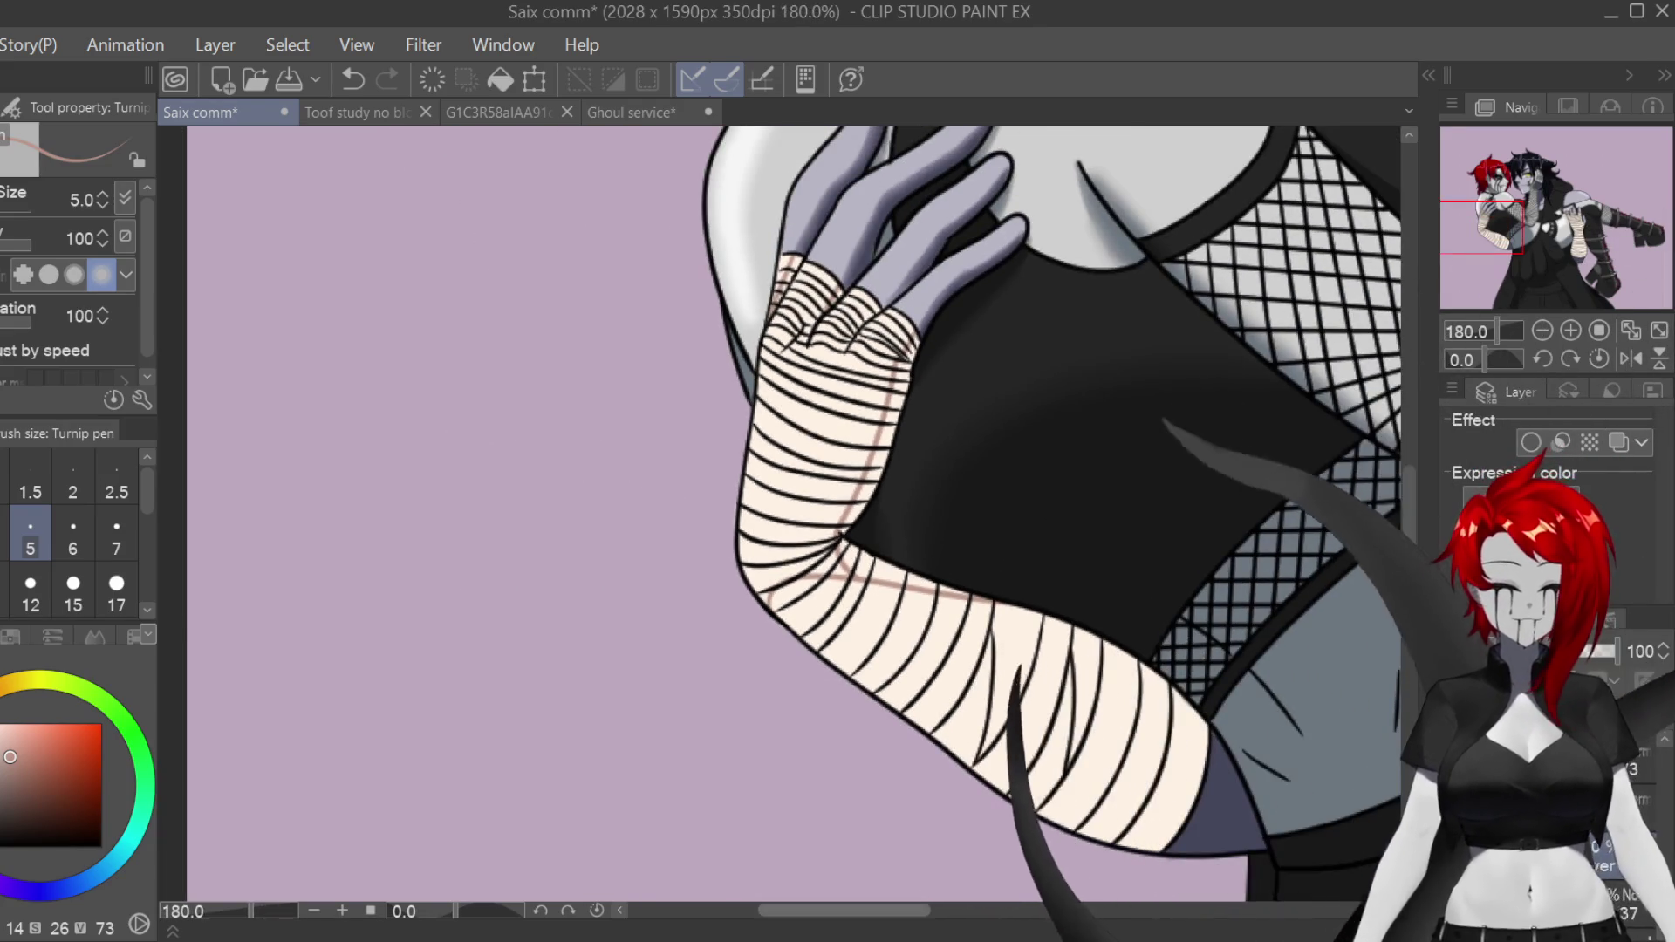
{"action": "scroll", "coordinate": [1094, 866], "scroll_direction": "right", "scroll_amount": 10}
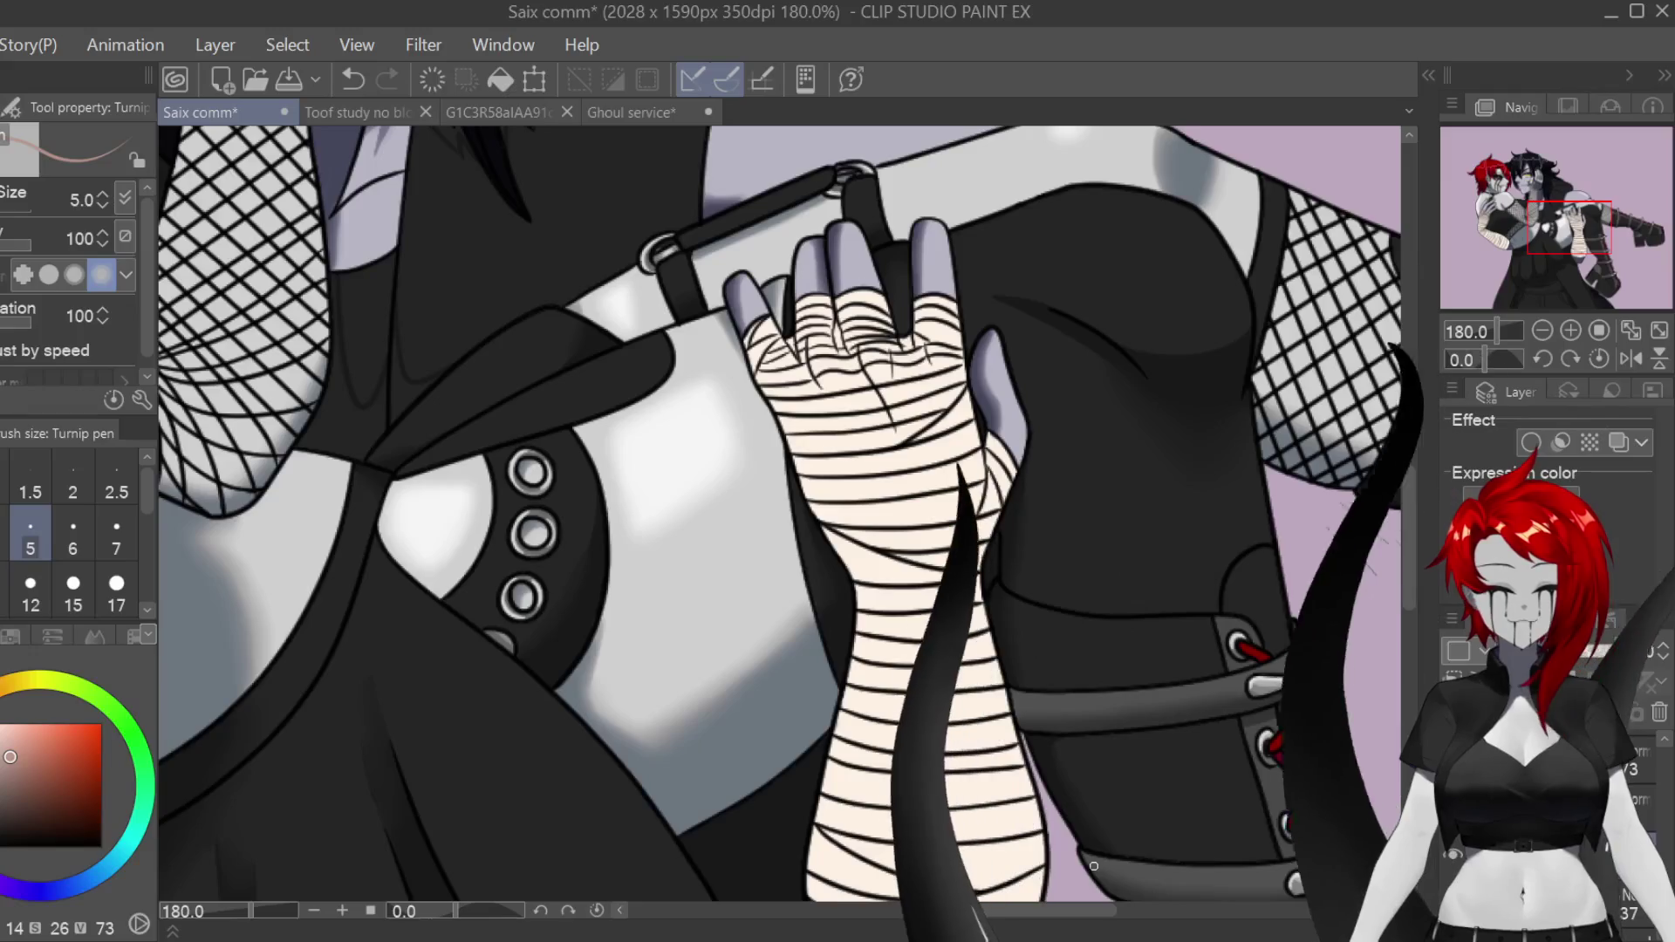
{"action": "scroll", "coordinate": [1321, 479], "scroll_direction": "down", "scroll_amount": 5}
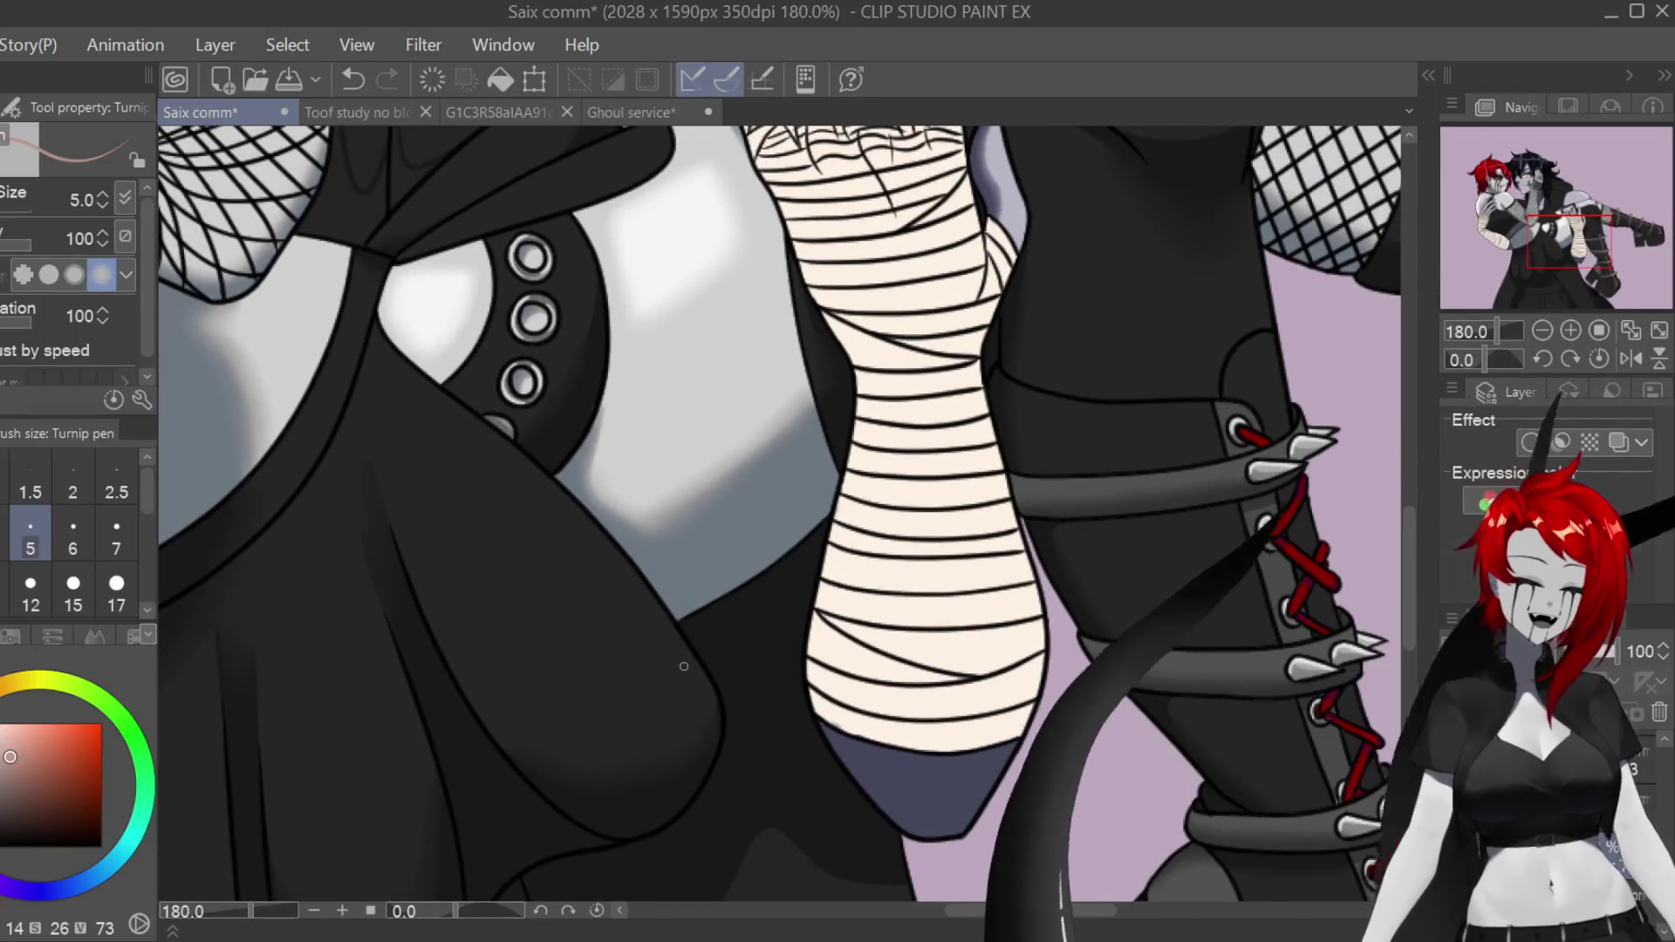
{"action": "scroll", "coordinate": [904, 478], "scroll_direction": "up", "scroll_amount": 2}
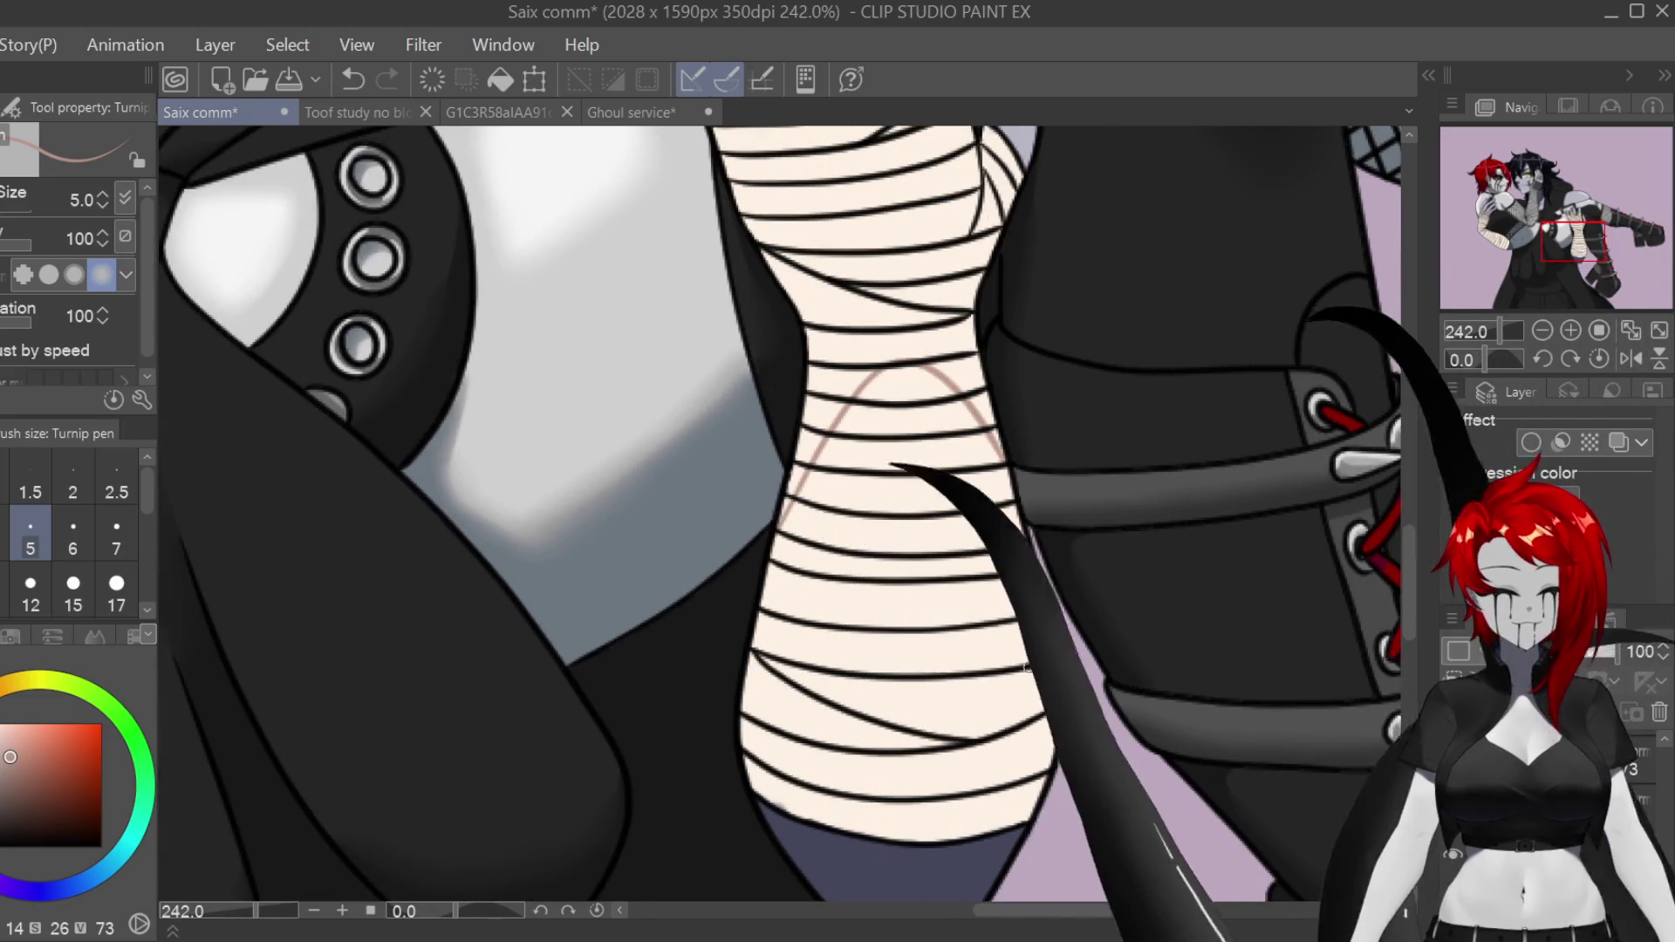
{"action": "scroll", "coordinate": [1043, 663], "scroll_direction": "down", "scroll_amount": 1}
{"action": "scroll", "coordinate": [1044, 671], "scroll_direction": "down", "scroll_amount": 5}
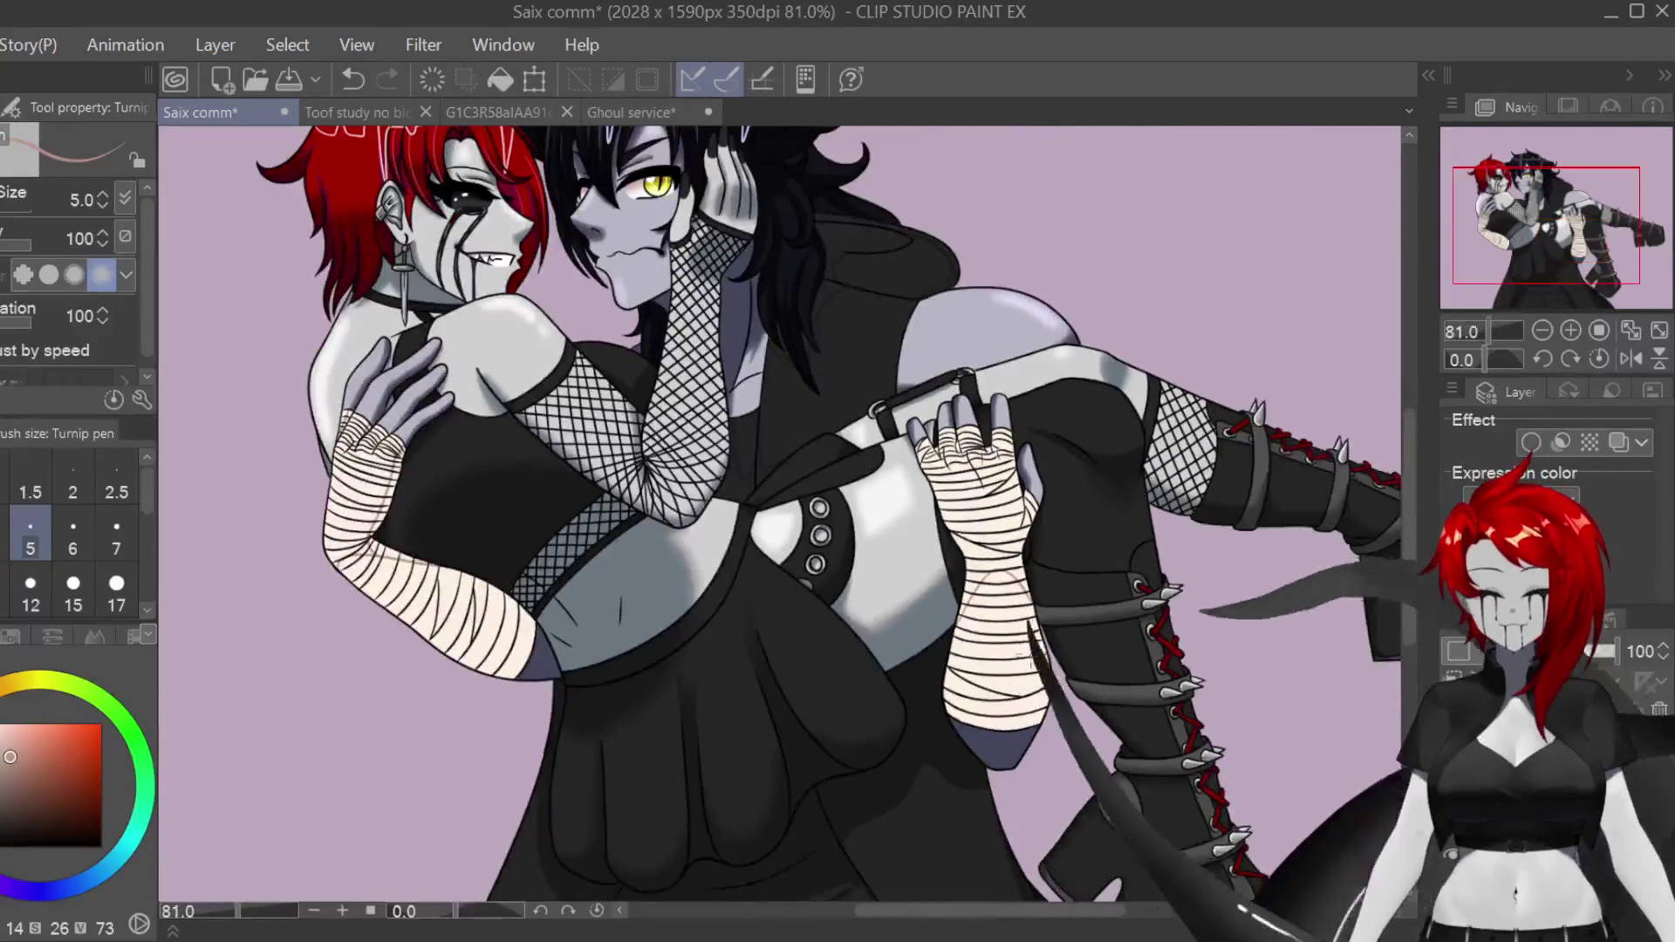
{"action": "scroll", "coordinate": [1012, 630], "scroll_direction": "up", "scroll_amount": 5}
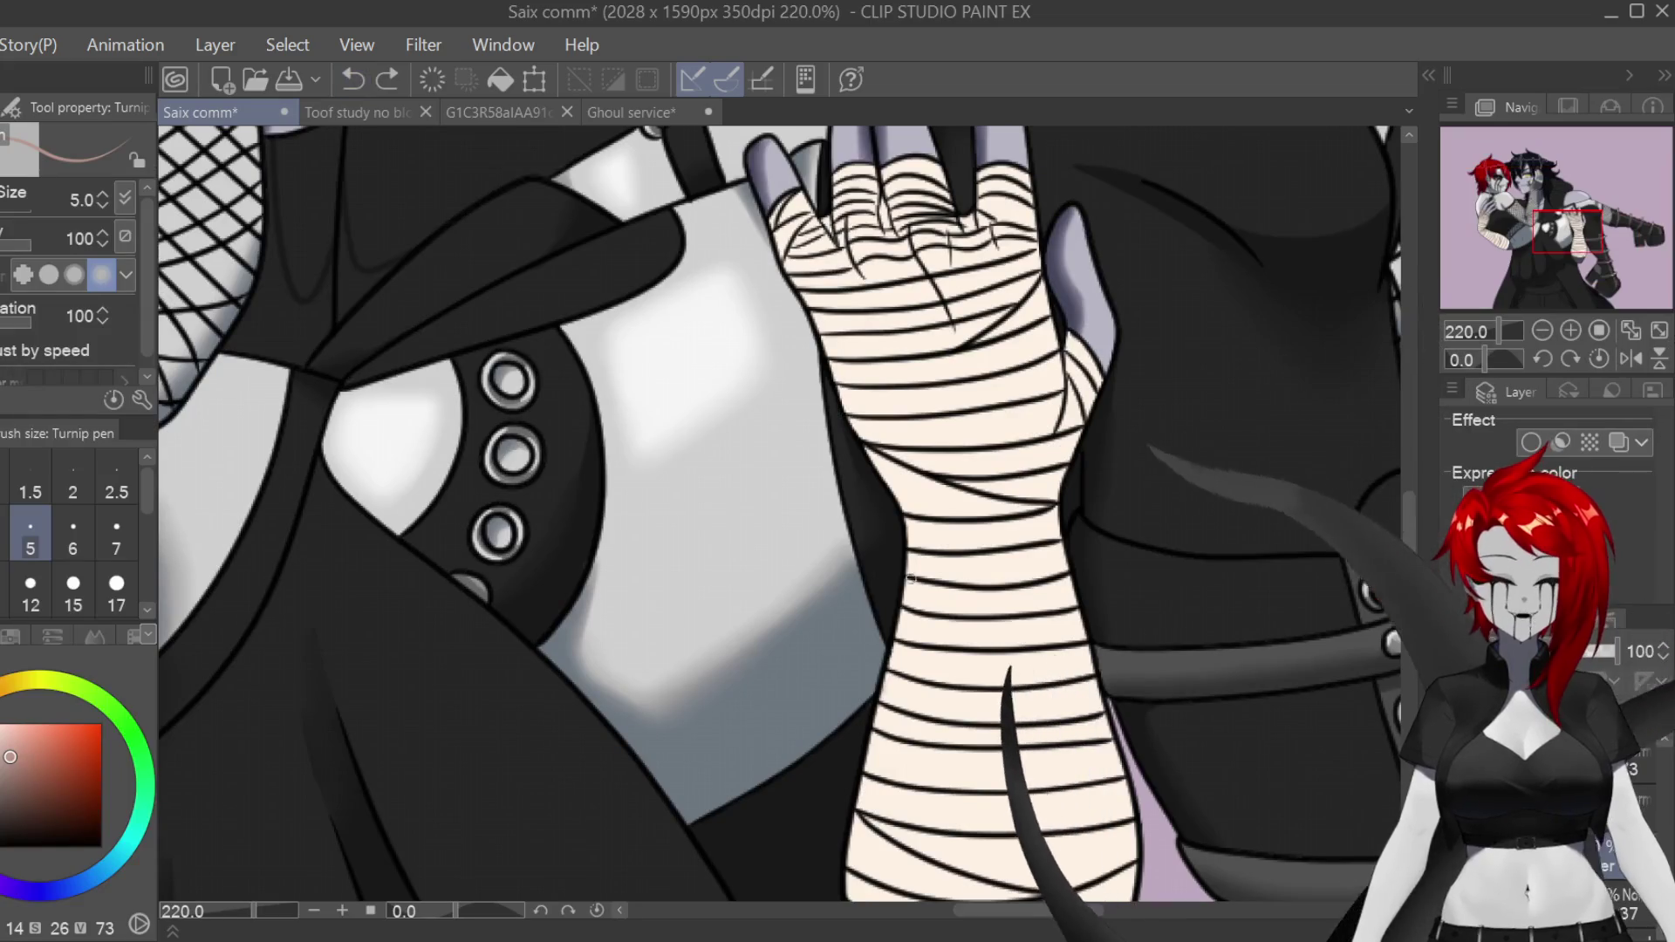
Step: Extend the reddish guide curve across the bandaged arm, erasing to tidy it
{"action": "left_click_drag", "start_coordinate": [945, 518], "coordinate": [1055, 505]}
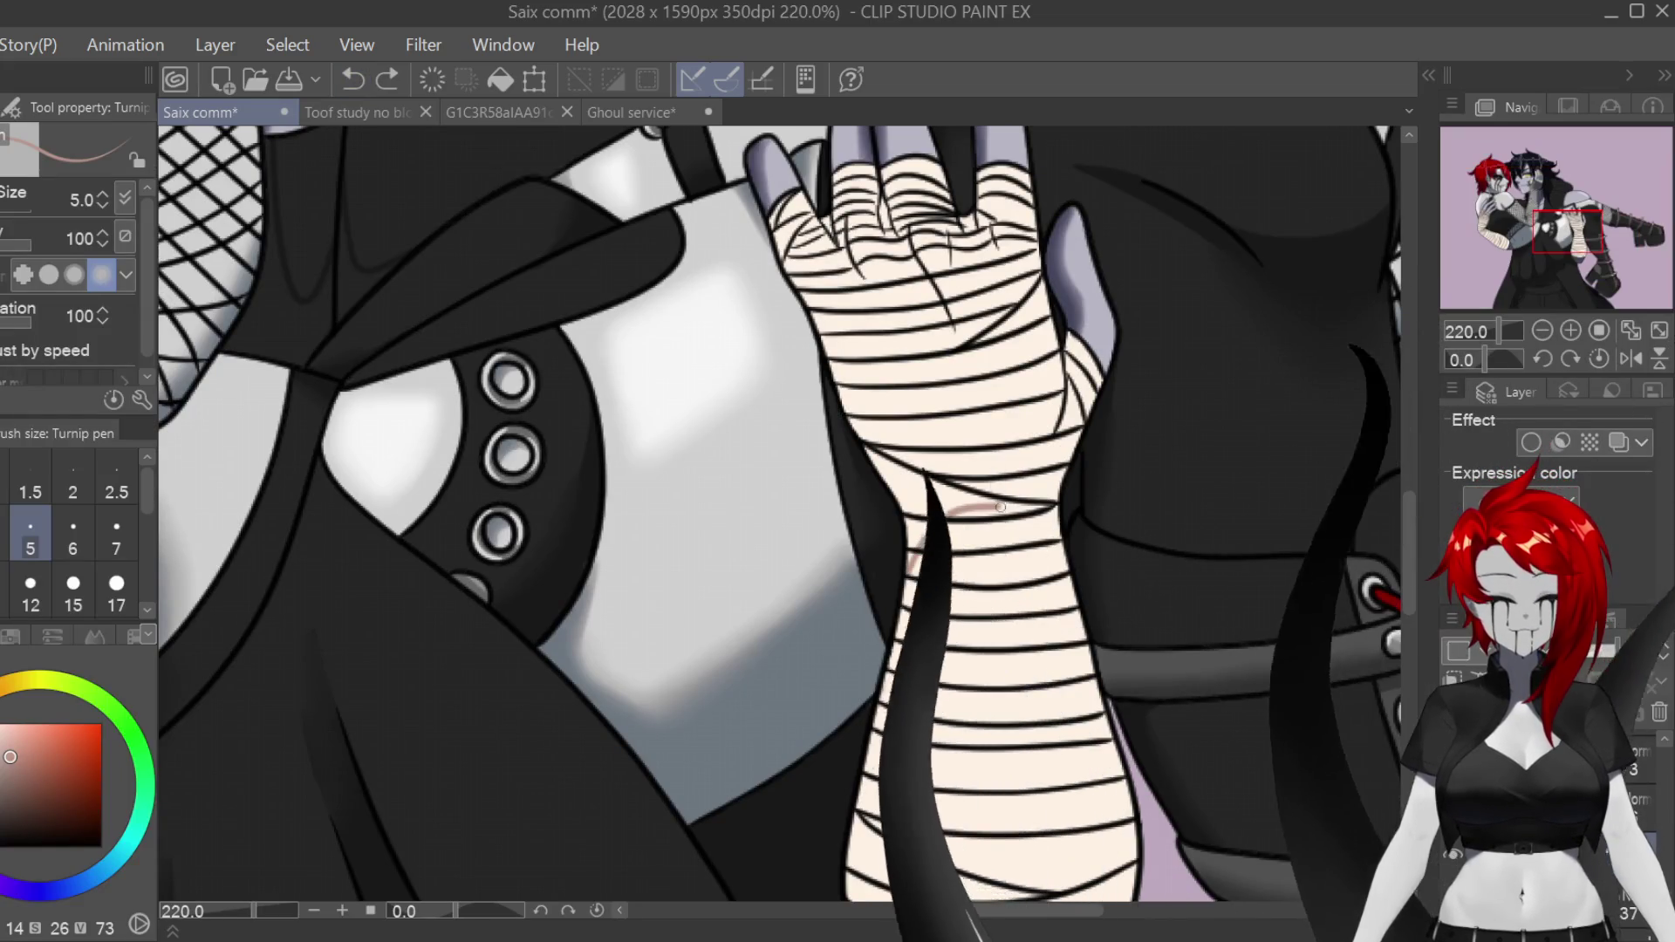
{"action": "scroll", "coordinate": [1030, 434], "scroll_direction": "up", "scroll_amount": 3}
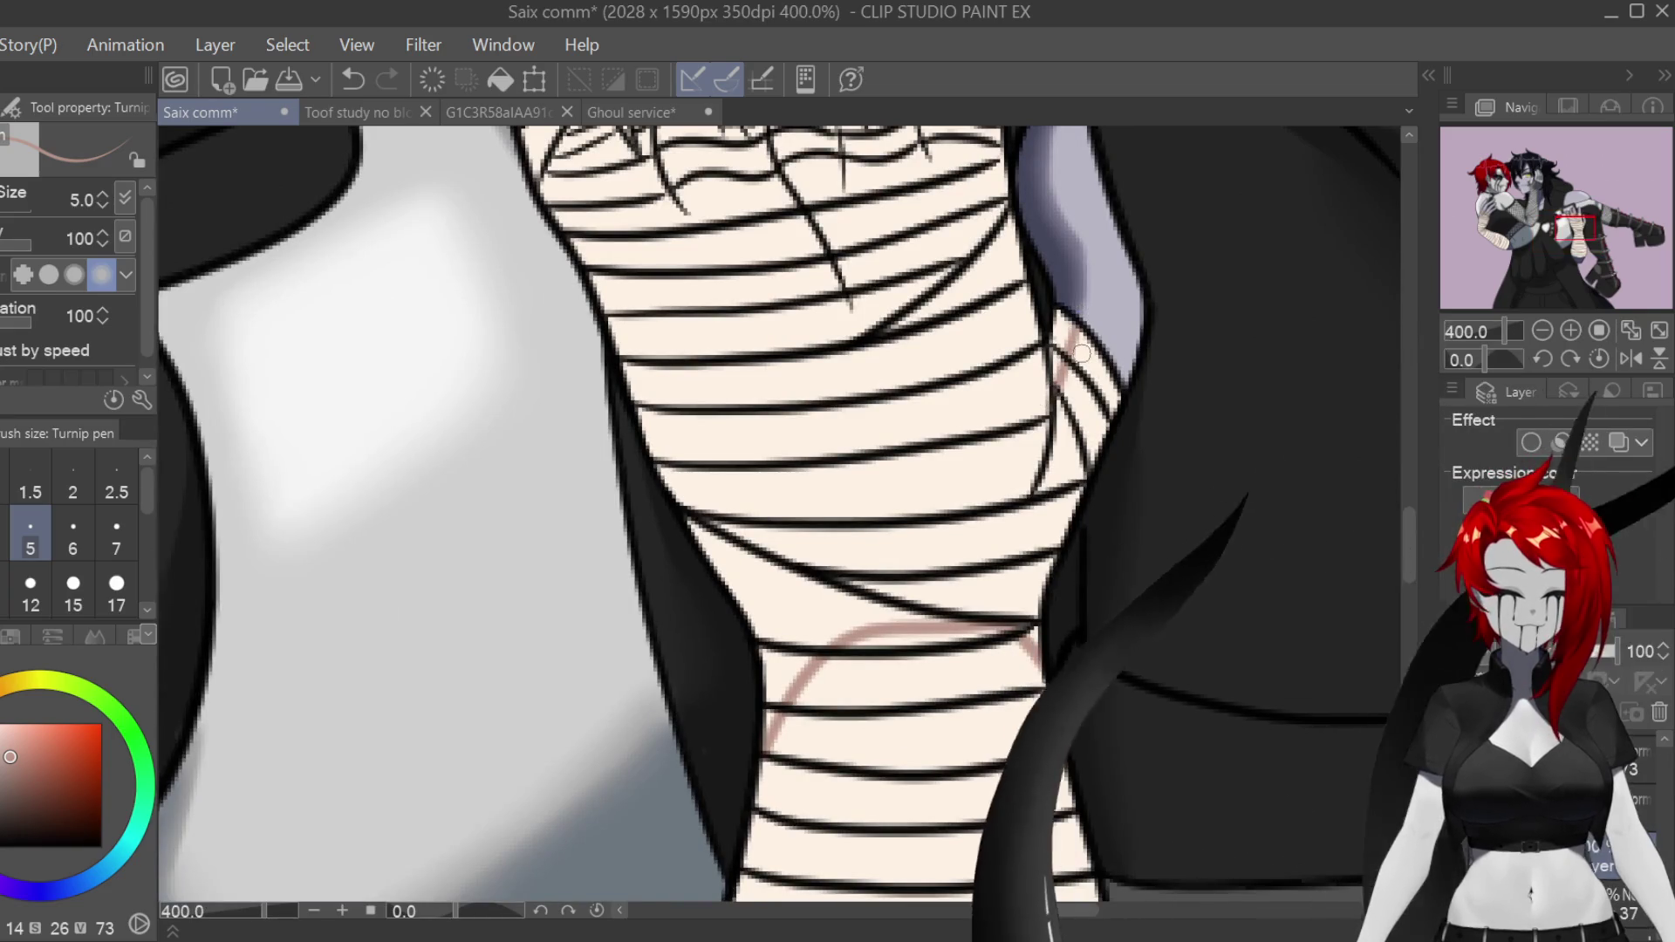
{"action": "key", "text": "e"}
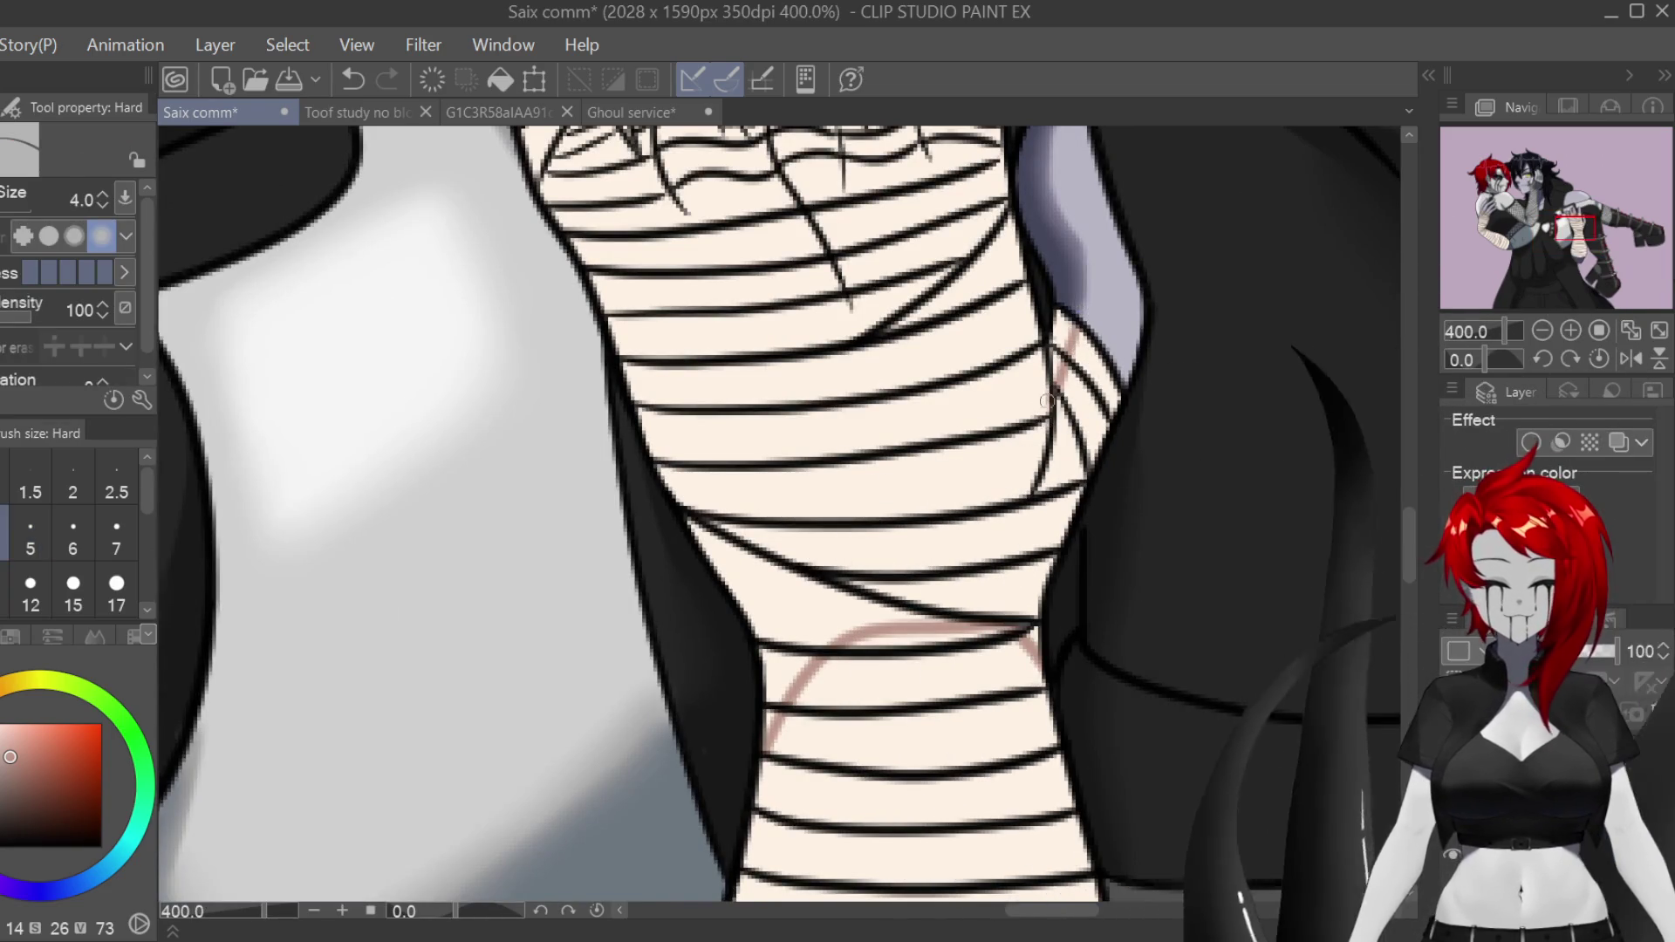
{"action": "key", "text": "p"}
Step: Sketch reddish shading guide curves over the bandaged fingers, undoing one vertical stroke
{"action": "left_click_drag", "start_coordinate": [1391, 541], "coordinate": [1391, 838]}
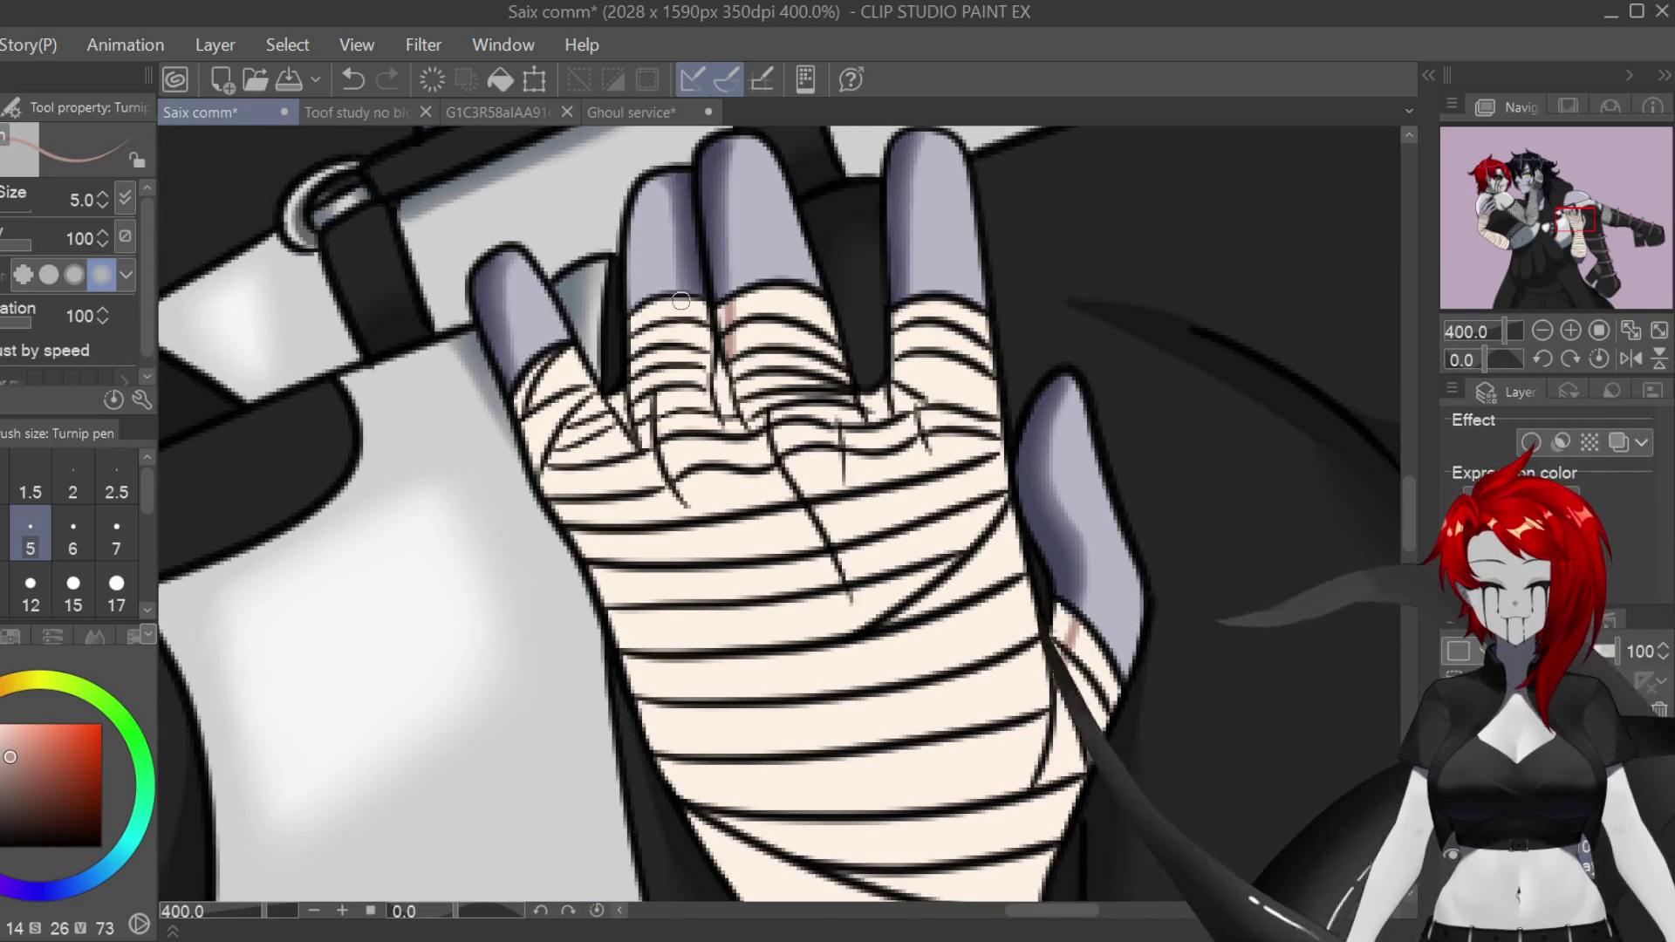
{"action": "left_click_drag", "start_coordinate": [685, 306], "coordinate": [698, 397]}
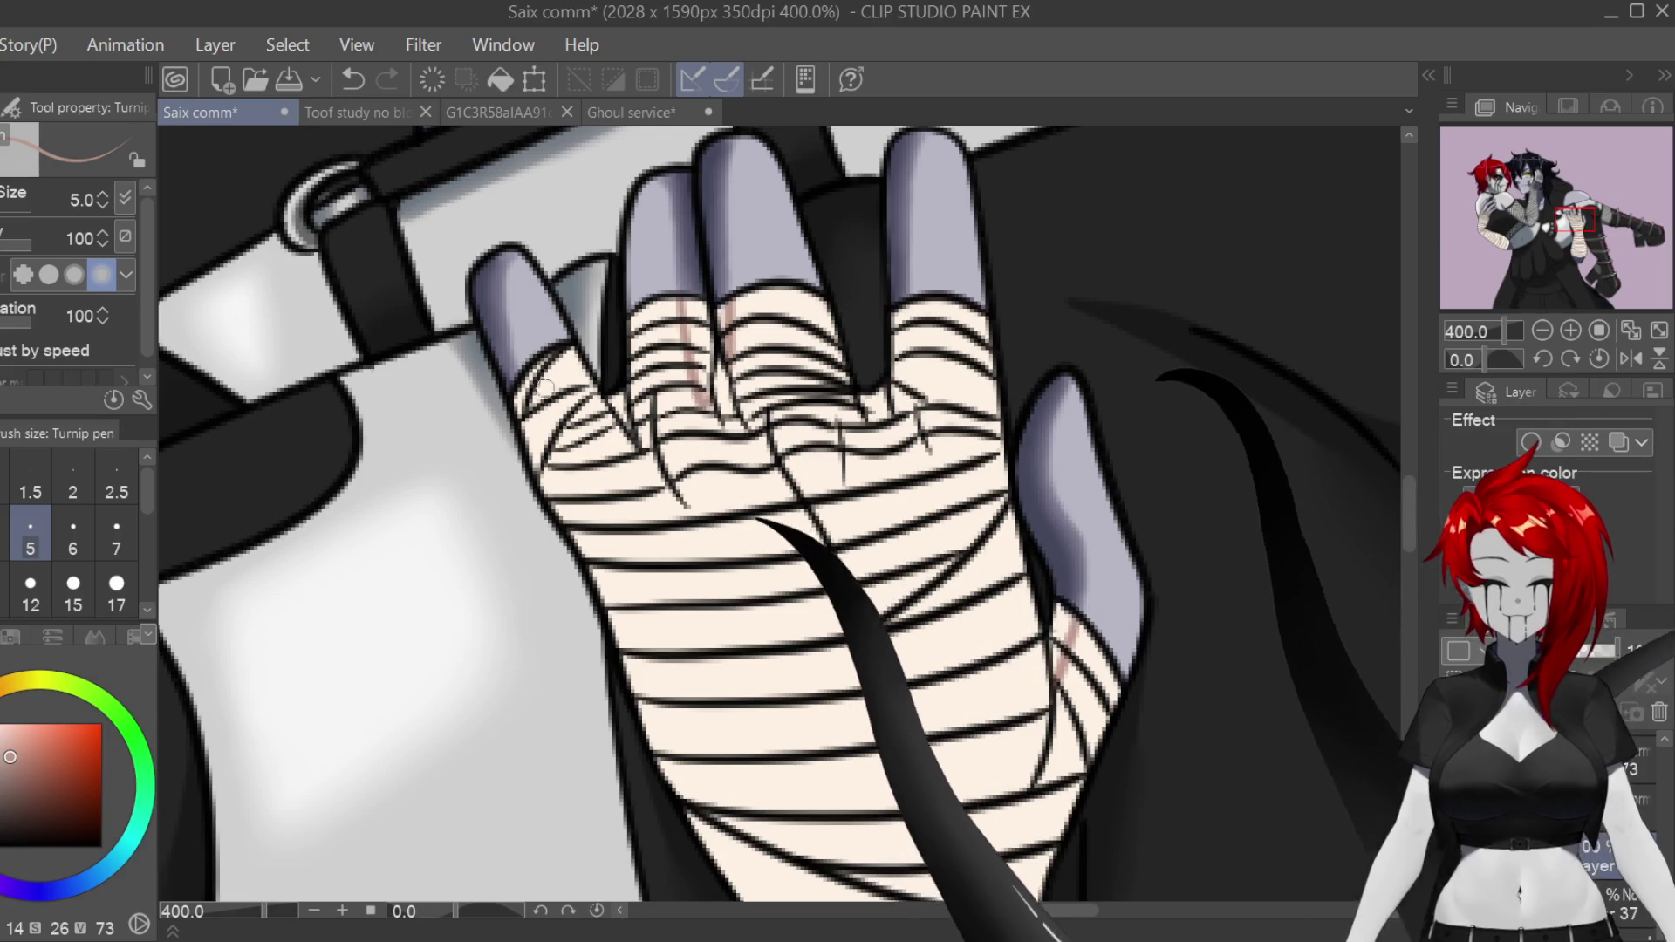
{"action": "left_click_drag", "start_coordinate": [521, 377], "coordinate": [532, 451]}
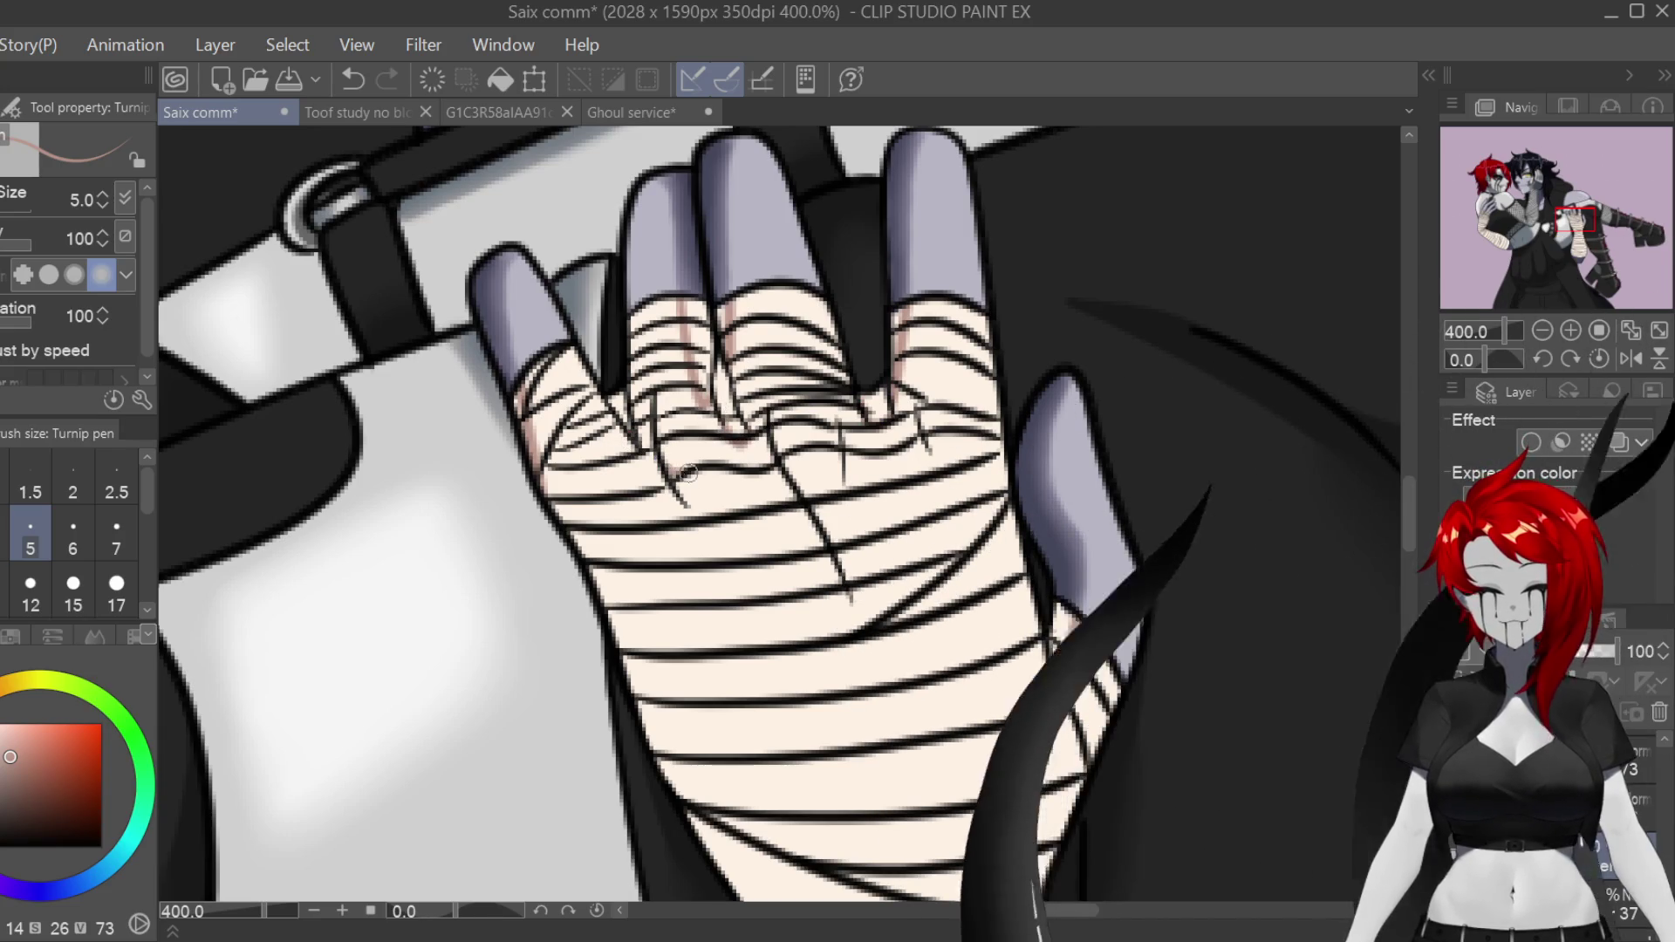
{"action": "left_click_drag", "start_coordinate": [704, 528], "coordinate": [737, 495]}
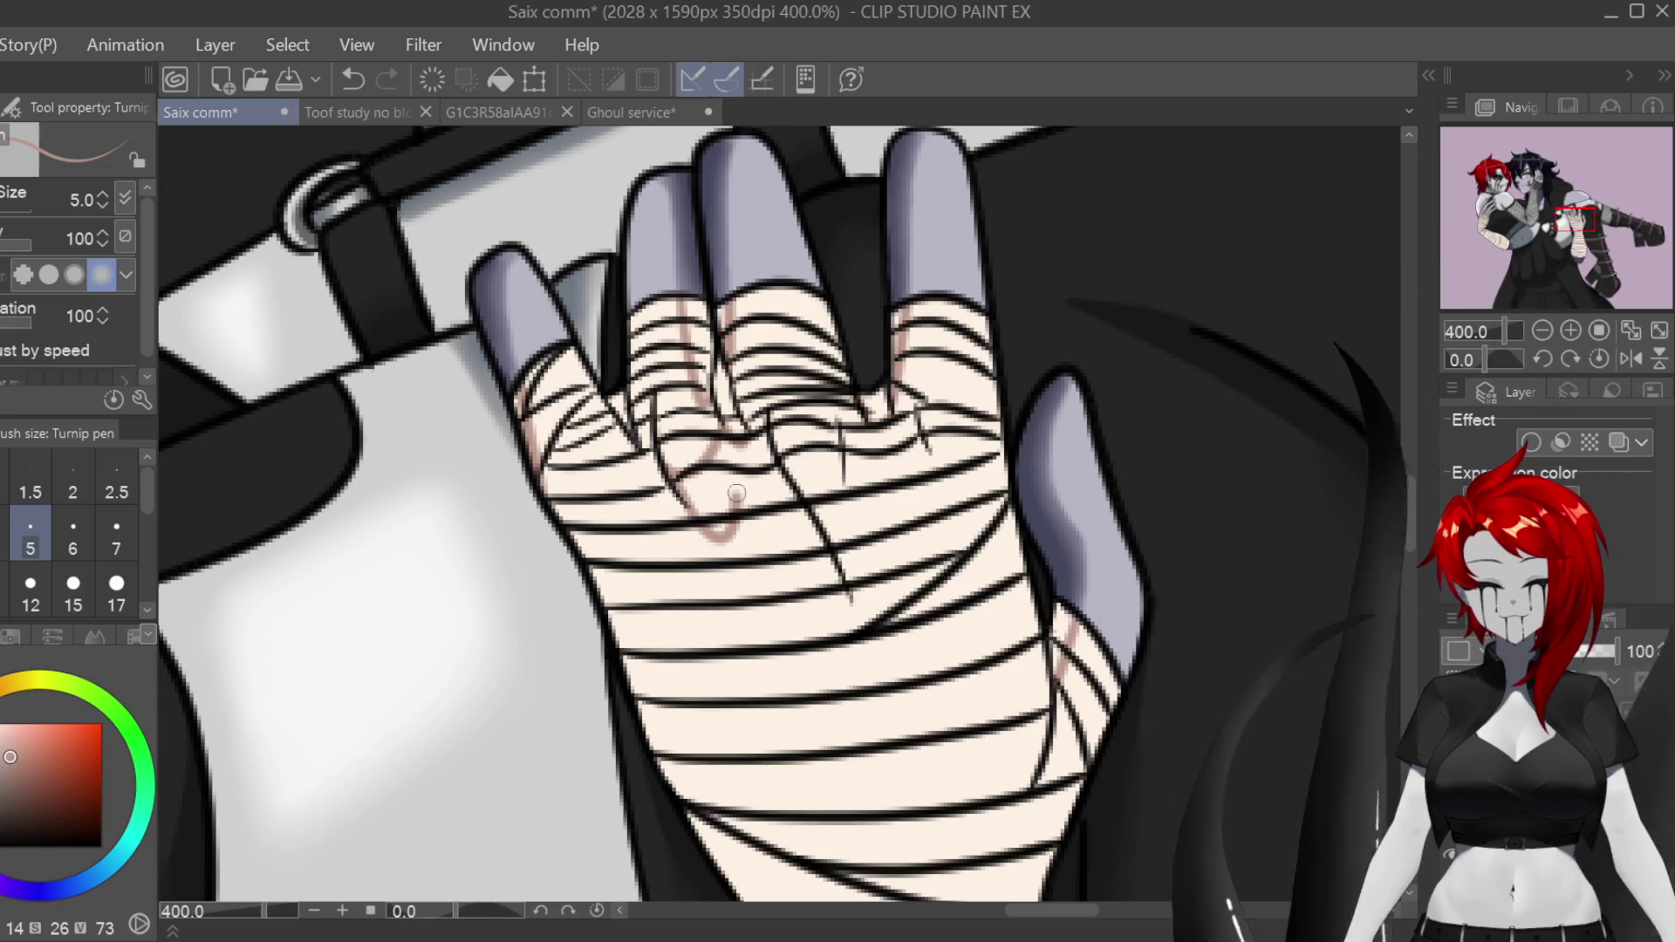
{"action": "left_click_drag", "start_coordinate": [839, 434], "coordinate": [835, 530]}
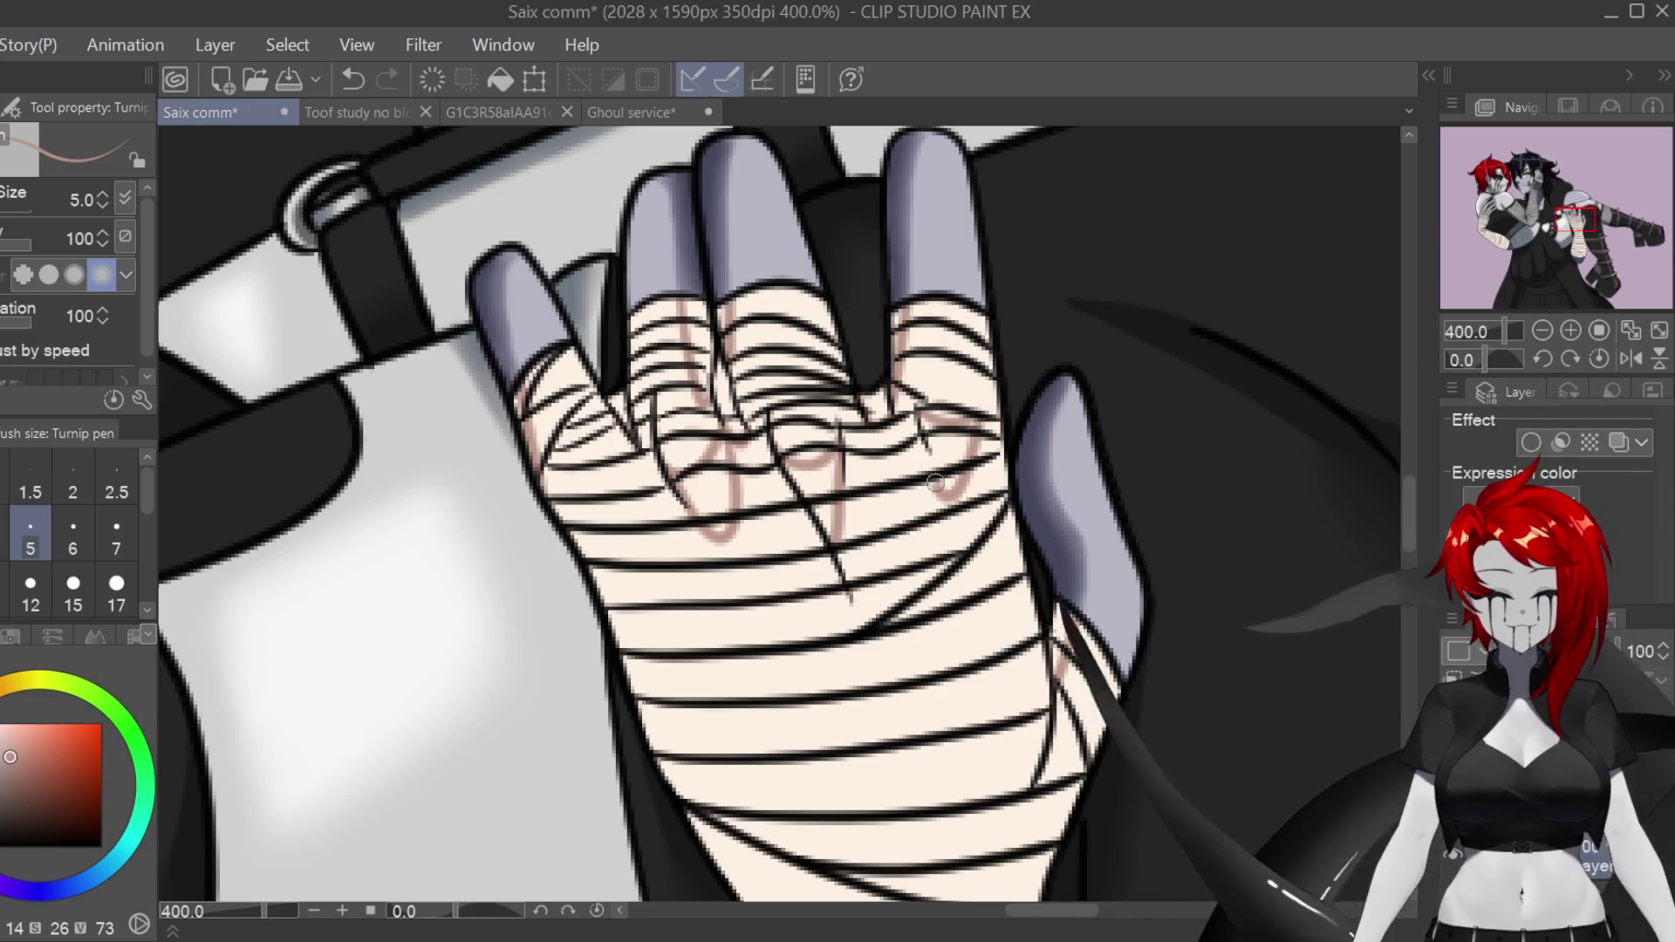
{"action": "key", "text": "ctrl+z"}
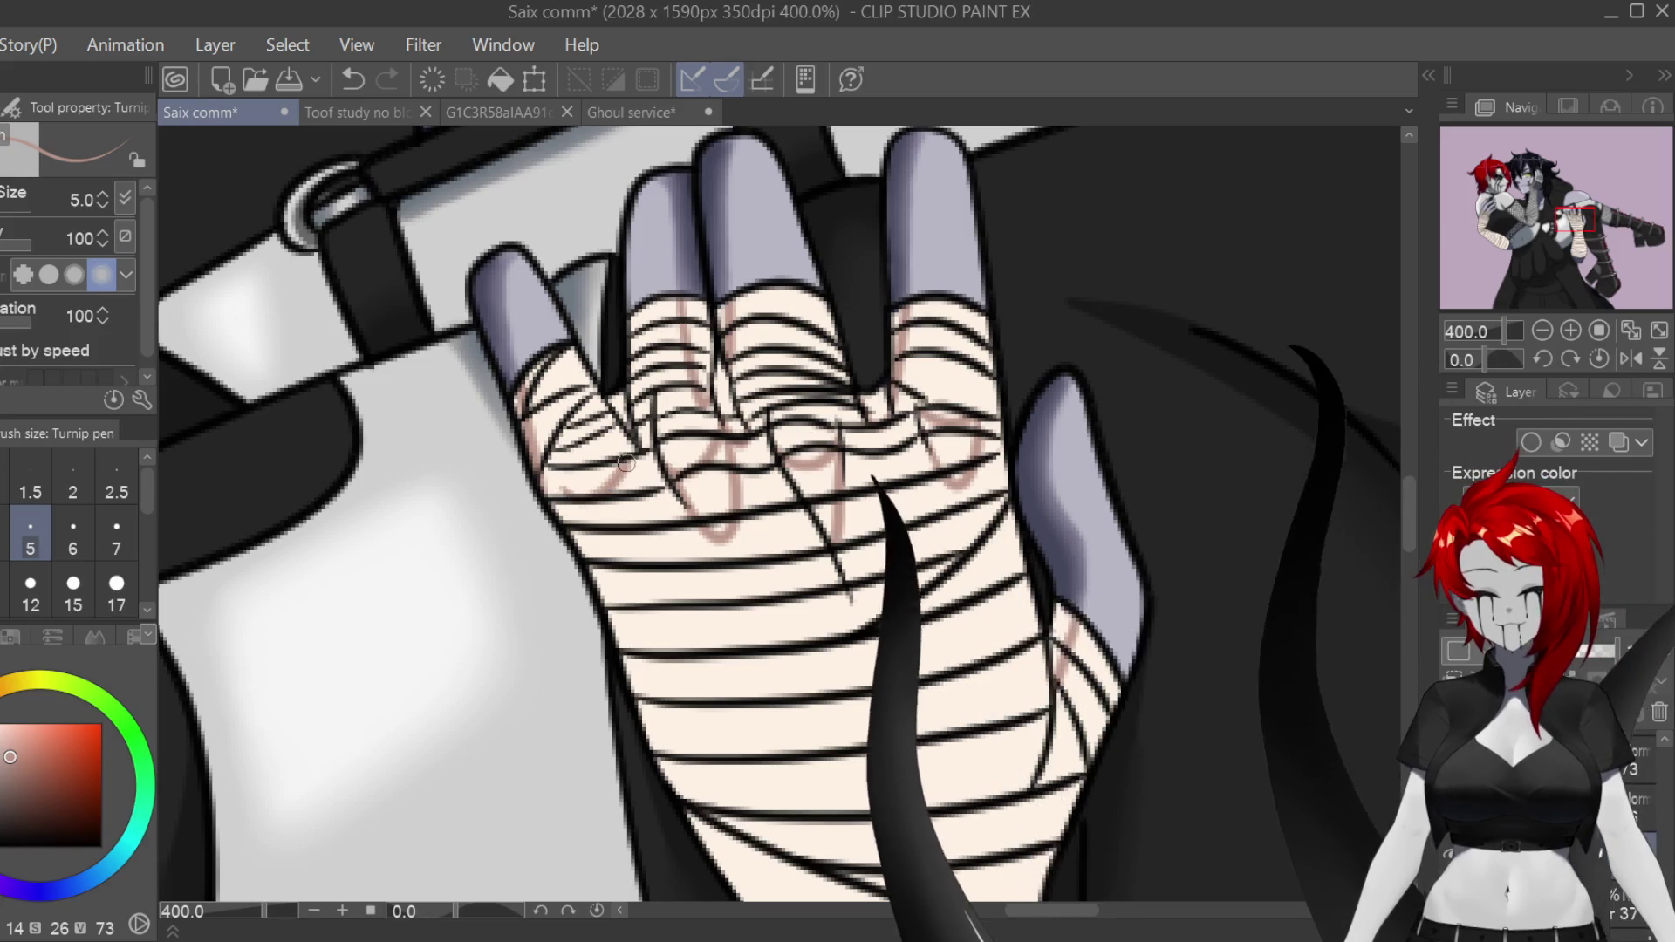
{"action": "left_click_drag", "start_coordinate": [609, 486], "coordinate": [557, 462]}
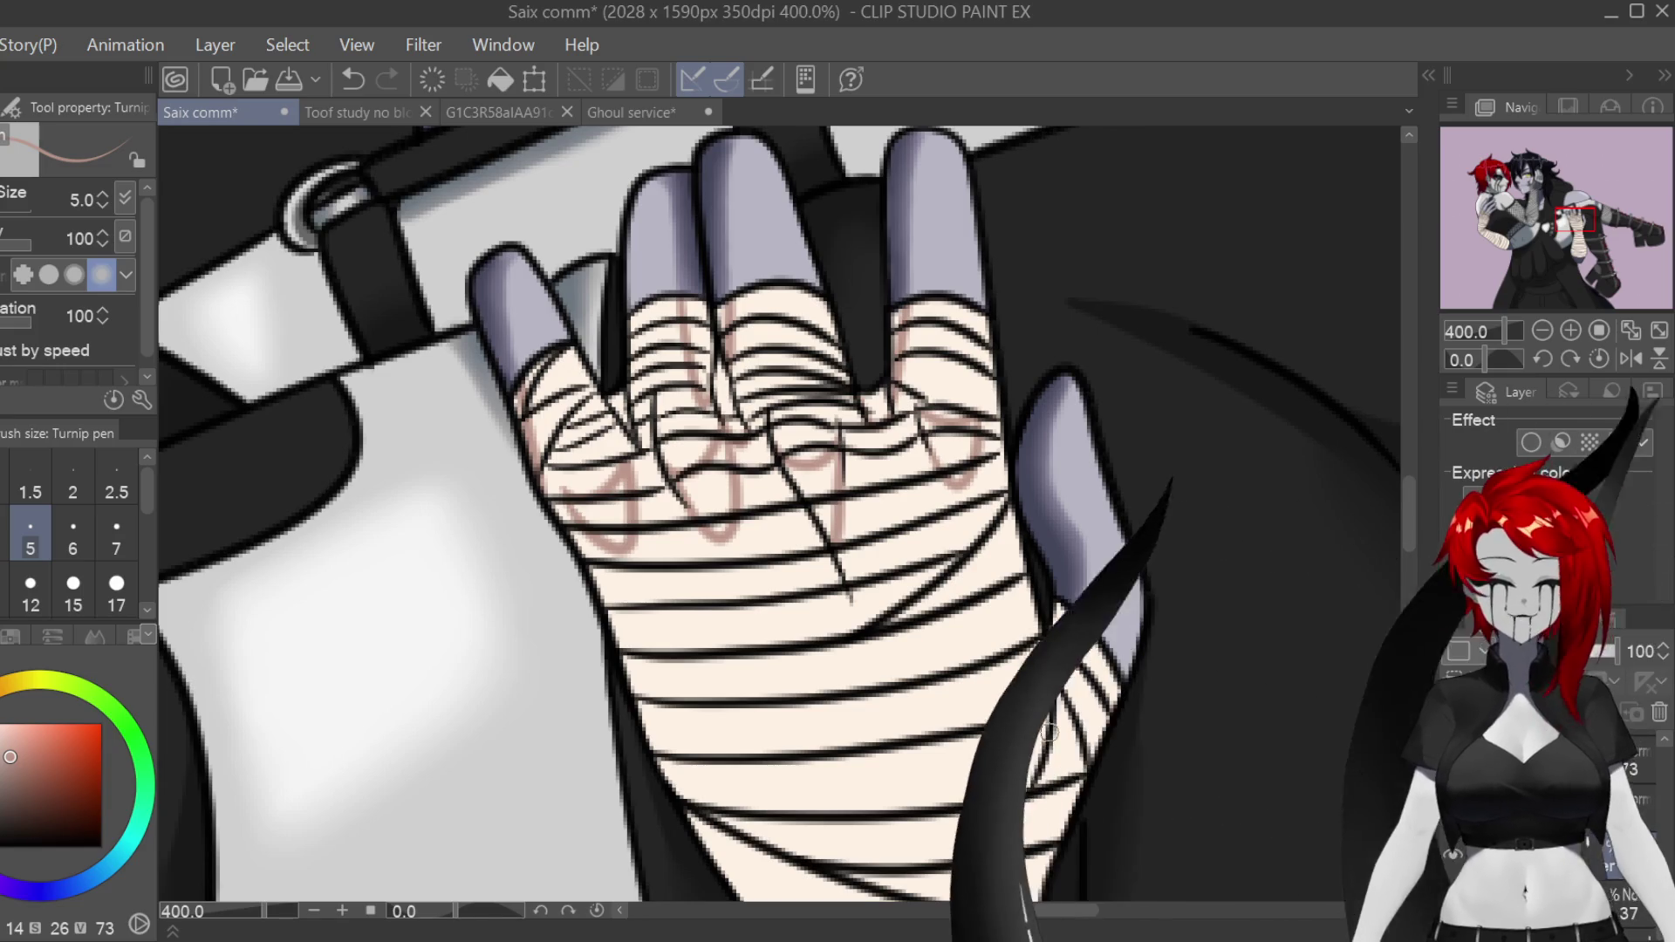
Step: Zoom out and turn the pen stabilization down to 0
{"action": "scroll", "coordinate": [1082, 702], "scroll_direction": "down", "scroll_amount": 2}
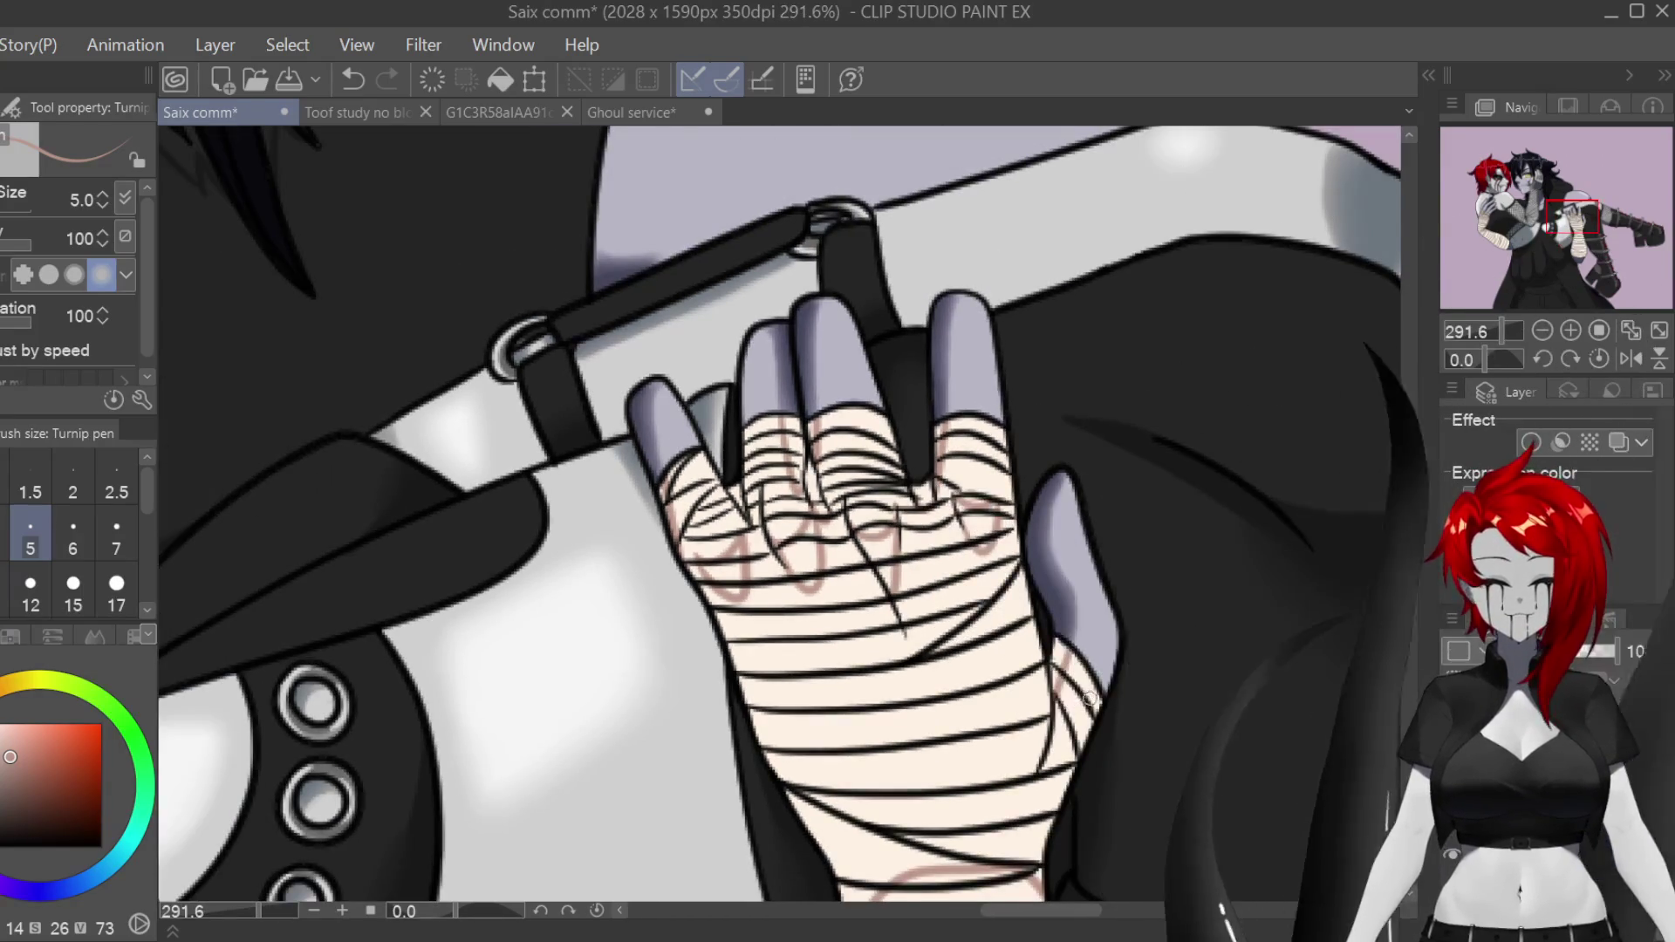
{"action": "scroll", "coordinate": [1089, 698], "scroll_direction": "down", "scroll_amount": 5}
{"action": "scroll", "coordinate": [780, 514], "scroll_direction": "down", "scroll_amount": 5}
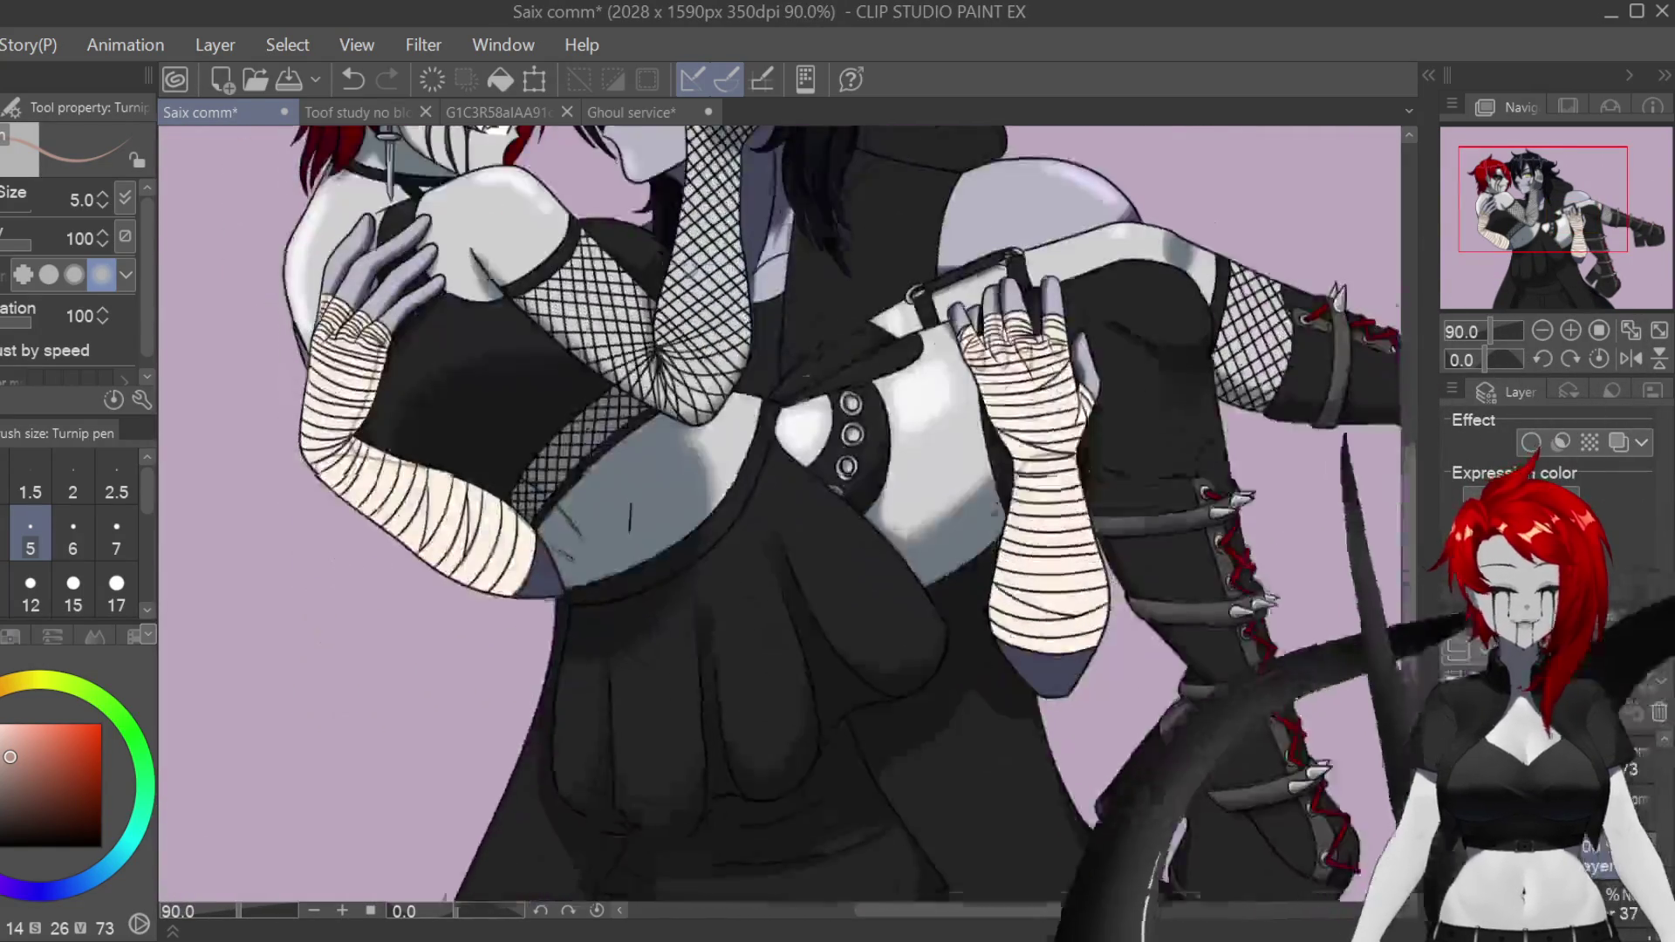
{"action": "left_click", "coordinate": [17, 323]}
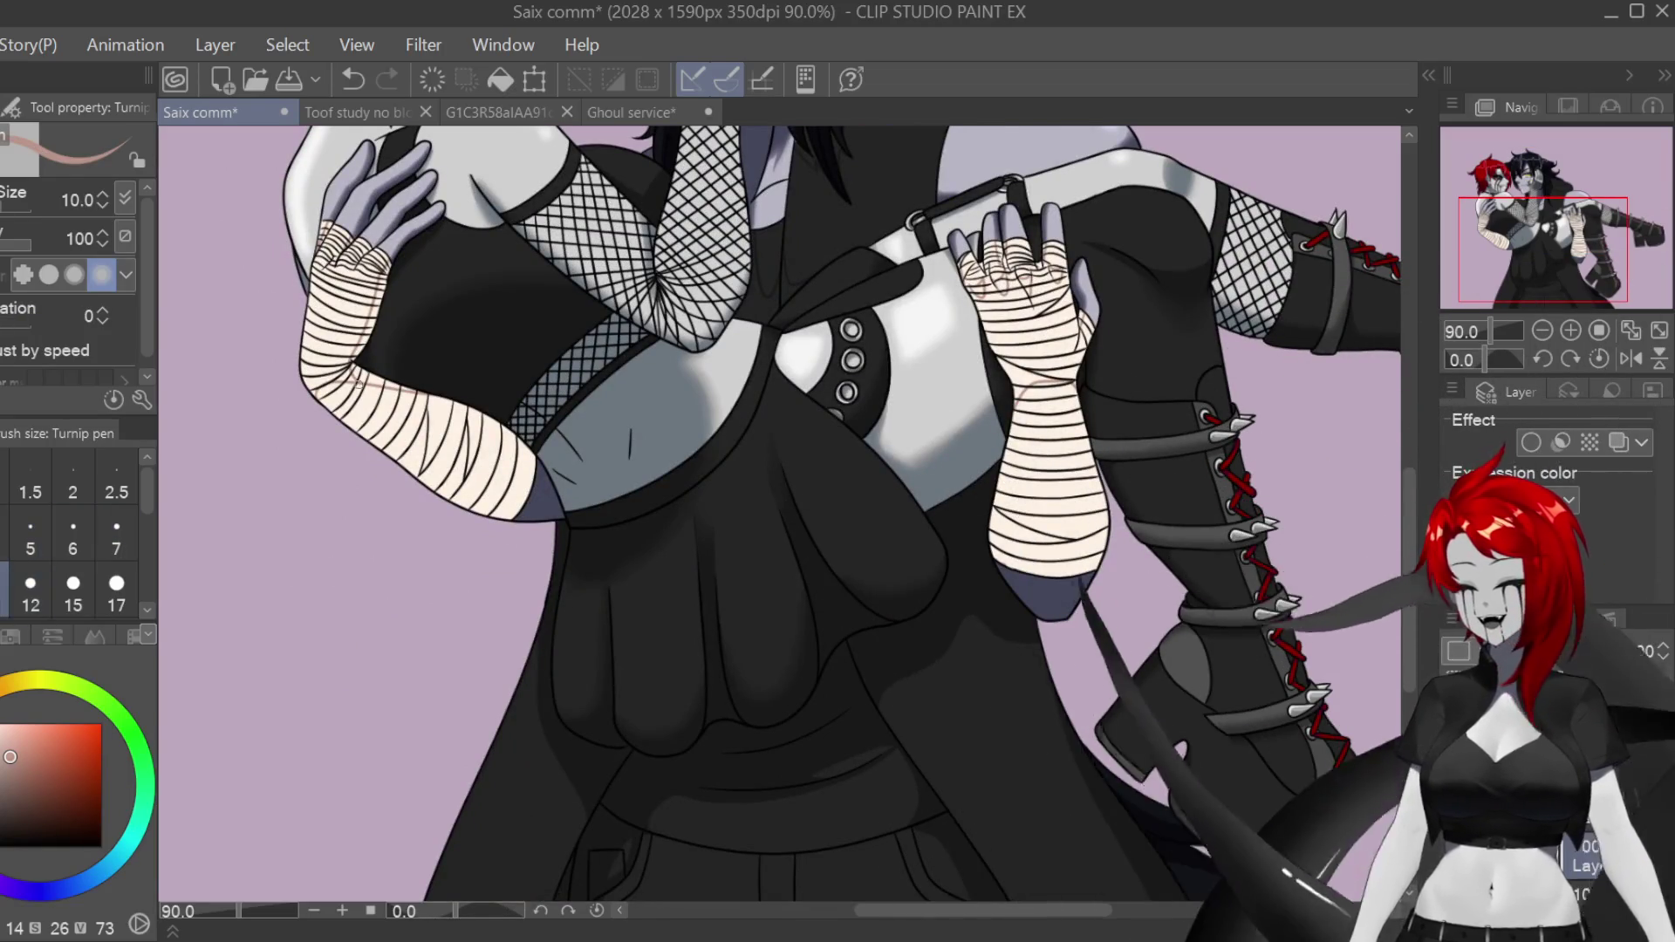
Step: Paint brown shadow over the cream highlights along the bandaged forearm near the elbow
{"action": "scroll", "coordinate": [358, 382], "scroll_direction": "up", "scroll_amount": 4}
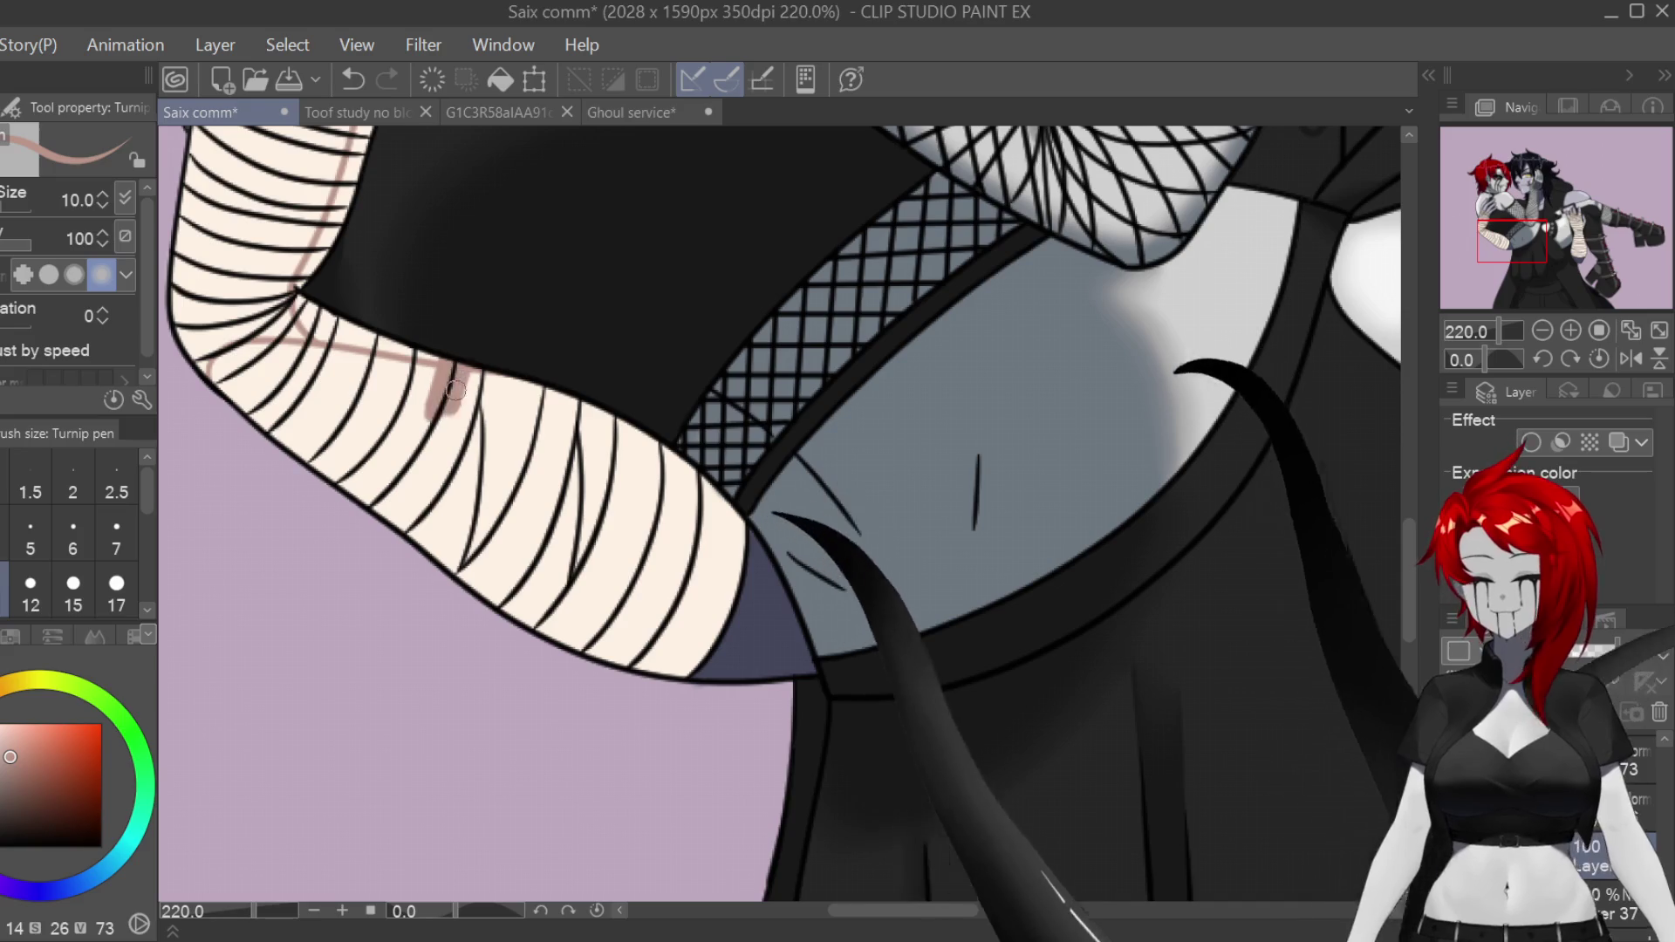
{"action": "left_click_drag", "start_coordinate": [498, 344], "coordinate": [479, 461]}
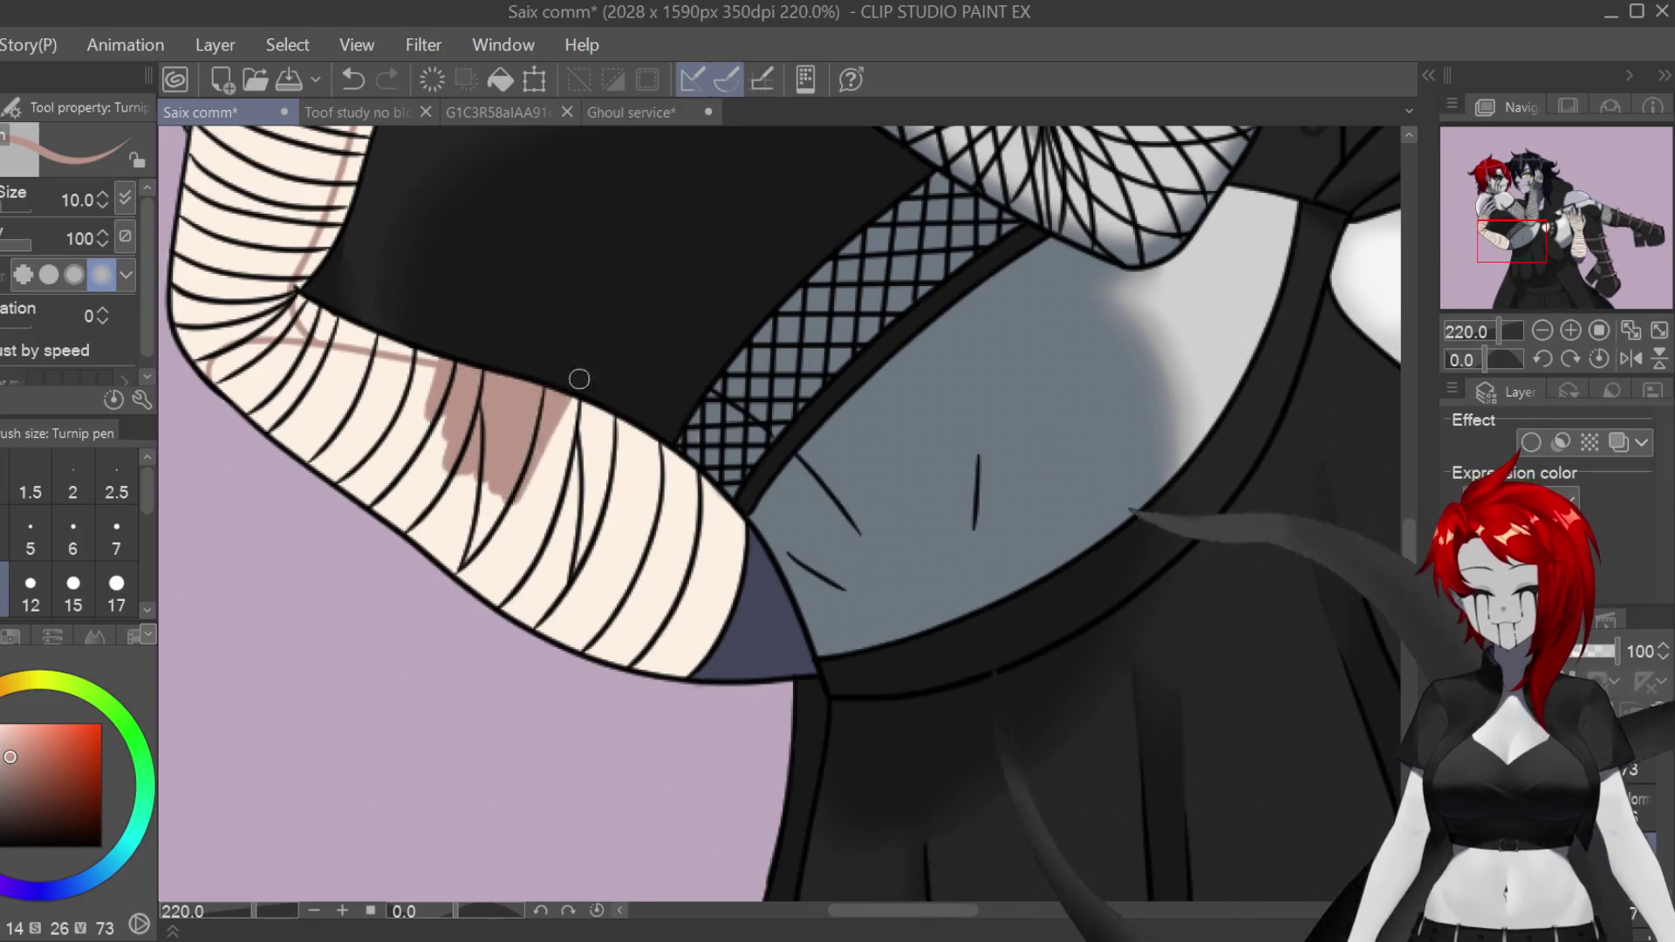
{"action": "mouse_move", "coordinate": [590, 504]}
{"action": "left_mouse_down"}
{"action": "mouse_move", "coordinate": [650, 454]}
{"action": "mouse_move", "coordinate": [724, 550]}
{"action": "left_mouse_up"}
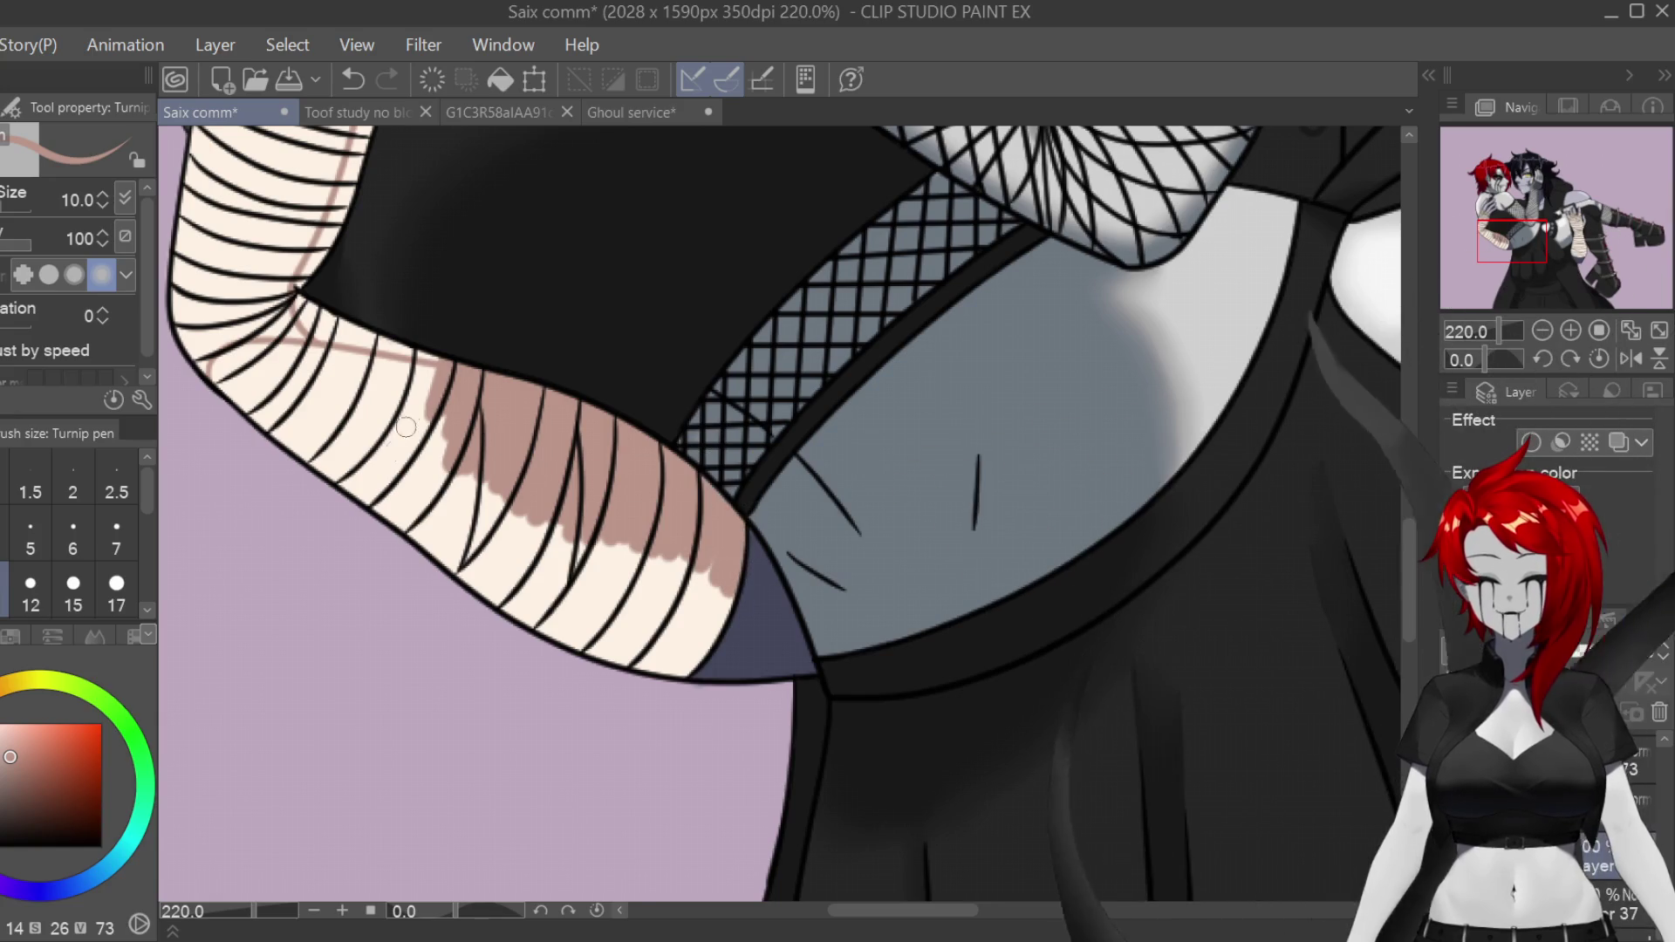
{"action": "left_click_drag", "start_coordinate": [448, 540], "coordinate": [475, 572]}
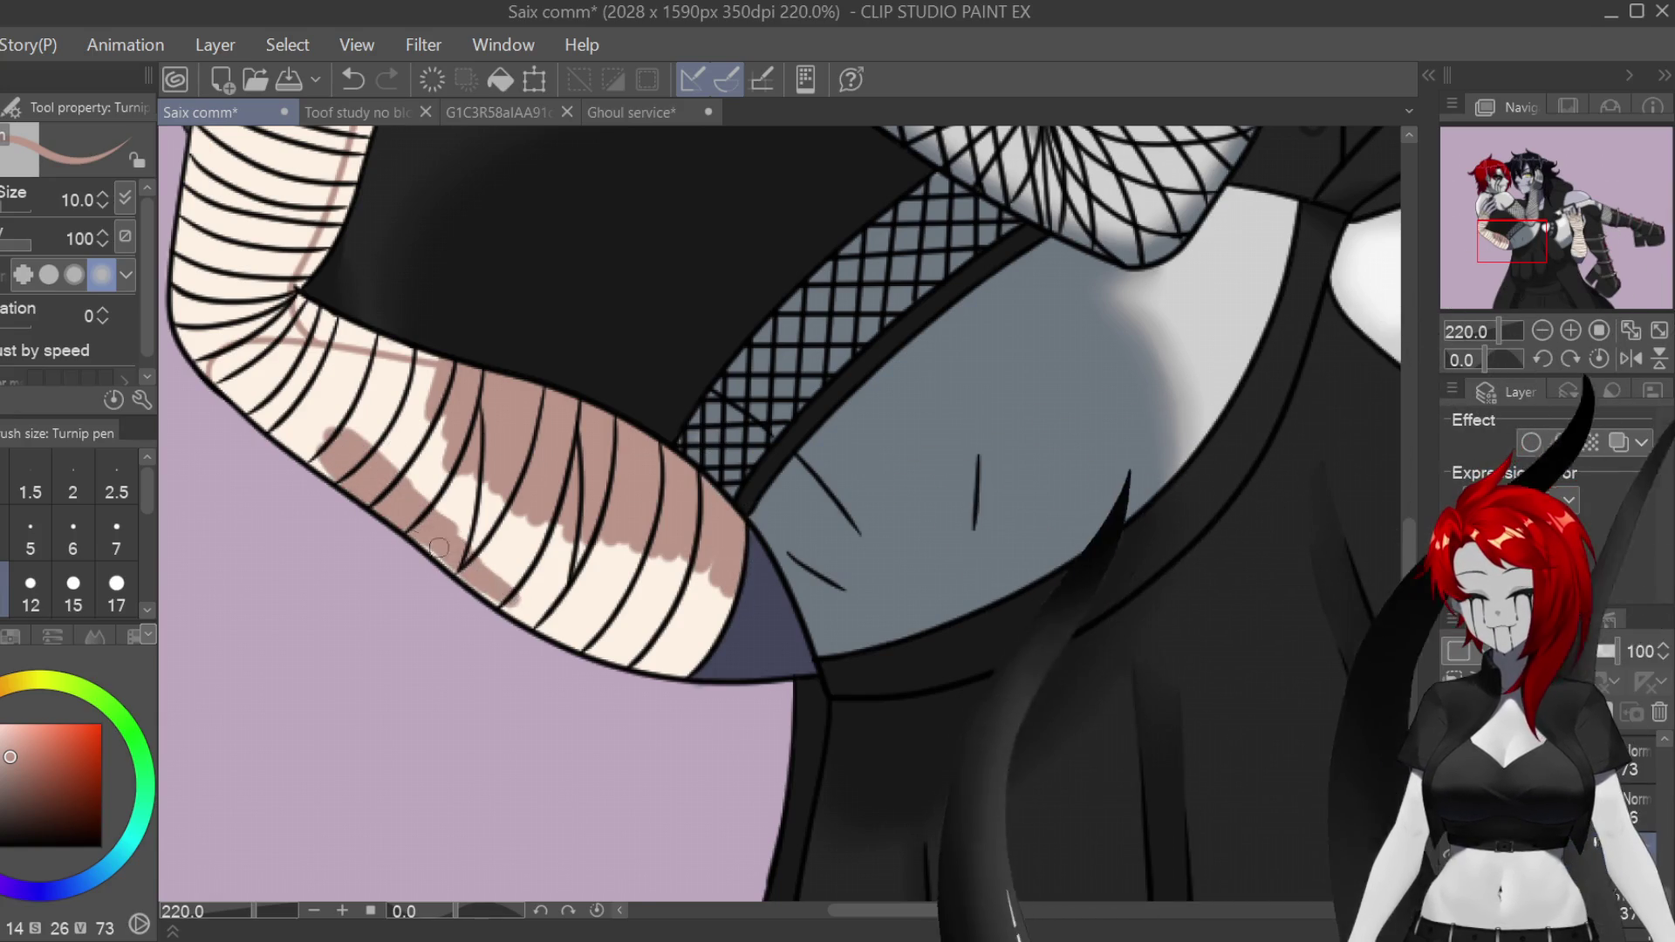
{"action": "left_click_drag", "start_coordinate": [428, 453], "coordinate": [502, 497]}
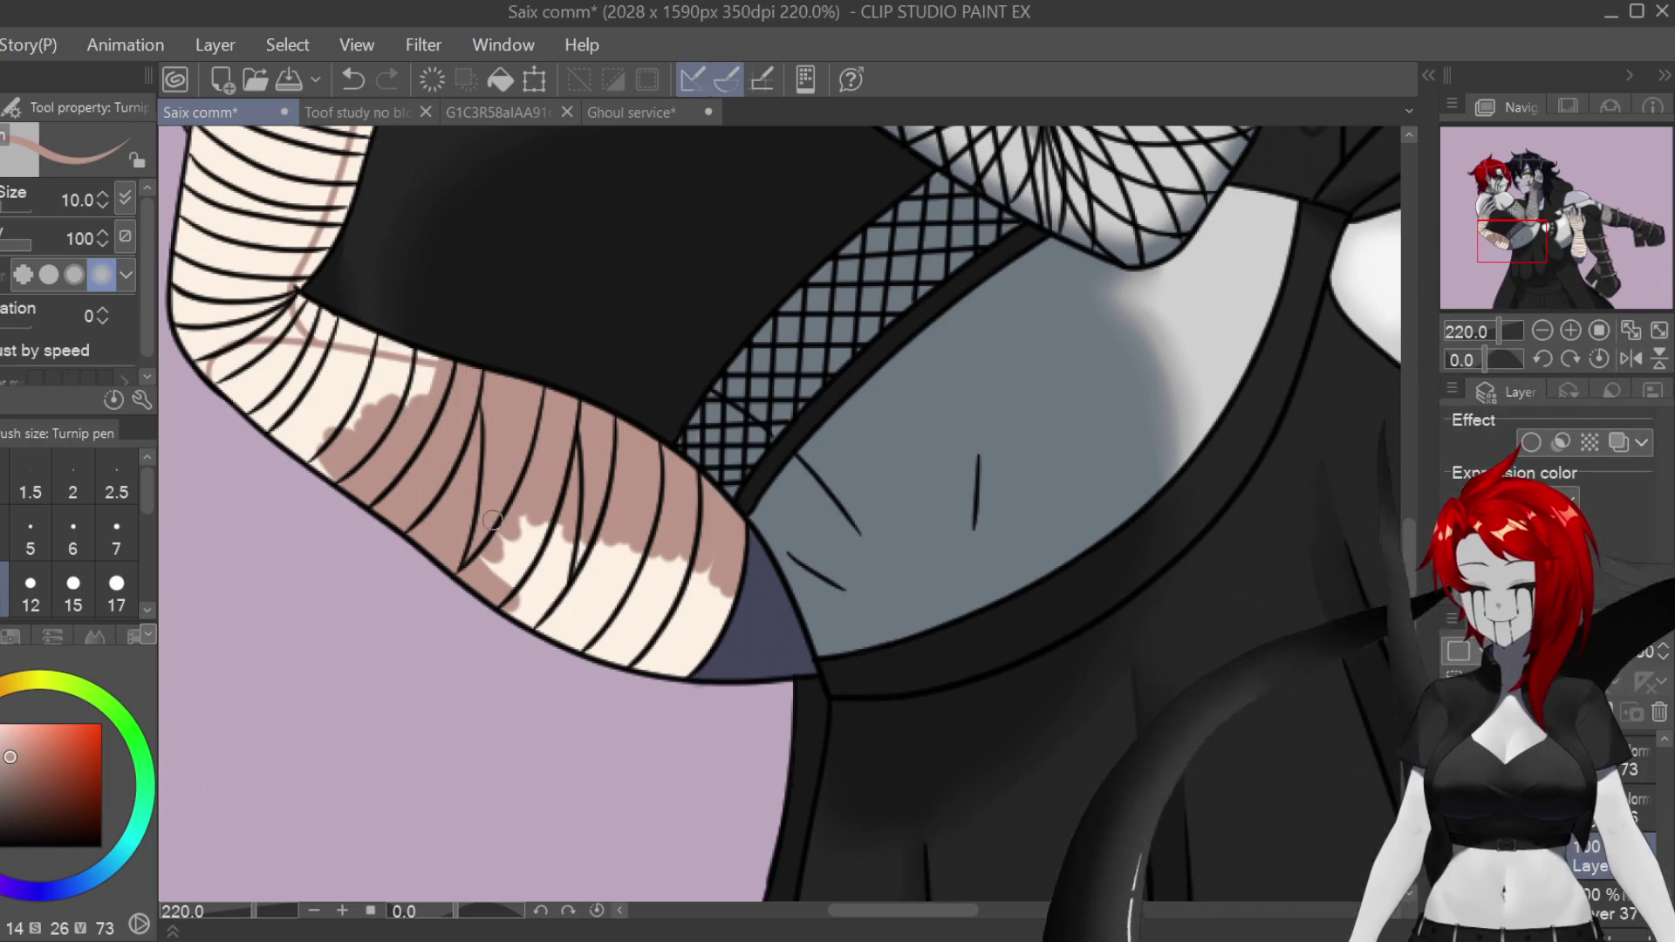
{"action": "left_click_drag", "start_coordinate": [485, 511], "coordinate": [574, 634]}
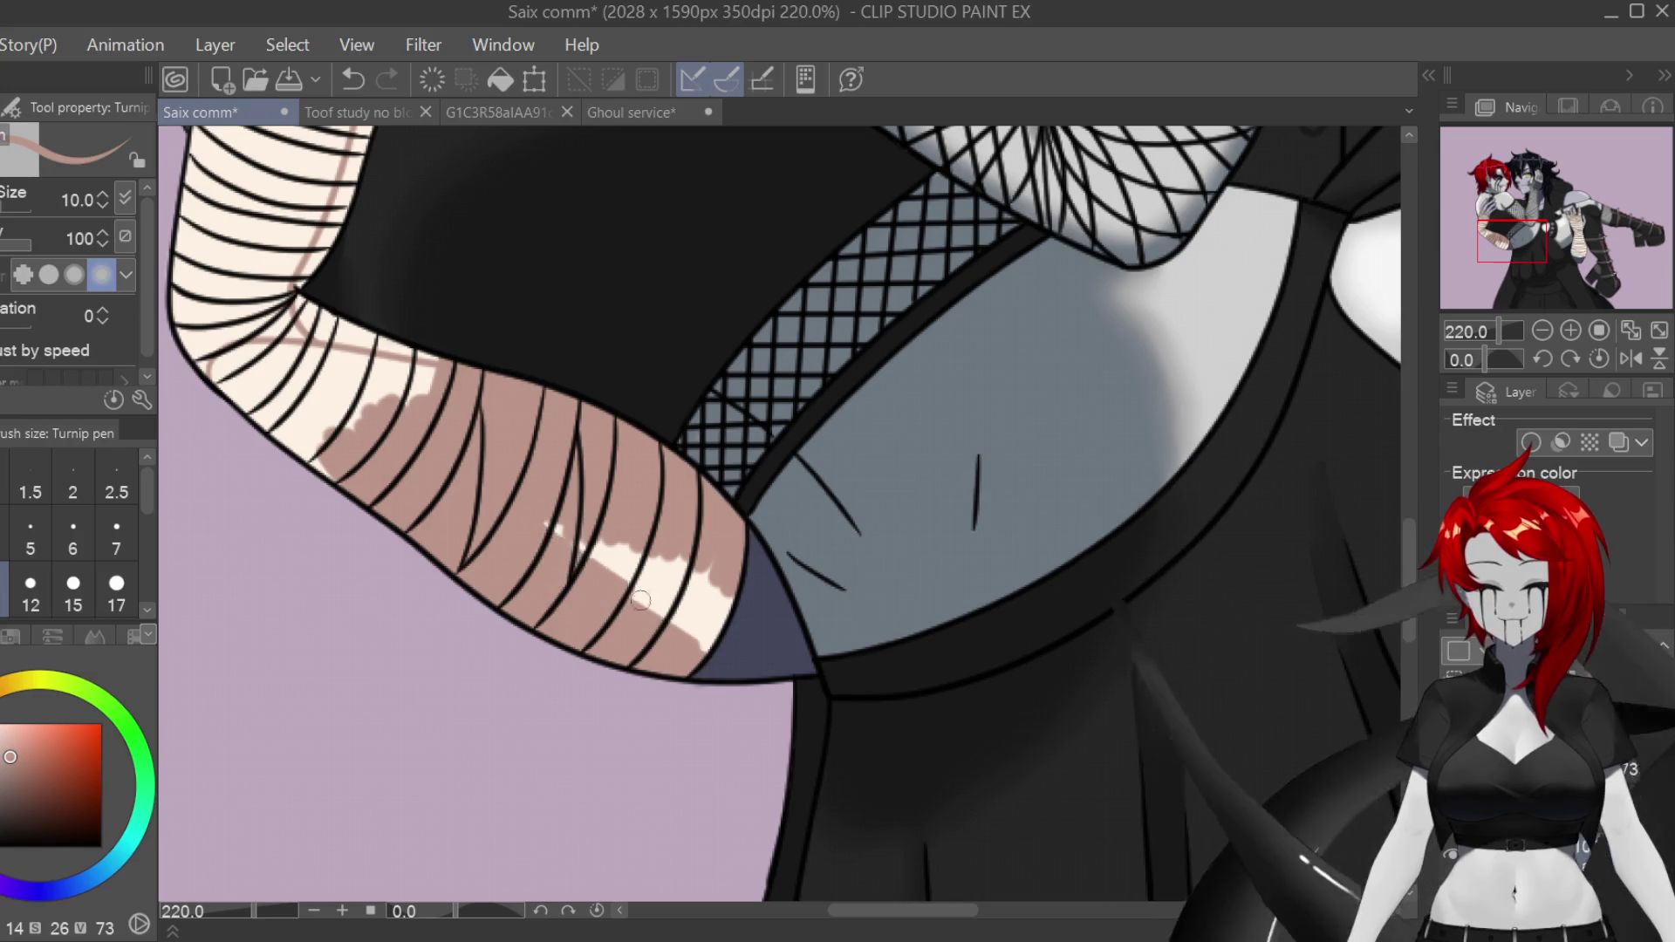
{"action": "left_click_drag", "start_coordinate": [610, 581], "coordinate": [733, 582]}
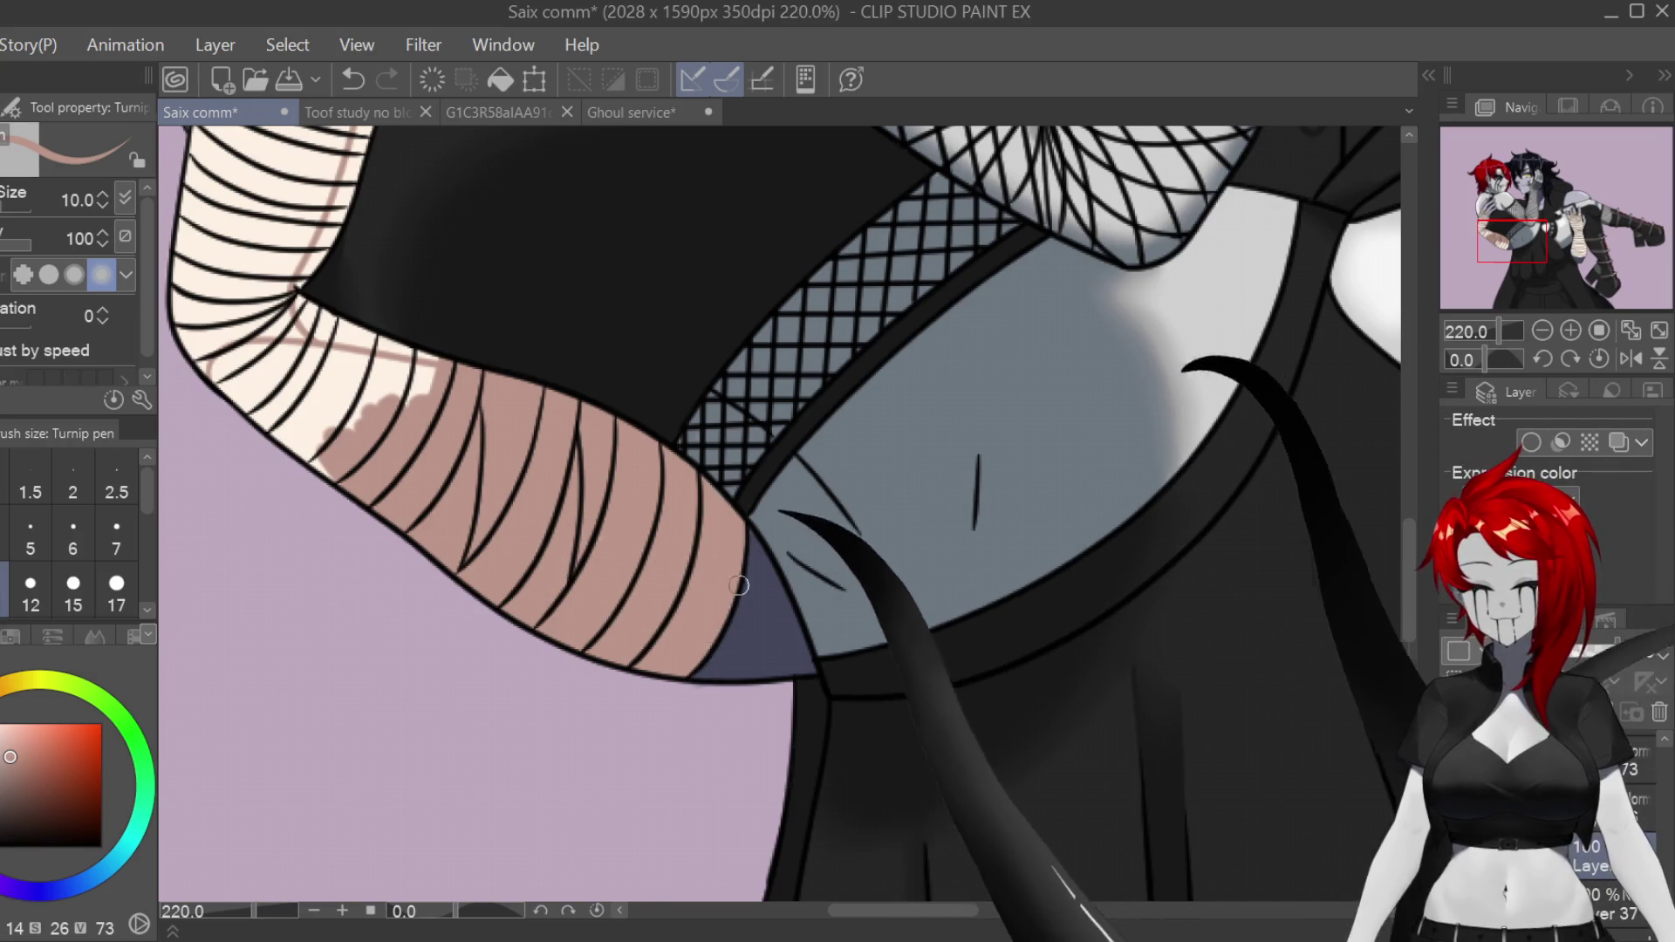
{"action": "scroll", "coordinate": [289, 265], "scroll_direction": "up", "scroll_amount": 3}
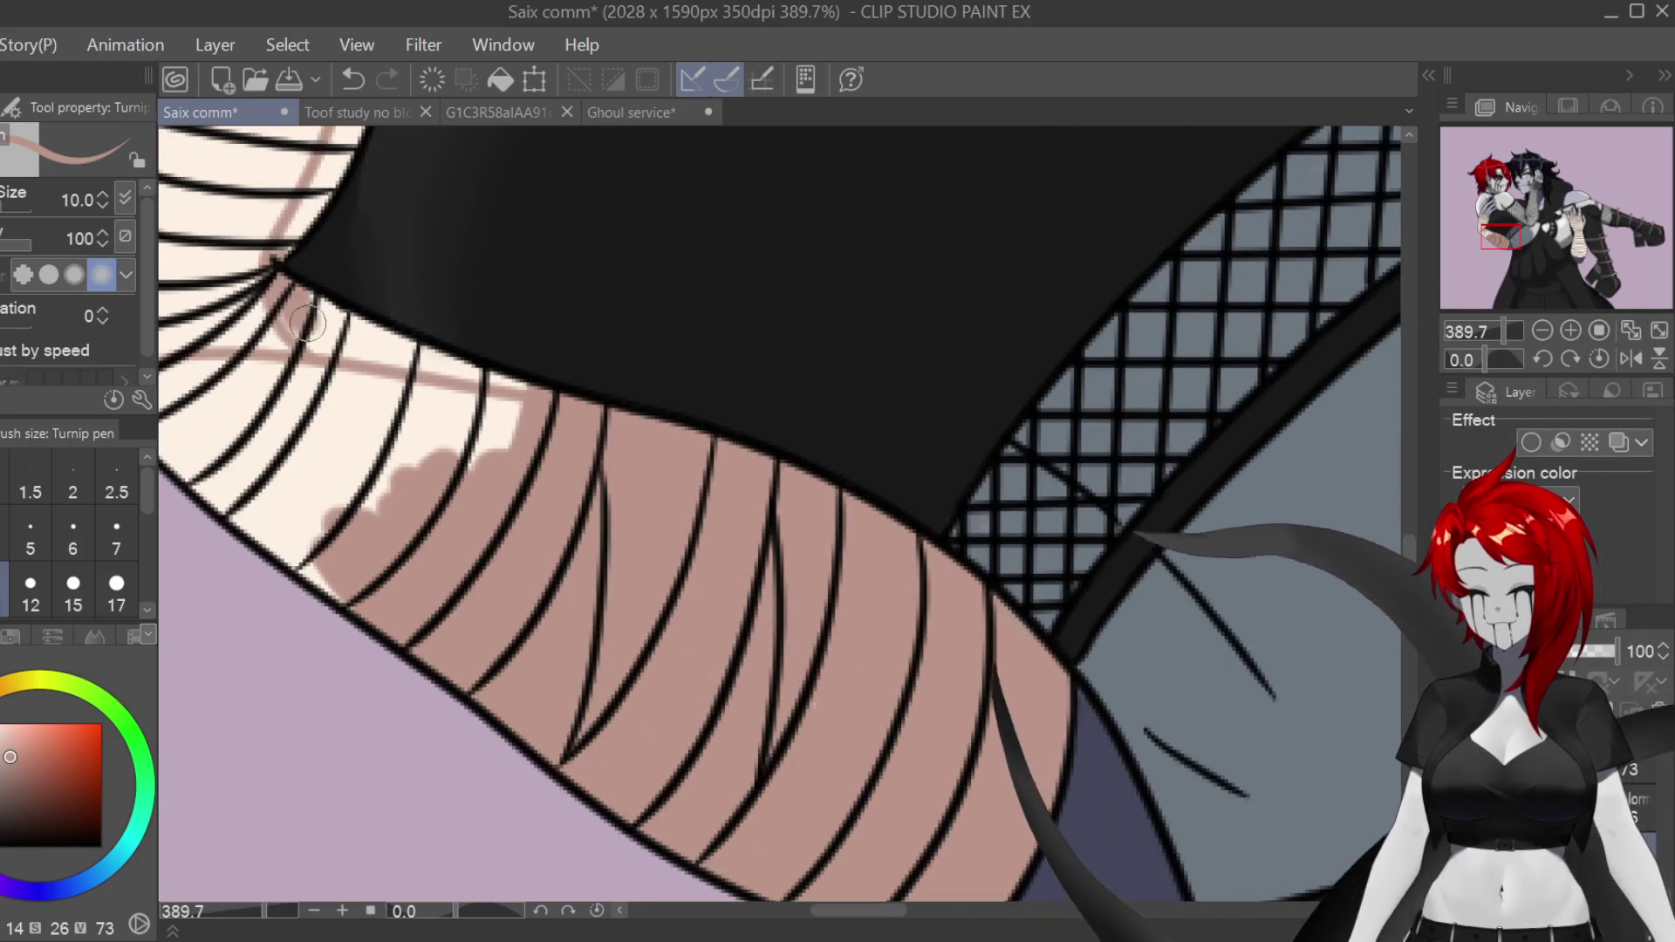
{"action": "mouse_move", "coordinate": [384, 349]}
{"action": "left_mouse_down"}
{"action": "mouse_move", "coordinate": [524, 401]}
{"action": "mouse_move", "coordinate": [384, 377]}
{"action": "left_mouse_up"}
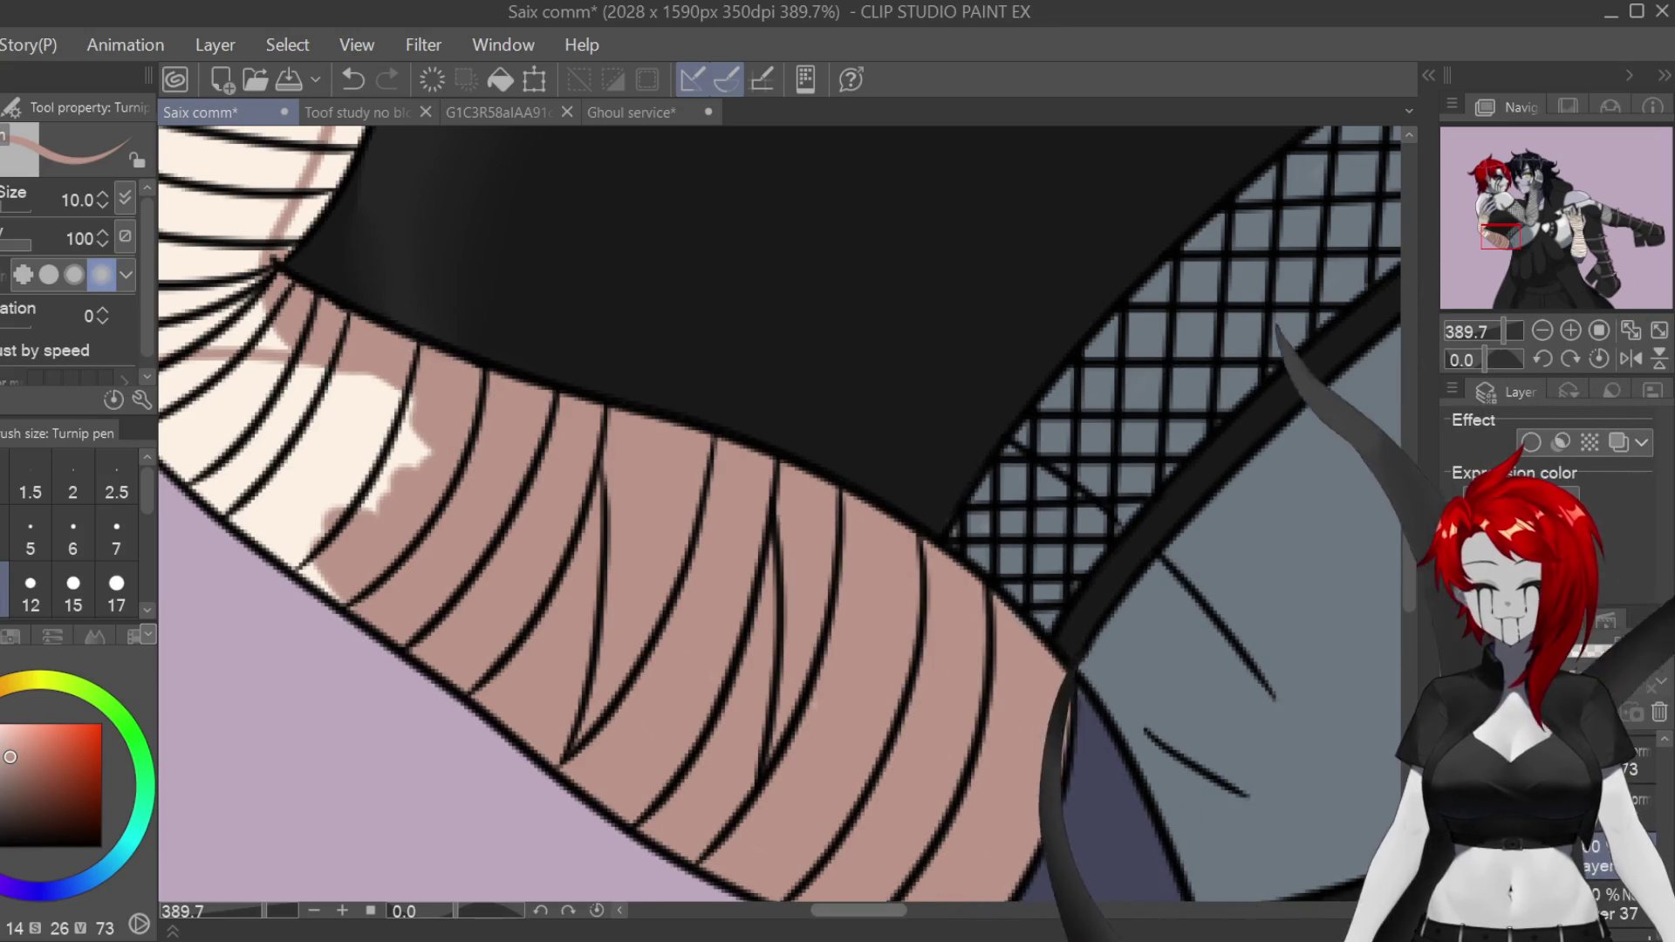
Step: With the view mirrored, cover the remaining cream highlight on the arm with brown, then flip back
{"action": "scroll", "coordinate": [882, 840], "scroll_direction": "left", "scroll_amount": 3}
{"action": "key", "text": "h"}
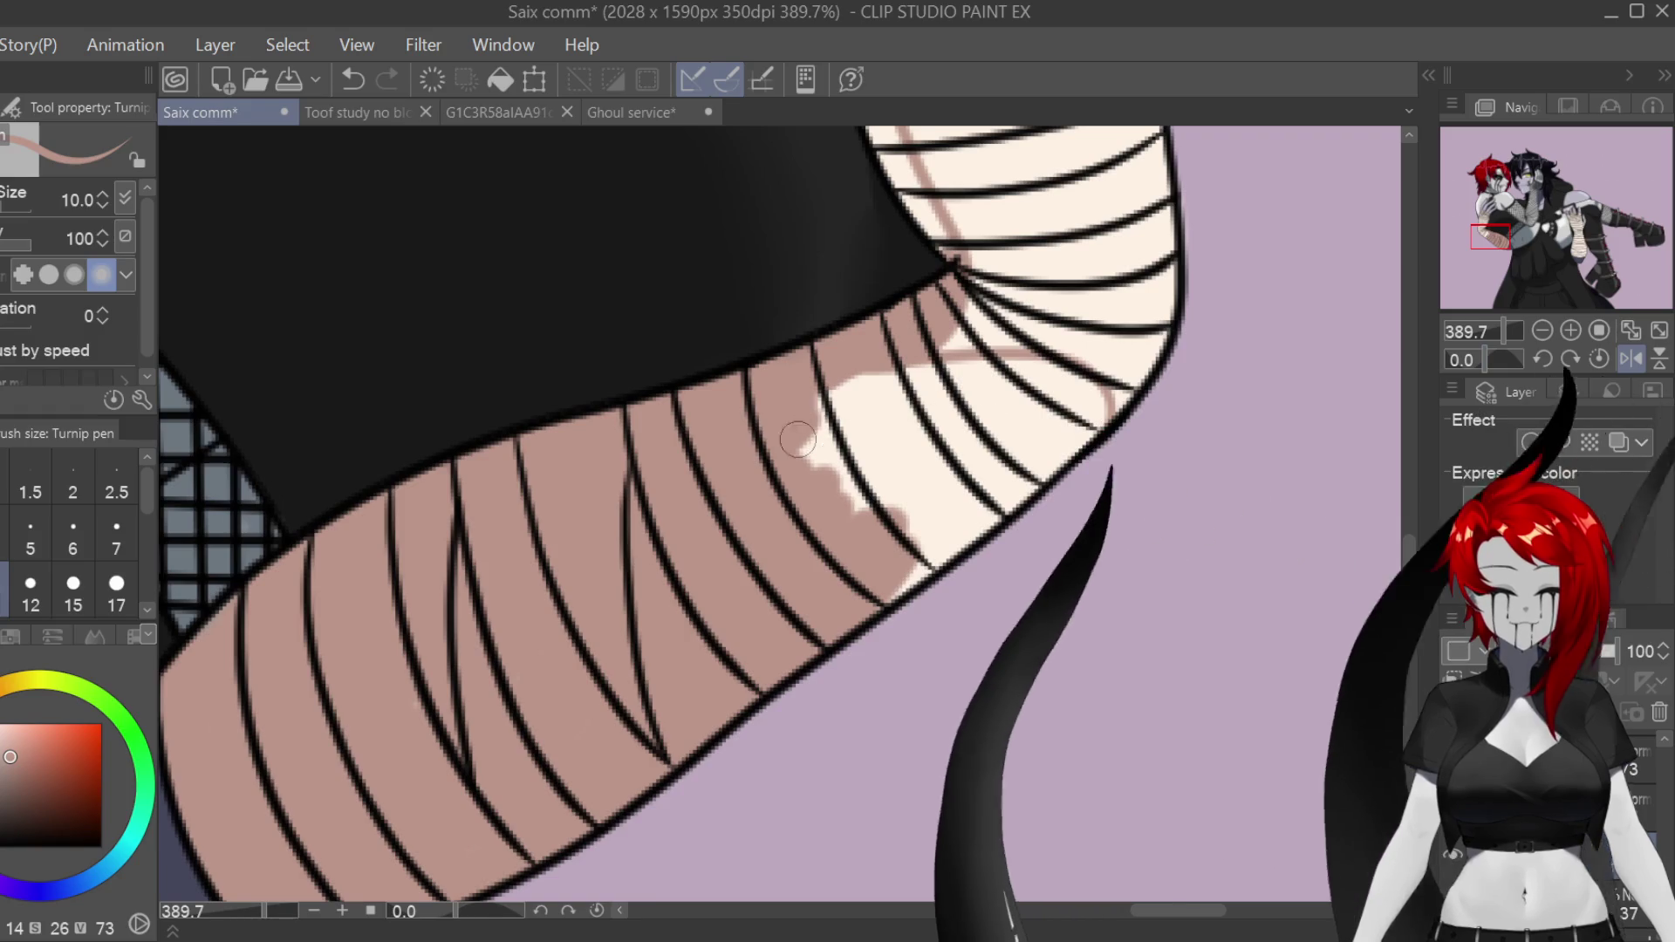
{"action": "left_click_drag", "start_coordinate": [908, 377], "coordinate": [874, 505]}
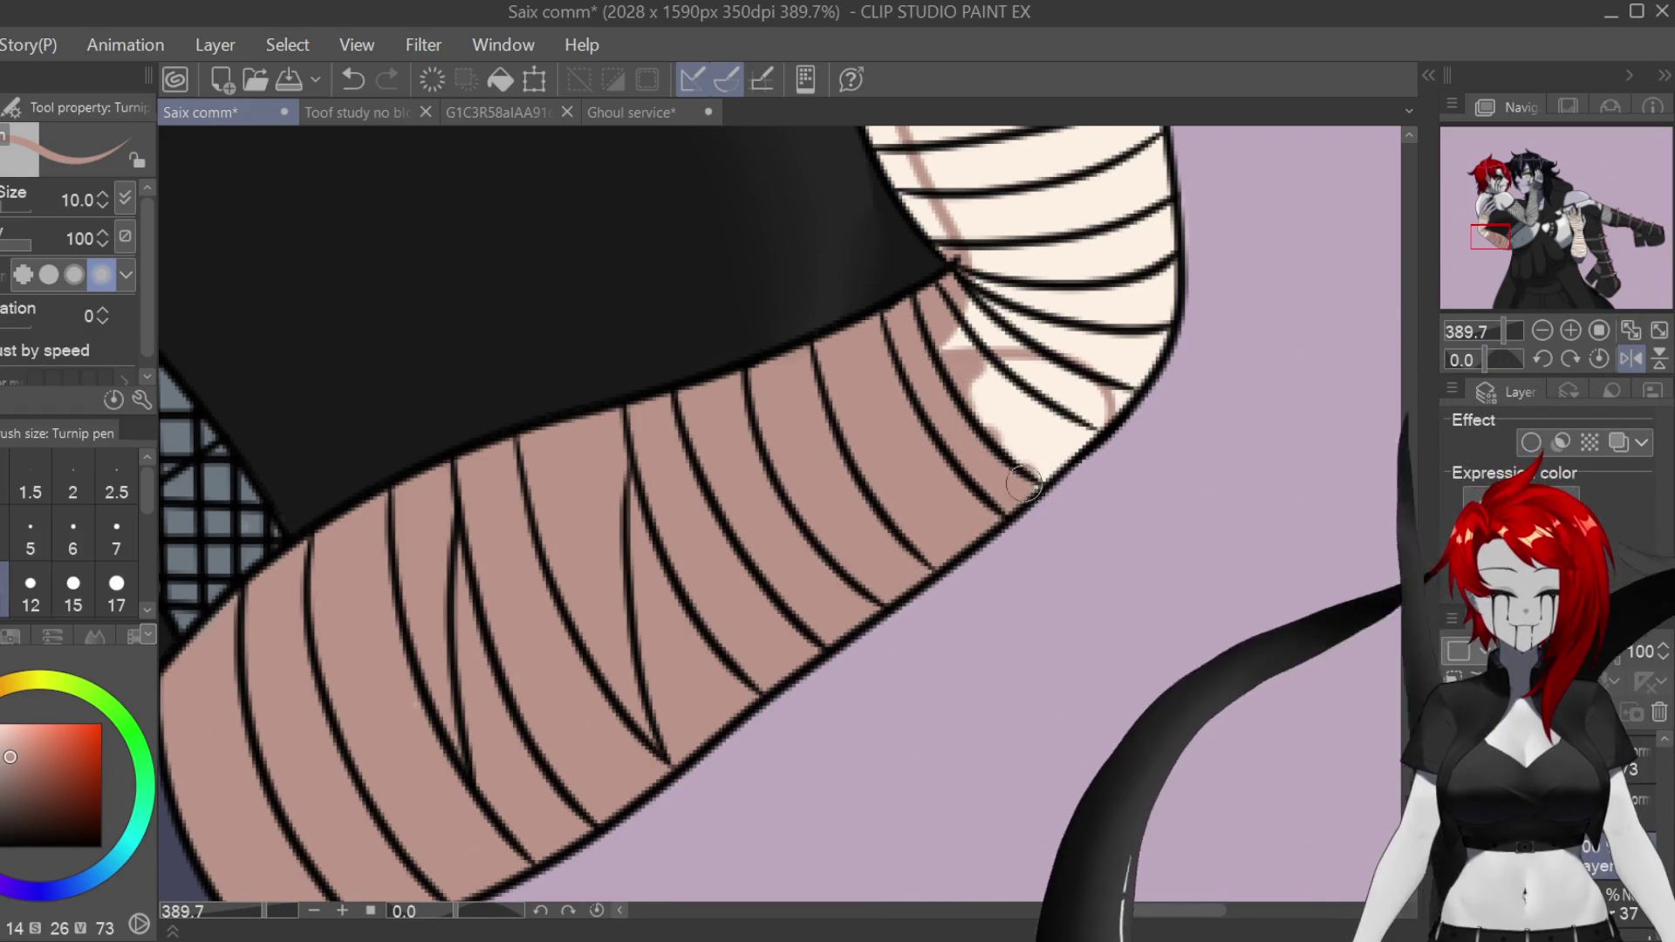
{"action": "mouse_move", "coordinate": [982, 354]}
{"action": "left_mouse_down"}
{"action": "mouse_move", "coordinate": [1015, 390]}
{"action": "mouse_move", "coordinate": [1003, 469]}
{"action": "left_mouse_up"}
{"action": "scroll", "coordinate": [785, 514], "scroll_direction": "up", "scroll_amount": 5}
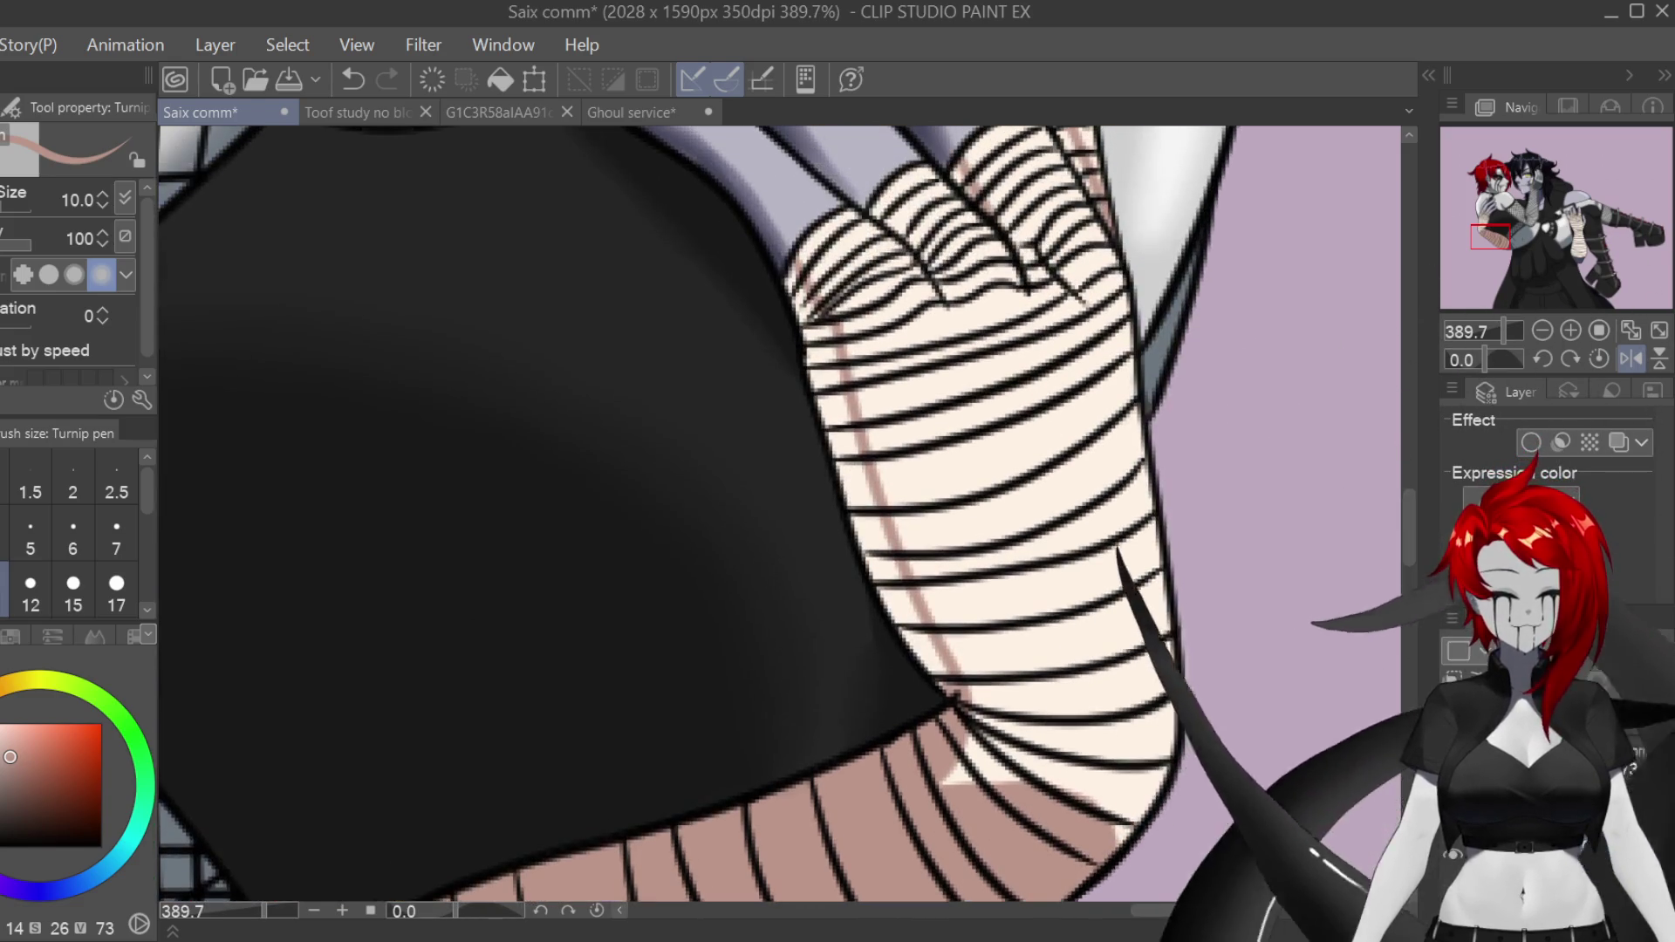
{"action": "key", "text": "h"}
{"action": "key", "text": "bracketleft"}
{"action": "key", "text": "bracketleft"}
{"action": "key", "text": "bracketleft"}
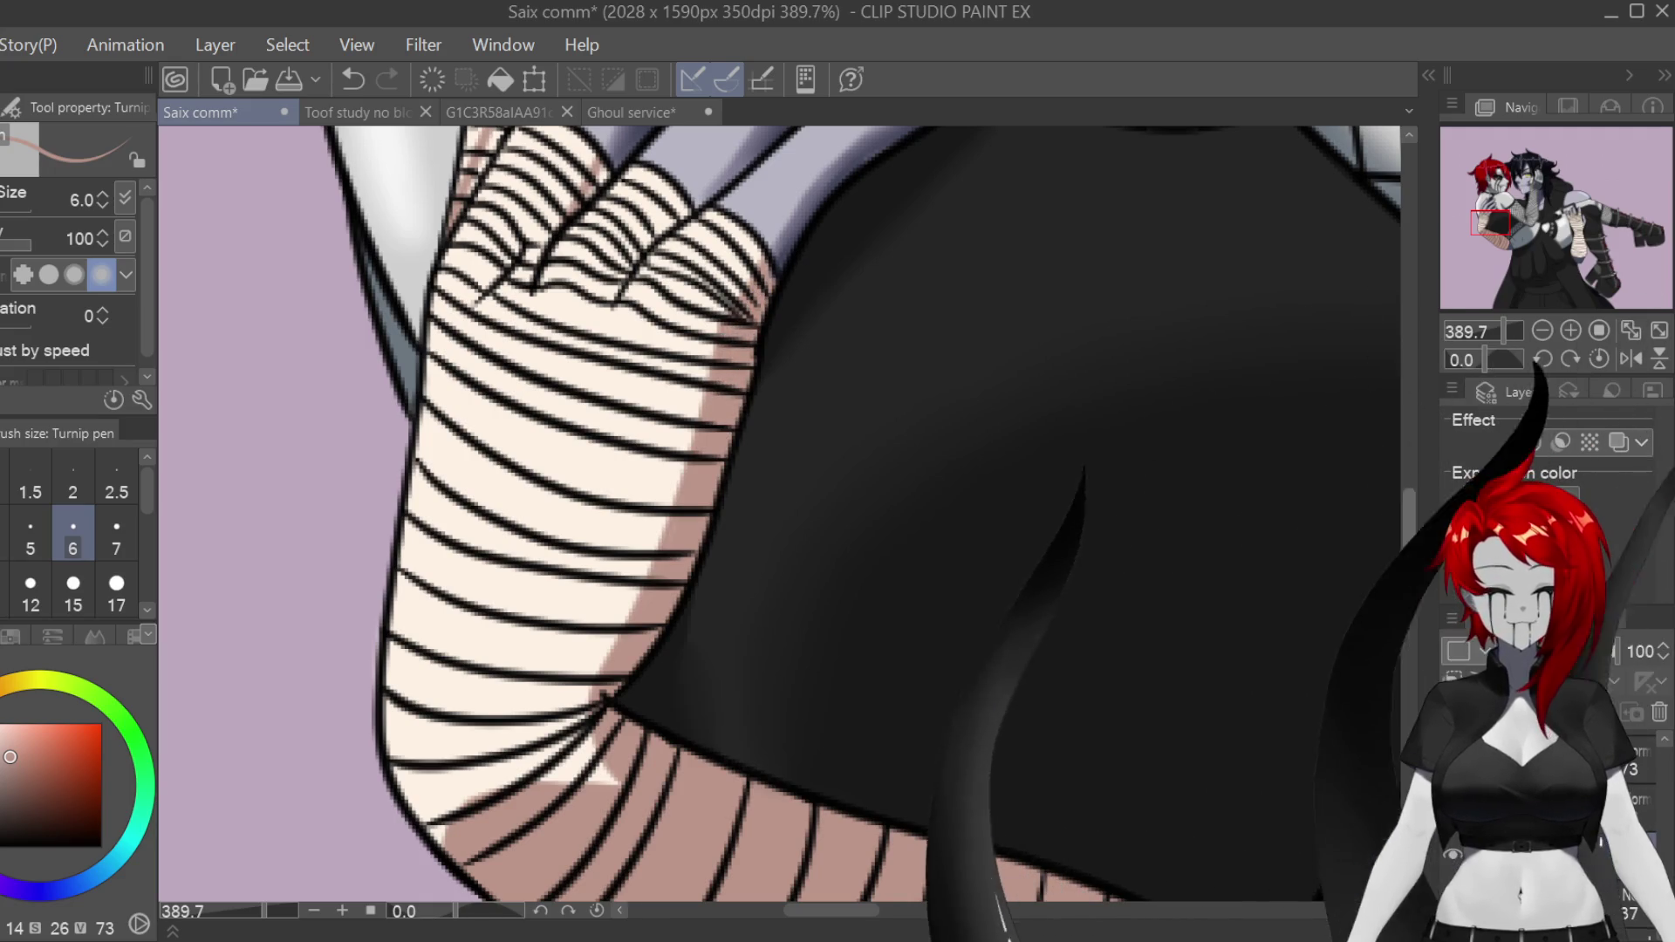
Step: Paint pink shading along the second arm's bandages with the brush at size 15
{"action": "scroll", "coordinate": [606, 528], "scroll_direction": "up", "scroll_amount": 5}
{"action": "scroll", "coordinate": [606, 528], "scroll_direction": "up", "scroll_amount": 2}
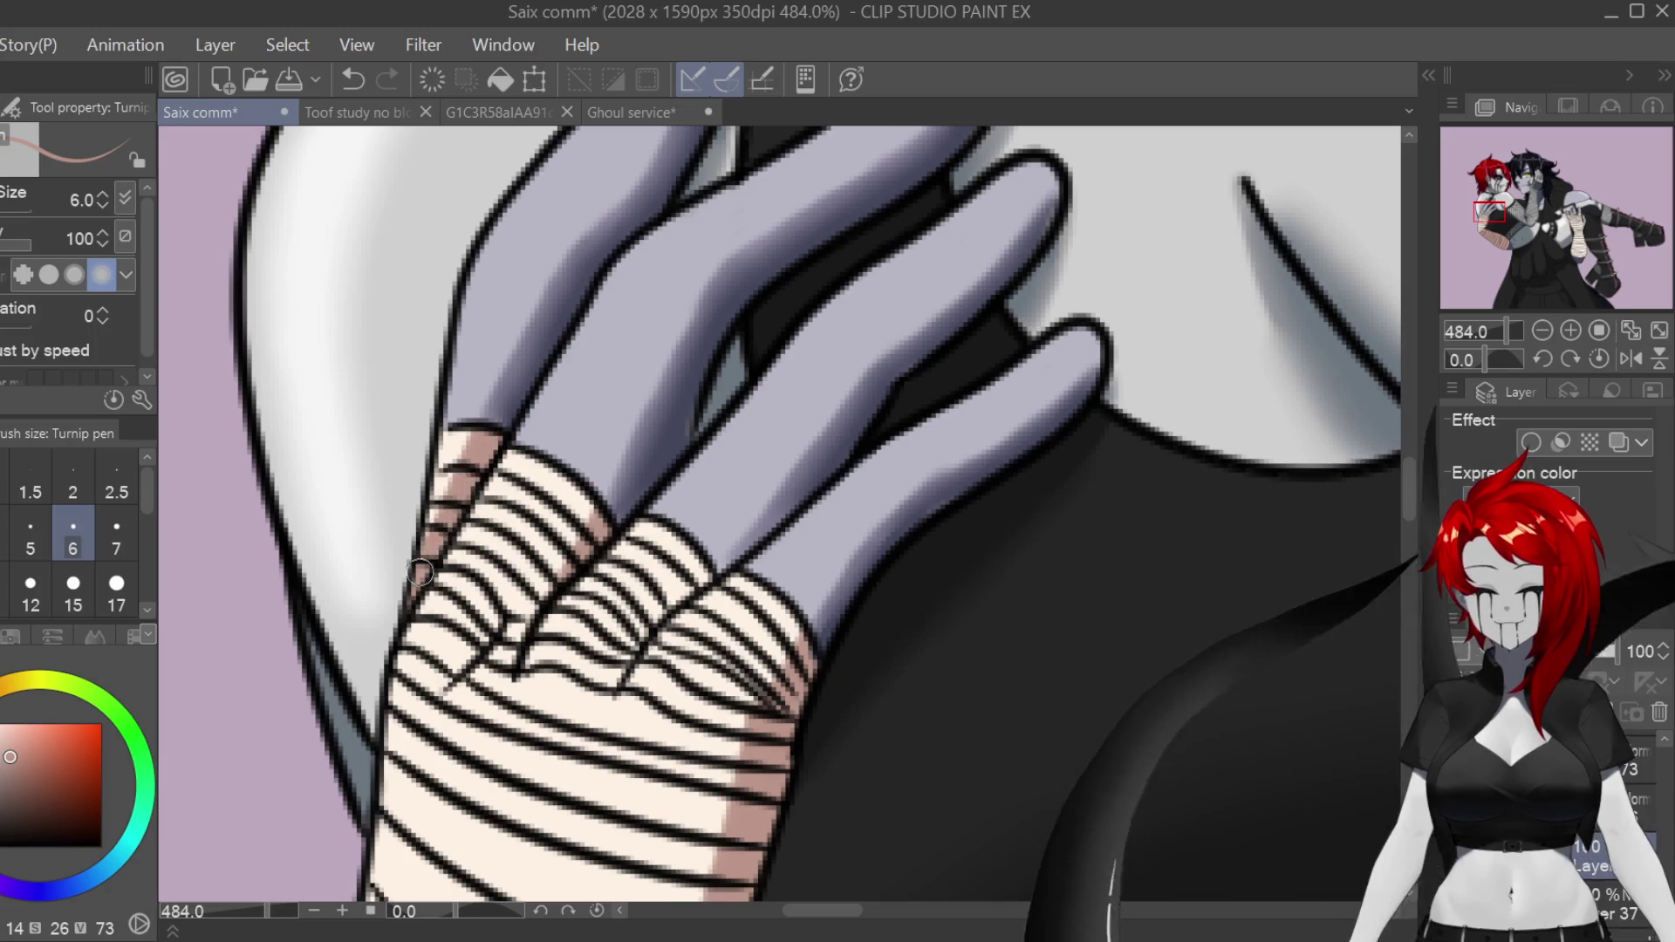
{"action": "scroll", "coordinate": [551, 611], "scroll_direction": "down", "scroll_amount": 5}
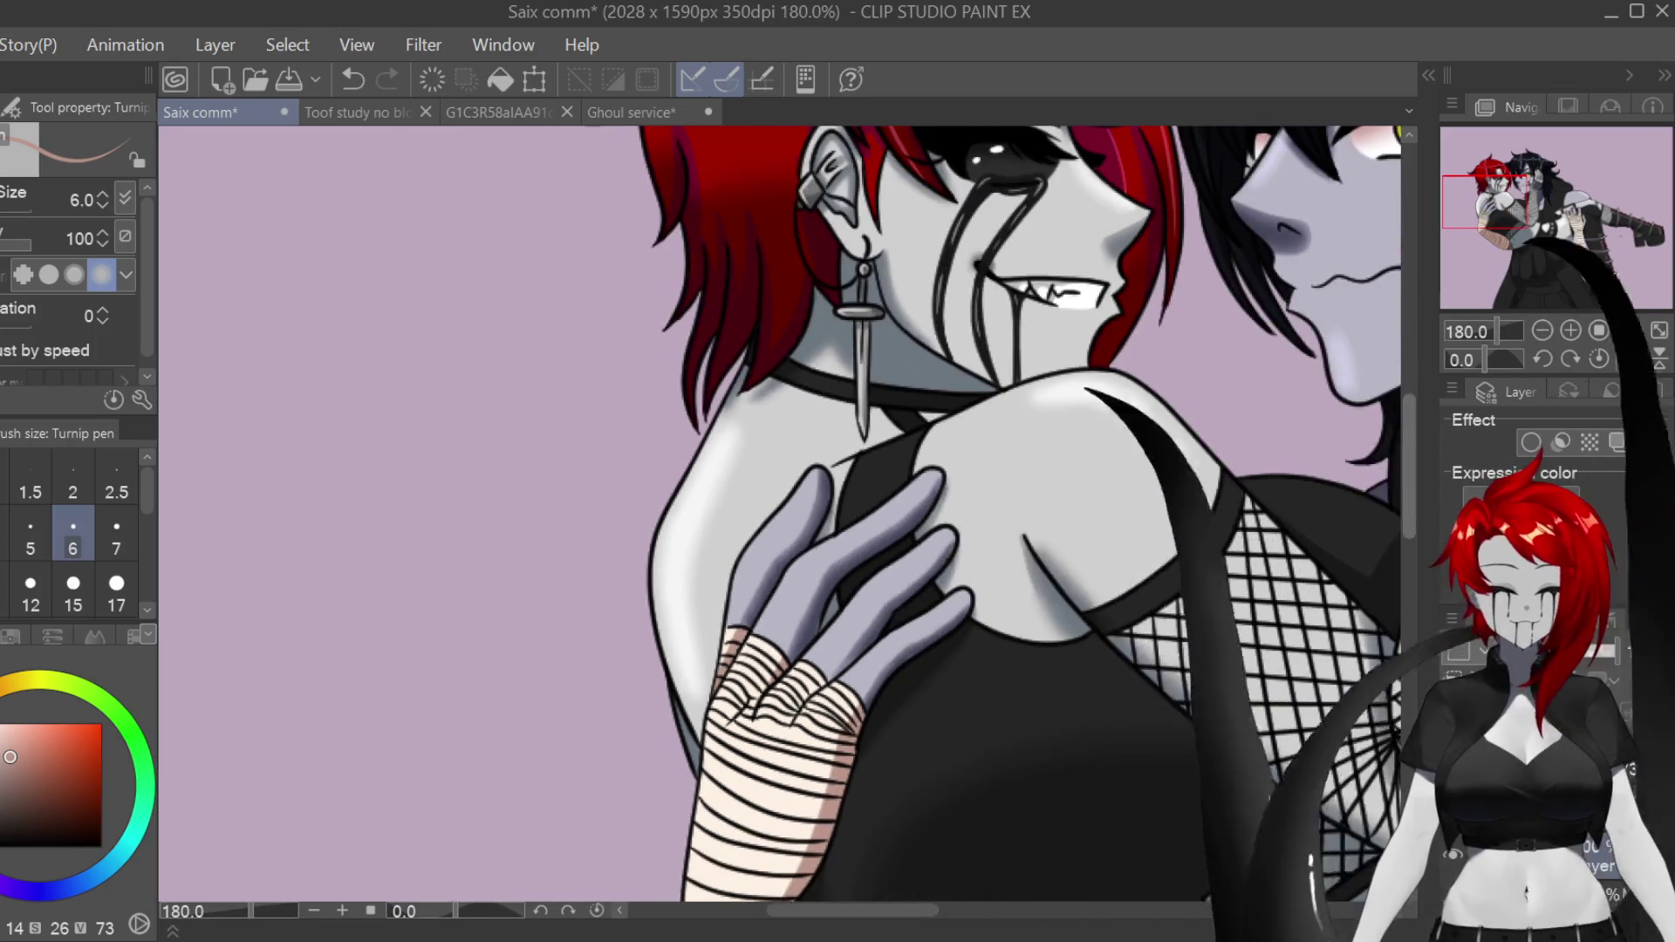
{"action": "scroll", "coordinate": [780, 514], "scroll_direction": "right", "scroll_amount": 10}
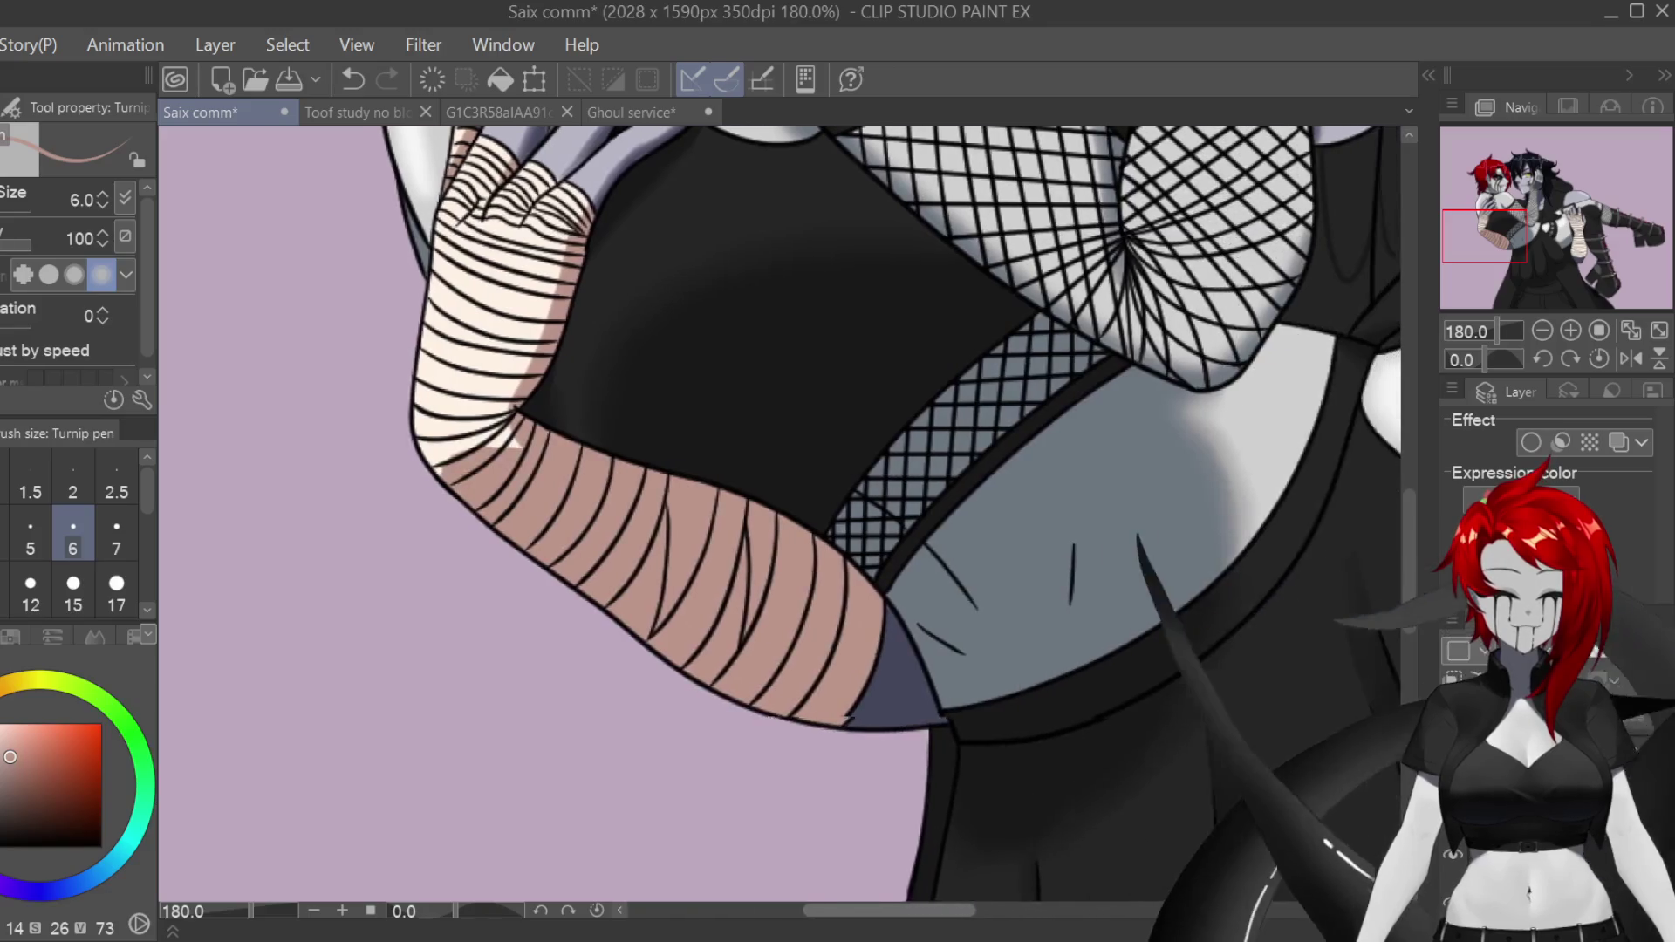
{"action": "scroll", "coordinate": [780, 514], "scroll_direction": "right", "scroll_amount": 5}
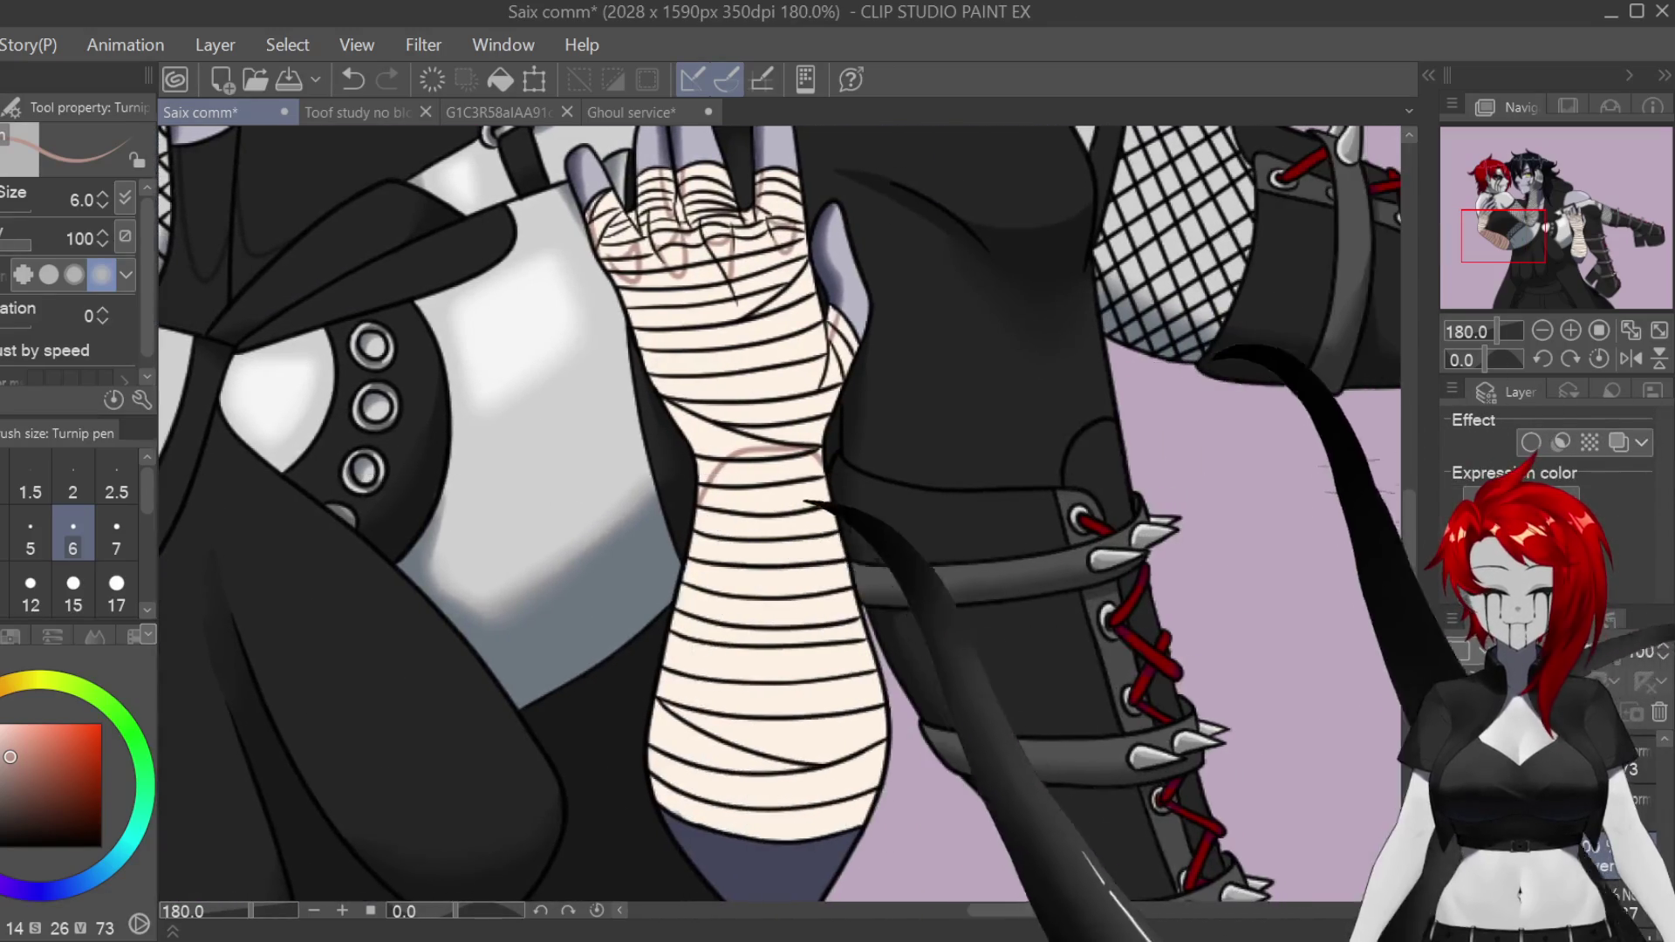
{"action": "scroll", "coordinate": [780, 513], "scroll_direction": "up", "scroll_amount": 3}
{"action": "key", "text": "bracketright"}
{"action": "key", "text": "bracketright"}
{"action": "key", "text": "bracketright"}
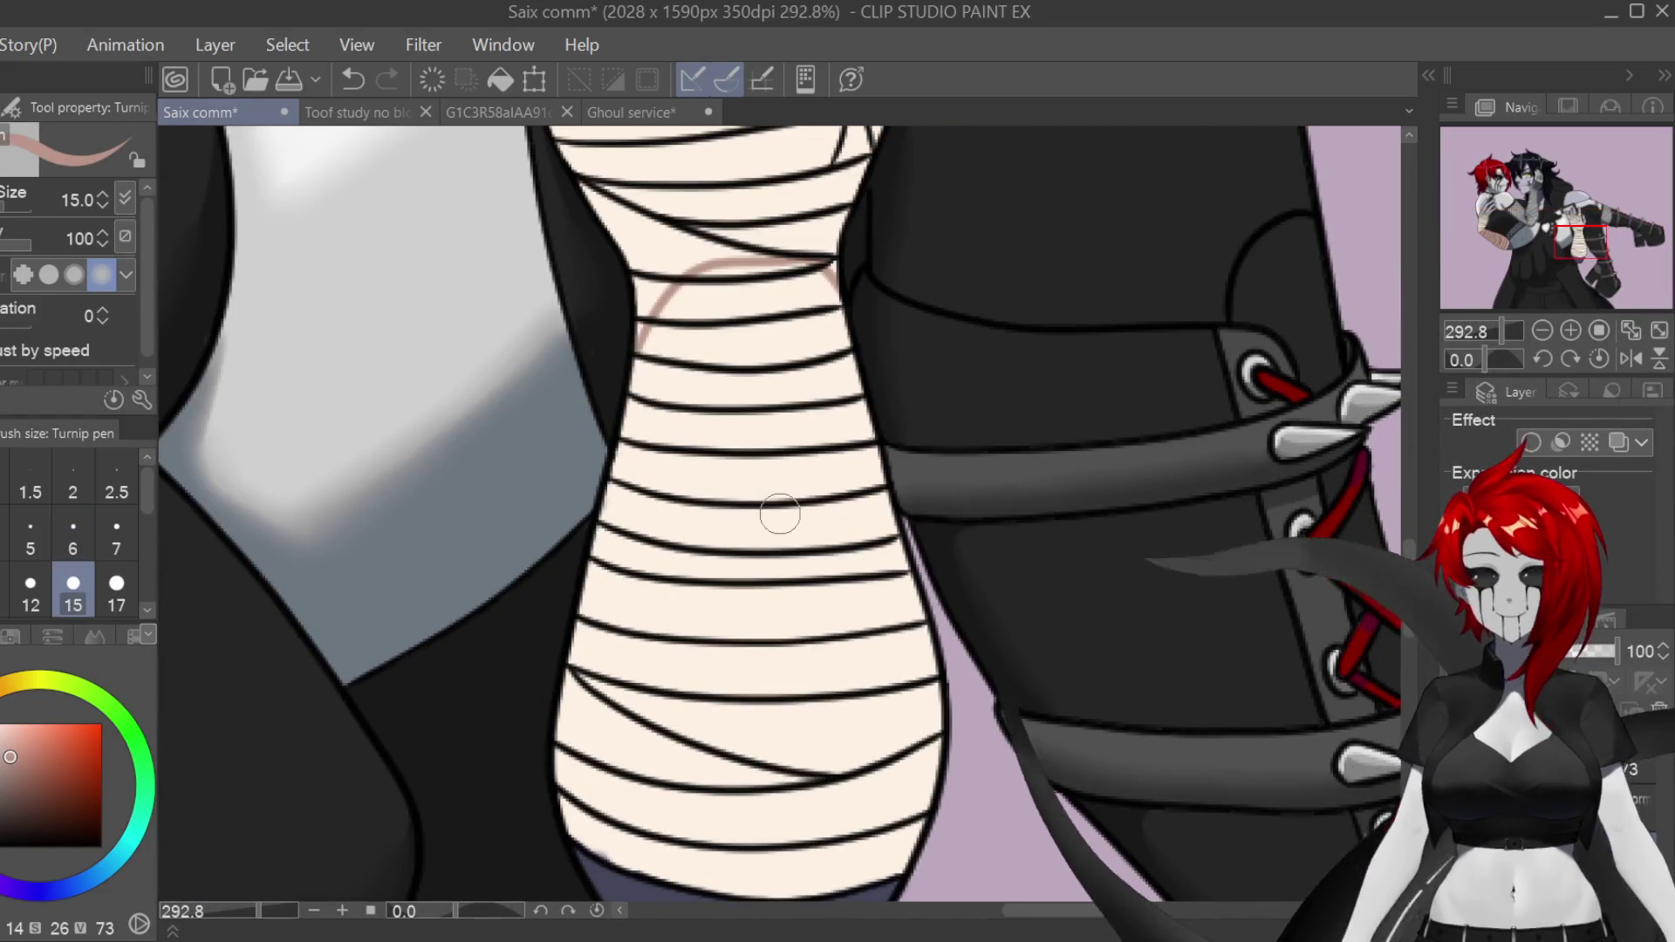
{"action": "scroll", "coordinate": [1208, 490], "scroll_direction": "down", "scroll_amount": 3}
{"action": "mouse_move", "coordinate": [598, 689]}
{"action": "left_mouse_down"}
{"action": "mouse_move", "coordinate": [572, 577]}
{"action": "mouse_move", "coordinate": [631, 716]}
{"action": "mouse_move", "coordinate": [765, 514]}
{"action": "left_mouse_up"}
{"action": "mouse_move", "coordinate": [864, 295]}
{"action": "left_mouse_down"}
{"action": "mouse_move", "coordinate": [885, 467]}
{"action": "mouse_move", "coordinate": [779, 664]}
{"action": "mouse_move", "coordinate": [779, 753]}
{"action": "left_mouse_up"}
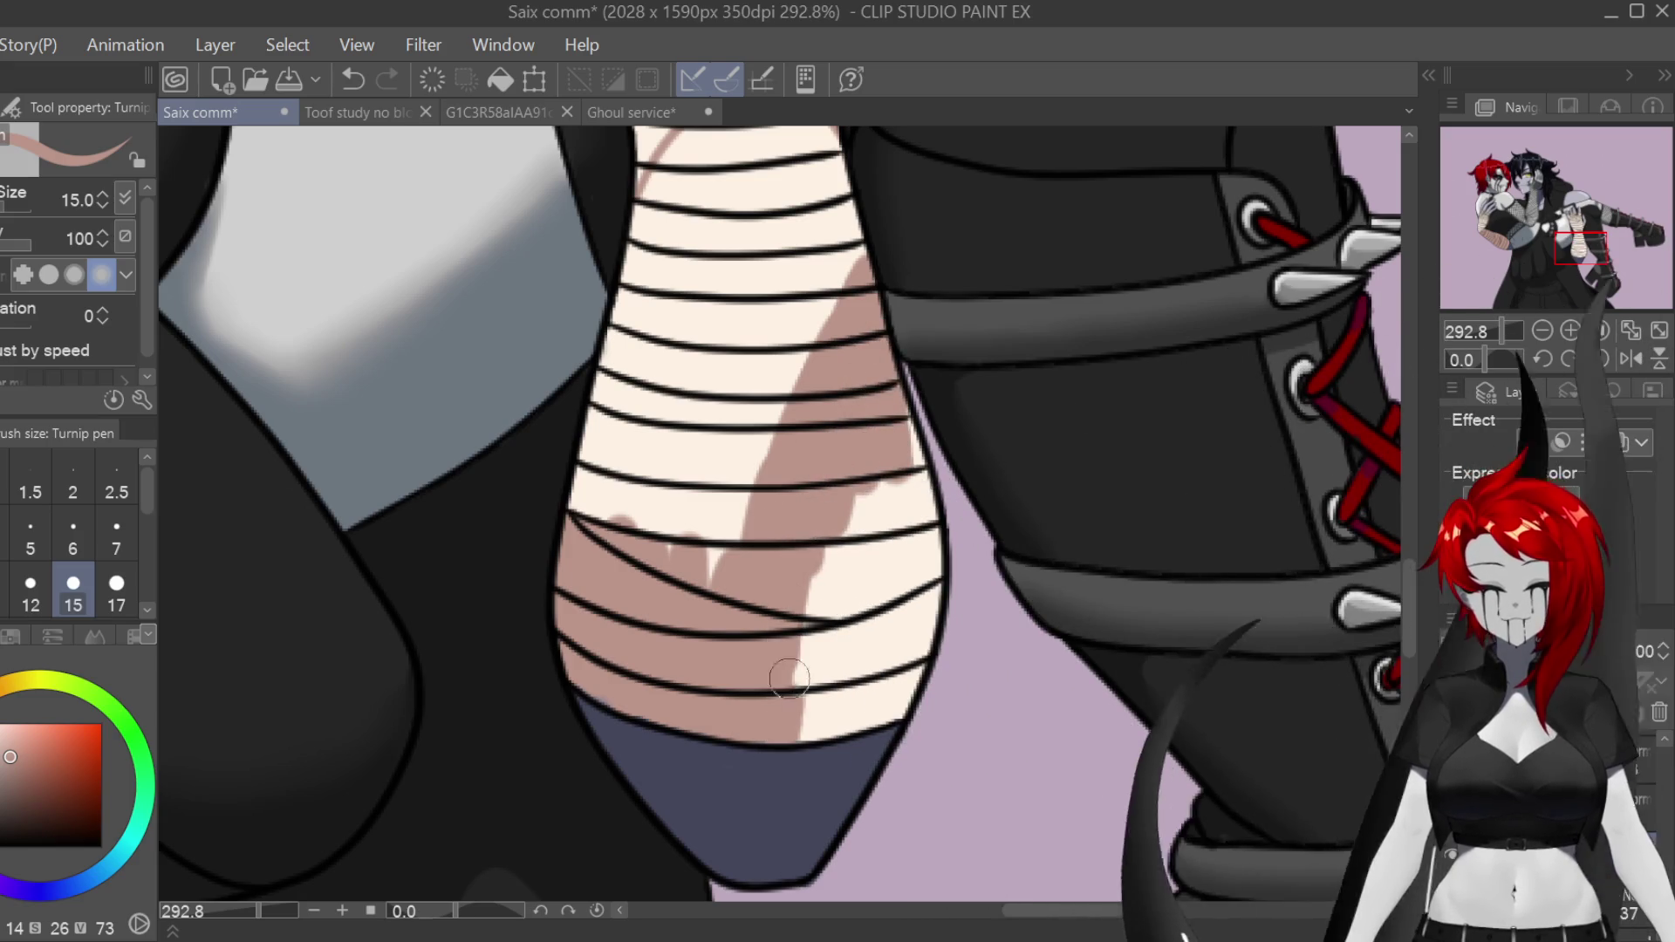
{"action": "mouse_move", "coordinate": [918, 539]}
{"action": "left_mouse_down"}
{"action": "mouse_move", "coordinate": [926, 594]}
{"action": "mouse_move", "coordinate": [907, 645]}
{"action": "mouse_move", "coordinate": [835, 726]}
{"action": "mouse_move", "coordinate": [859, 665]}
{"action": "left_mouse_up"}
{"action": "mouse_move", "coordinate": [605, 534]}
{"action": "left_mouse_down"}
{"action": "mouse_move", "coordinate": [663, 366]}
{"action": "mouse_move", "coordinate": [698, 419]}
{"action": "mouse_move", "coordinate": [733, 550]}
{"action": "mouse_move", "coordinate": [797, 340]}
{"action": "left_mouse_up"}
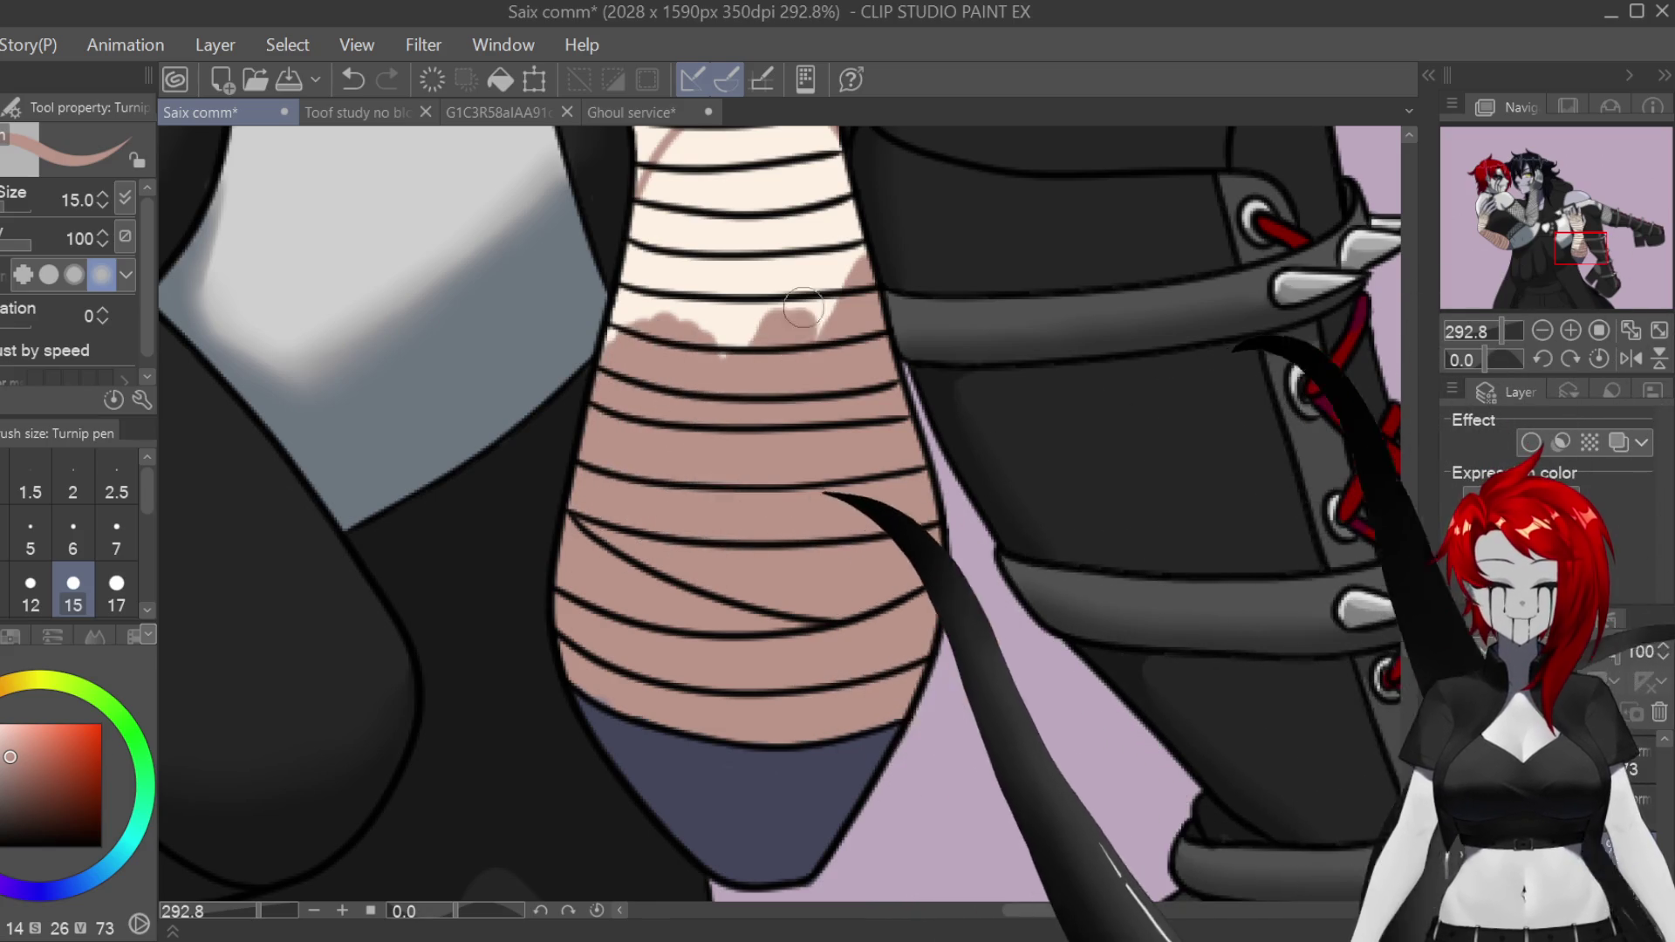
Step: Undo one stroke and repaint the cream bandage patch pink, leaving small cream highlights
{"action": "scroll", "coordinate": [909, 509], "scroll_direction": "up", "scroll_amount": 3}
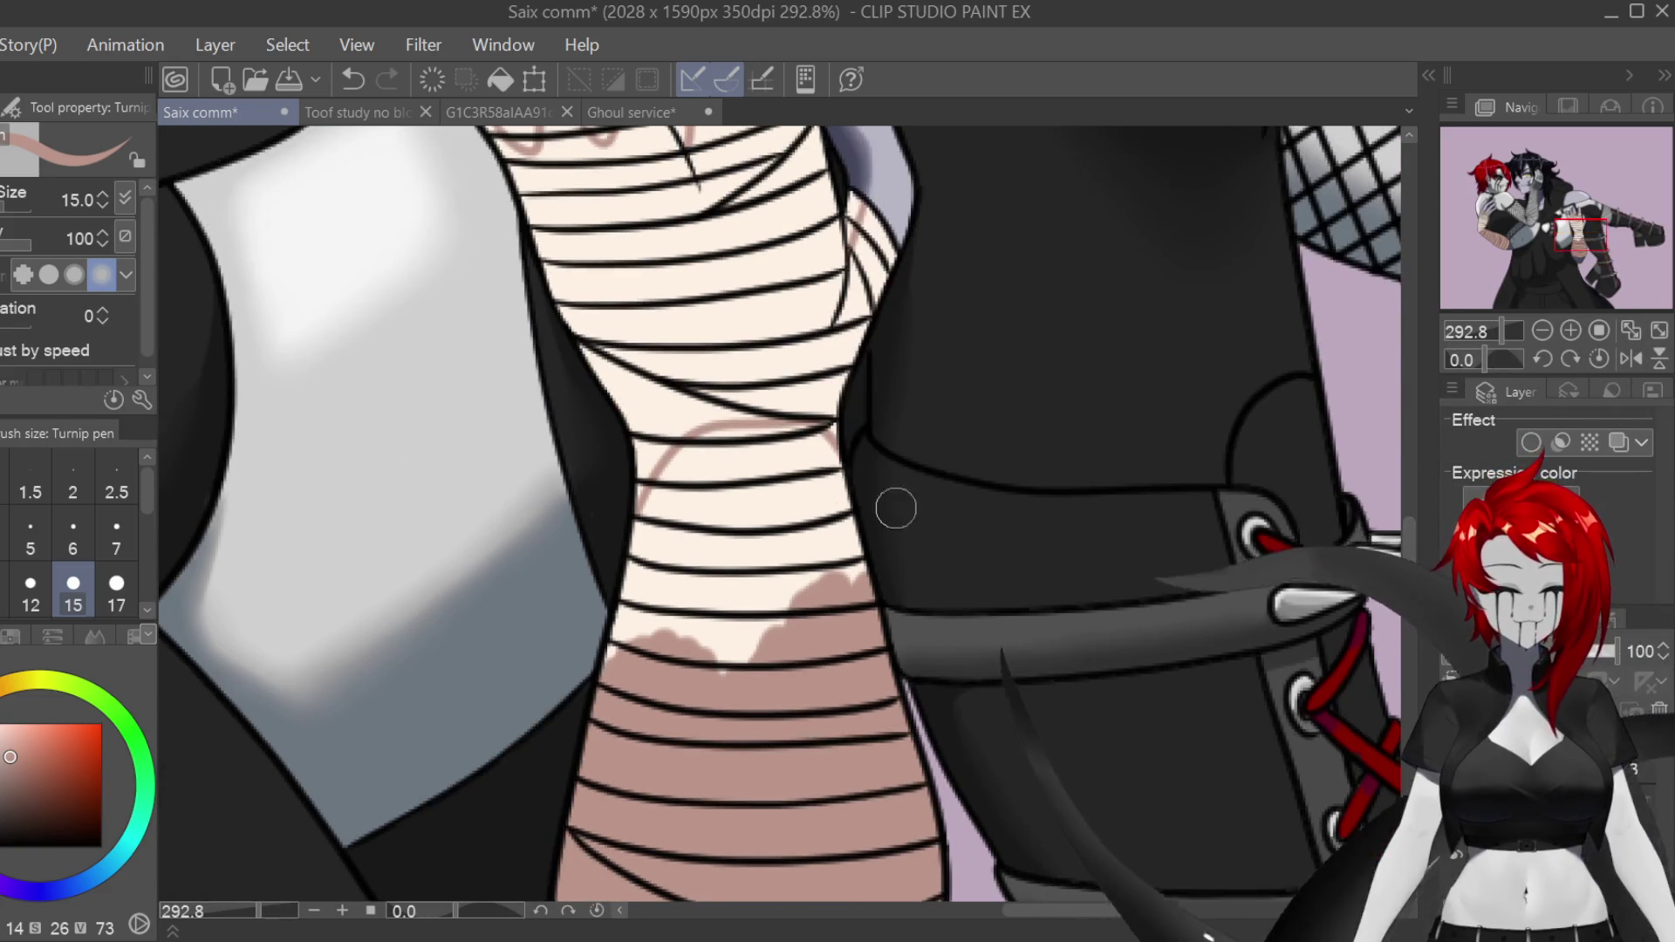
{"action": "mouse_move", "coordinate": [837, 533]}
{"action": "left_mouse_down"}
{"action": "mouse_move", "coordinate": [742, 558]}
{"action": "mouse_move", "coordinate": [663, 541]}
{"action": "left_mouse_up"}
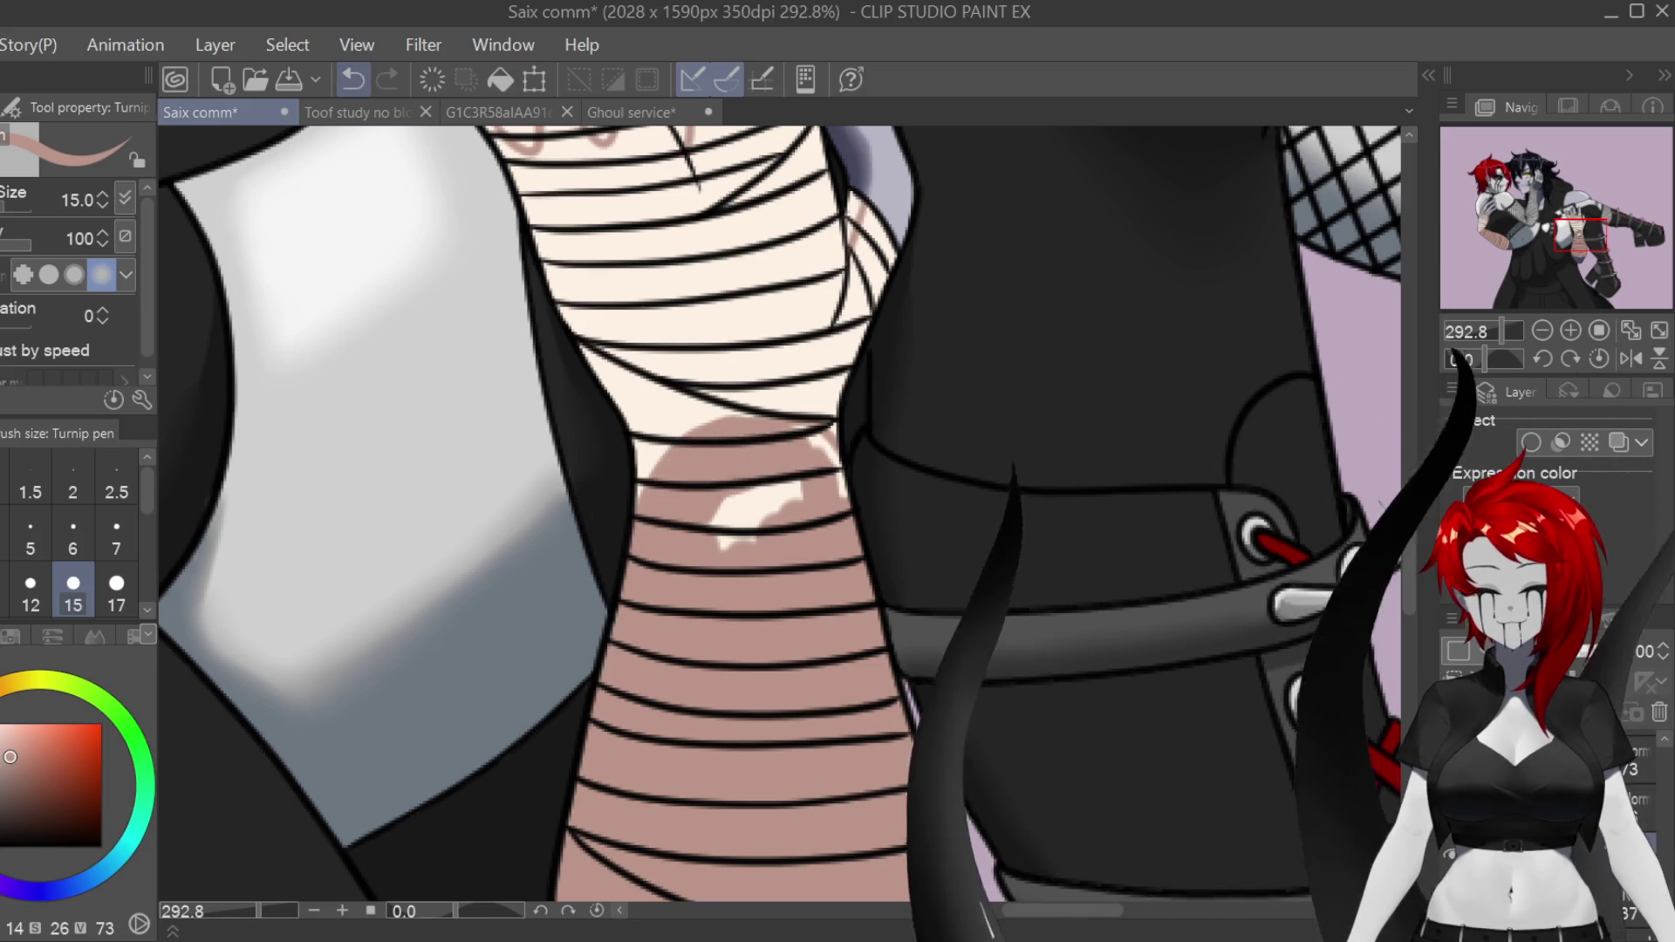
{"action": "key", "text": "ctrl+z"}
{"action": "left_click_drag", "start_coordinate": [648, 643], "coordinate": [786, 581]}
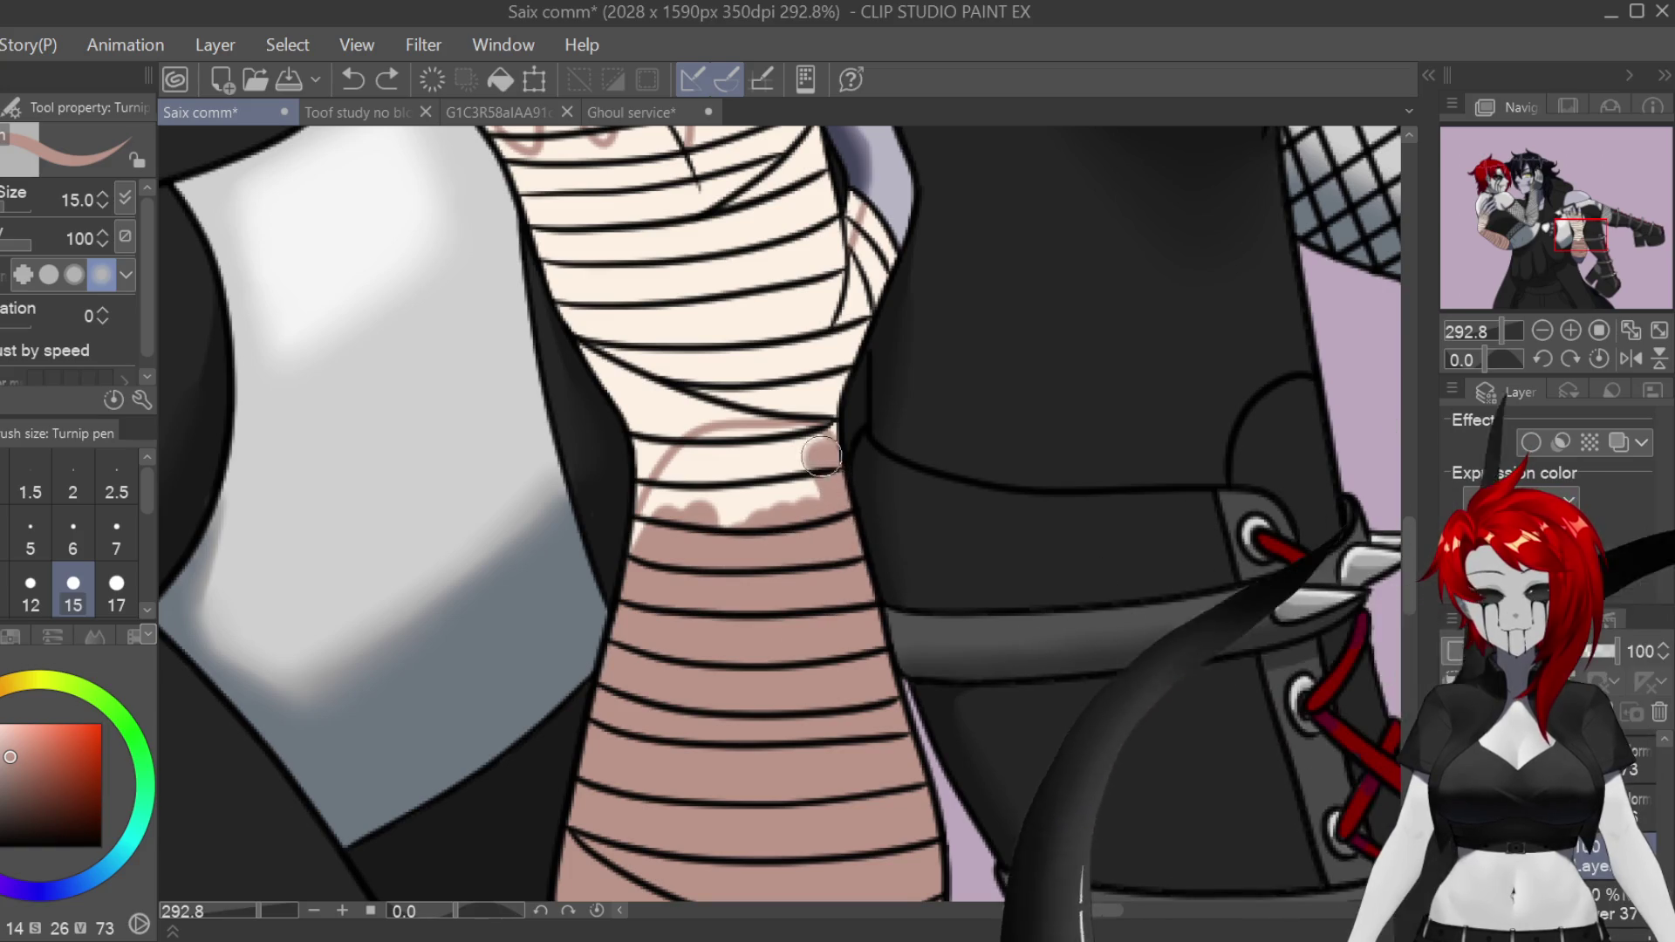
{"action": "mouse_move", "coordinate": [824, 459]}
{"action": "left_mouse_down"}
{"action": "mouse_move", "coordinate": [630, 556]}
{"action": "mouse_move", "coordinate": [724, 532]}
{"action": "left_mouse_up"}
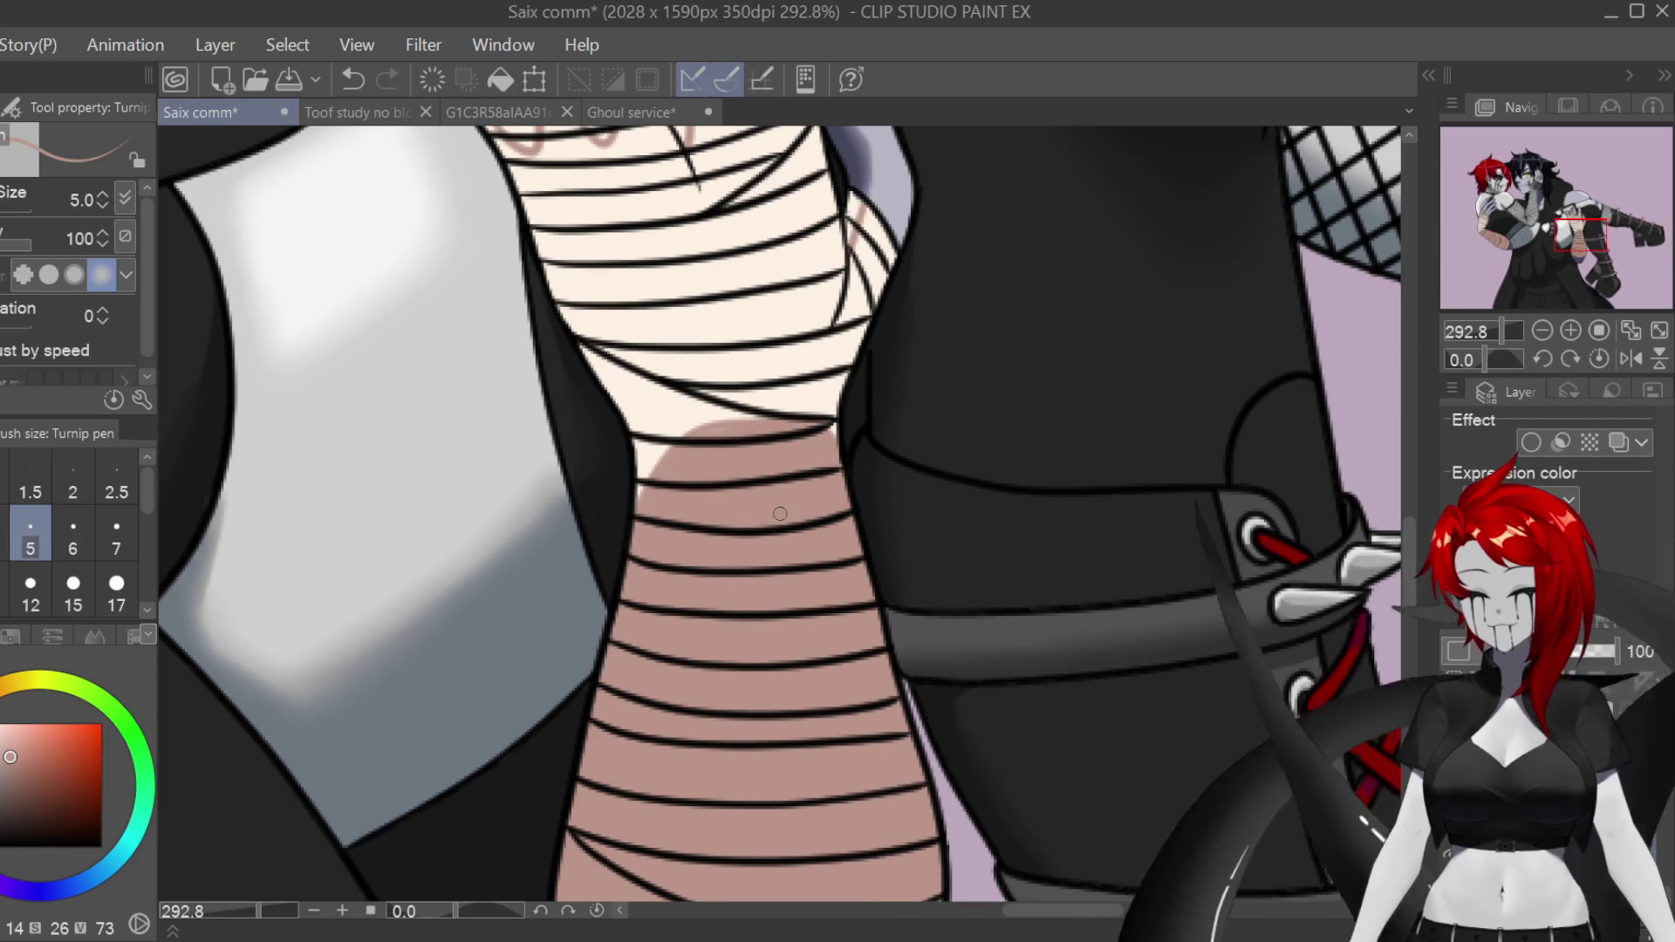
Step: Shade the knuckle bandages and the middle finger's wrap with rose-pink shadow
{"action": "scroll", "coordinate": [780, 514], "scroll_direction": "up", "scroll_amount": 5}
{"action": "scroll", "coordinate": [857, 617], "scroll_direction": "up", "scroll_amount": 3}
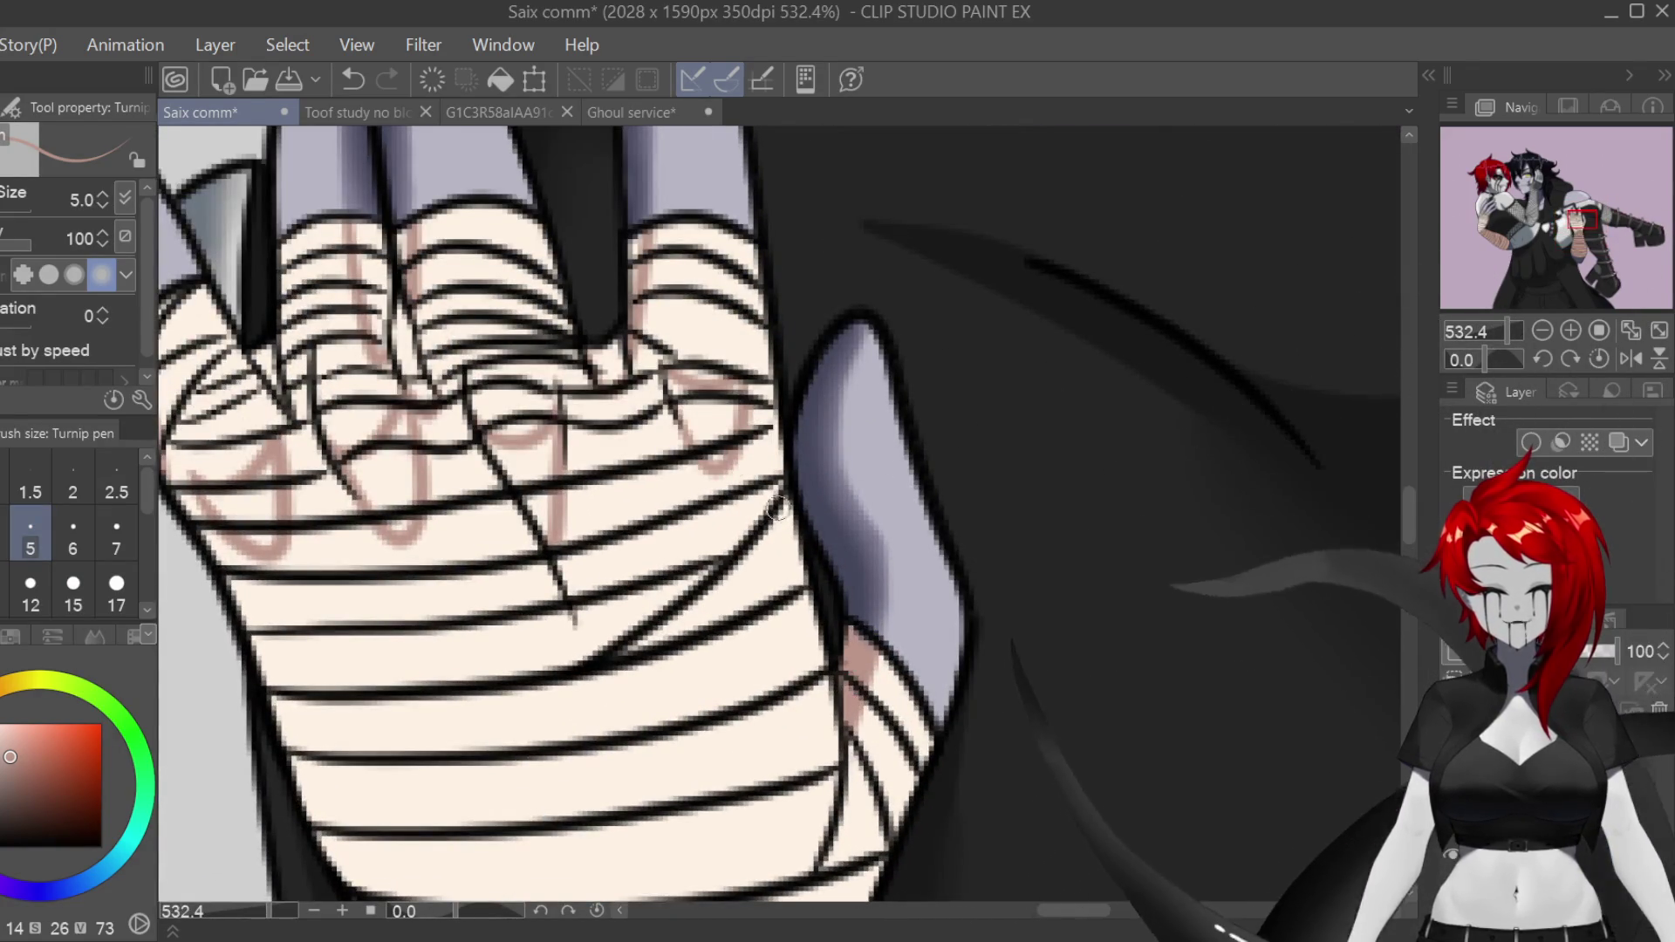
{"action": "left_click_drag", "start_coordinate": [672, 381], "coordinate": [713, 455]}
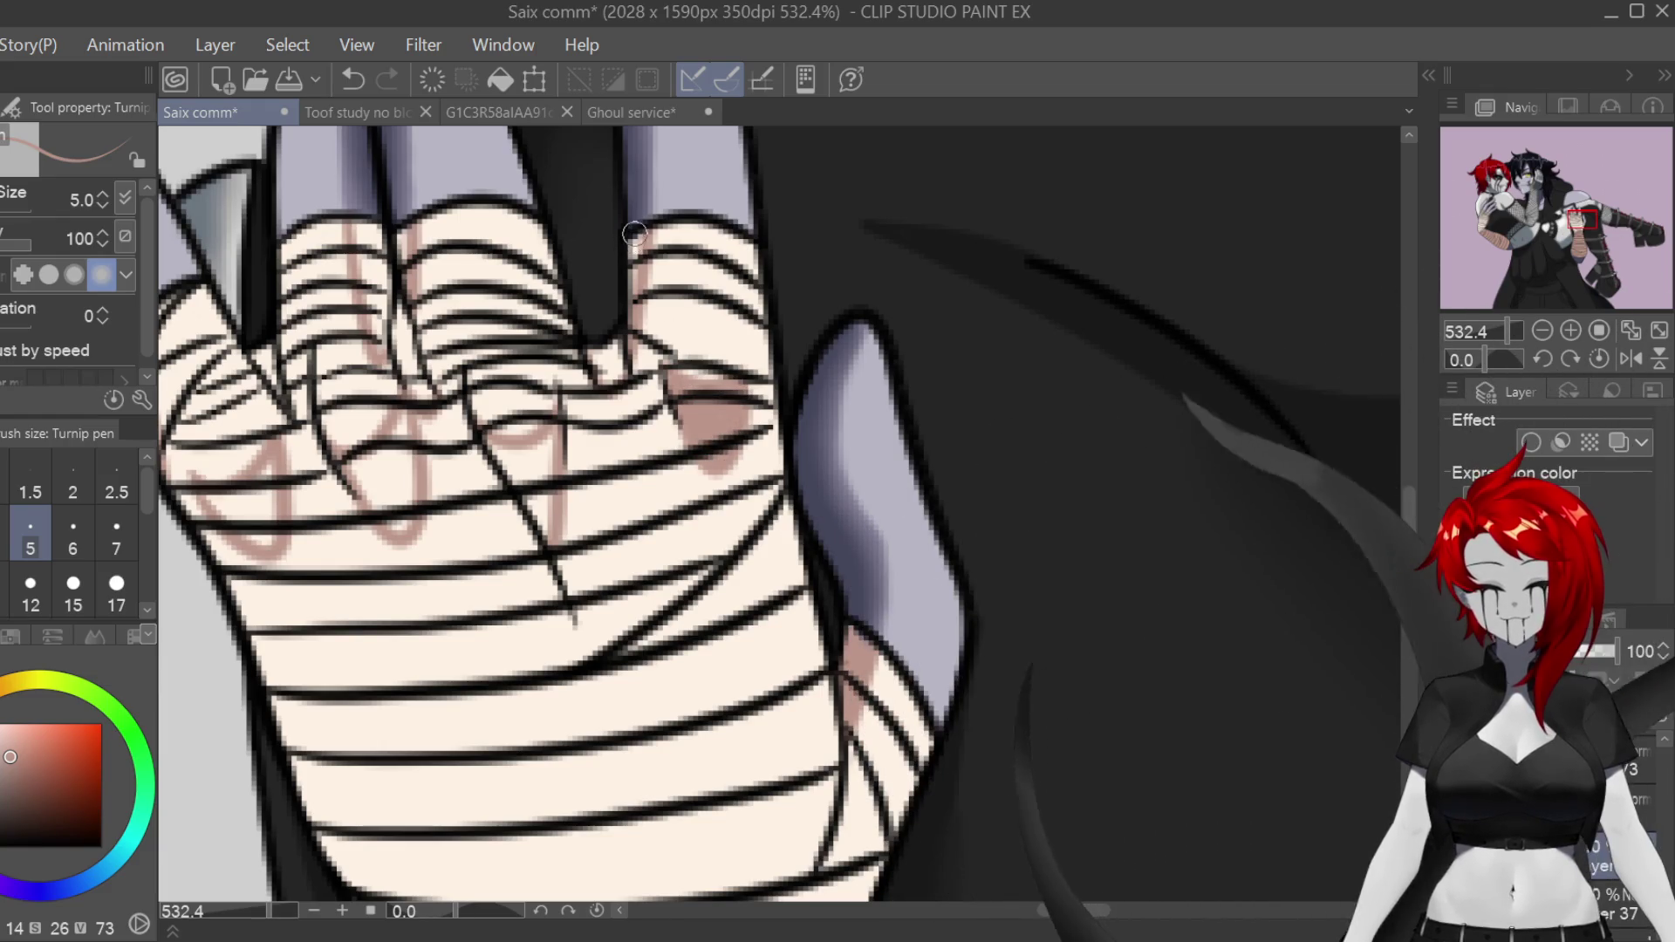
{"action": "left_click_drag", "start_coordinate": [360, 230], "coordinate": [411, 358]}
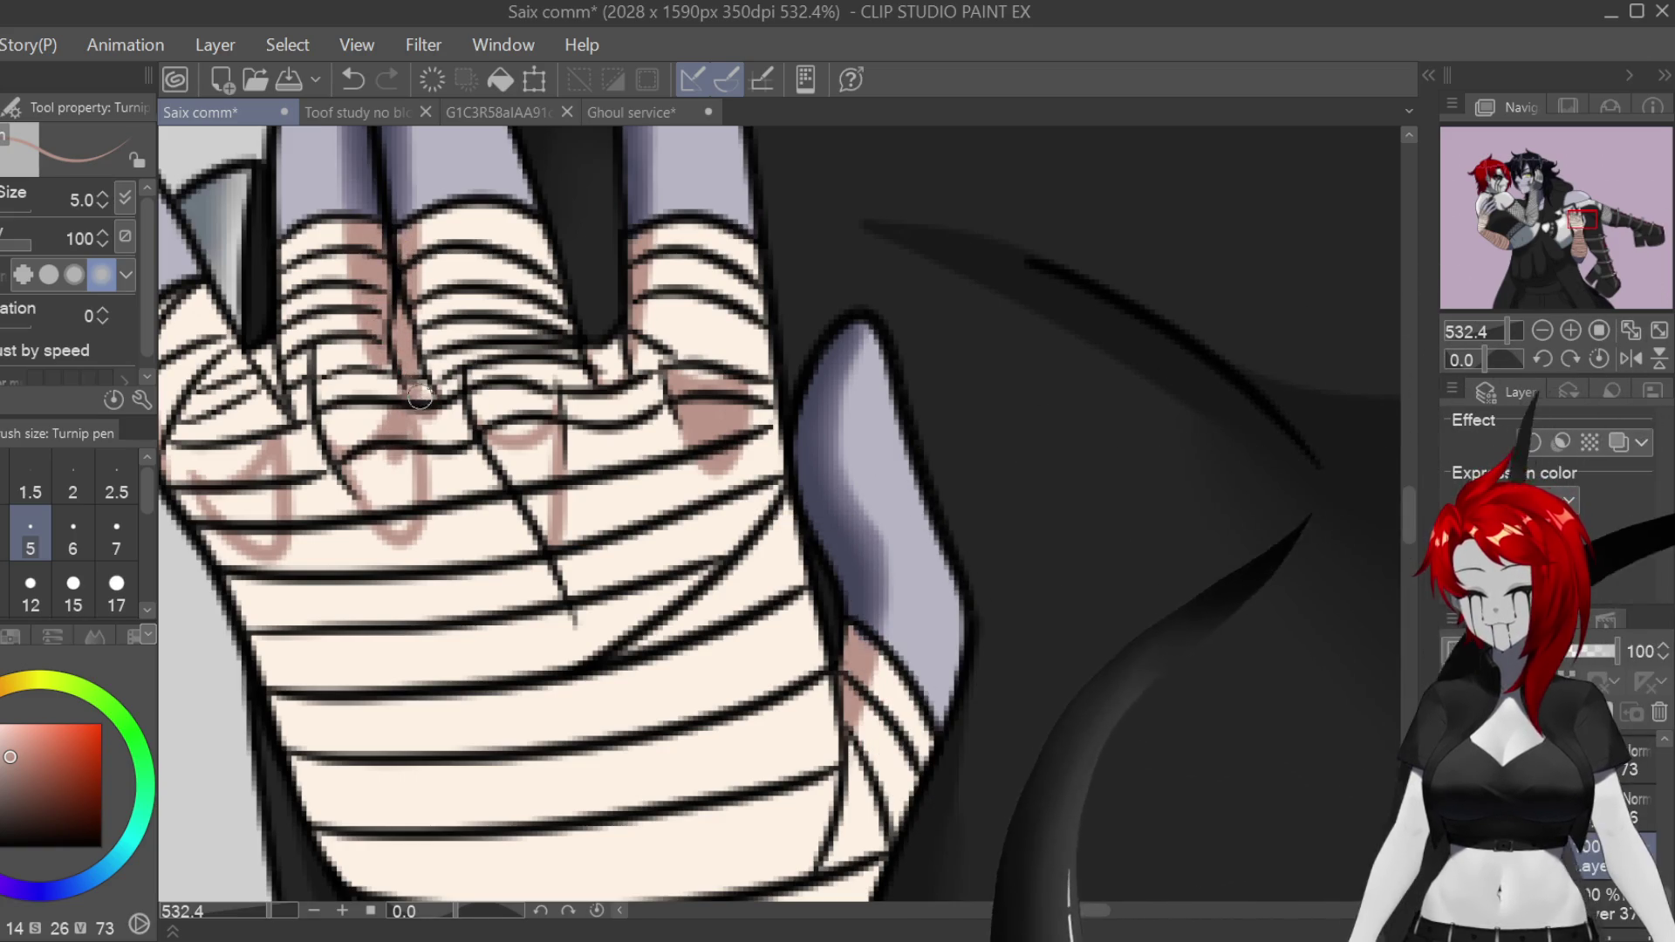
{"action": "left_click_drag", "start_coordinate": [670, 633], "coordinate": [922, 641]}
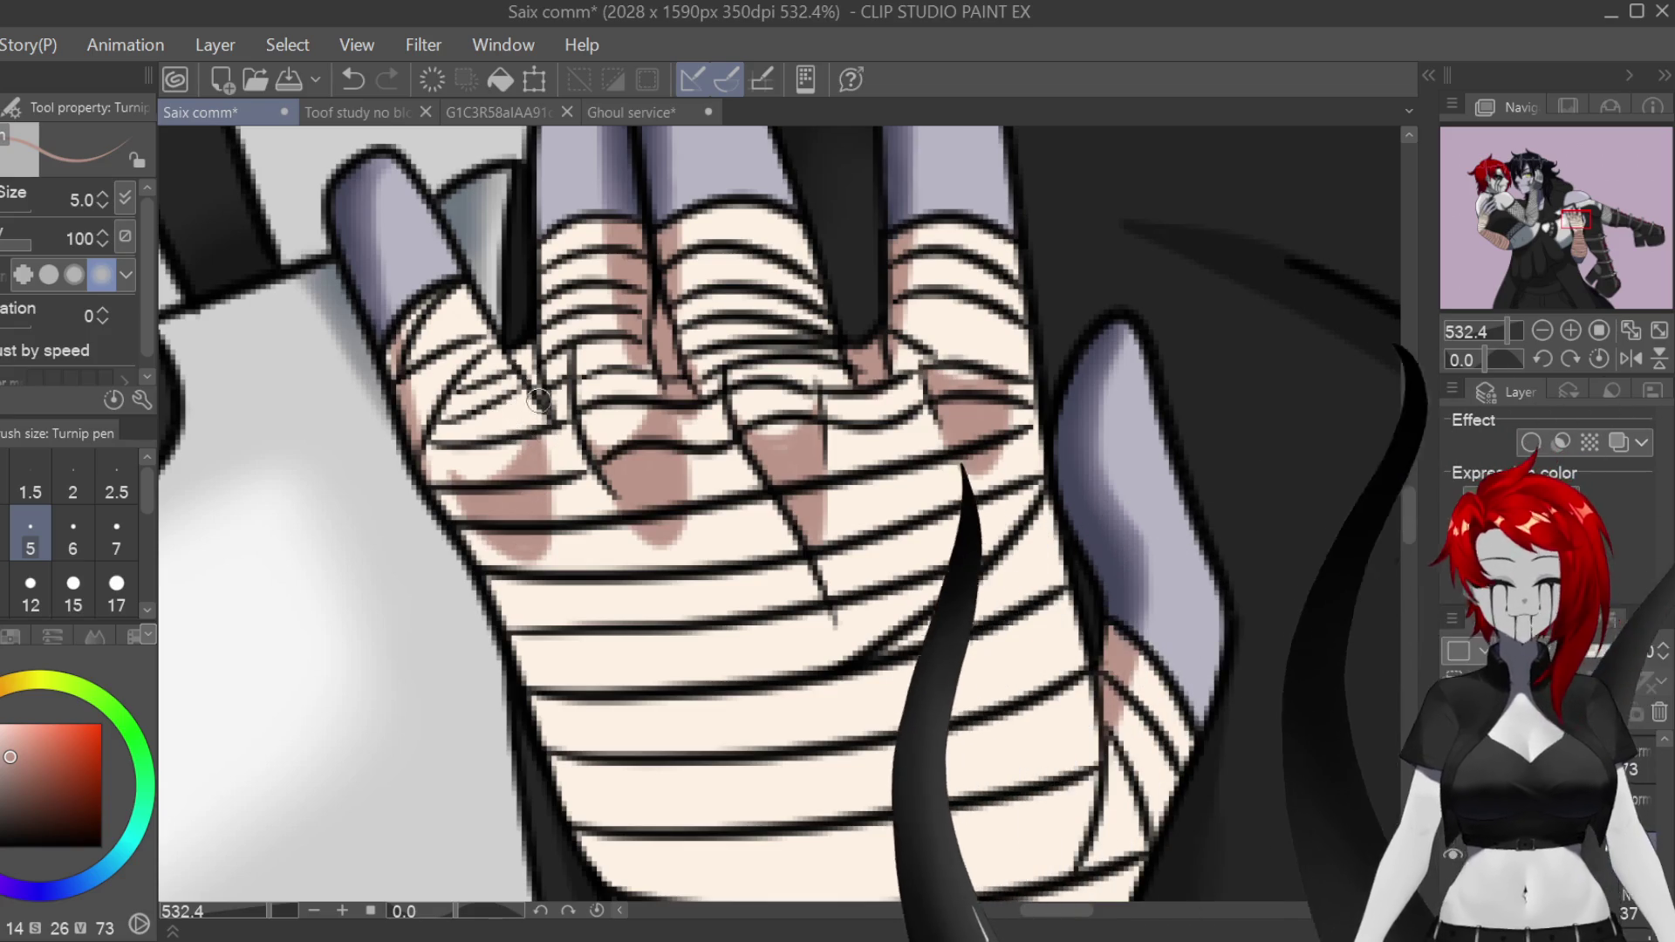
{"action": "scroll", "coordinate": [927, 686], "scroll_direction": "down", "scroll_amount": 10}
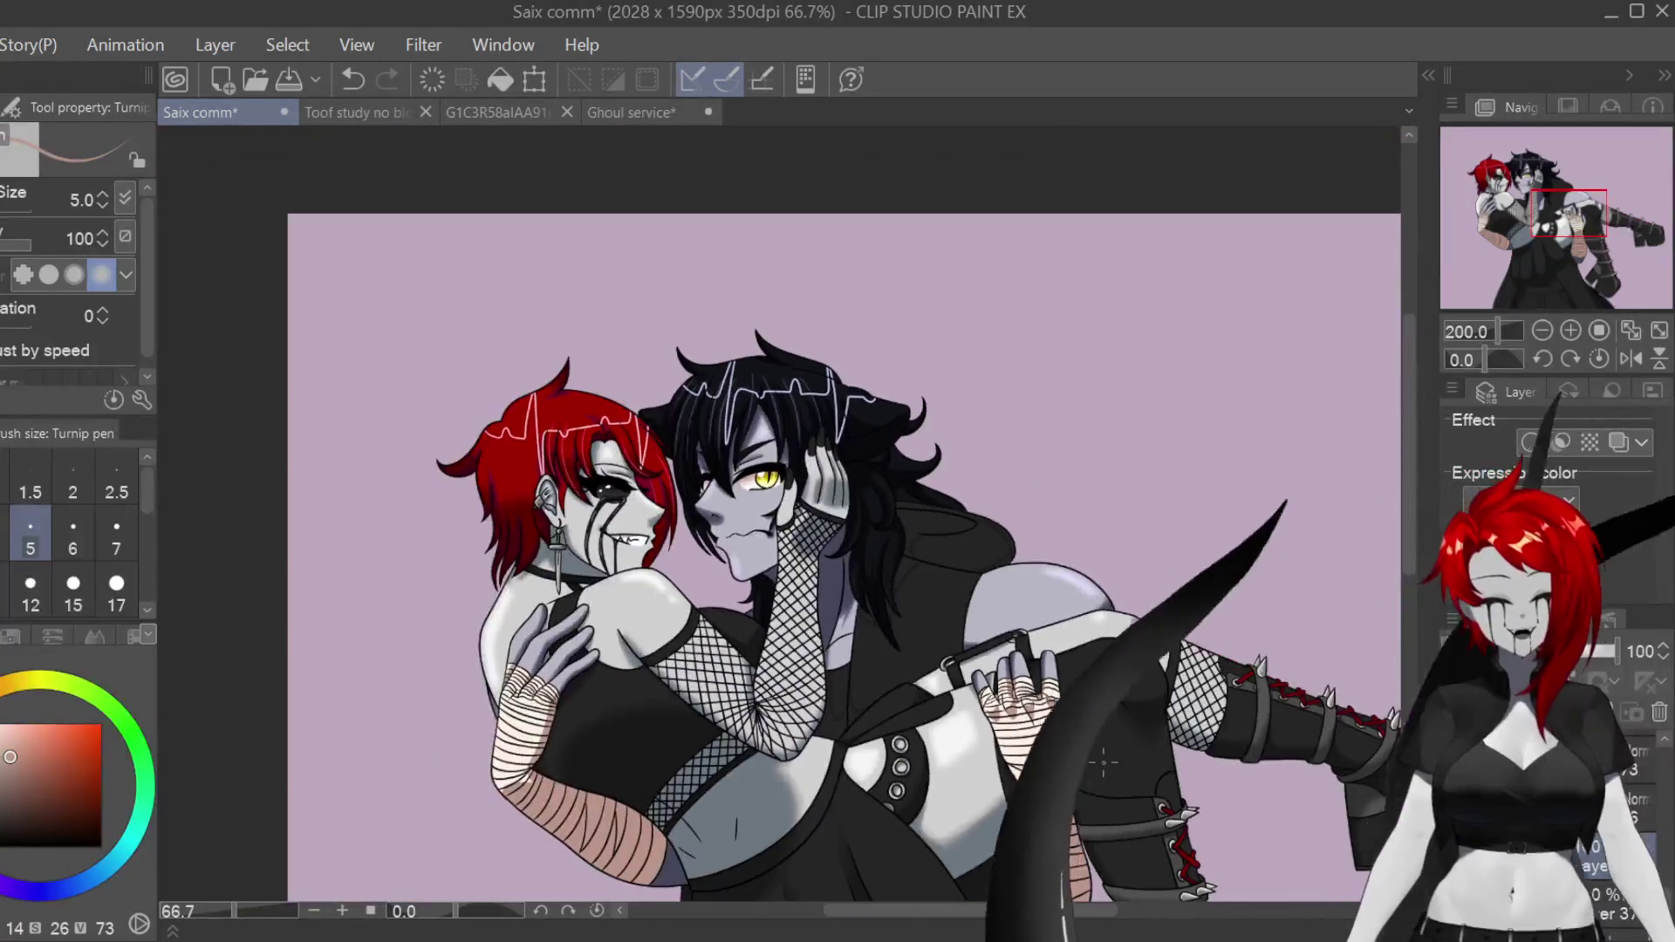
Step: Blur the edge of the bandage shading with the Blur tool at size 17
{"action": "scroll", "coordinate": [1104, 763], "scroll_direction": "down", "scroll_amount": 5}
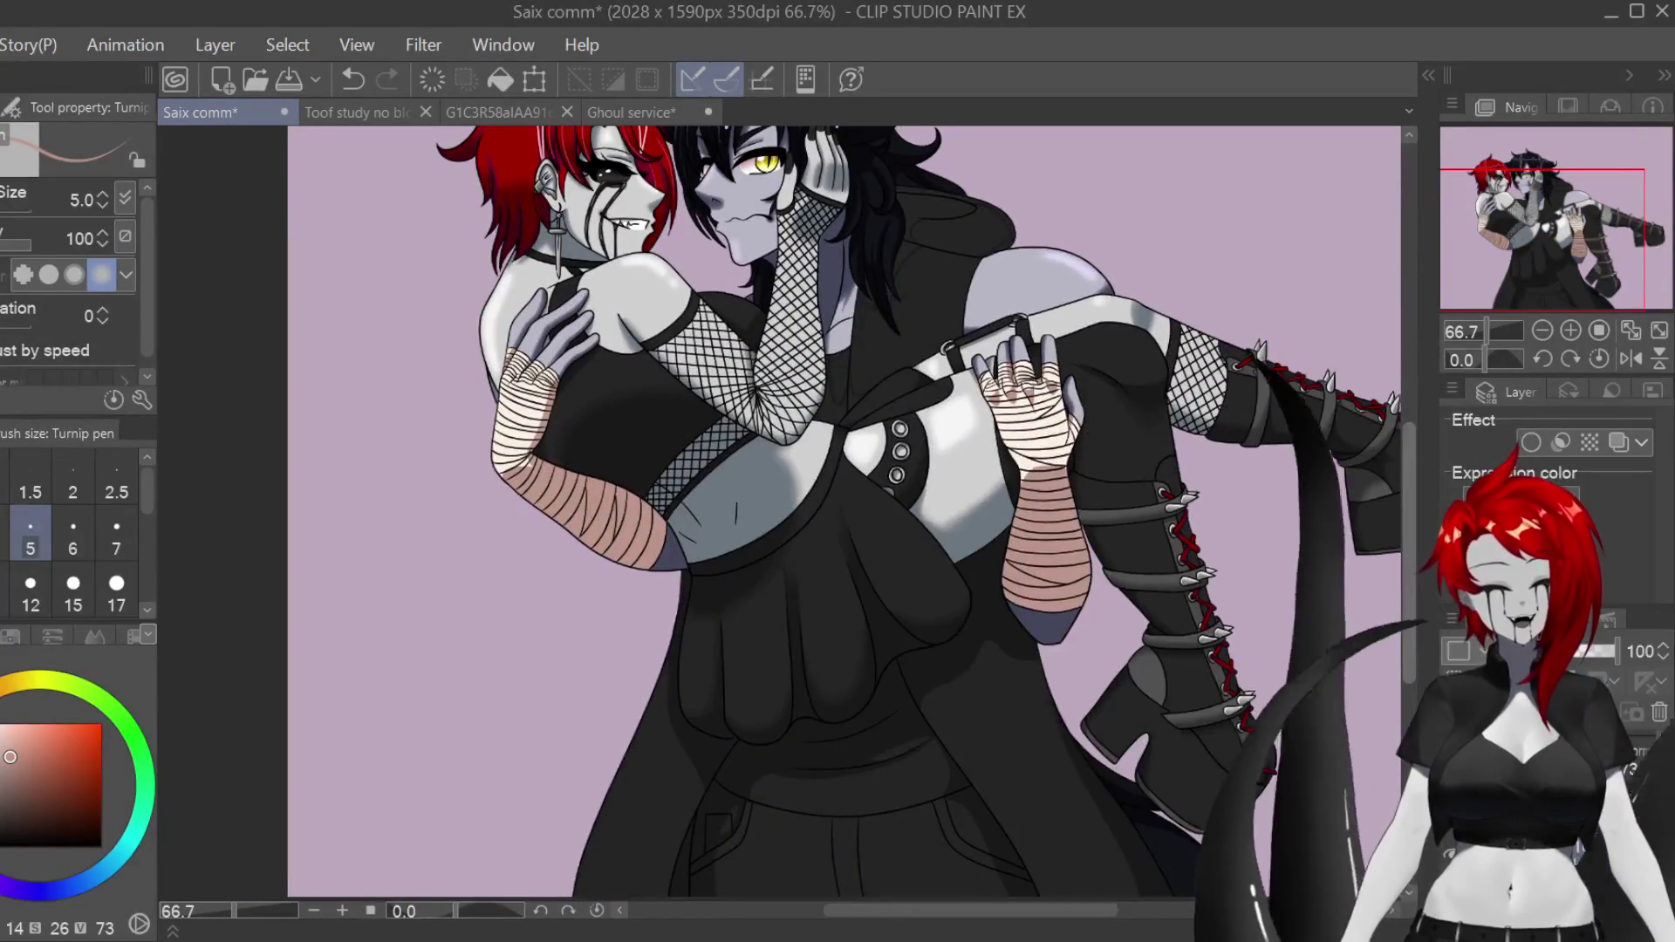
{"action": "scroll", "coordinate": [888, 515], "scroll_direction": "up", "scroll_amount": 1}
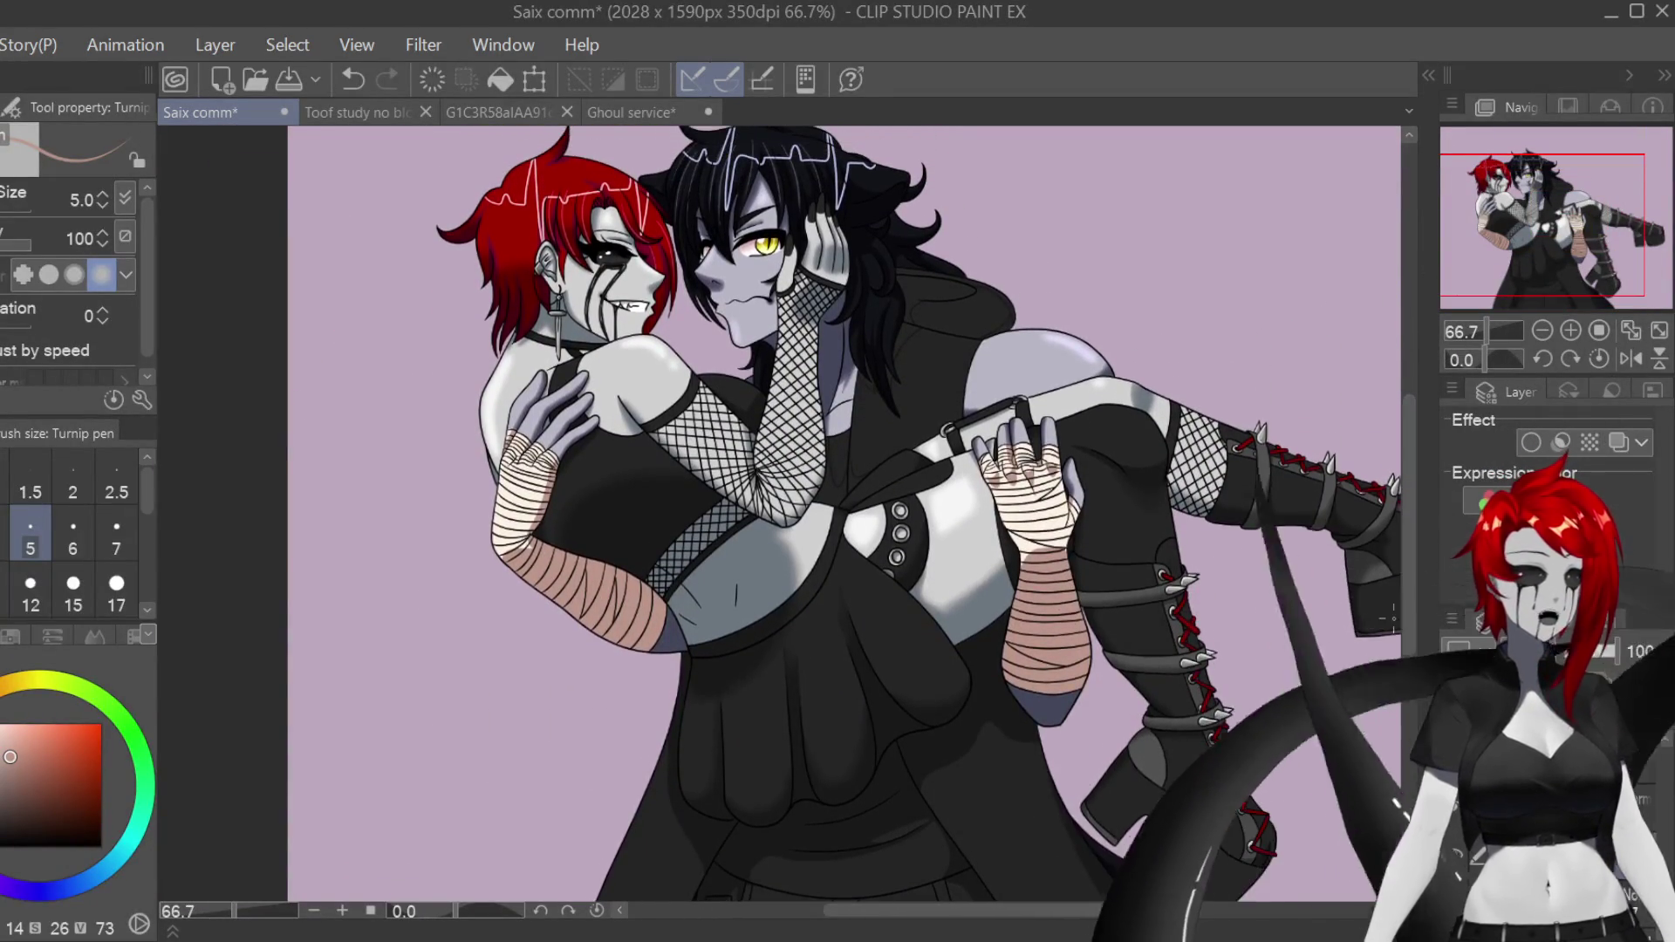
{"action": "scroll", "coordinate": [1091, 554], "scroll_direction": "up", "scroll_amount": 8}
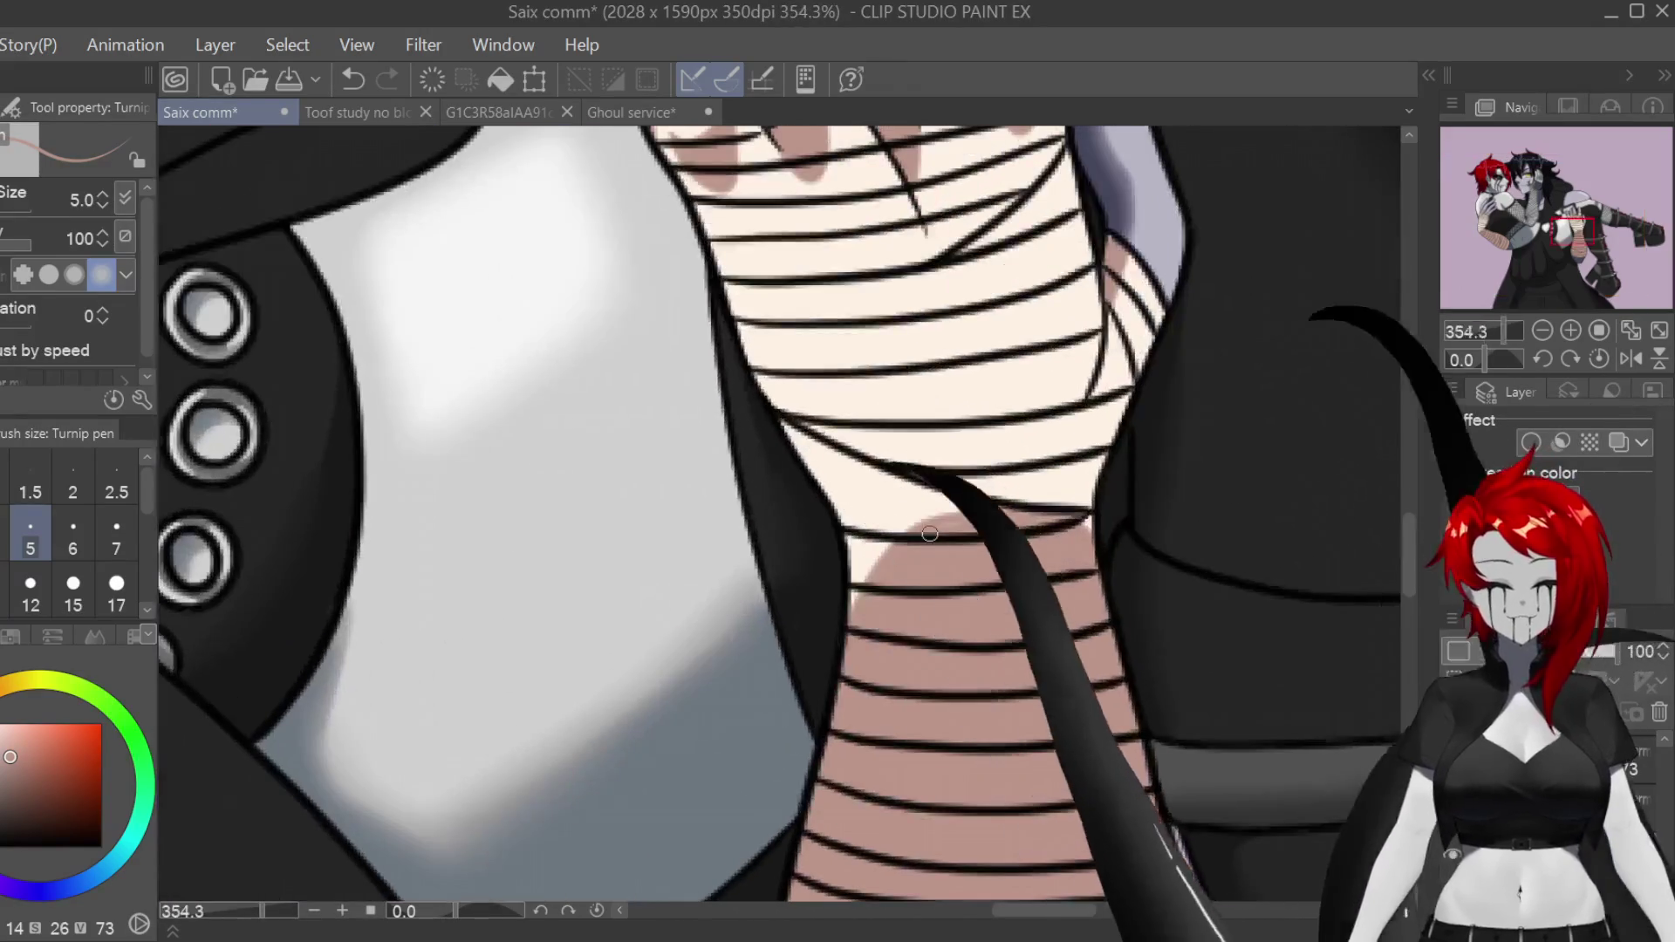
{"action": "key", "text": "j"}
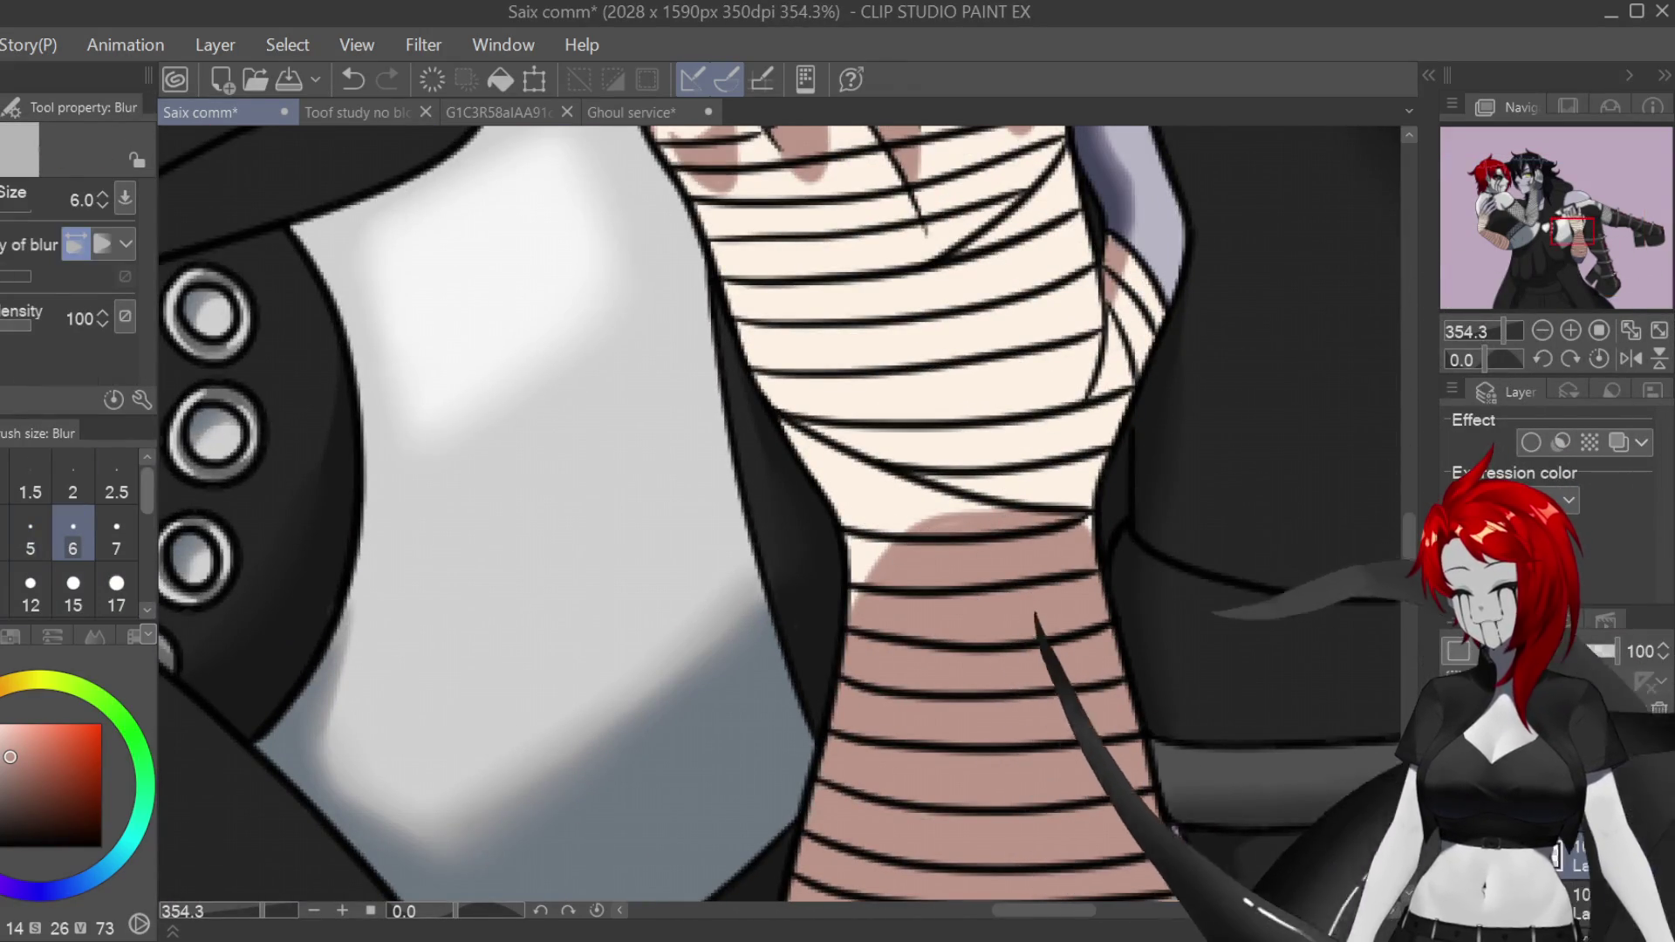
{"action": "scroll", "coordinate": [74, 533], "scroll_direction": "down", "scroll_amount": 2}
{"action": "mouse_move", "coordinate": [780, 514]}
{"action": "left_mouse_down"}
{"action": "mouse_move", "coordinate": [872, 486]}
{"action": "mouse_move", "coordinate": [954, 542]}
{"action": "mouse_move", "coordinate": [1085, 430]}
{"action": "left_mouse_up"}
{"action": "scroll", "coordinate": [1374, 452], "scroll_direction": "up", "scroll_amount": 3}
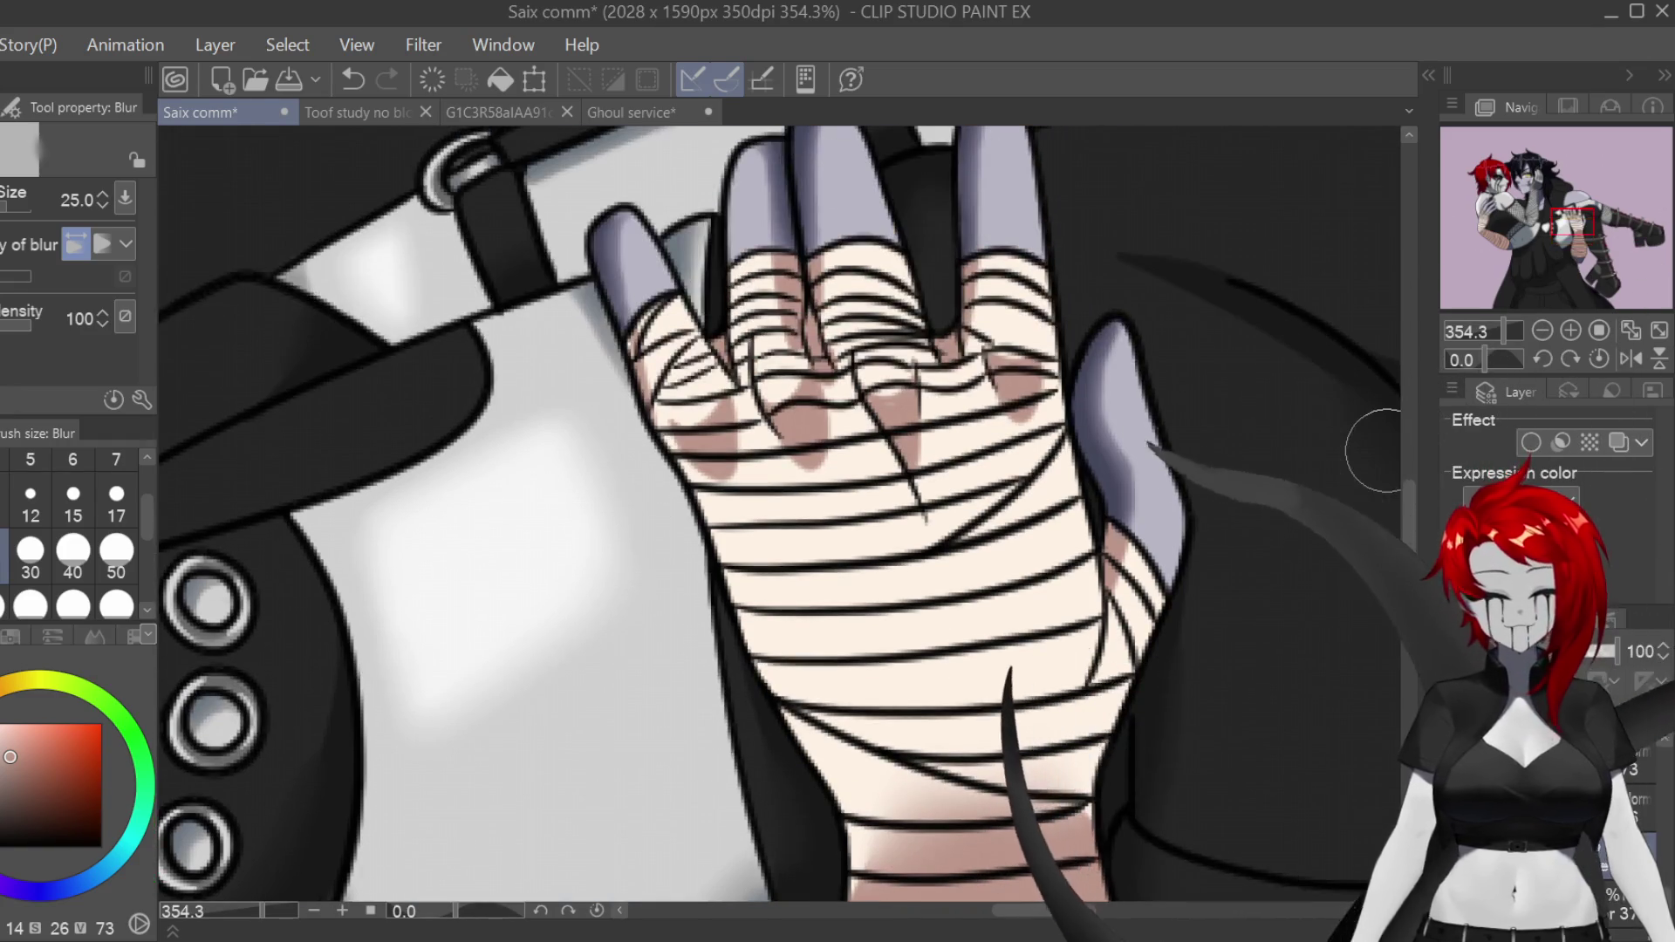
{"action": "scroll", "coordinate": [780, 513], "scroll_direction": "up", "scroll_amount": 3}
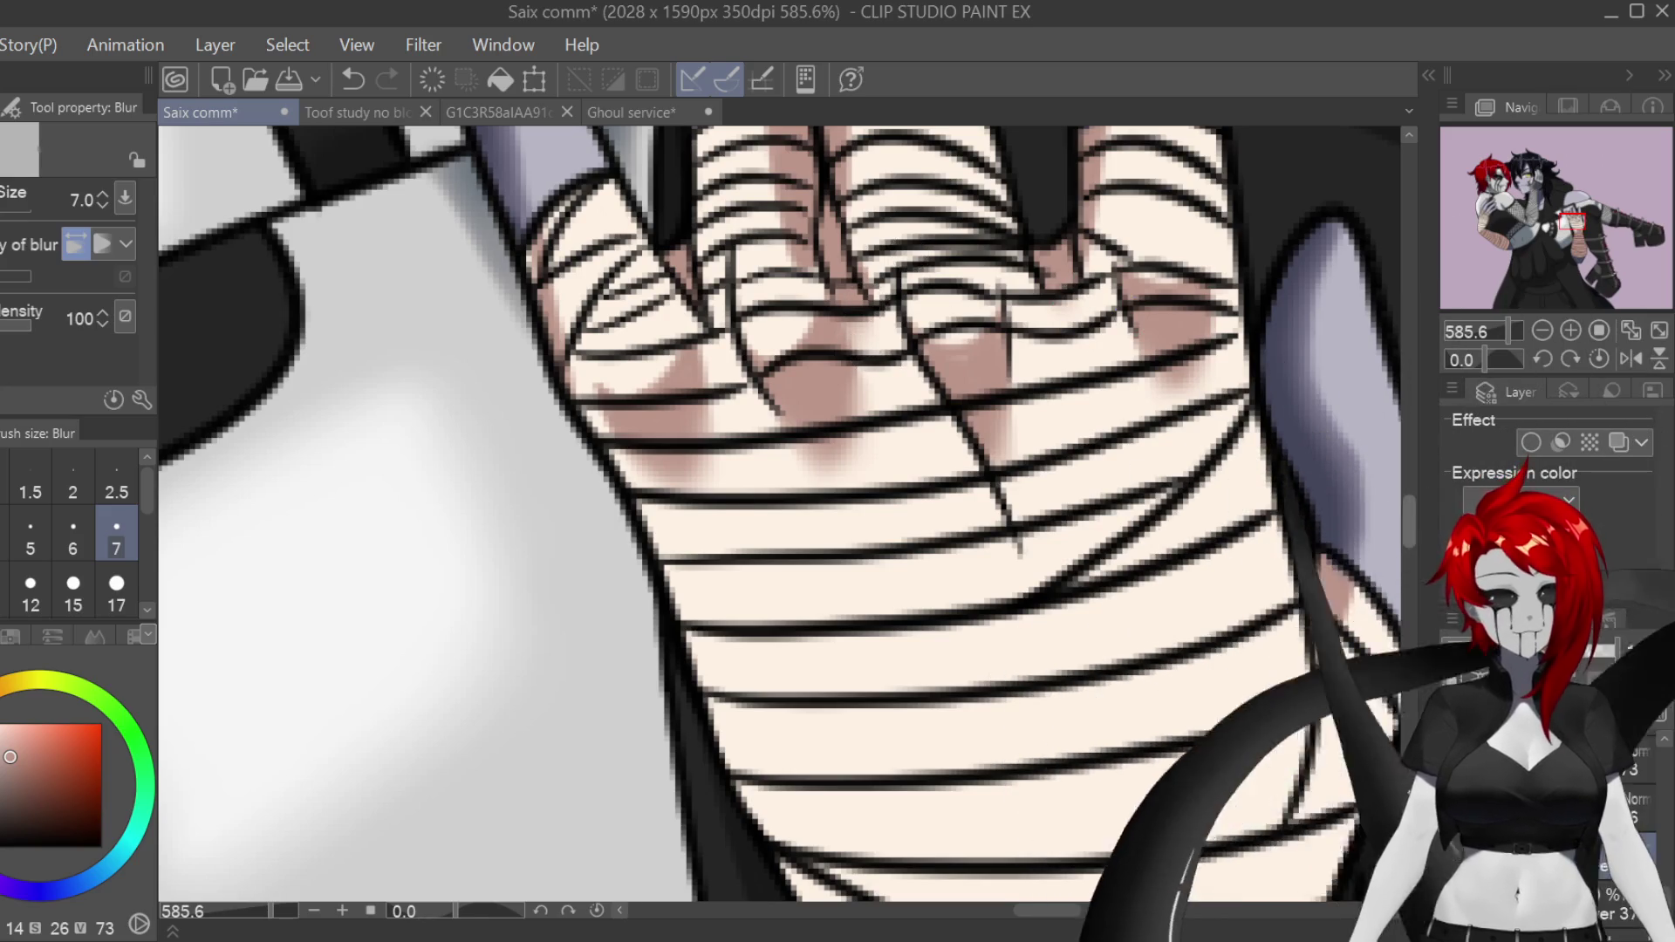
{"action": "scroll", "coordinate": [1091, 422], "scroll_direction": "up", "scroll_amount": 3}
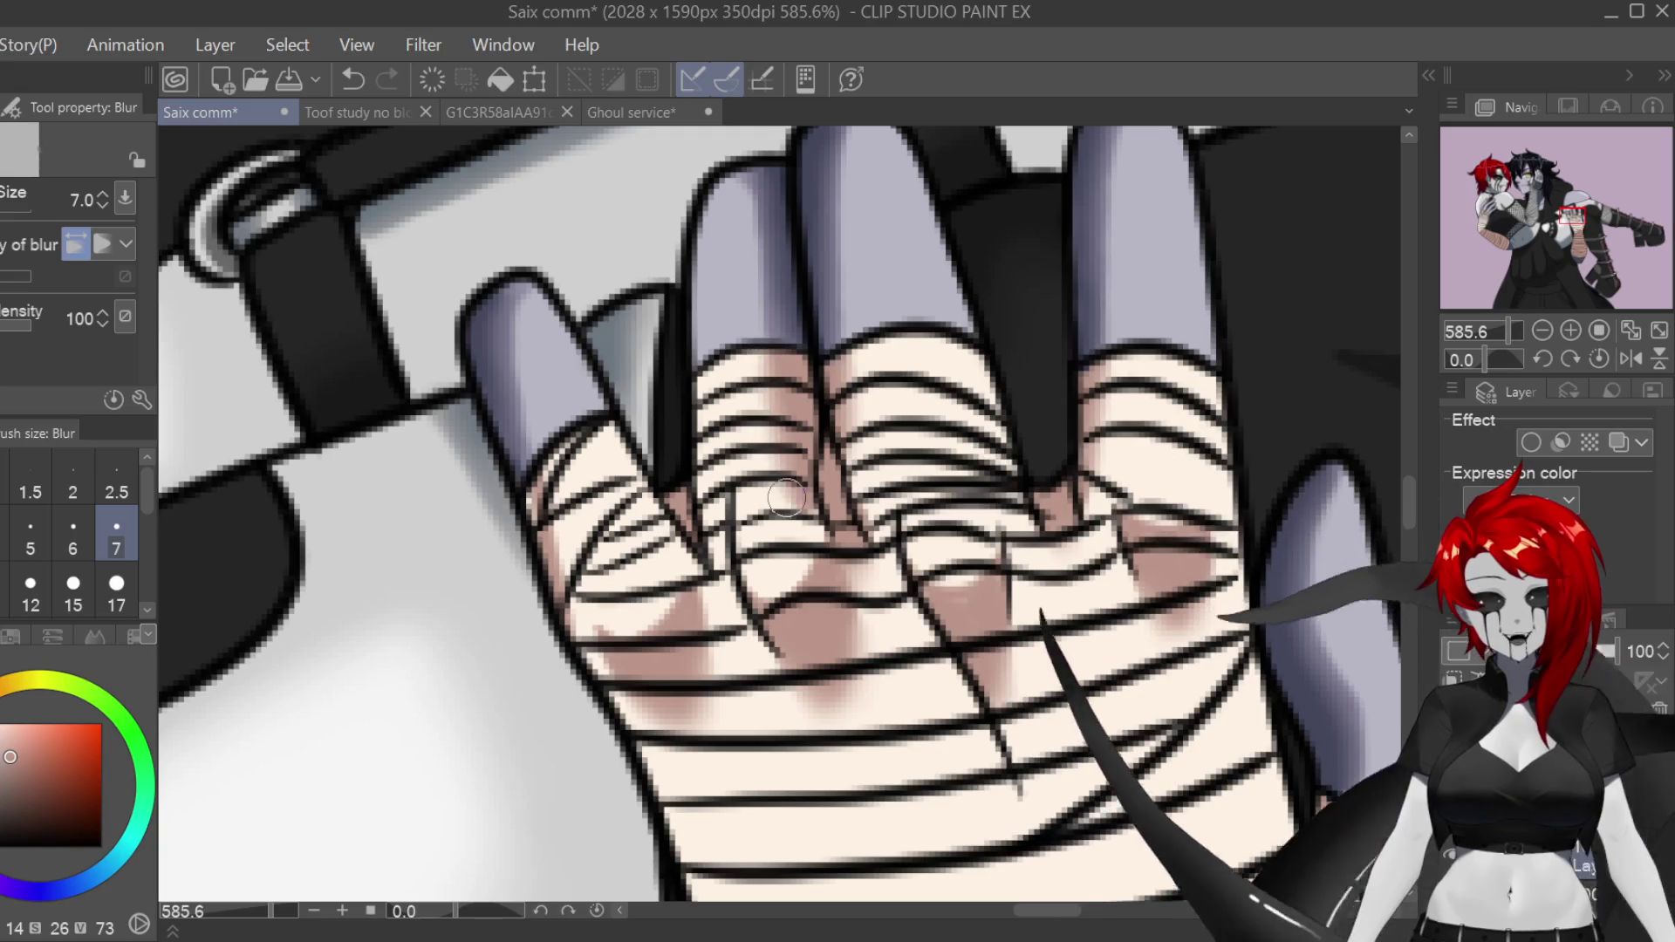
{"action": "scroll", "coordinate": [591, 458], "scroll_direction": "down", "scroll_amount": 4}
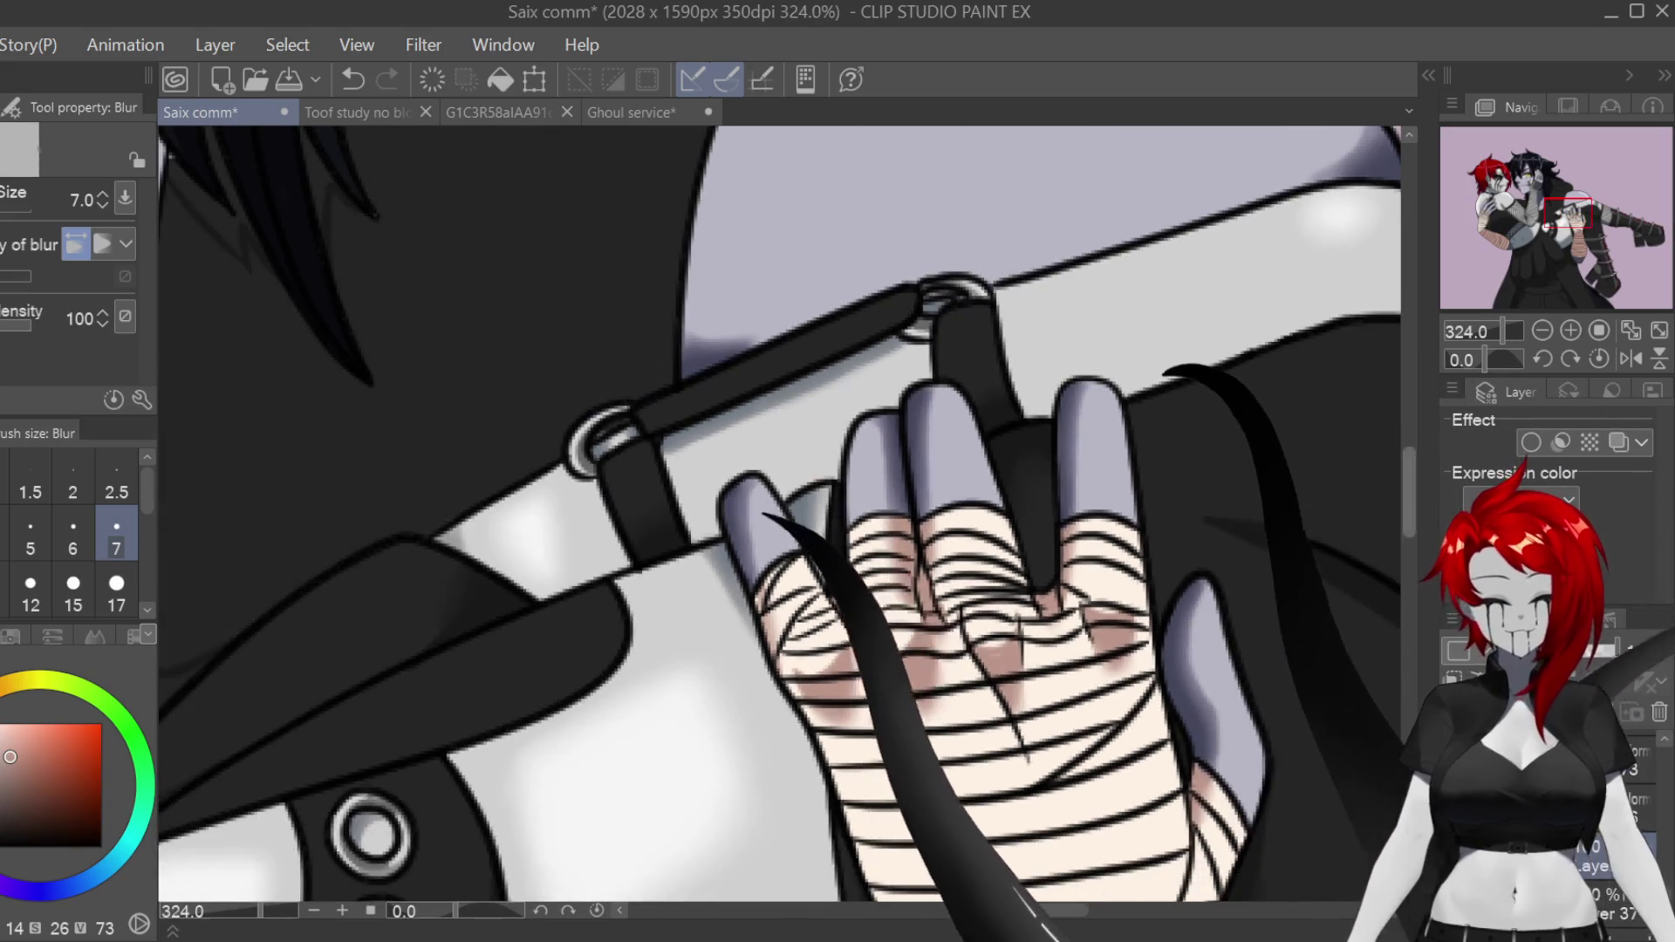
{"action": "scroll", "coordinate": [590, 458], "scroll_direction": "down", "scroll_amount": 5}
{"action": "scroll", "coordinate": [779, 515], "scroll_direction": "down", "scroll_amount": 5}
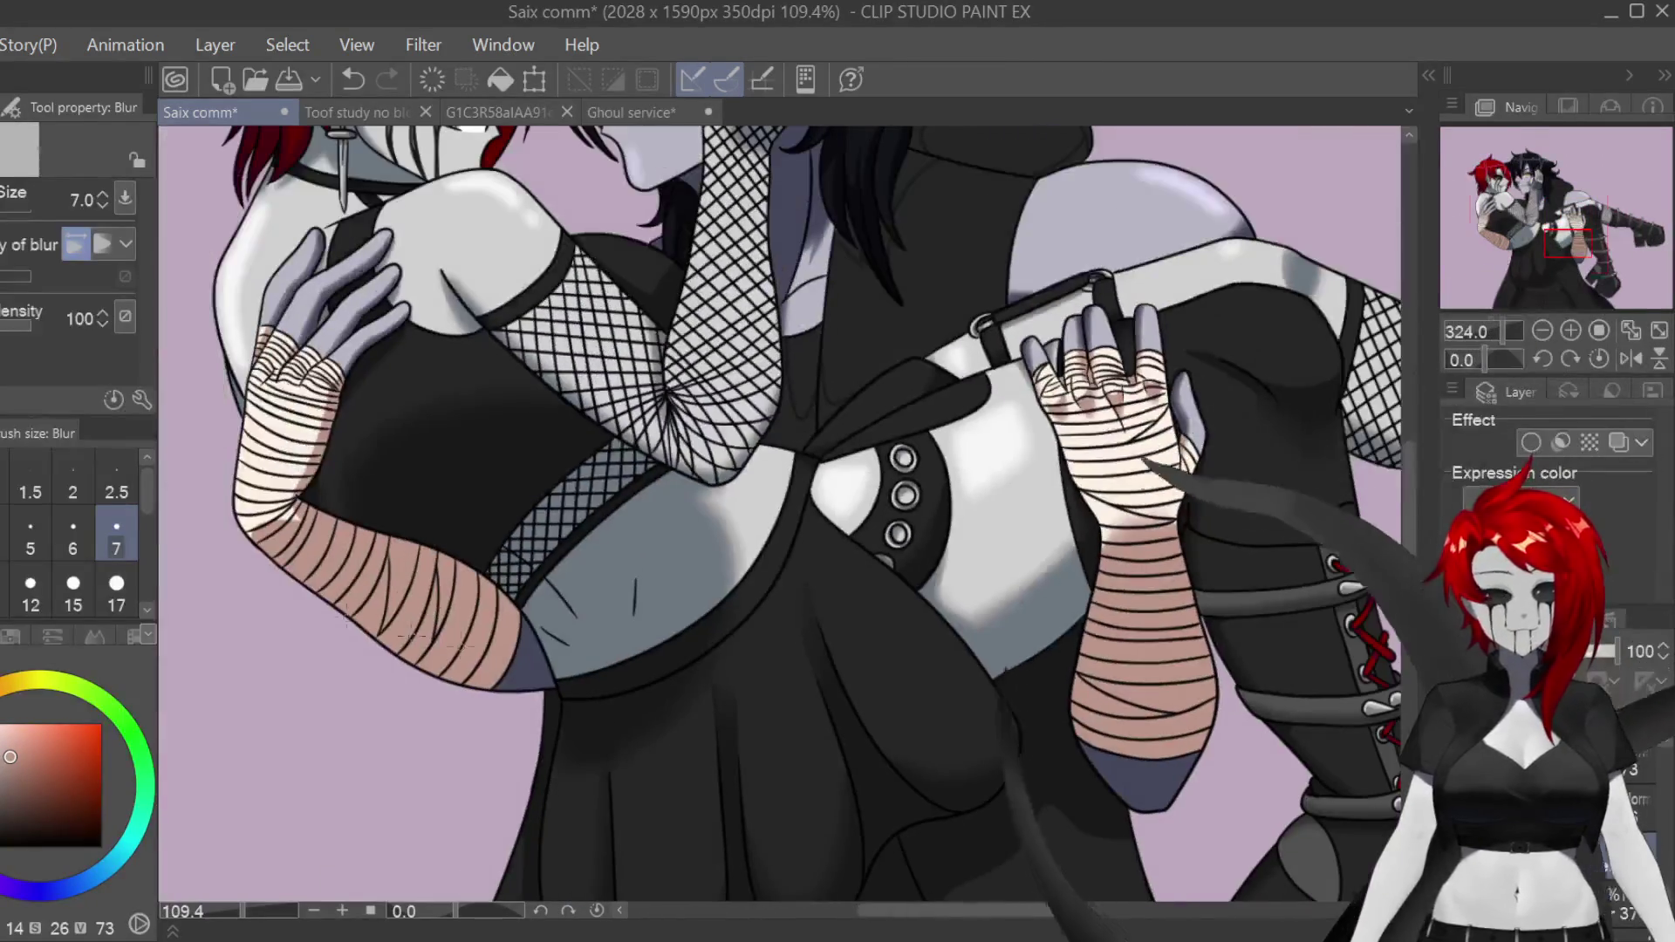
{"action": "scroll", "coordinate": [524, 524], "scroll_direction": "up", "scroll_amount": 6}
Step: Resize the blur brush to 12 and soften the elbow, forearm and wrist shading
{"action": "left_click", "coordinate": [116, 589]}
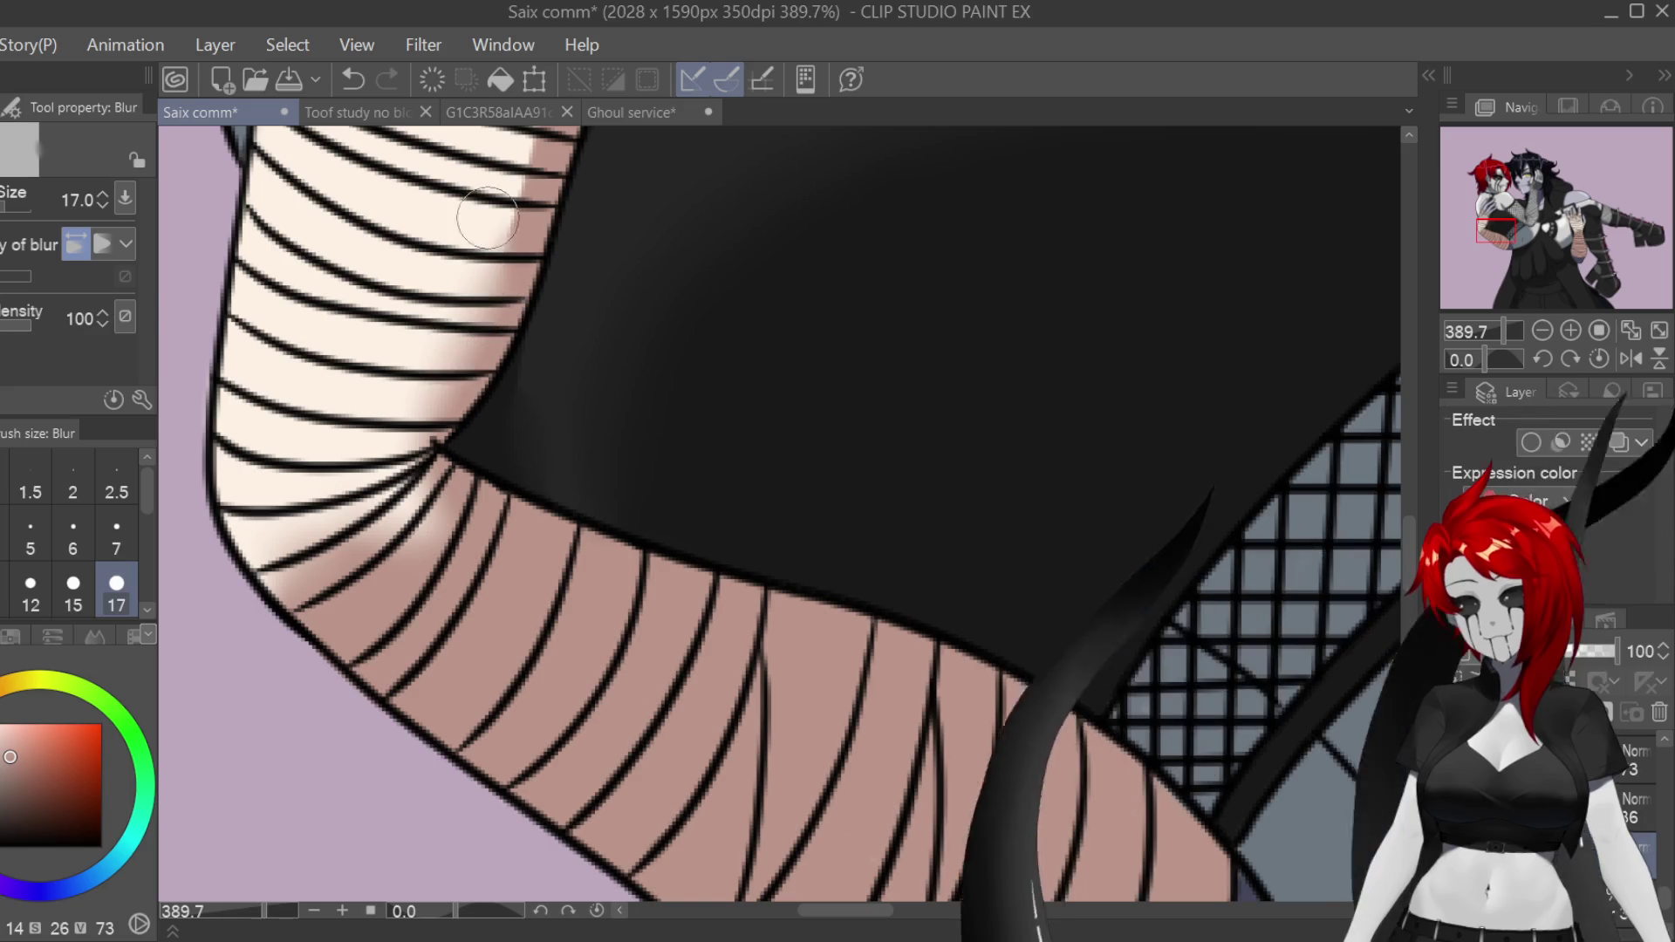
{"action": "key", "text": "bracketleft"}
{"action": "key", "text": "bracketleft"}
{"action": "scroll", "coordinate": [782, 509], "scroll_direction": "up", "scroll_amount": 1}
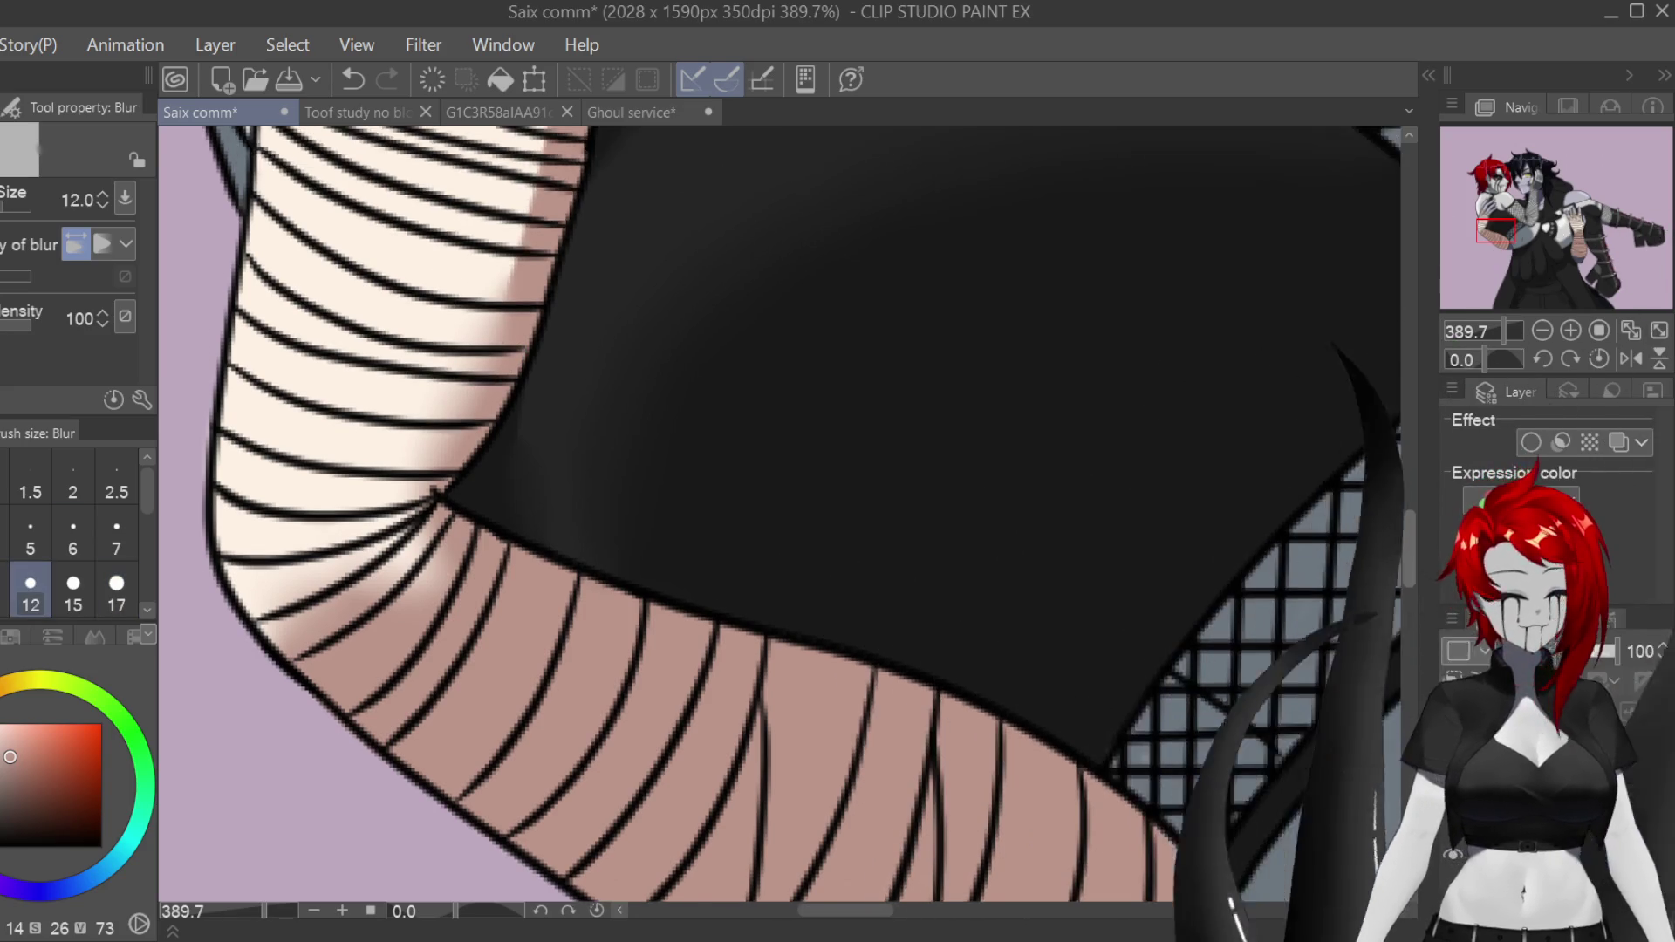
{"action": "scroll", "coordinate": [1191, 521], "scroll_direction": "up", "scroll_amount": 4}
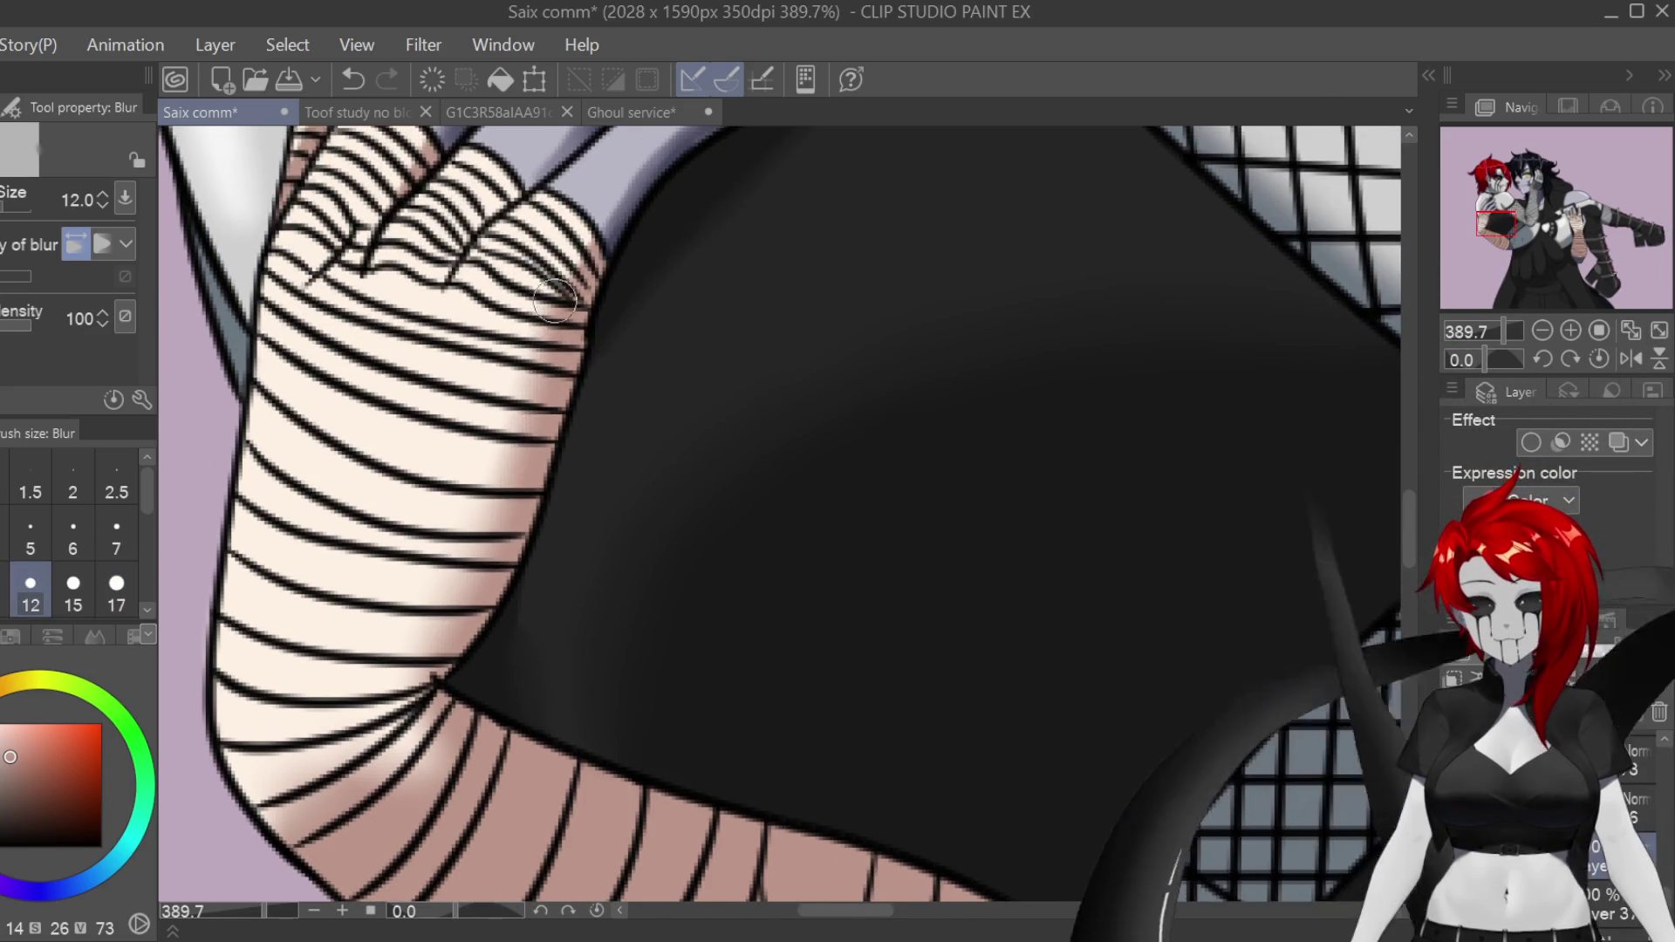
{"action": "scroll", "coordinate": [559, 306], "scroll_direction": "up", "scroll_amount": 5}
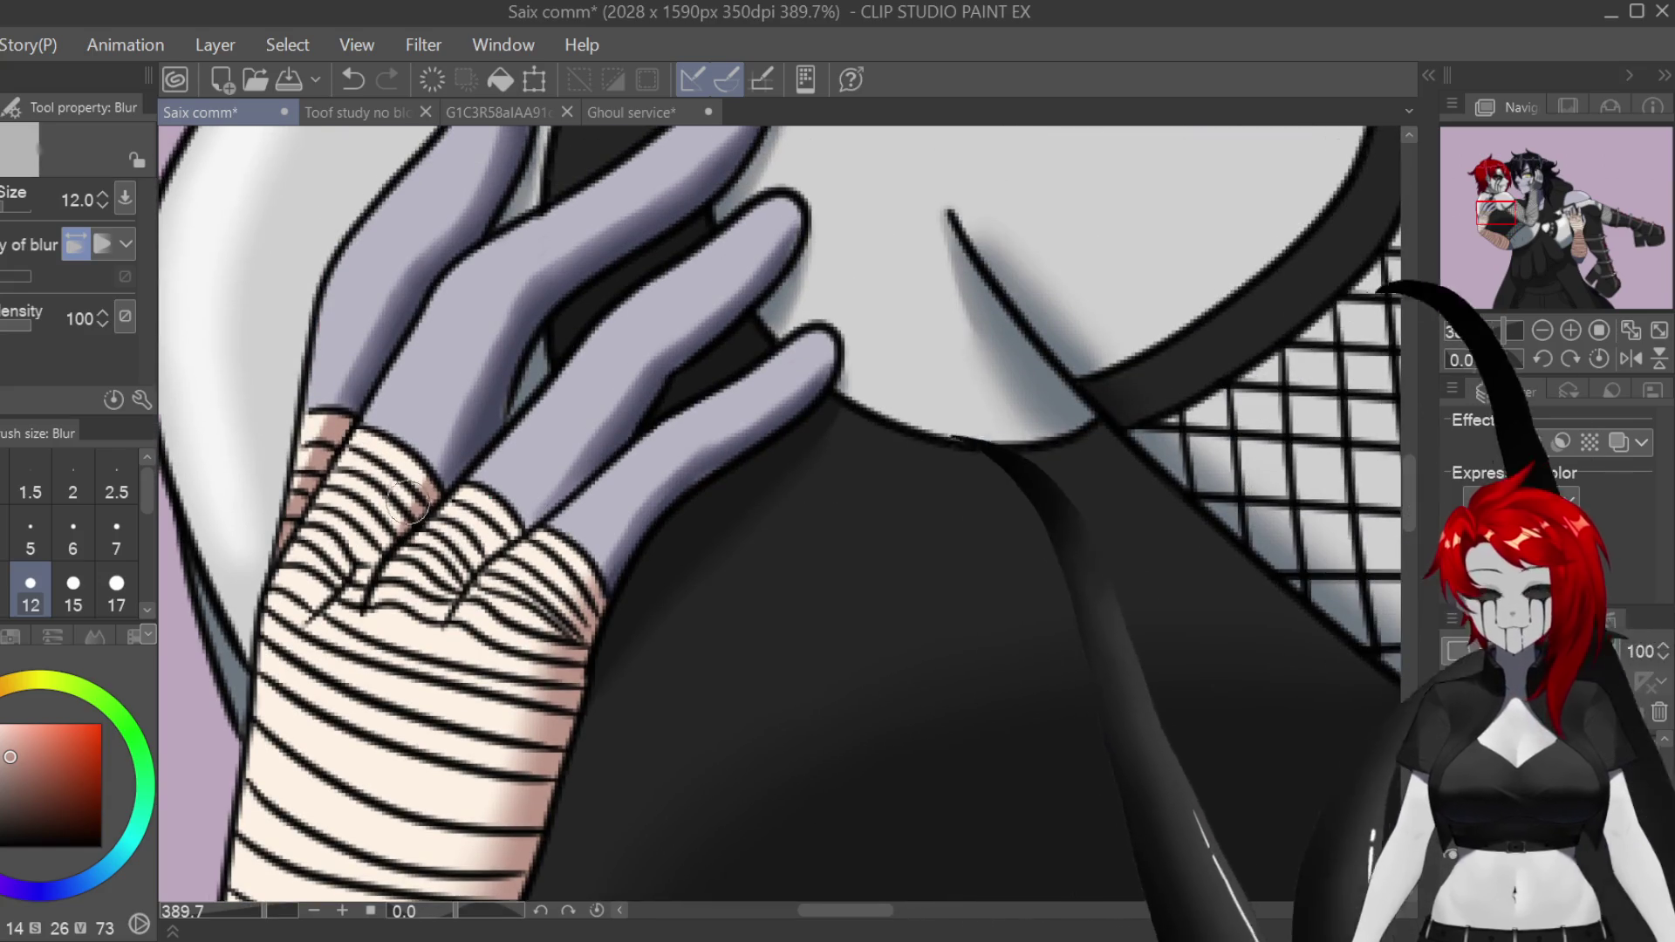
{"action": "scroll", "coordinate": [290, 493], "scroll_direction": "down", "scroll_amount": 8}
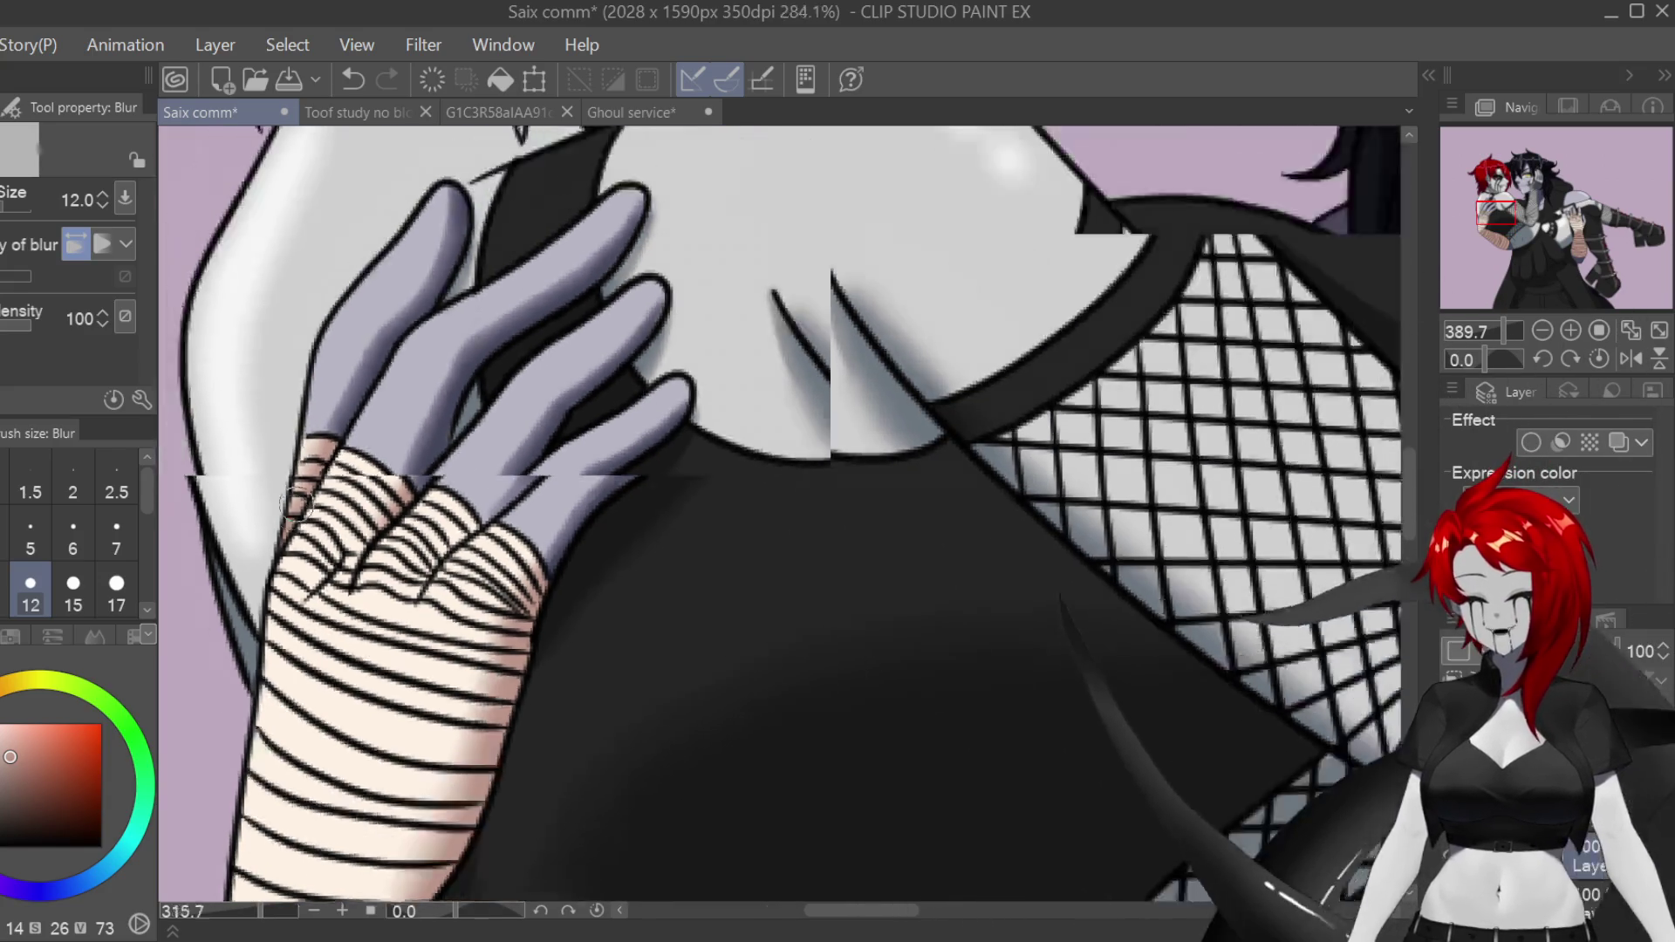
{"action": "scroll", "coordinate": [1089, 862], "scroll_direction": "down", "scroll_amount": 1}
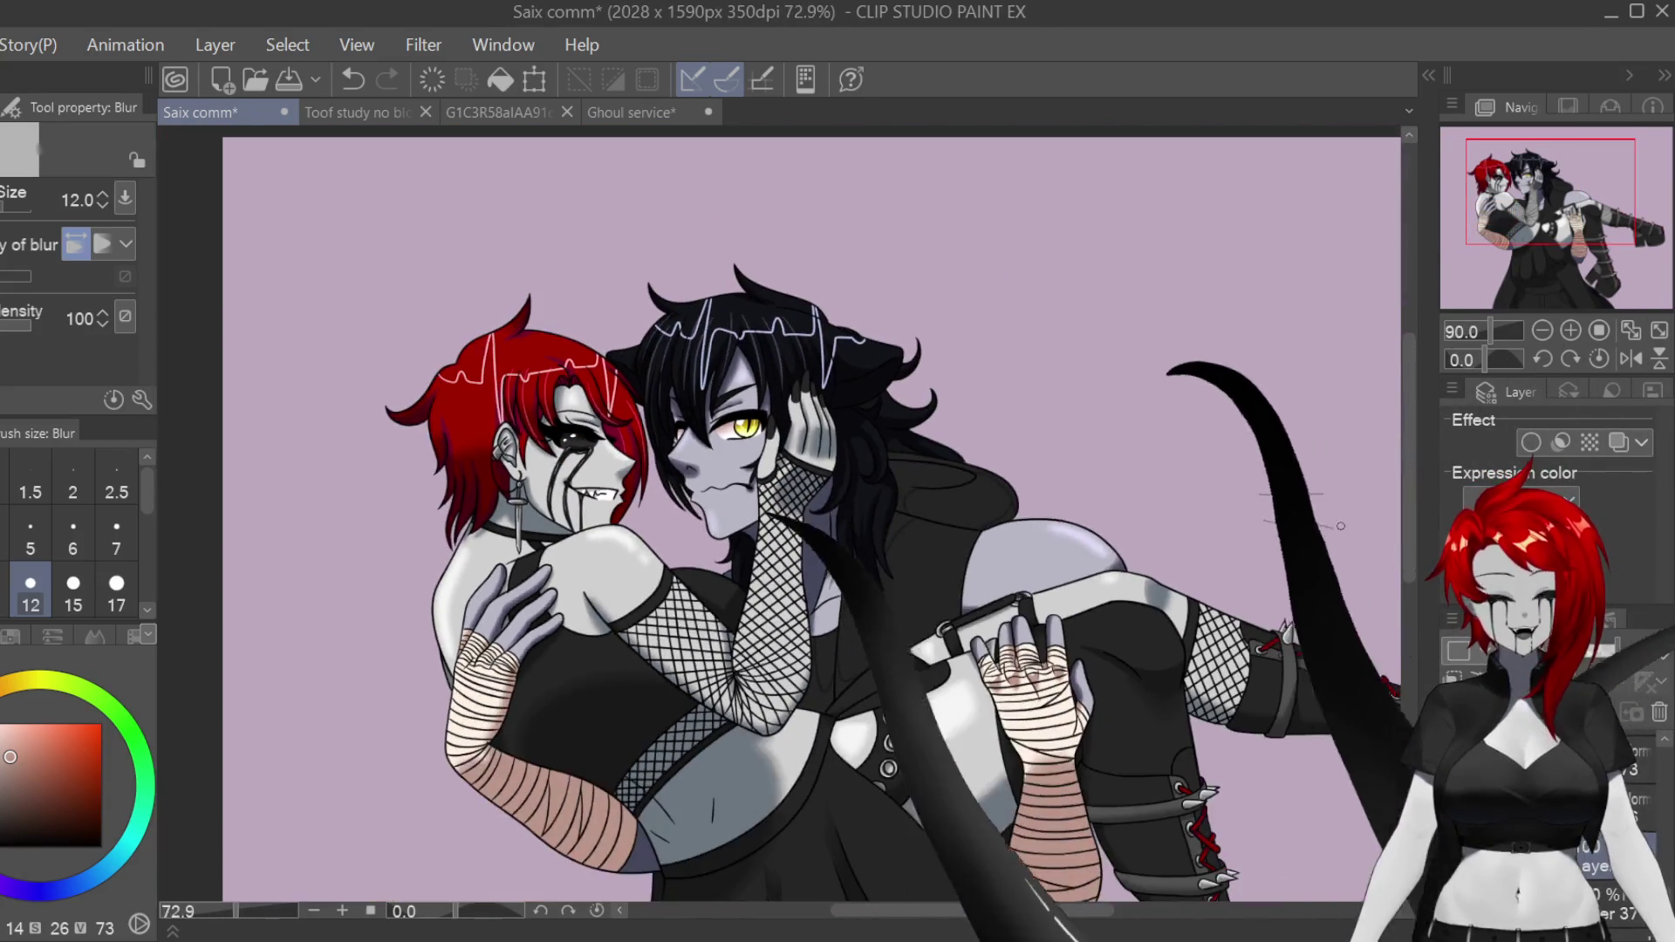
Step: Sample the dark hoodie colour from the artwork with the eyedropper
{"action": "scroll", "coordinate": [900, 520], "scroll_direction": "up", "scroll_amount": 5}
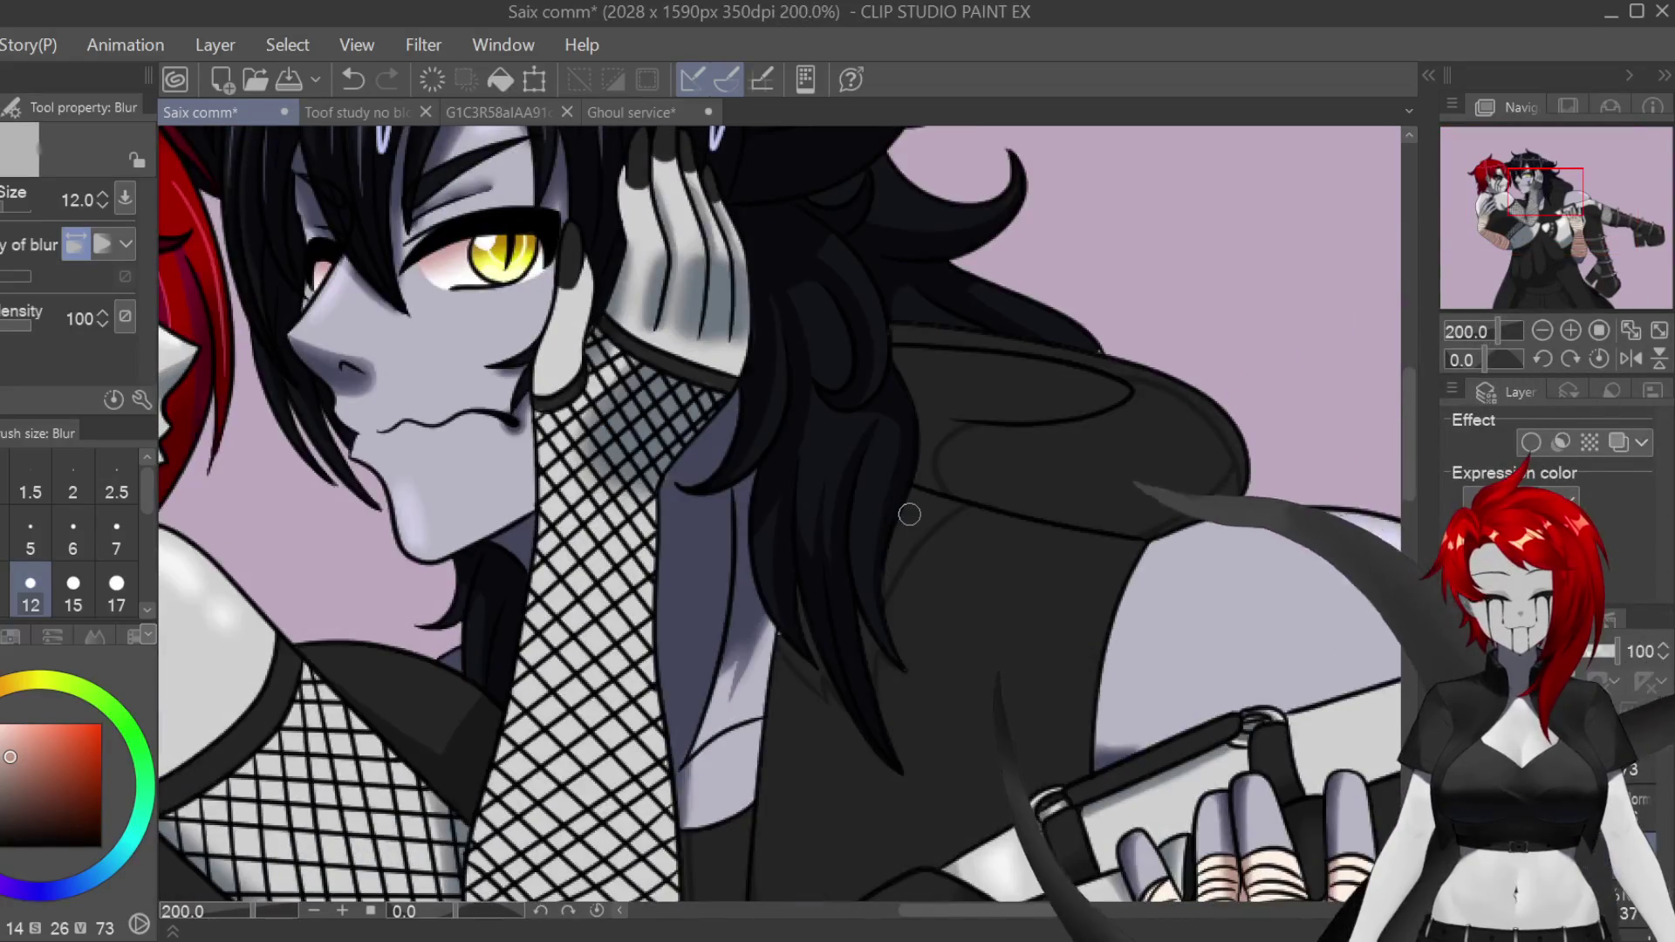
{"action": "key", "text": "i"}
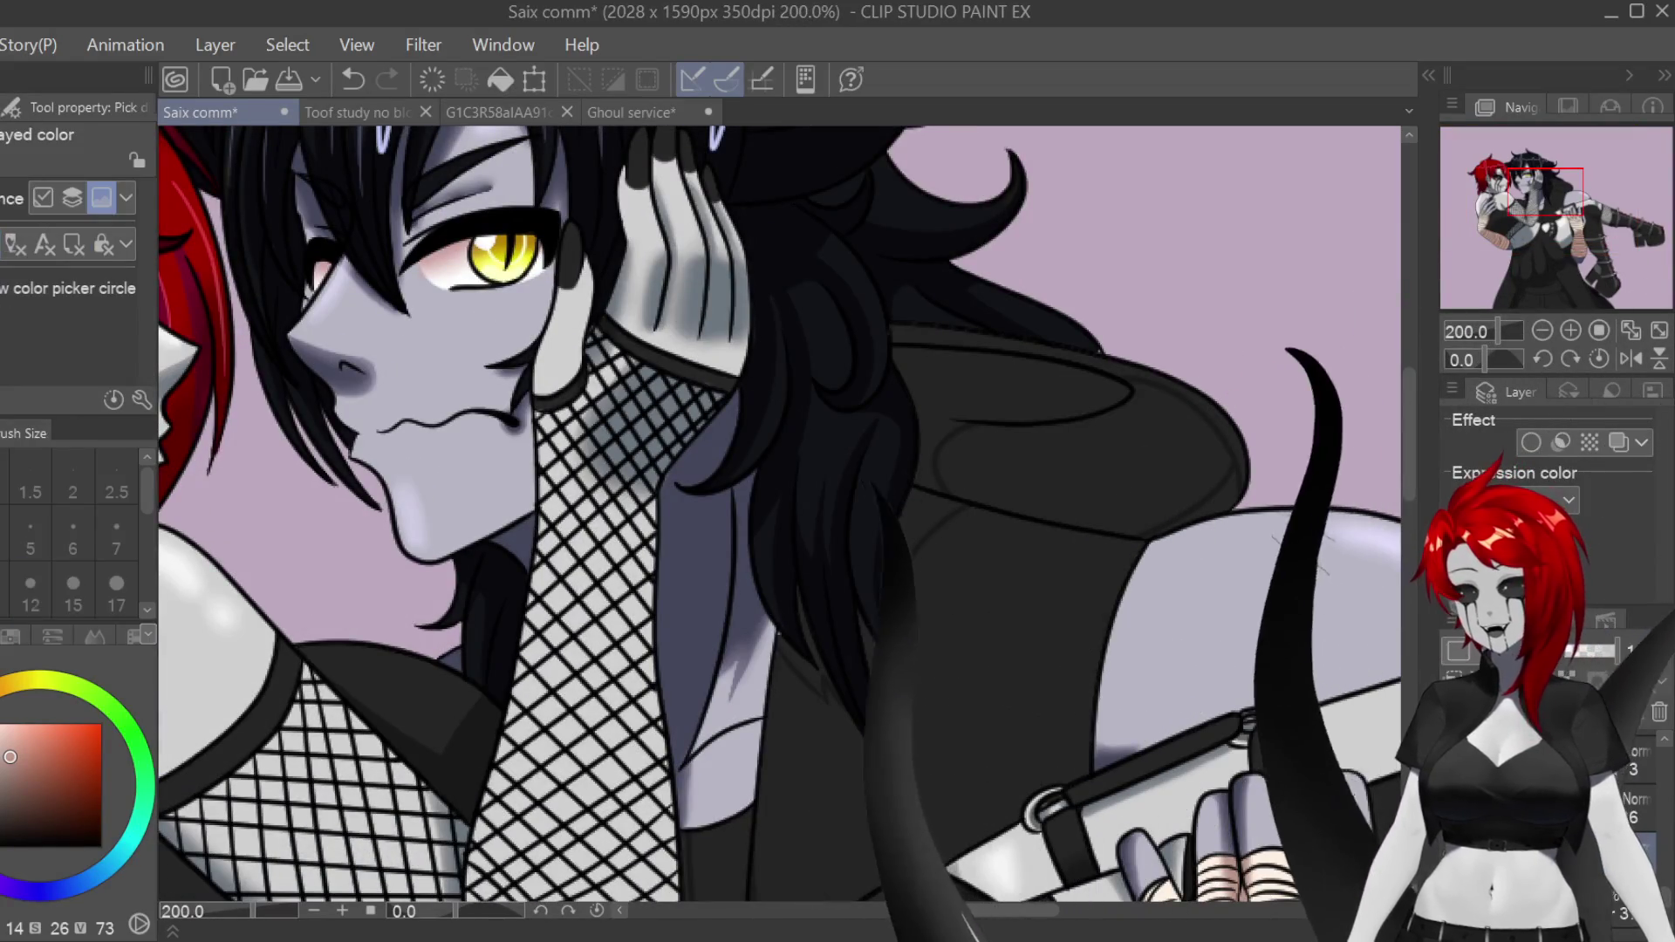
{"action": "scroll", "coordinate": [779, 513], "scroll_direction": "down", "scroll_amount": 10}
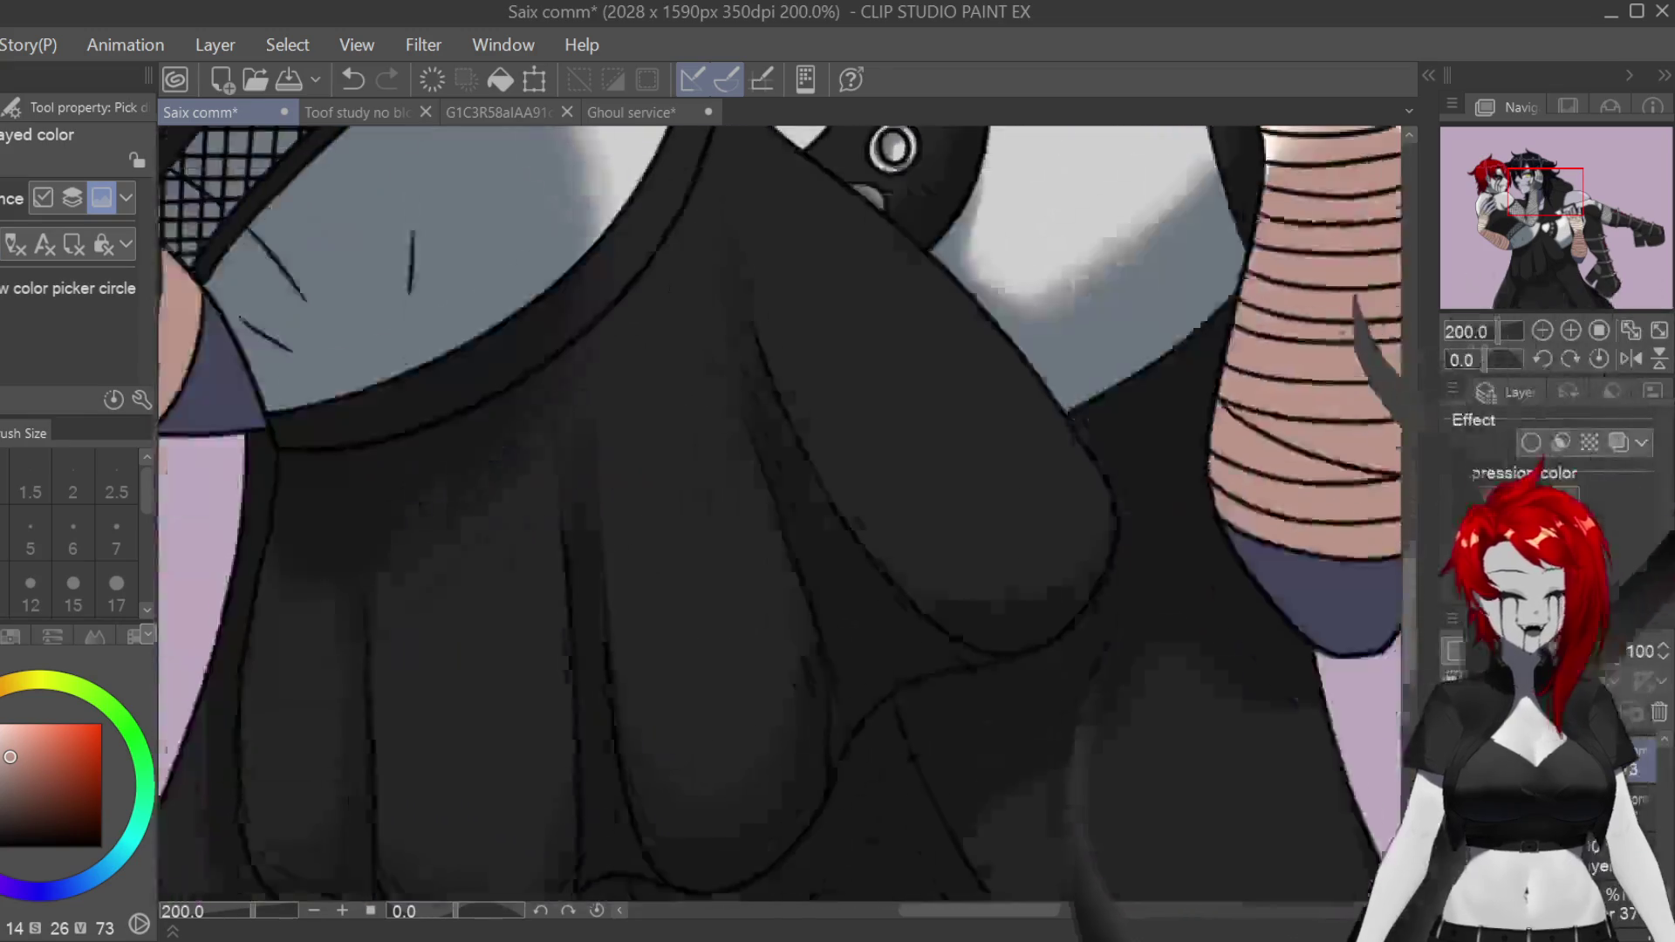
{"action": "scroll", "coordinate": [780, 513], "scroll_direction": "up", "scroll_amount": 10}
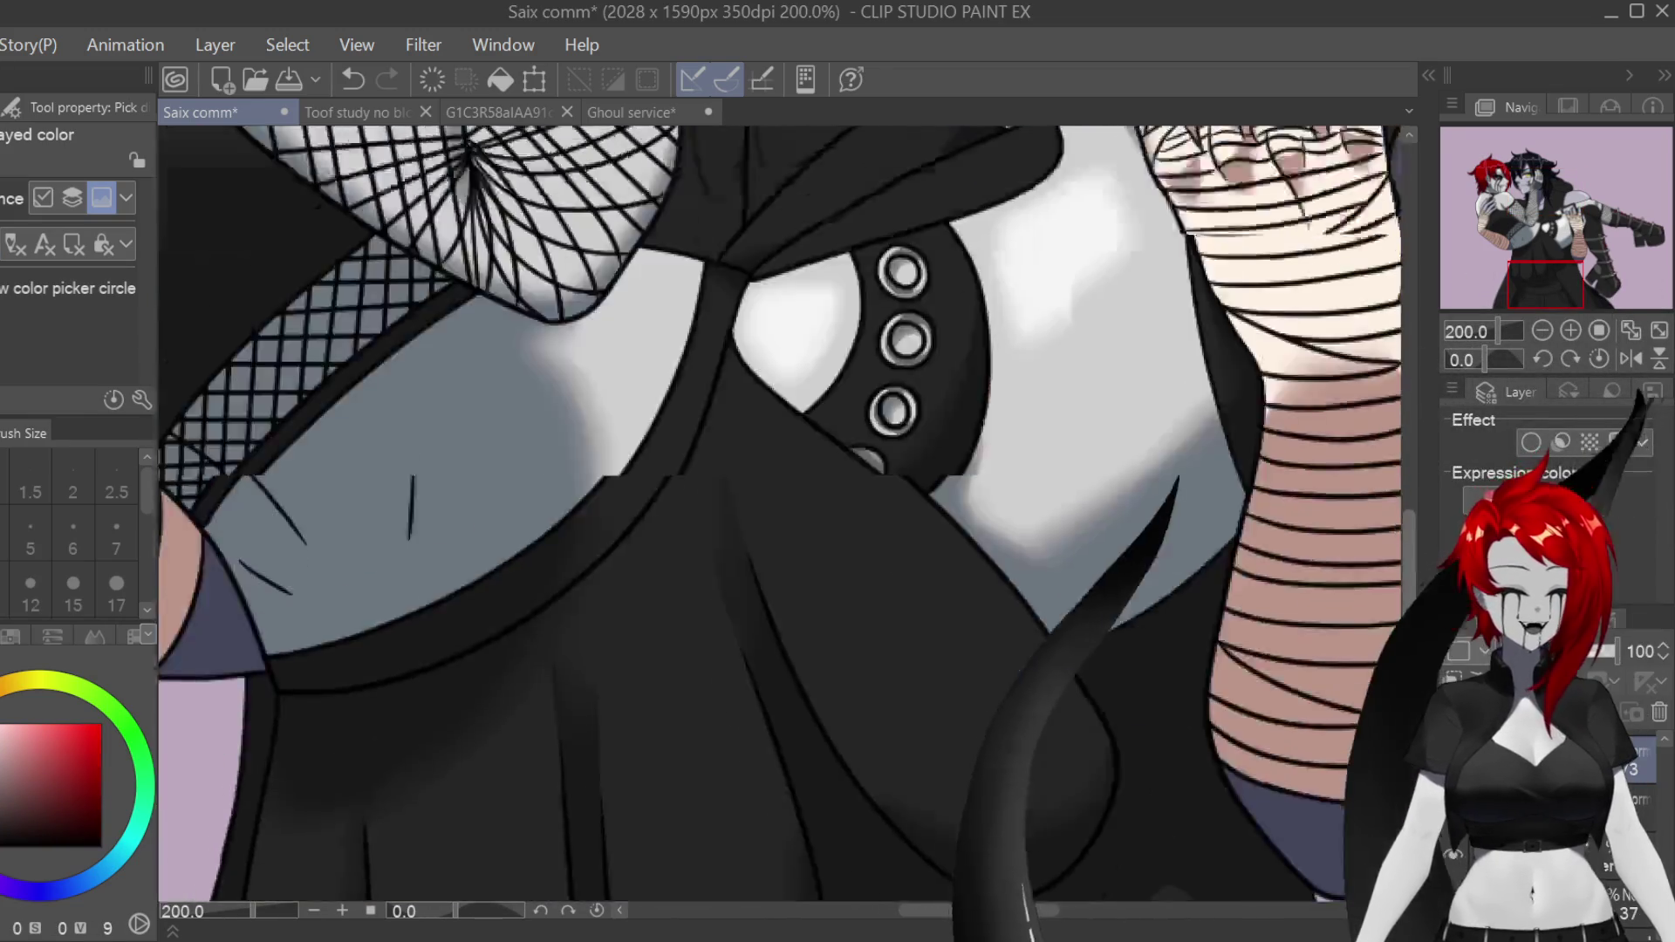
{"action": "scroll", "coordinate": [779, 513], "scroll_direction": "up", "scroll_amount": 2}
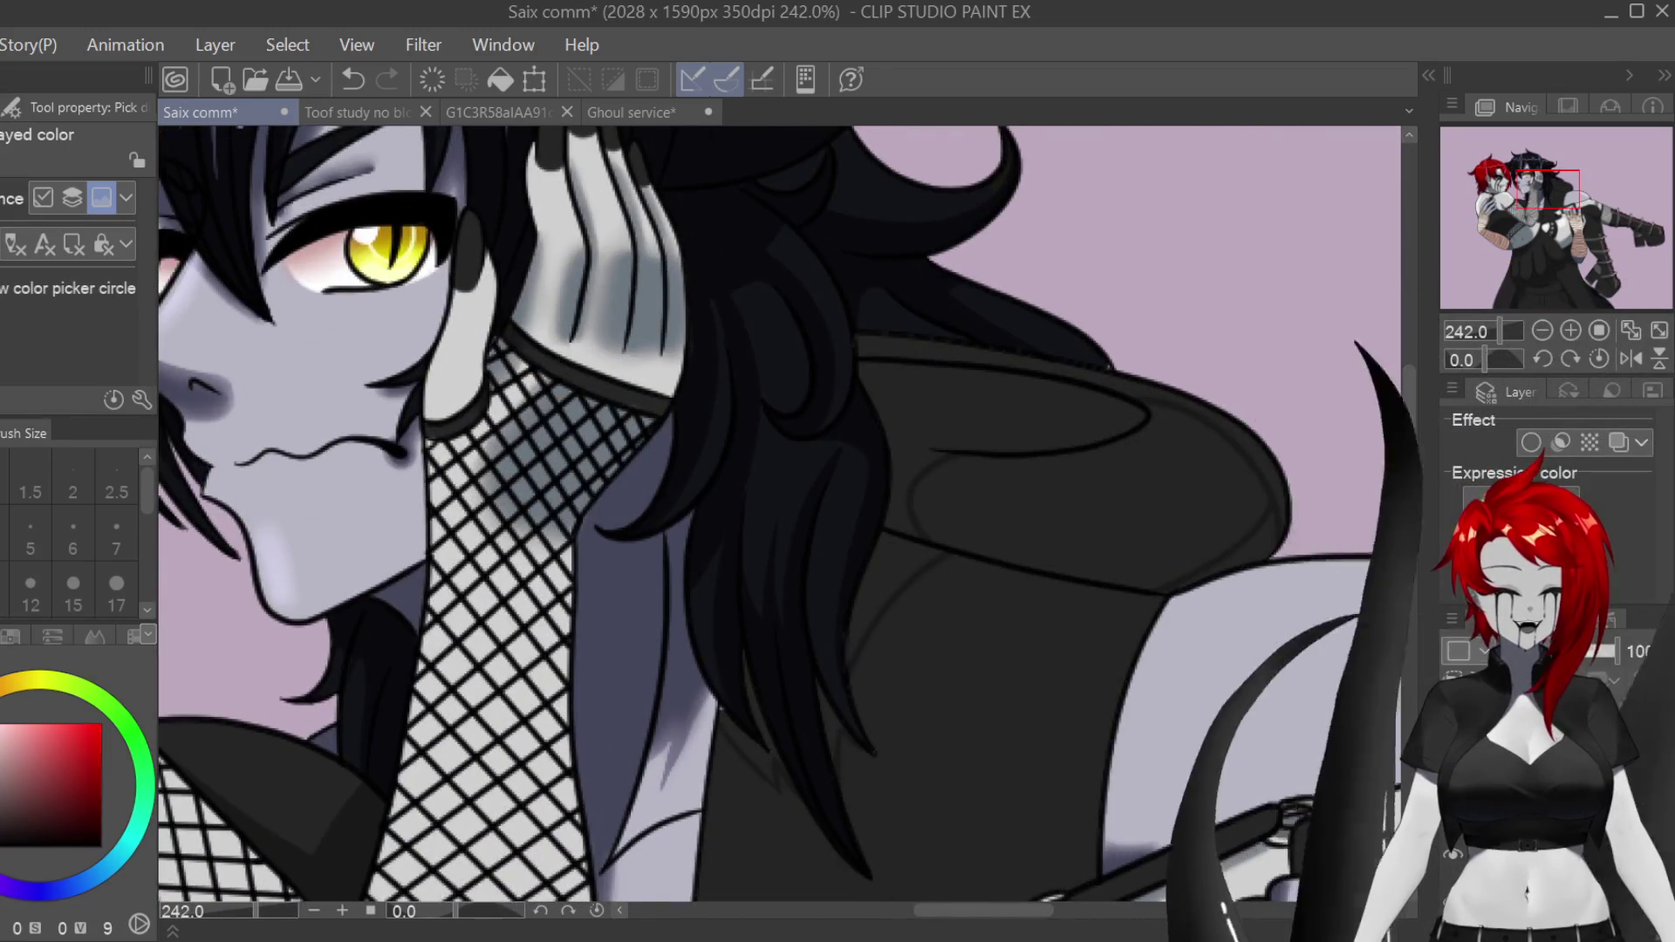
{"action": "scroll", "coordinate": [780, 513], "scroll_direction": "up", "scroll_amount": 3}
Step: Paint grey shoulder shading with the Turnip pen at size 6, tidying edges with the Hard eraser
{"action": "key", "text": "p"}
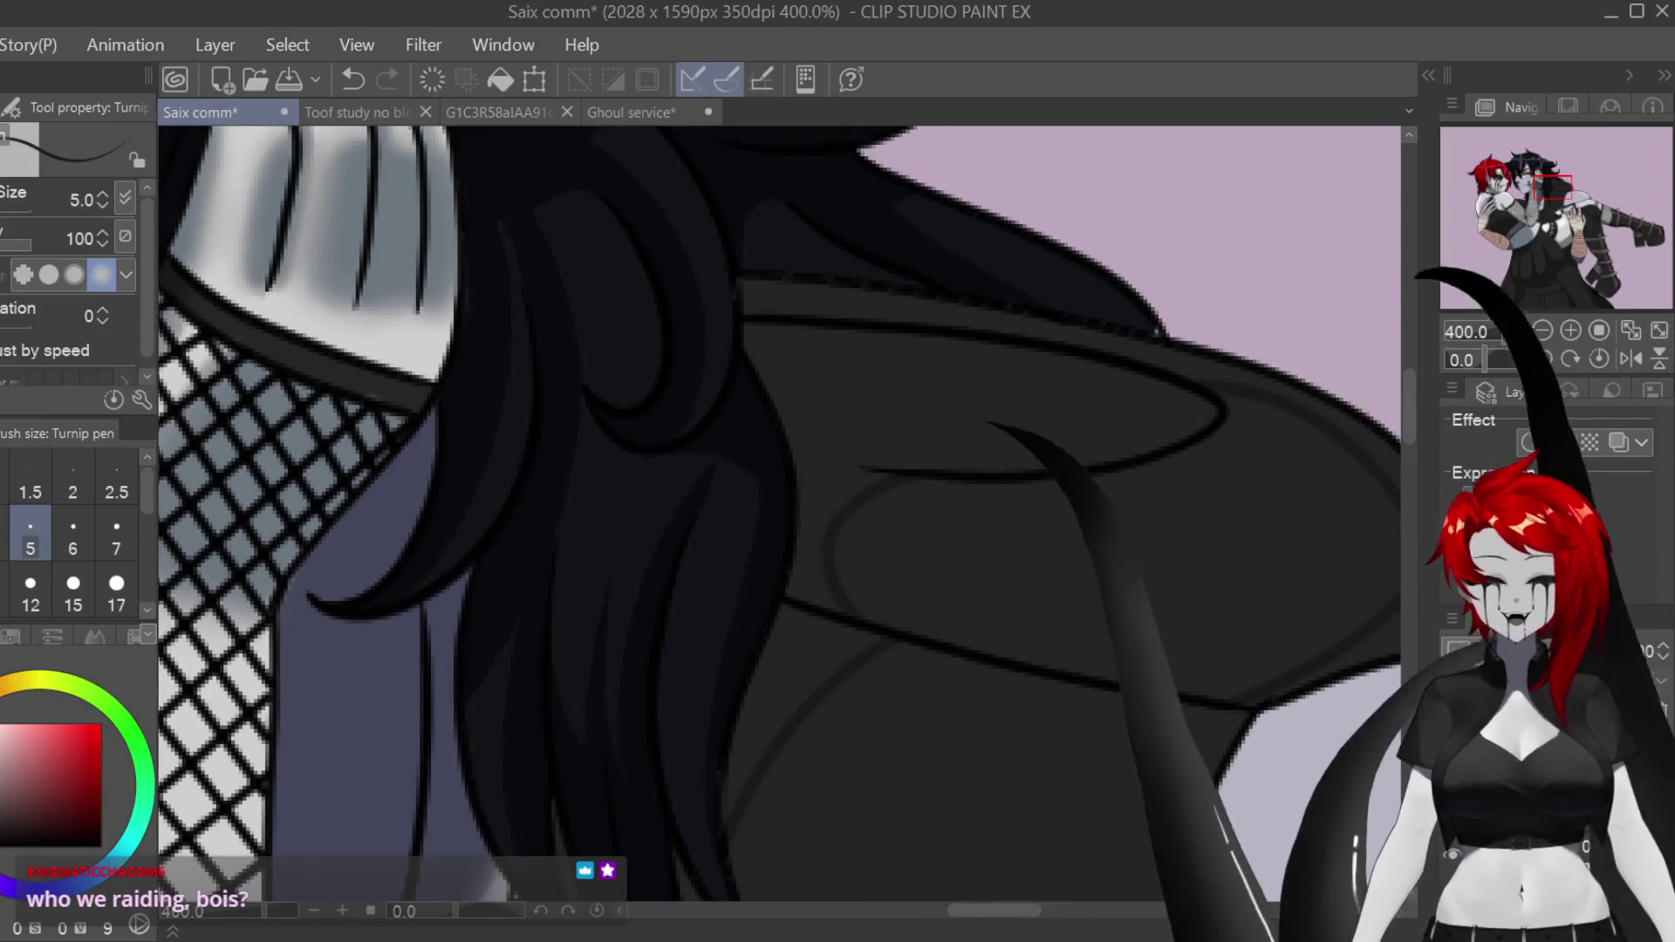
{"action": "key", "text": "bracketright"}
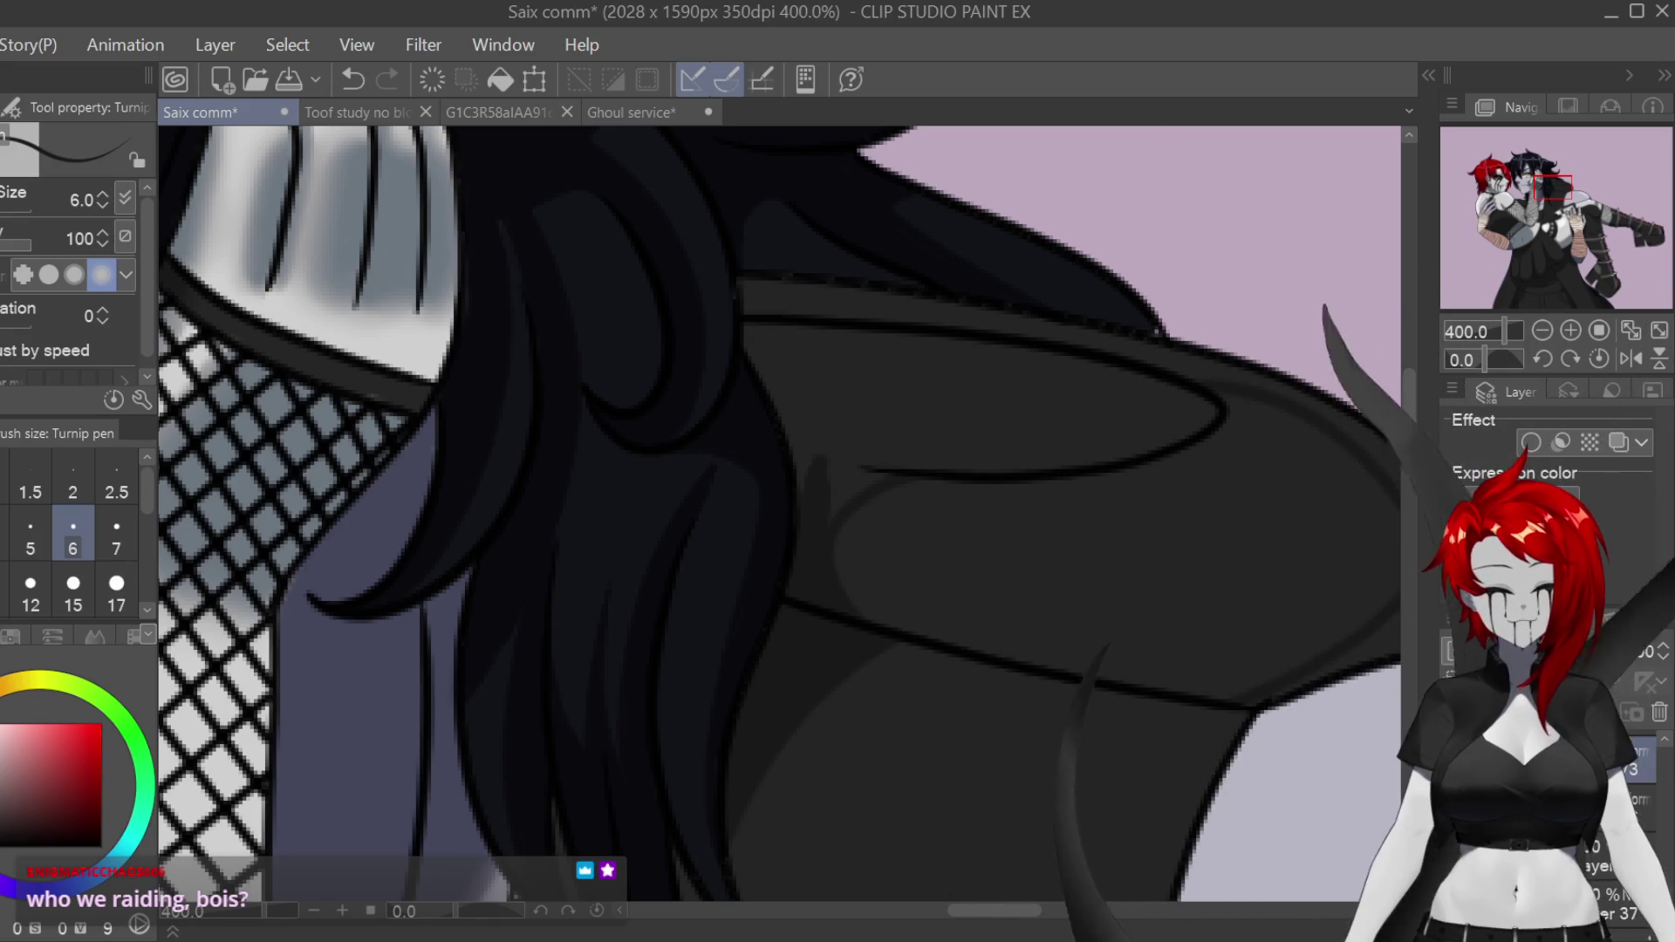
{"action": "scroll", "coordinate": [1328, 419], "scroll_direction": "down", "scroll_amount": 4}
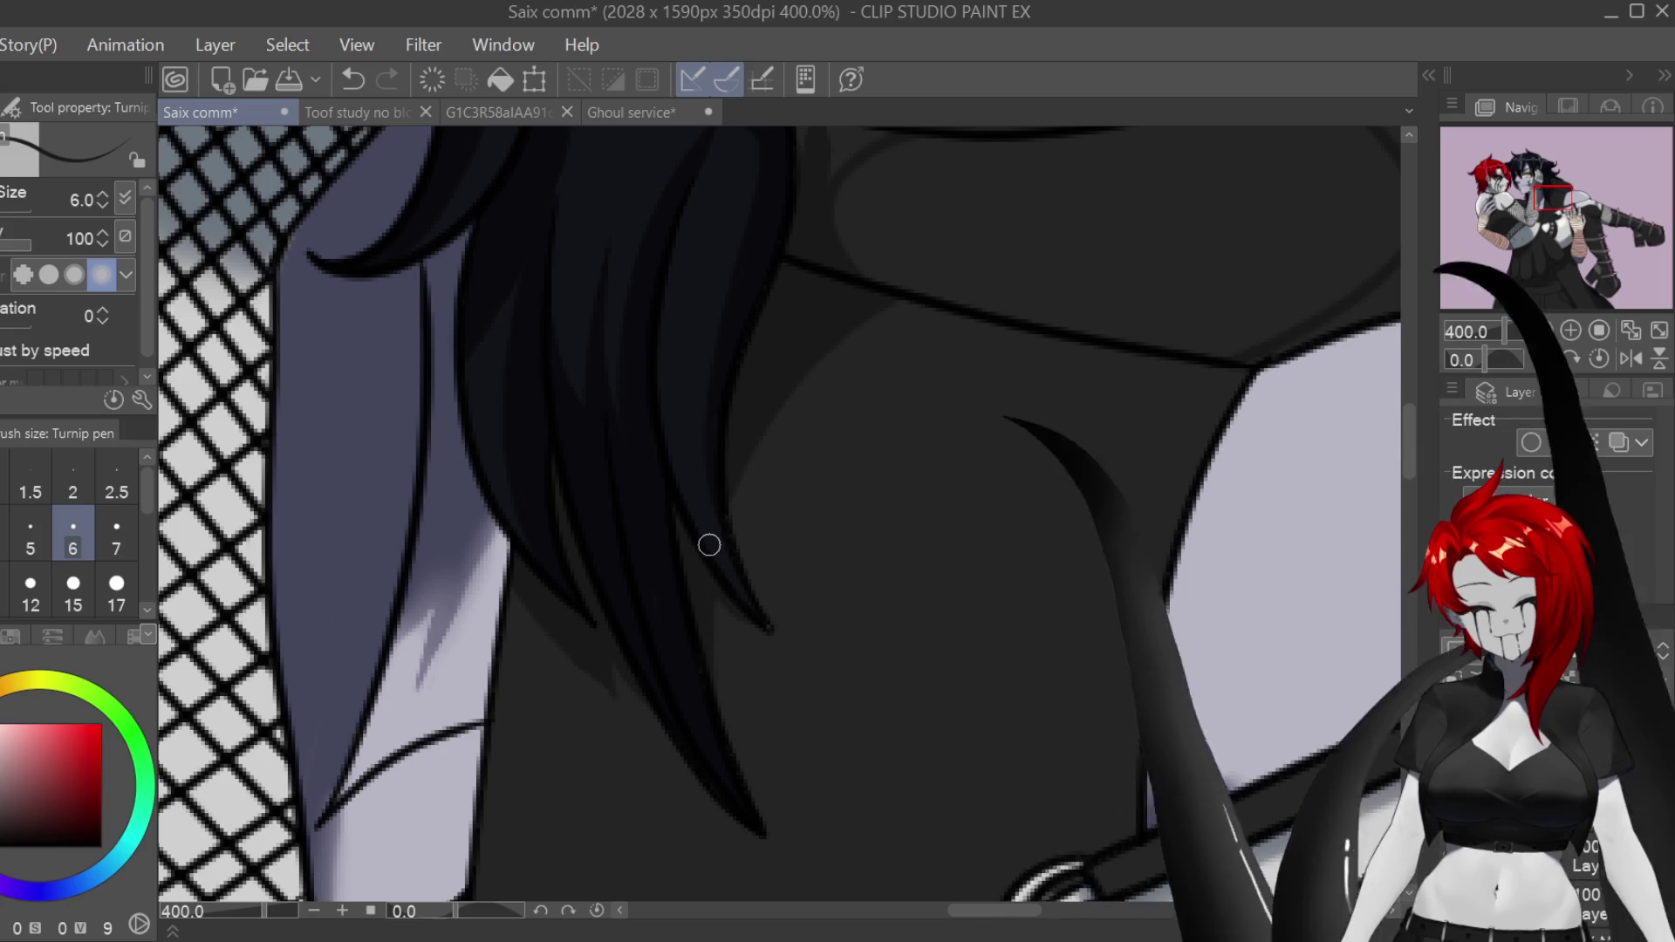
{"action": "scroll", "coordinate": [710, 547], "scroll_direction": "up", "scroll_amount": 5}
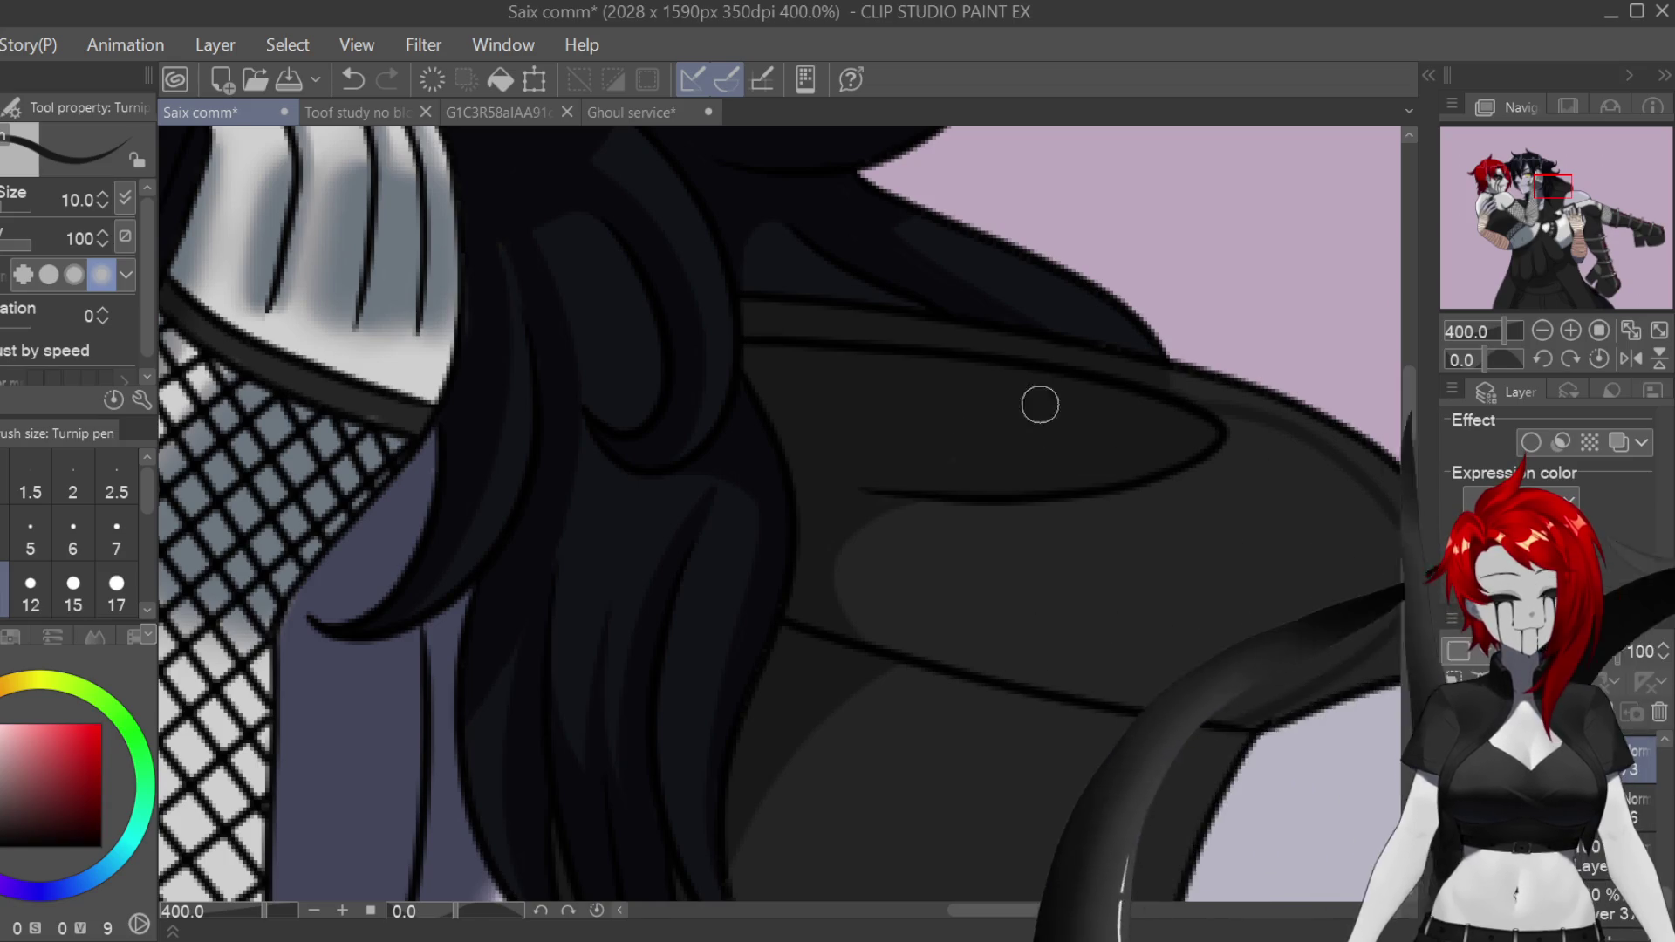
{"action": "scroll", "coordinate": [785, 445], "scroll_direction": "right", "scroll_amount": 5}
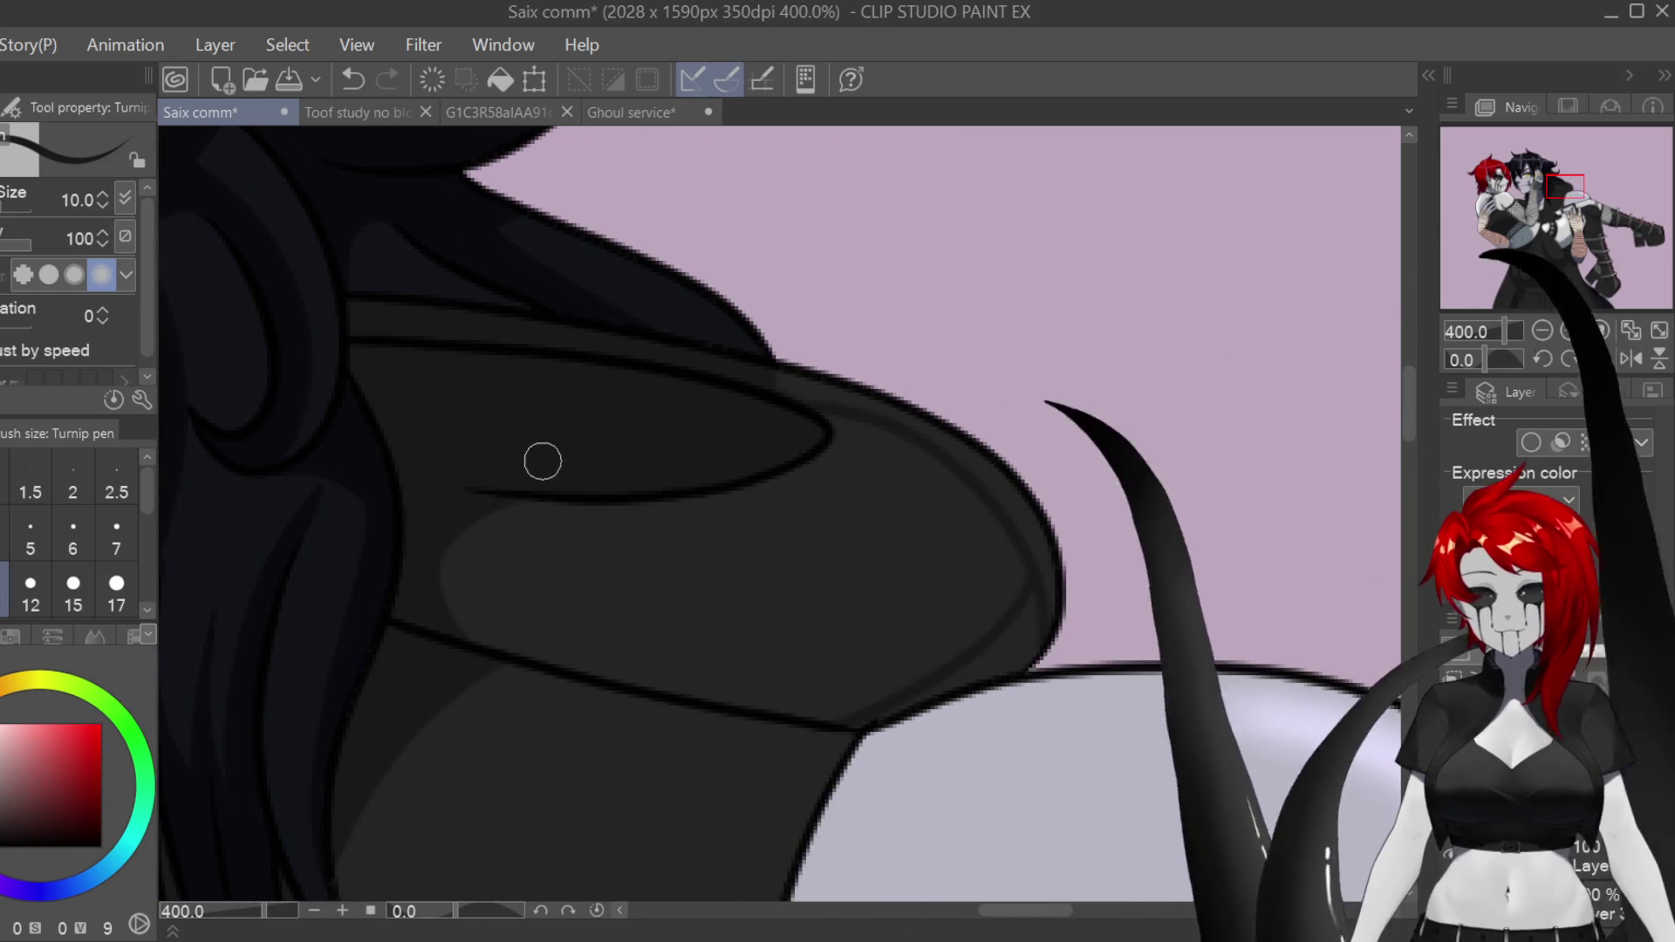
{"action": "key", "text": "bracketleft"}
{"action": "key", "text": "bracketleft"}
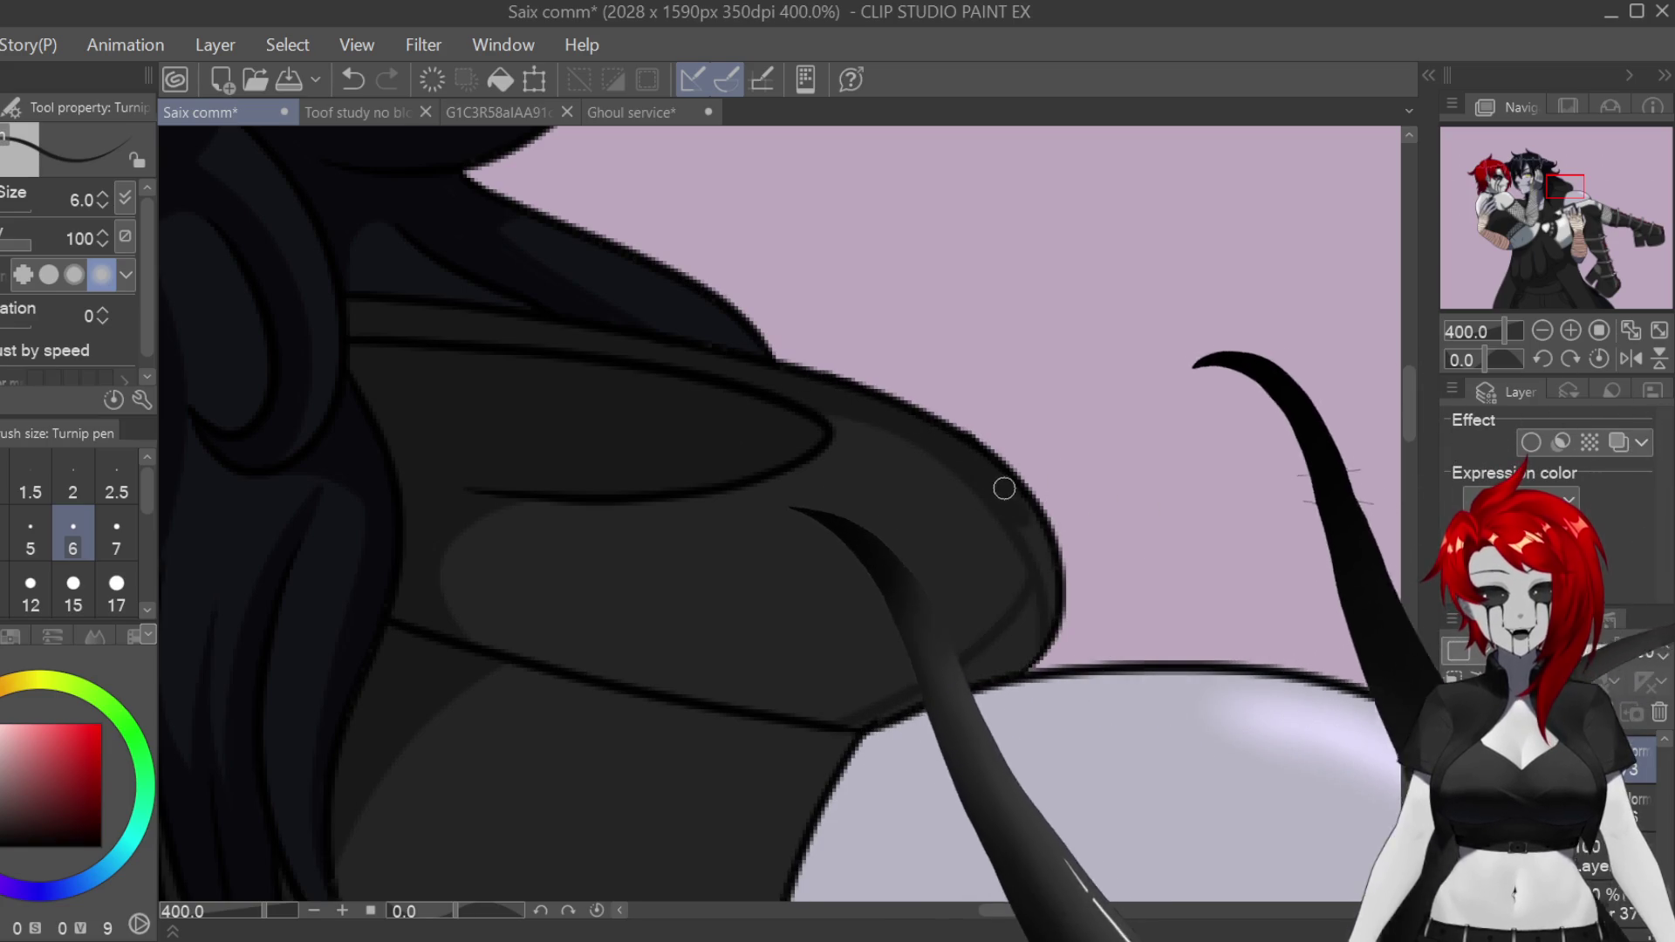
{"action": "key", "text": "e"}
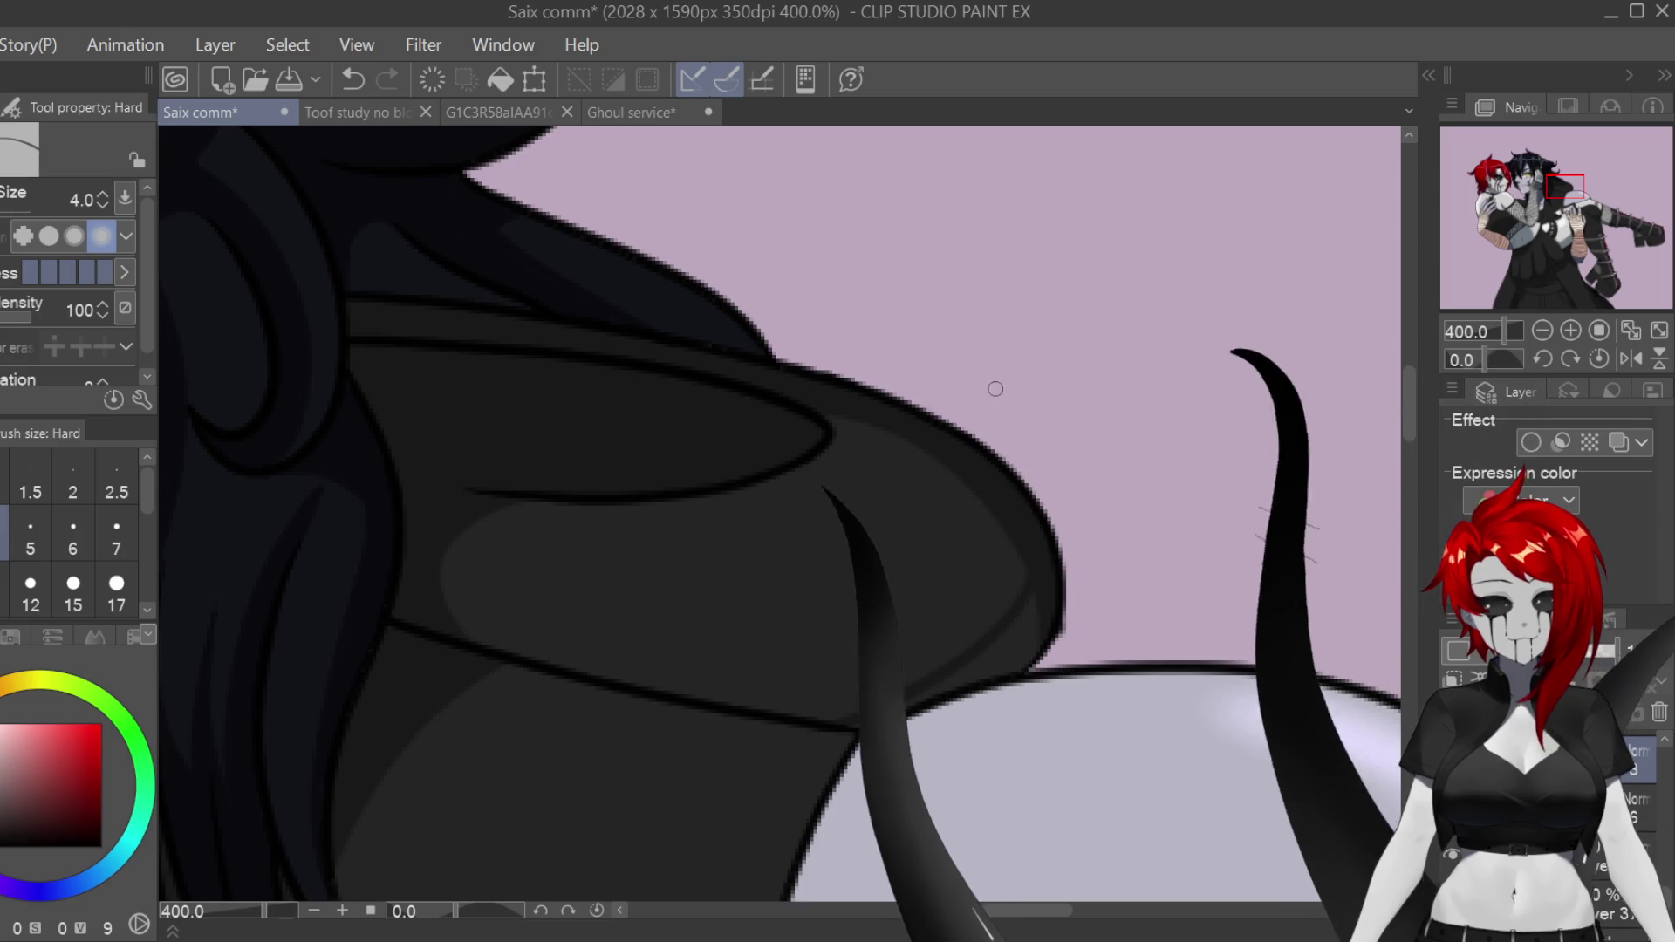
{"action": "key", "text": "p"}
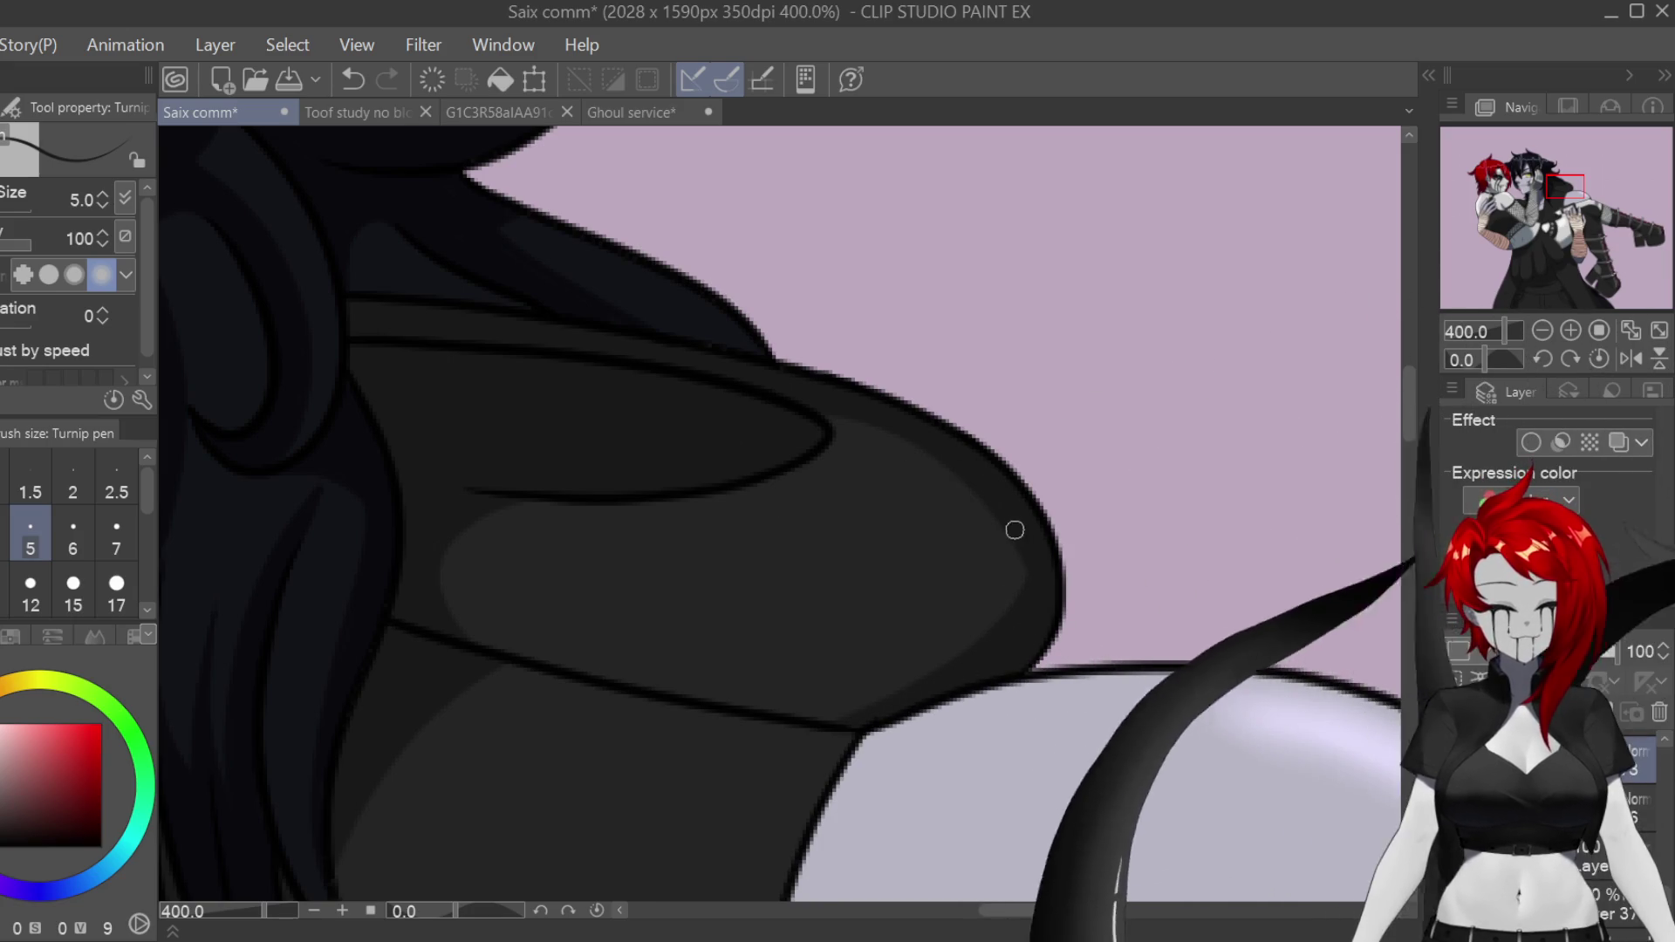
{"action": "scroll", "coordinate": [1032, 625], "scroll_direction": "down", "scroll_amount": 5}
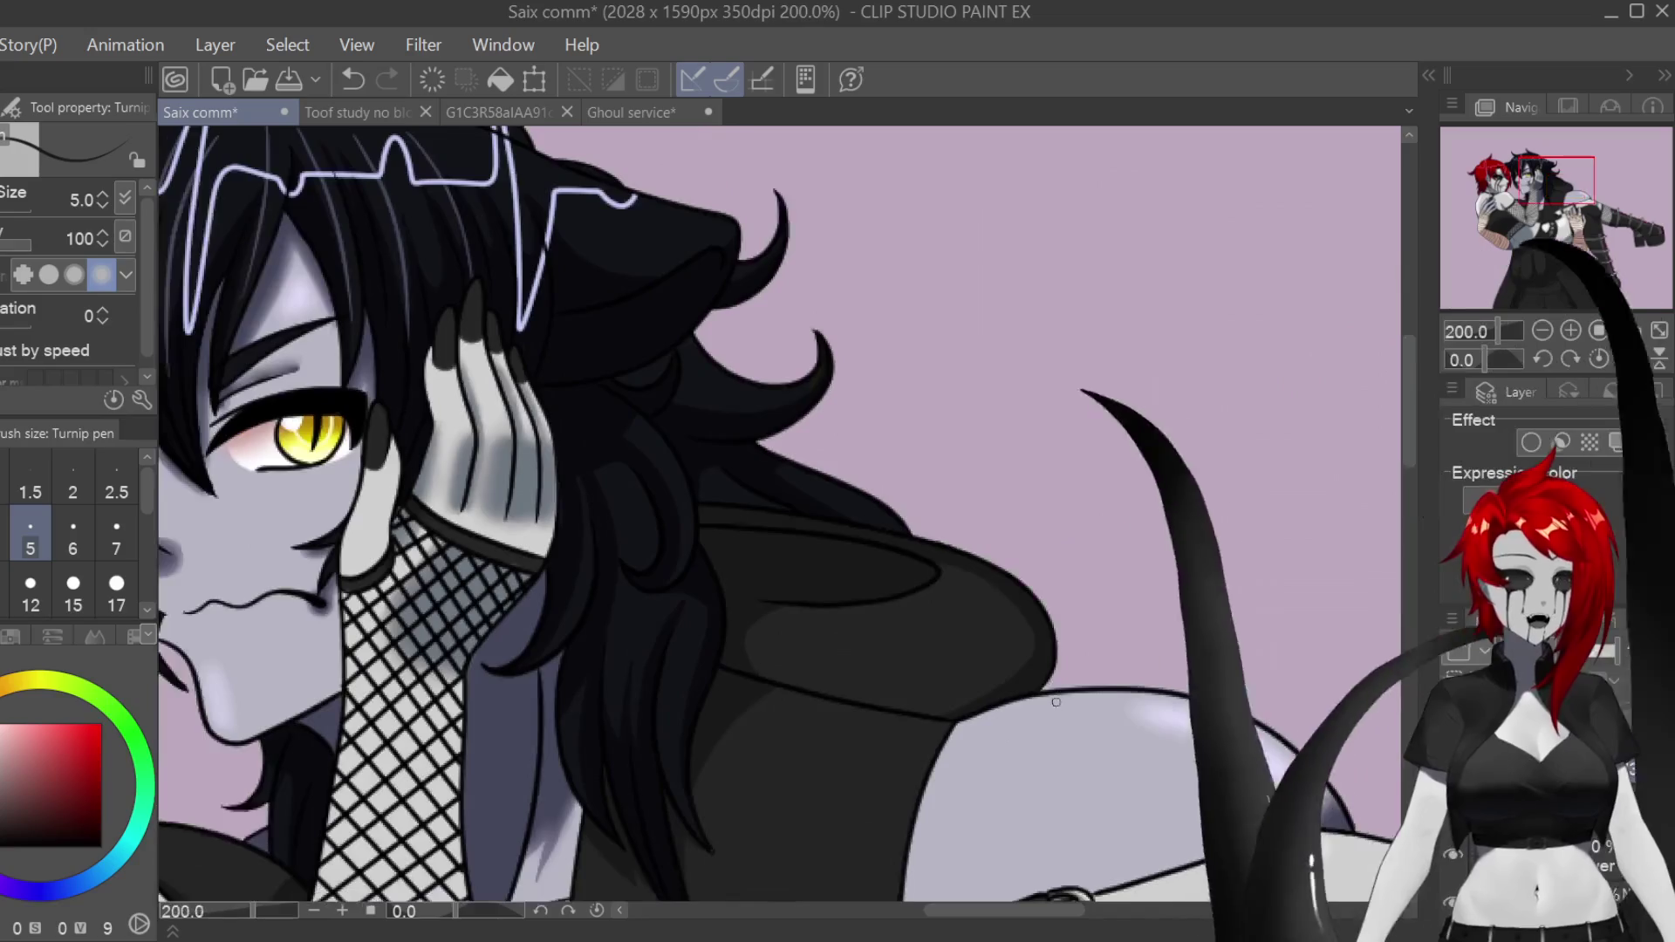
{"action": "scroll", "coordinate": [1076, 680], "scroll_direction": "down", "scroll_amount": 3}
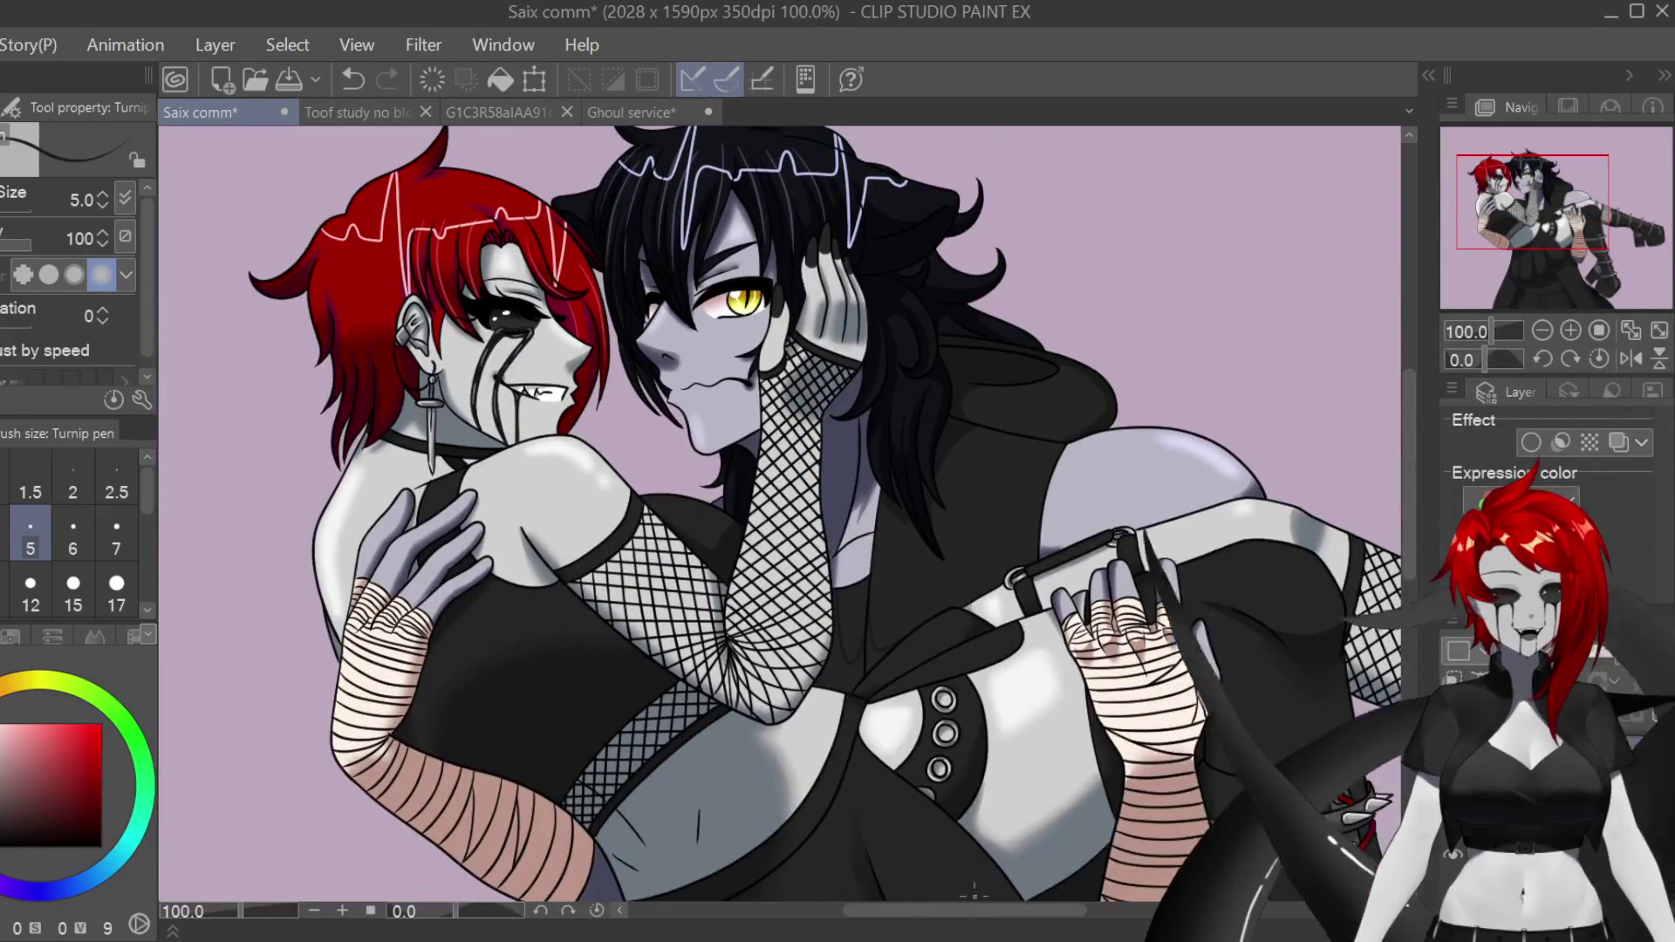
{"action": "scroll", "coordinate": [776, 515], "scroll_direction": "down", "scroll_amount": 2}
{"action": "scroll", "coordinate": [776, 515], "scroll_direction": "down", "scroll_amount": 5}
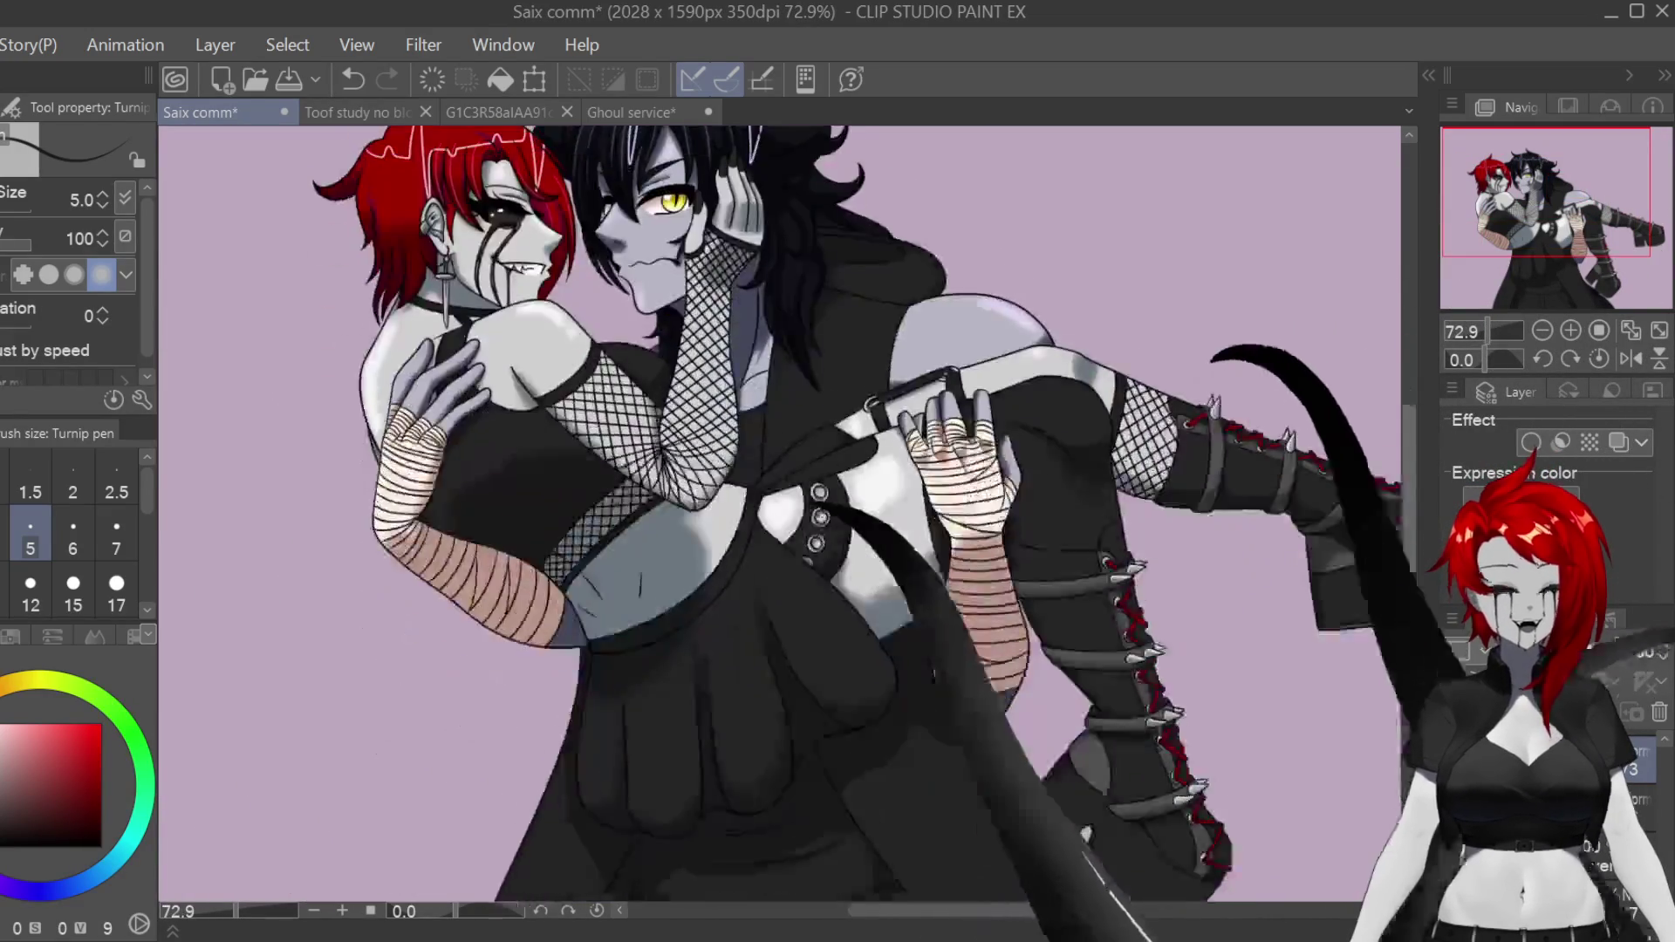
{"action": "scroll", "coordinate": [777, 515], "scroll_direction": "down", "scroll_amount": 3}
{"action": "scroll", "coordinate": [776, 515], "scroll_direction": "up", "scroll_amount": 5}
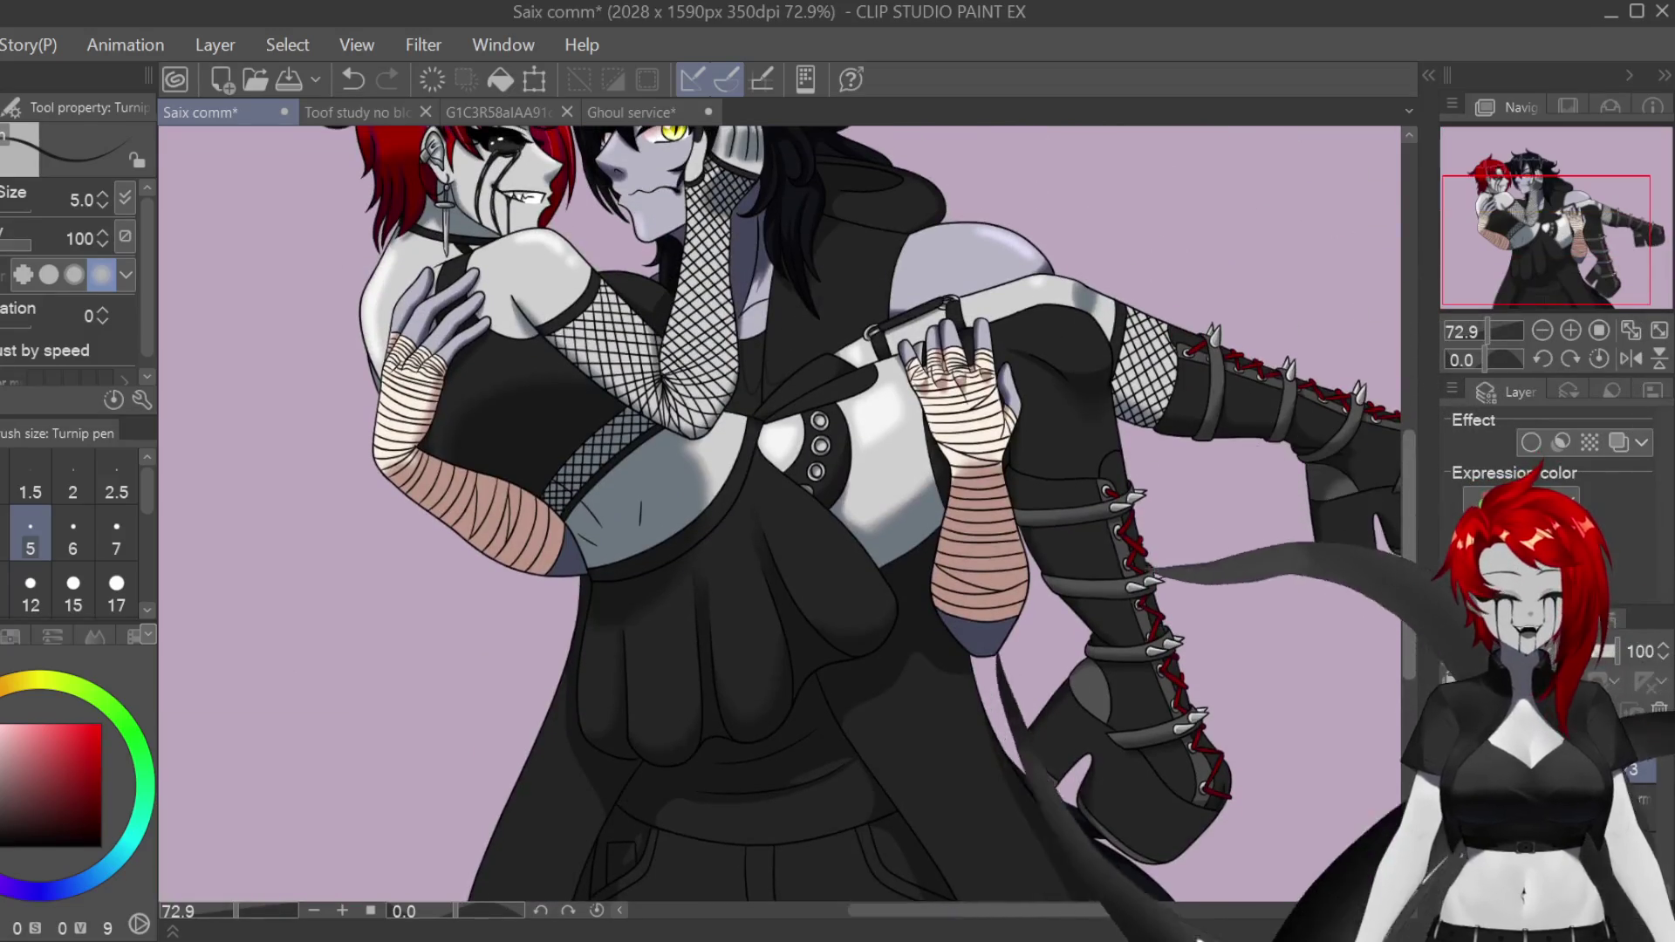